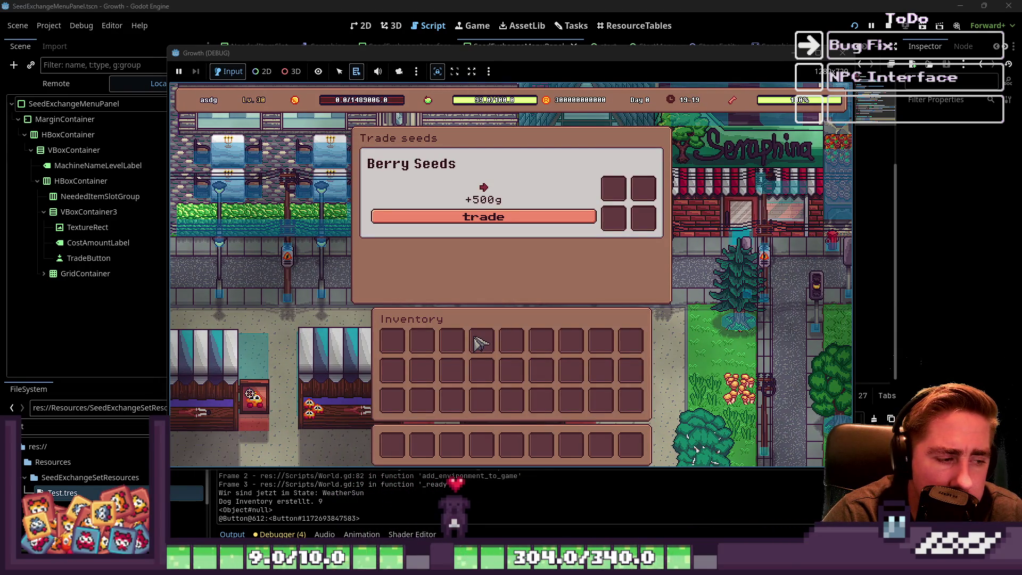
- Try the Berry Seeds trade, reopen the Trade seeds panel, then stop the game
click(482, 345)
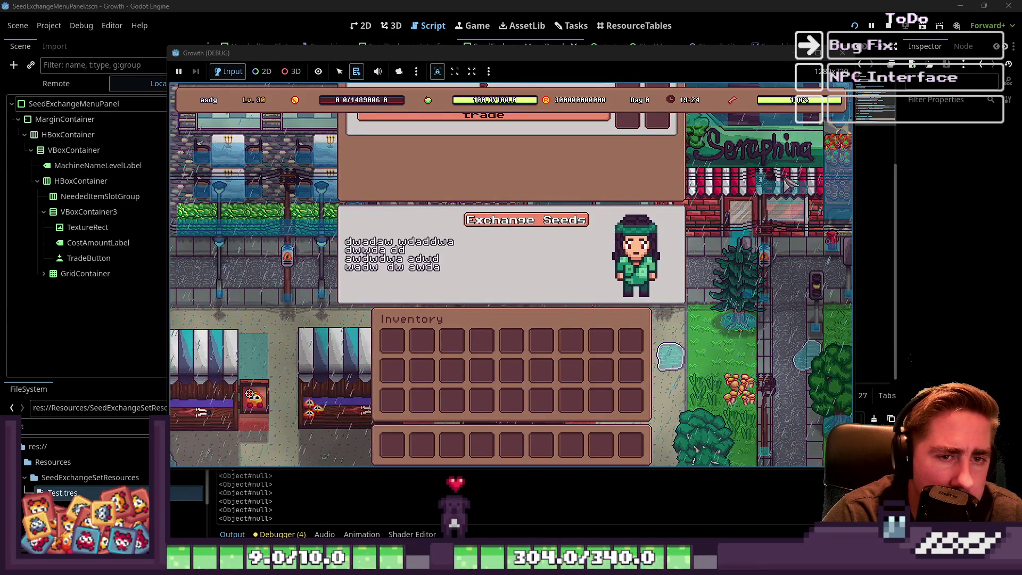
click(515, 226)
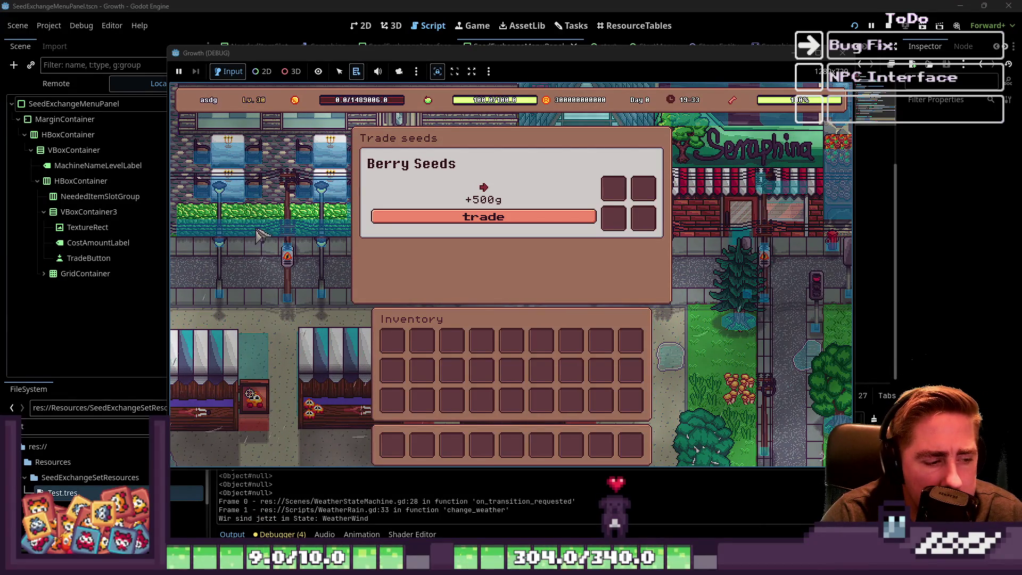
key(F8)
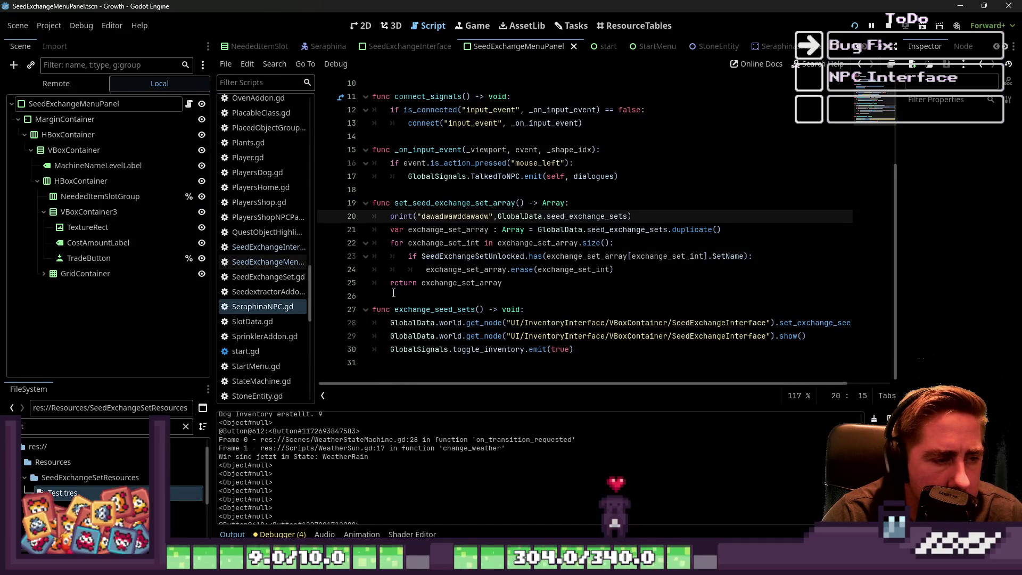
- Open SeedExchangeMenuPanel.gd and widen the script list so full file names show
double_click(419, 204)
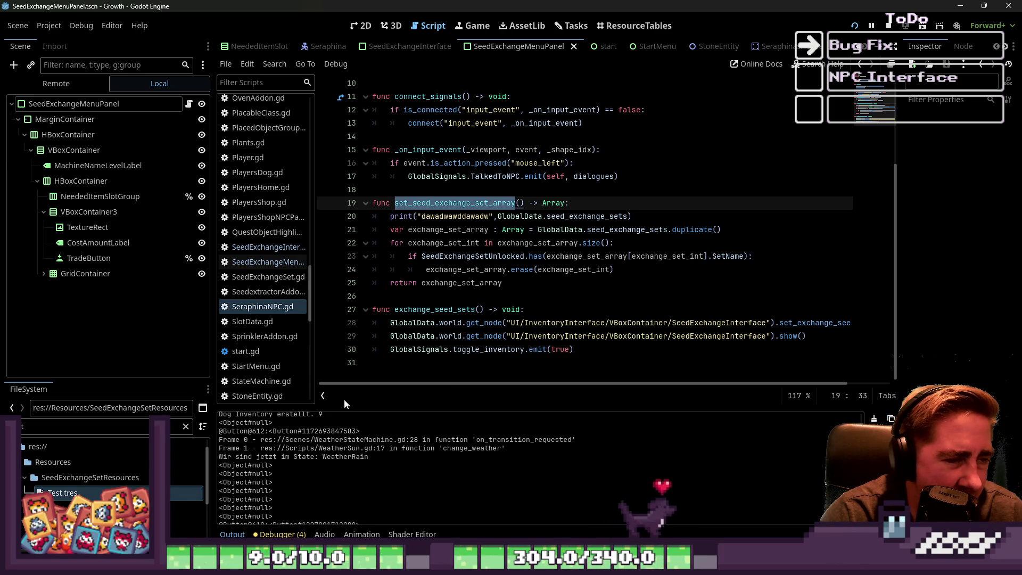
click(286, 248)
click(277, 262)
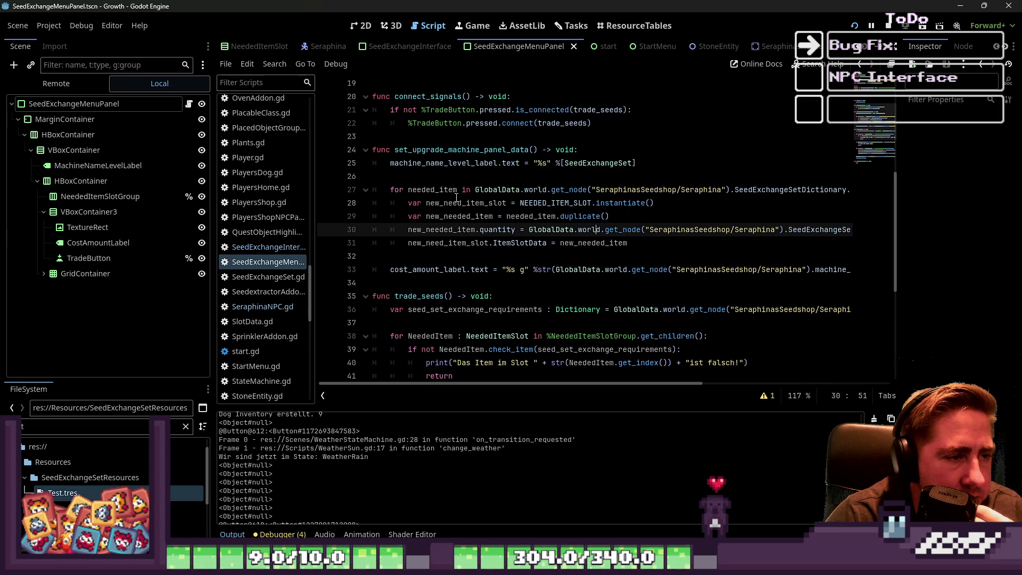
double_click(447, 151)
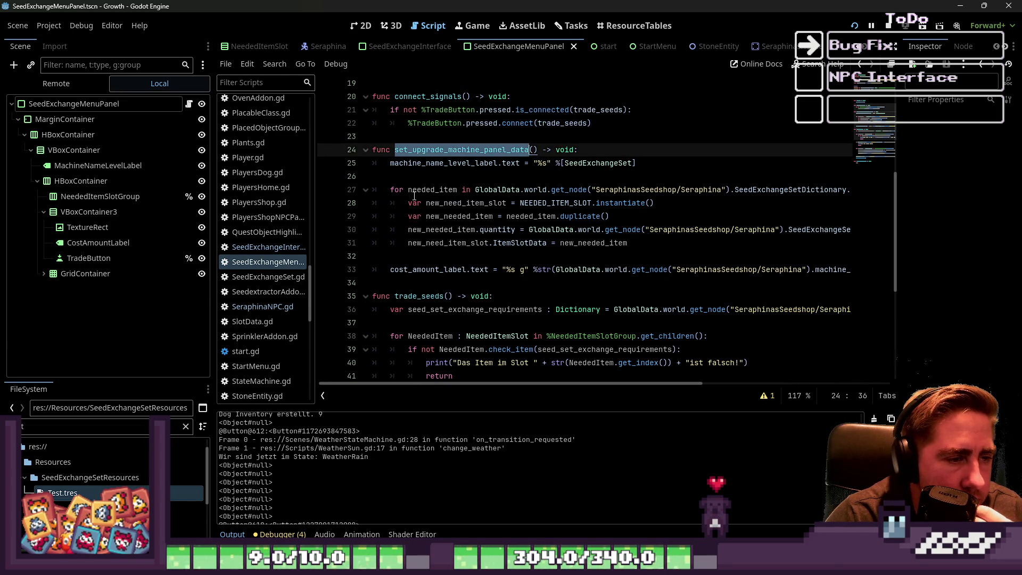
drag(317, 274, 360, 279)
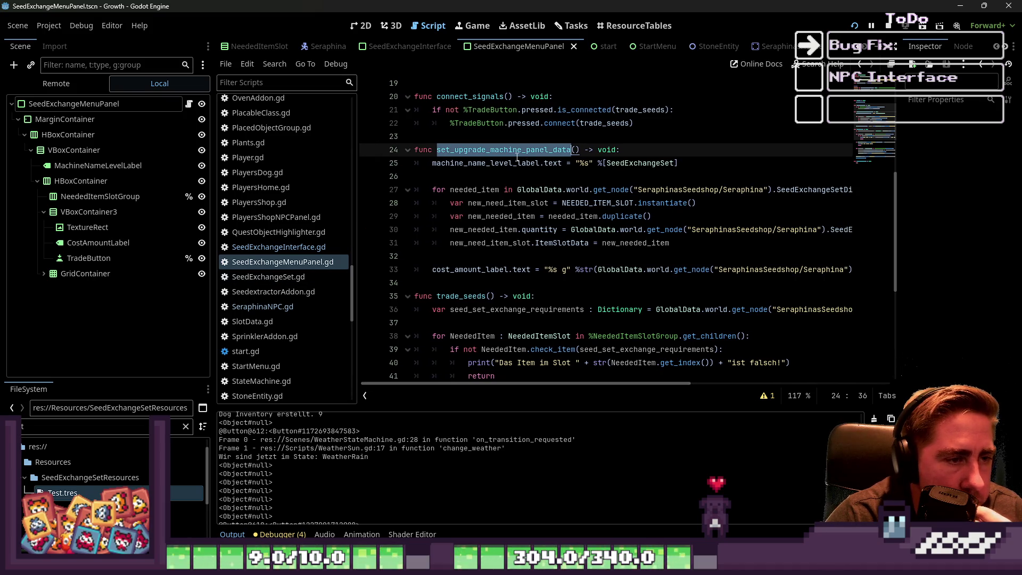
- Add a print(needed_item) line at line 28 inside the needed-items loop
click(475, 181)
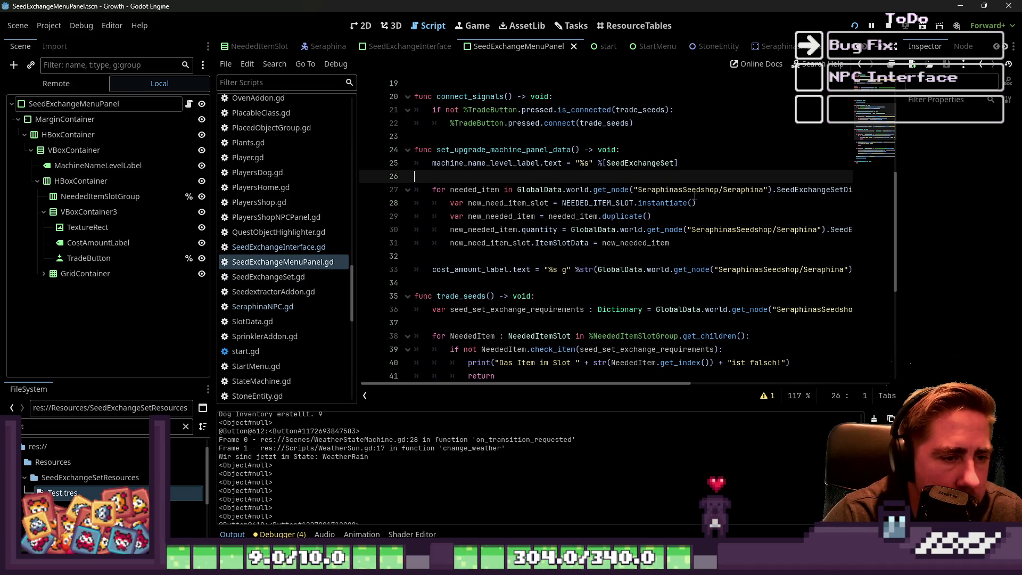
click(431, 204)
key(Return)
key(Up)
text(print(needed)
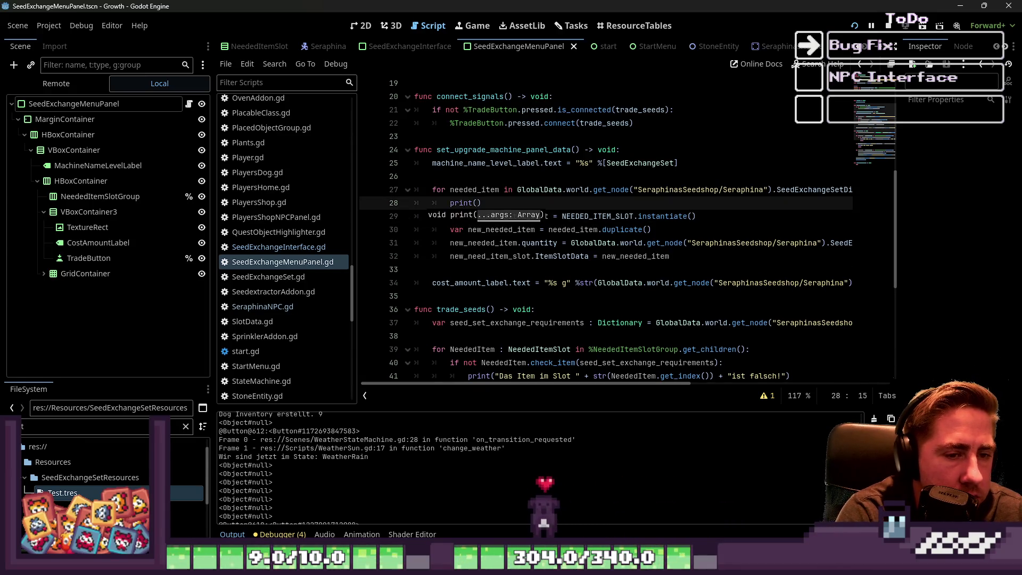
text(_item.i)
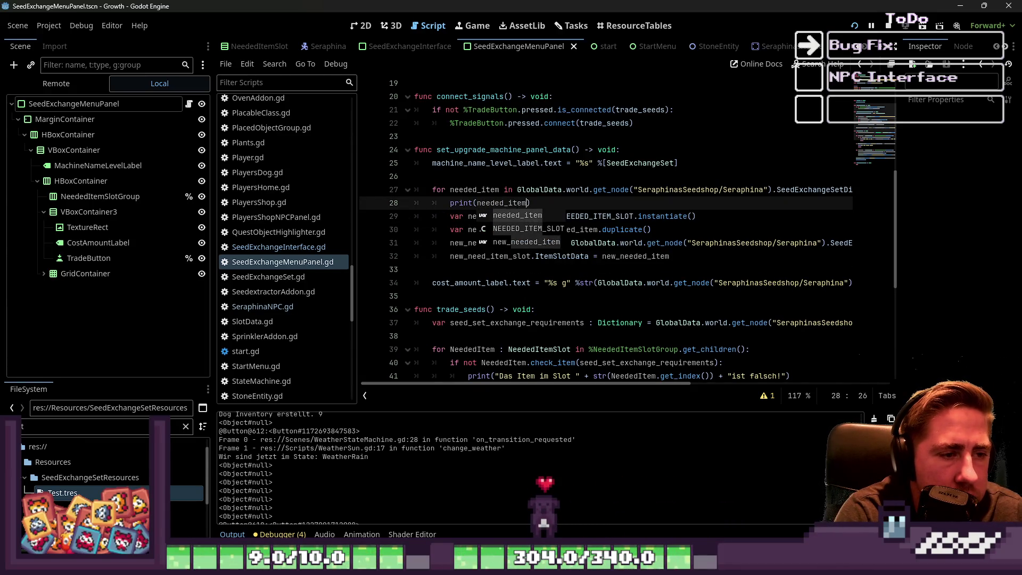
key(ctrl+shift+Left)
key(BackSpace)
key(BackSpace)
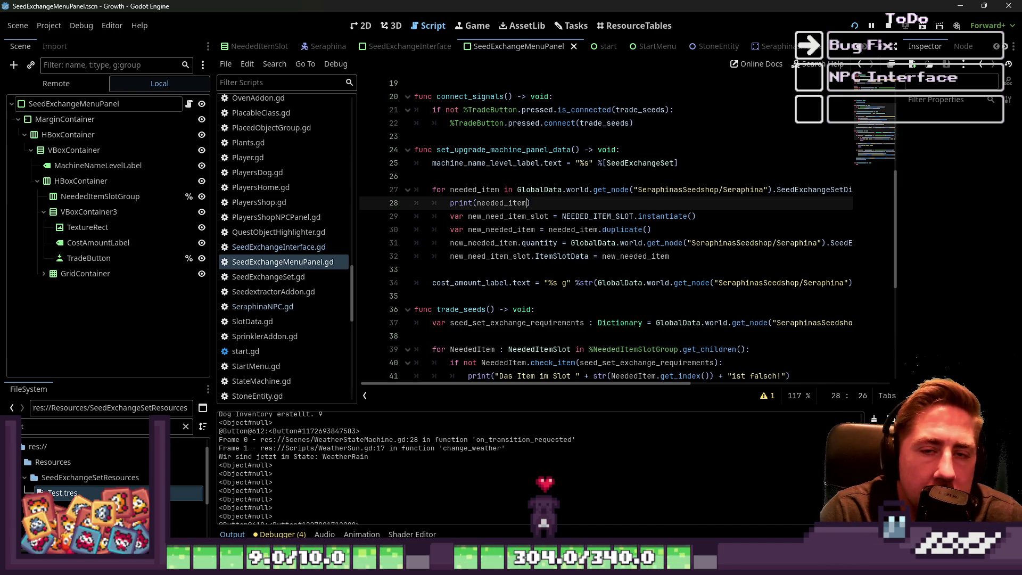
click(872, 27)
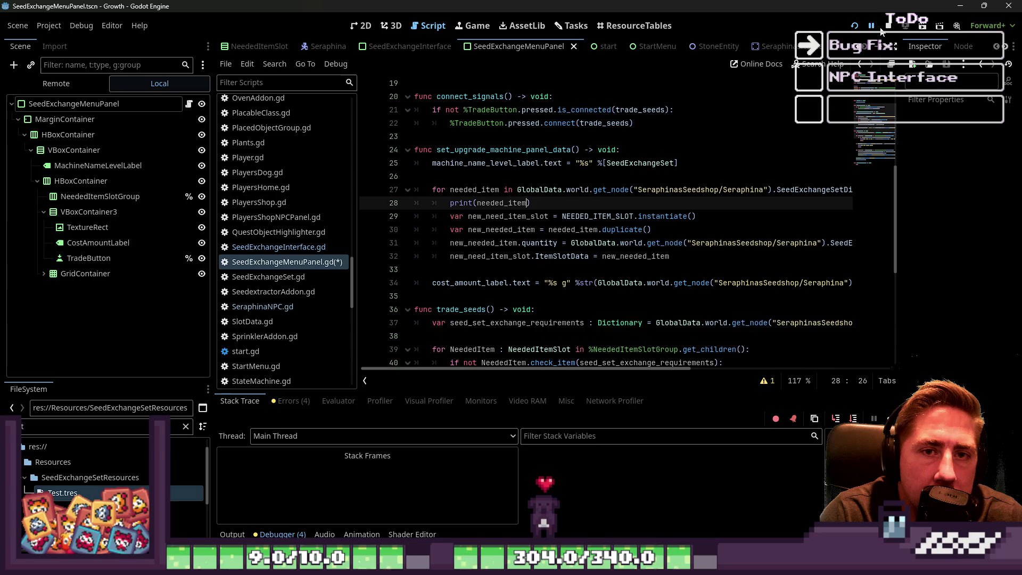
- Save and run the game, open Exchange Seeds and the trade panel, then stop it
key(F5)
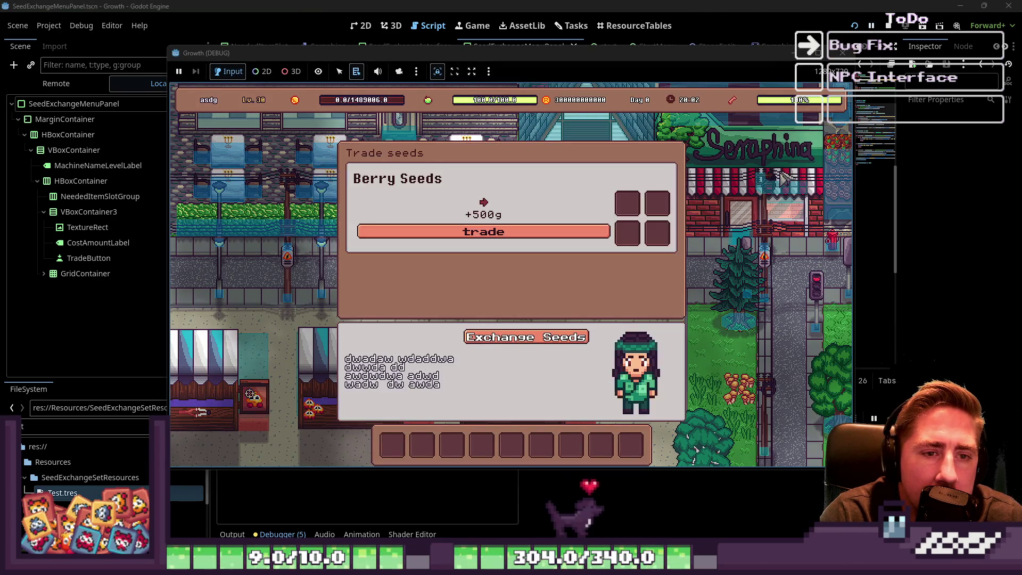
click(568, 237)
click(543, 219)
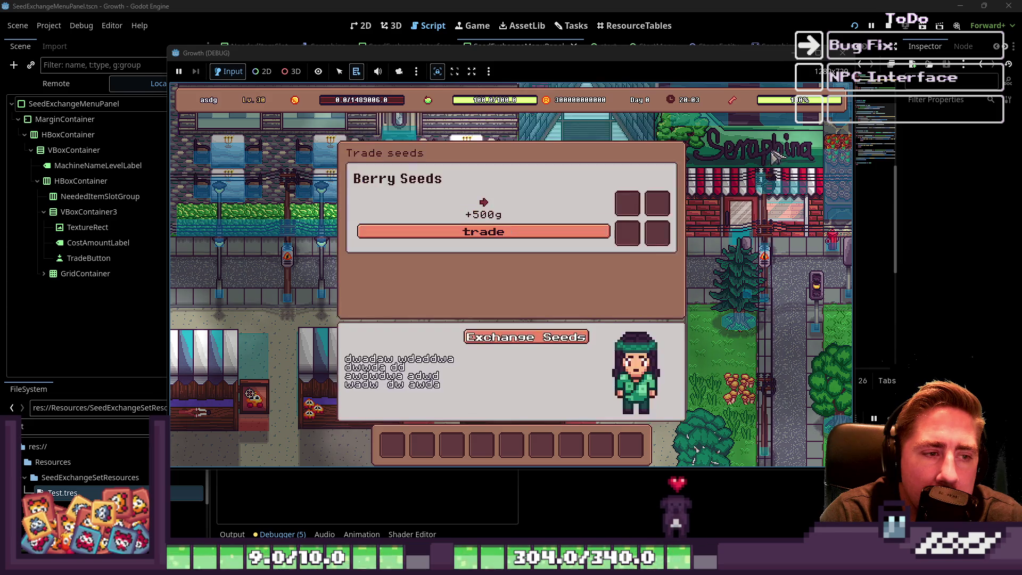
click(546, 341)
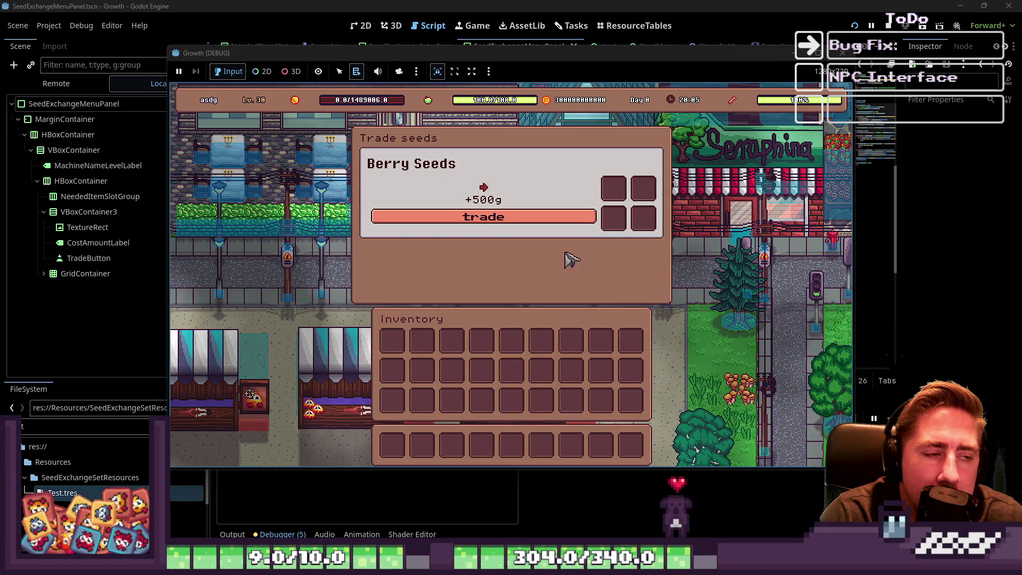
key(F8)
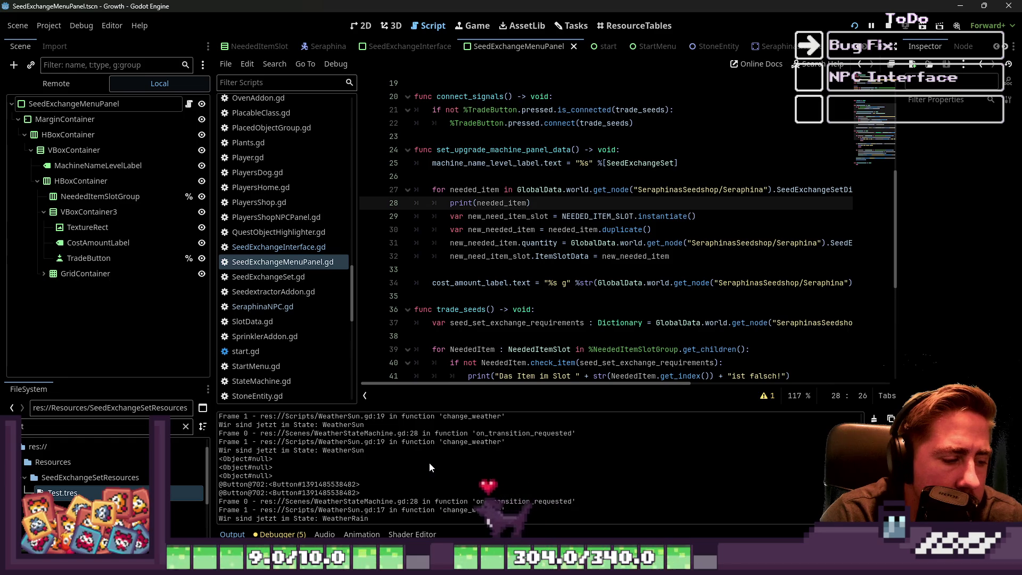
- Rerun the game, attempt the Berry Seeds trade several times, and return to the script editor
key(F5)
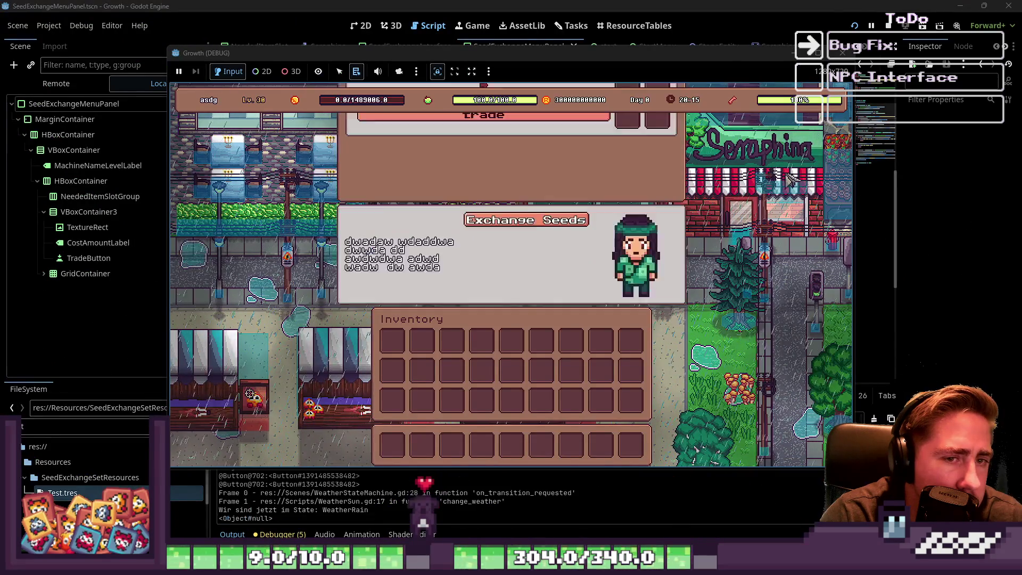
click(543, 221)
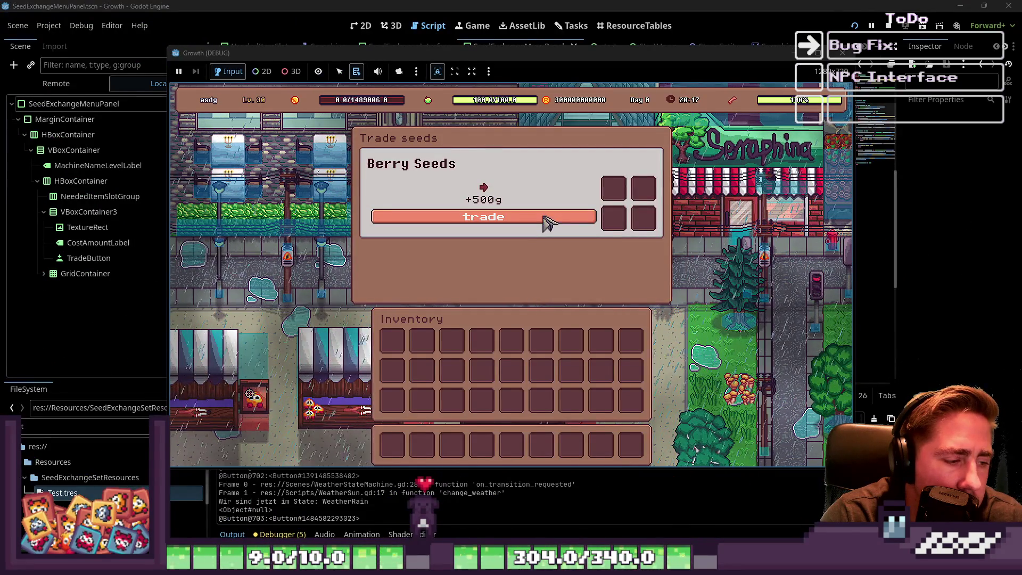
click(543, 222)
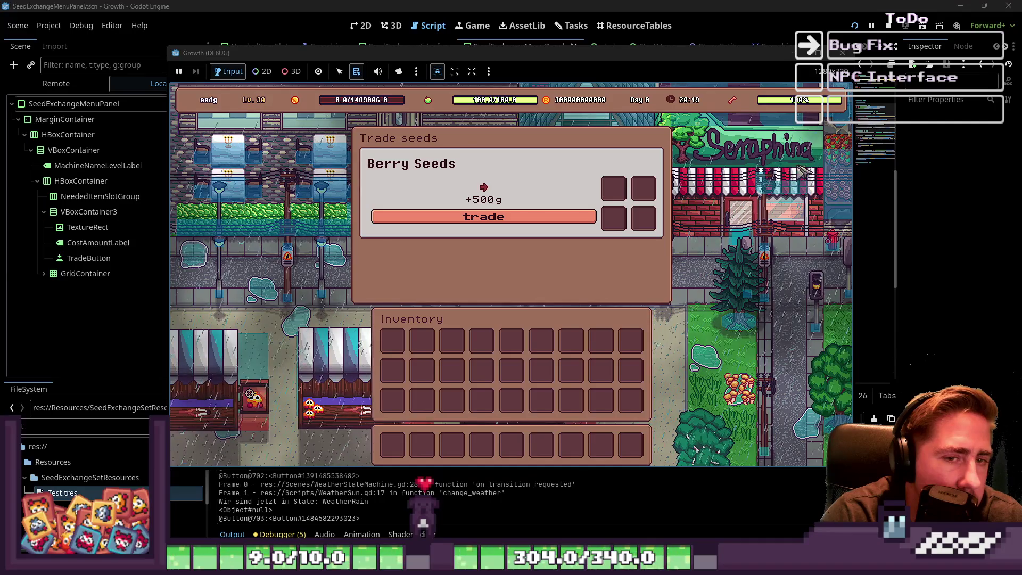
click(569, 223)
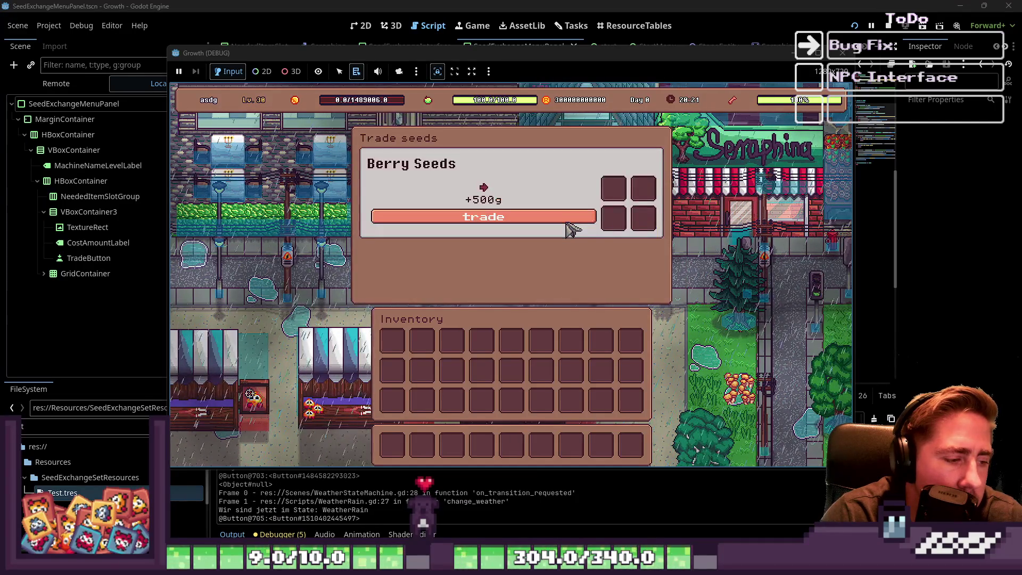
click(567, 222)
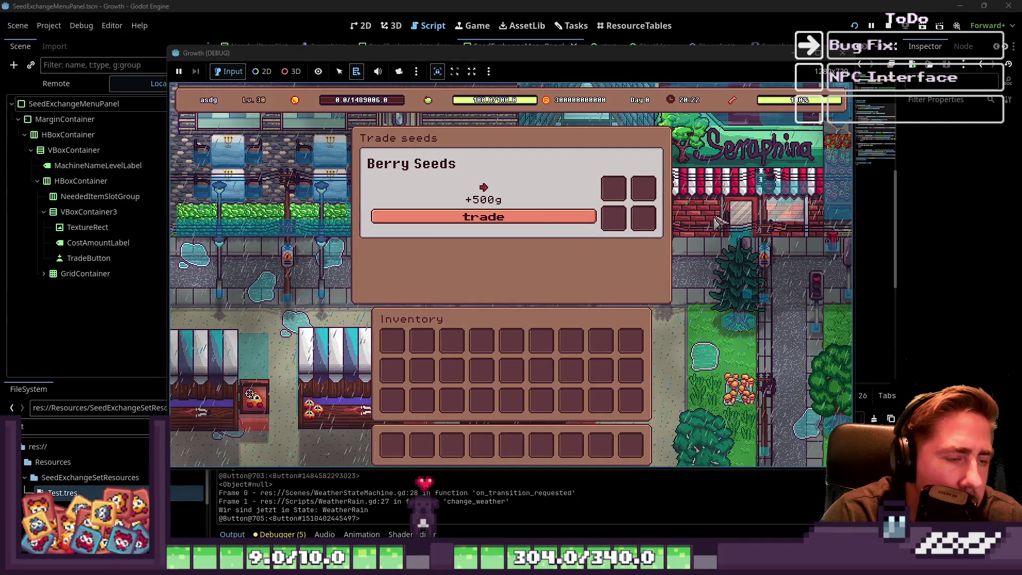
click(556, 223)
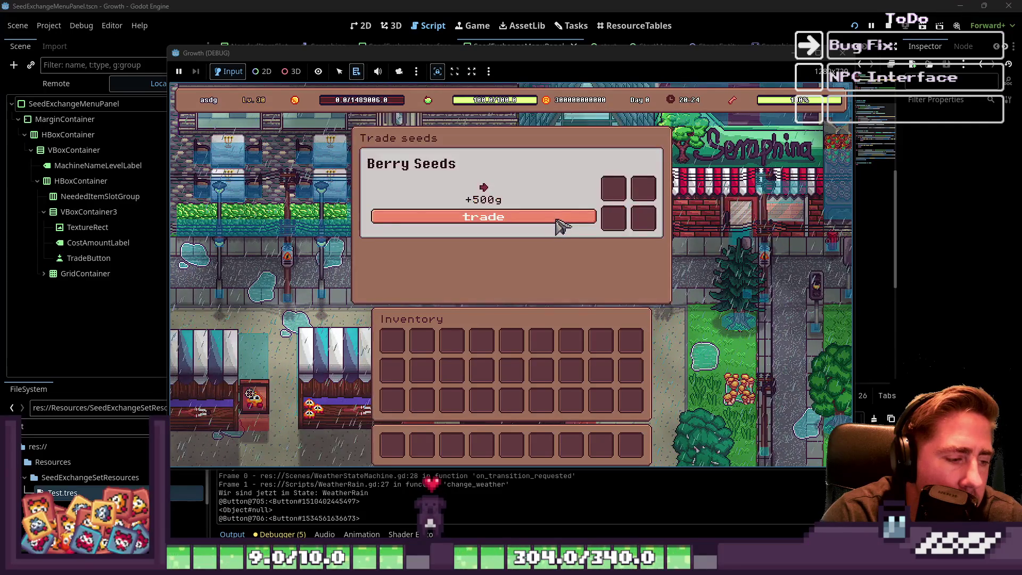
click(738, 218)
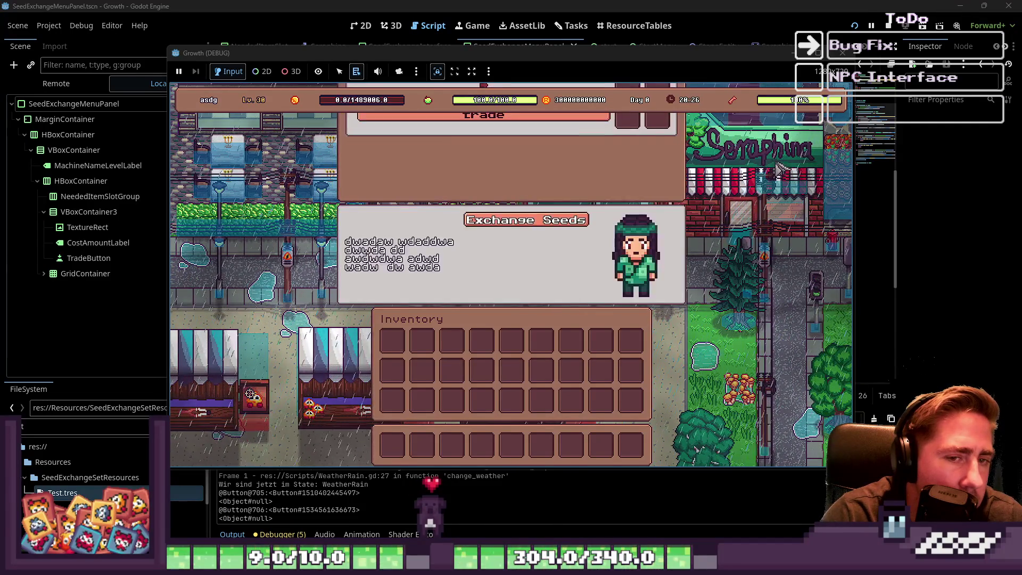
click(540, 223)
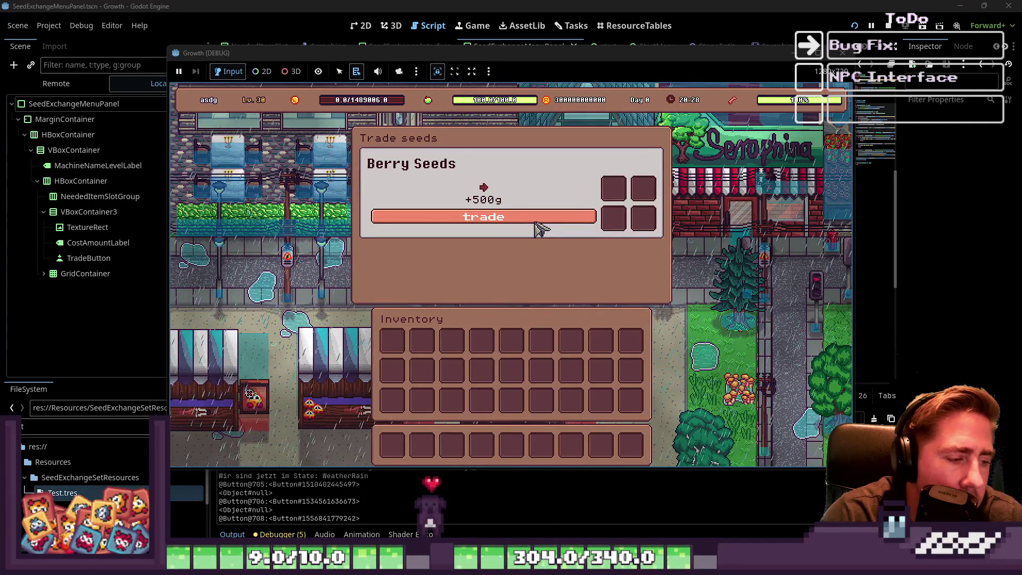
click(539, 224)
click(490, 4)
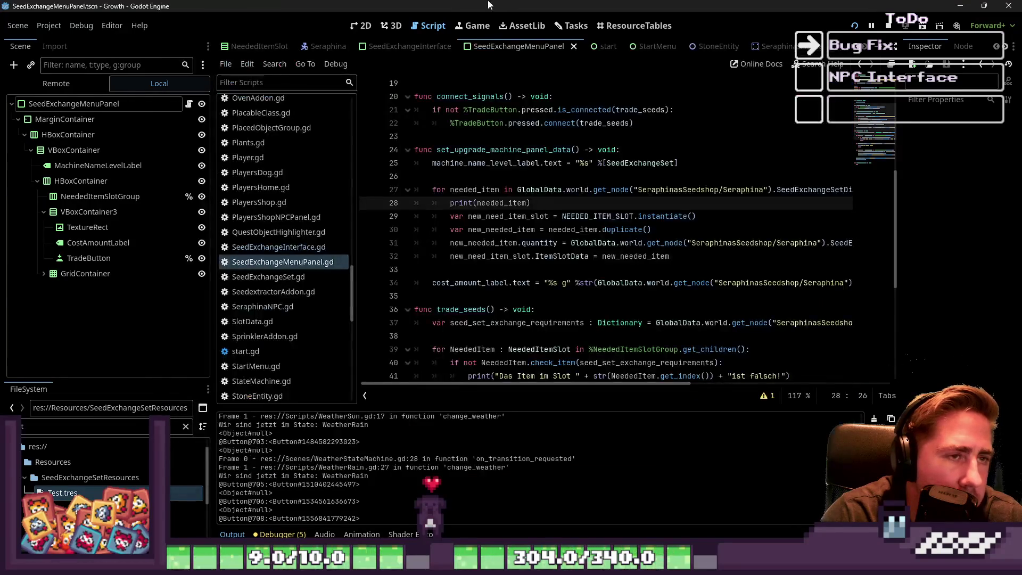
- Change the line 28 debug call to print(SeedExchangeSet, needed_item)
double_click(482, 202)
double_click(470, 192)
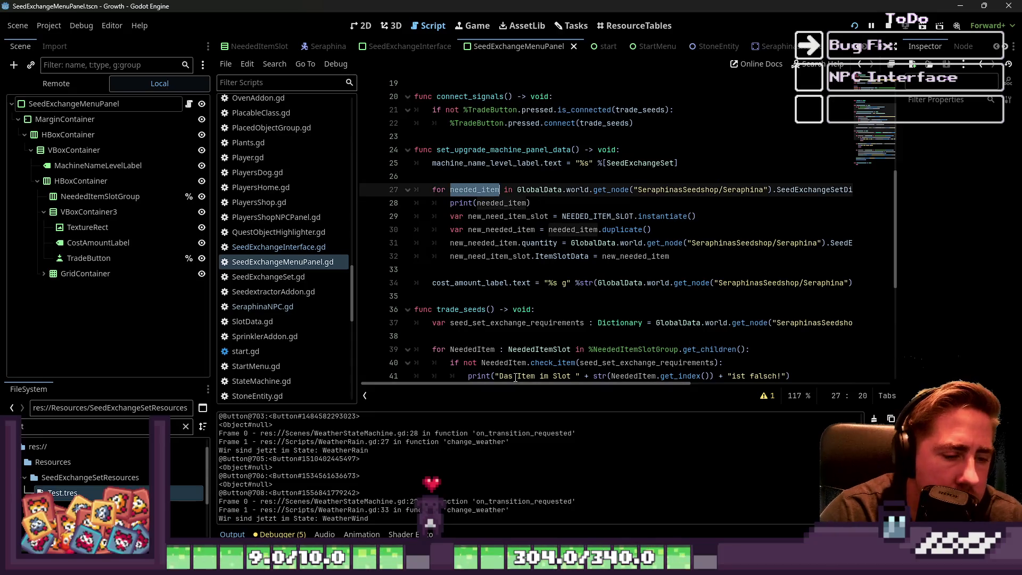
drag(525, 384, 691, 409)
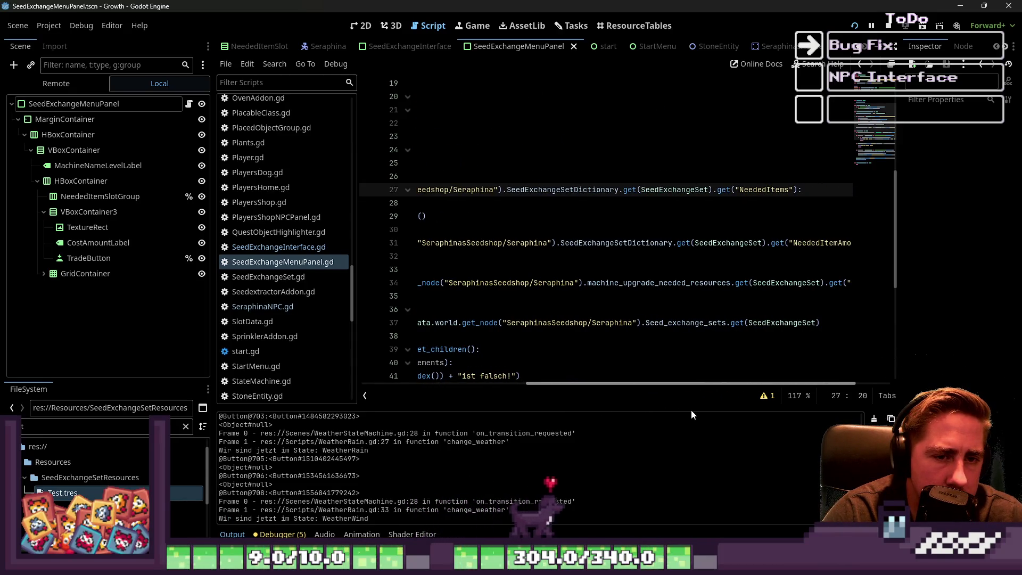
double_click(674, 189)
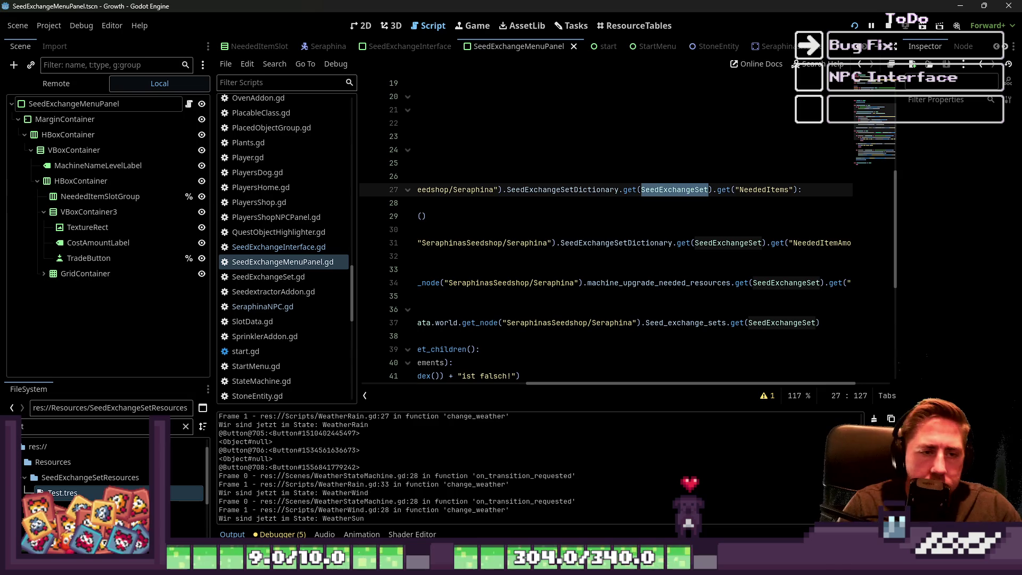
key(Right)
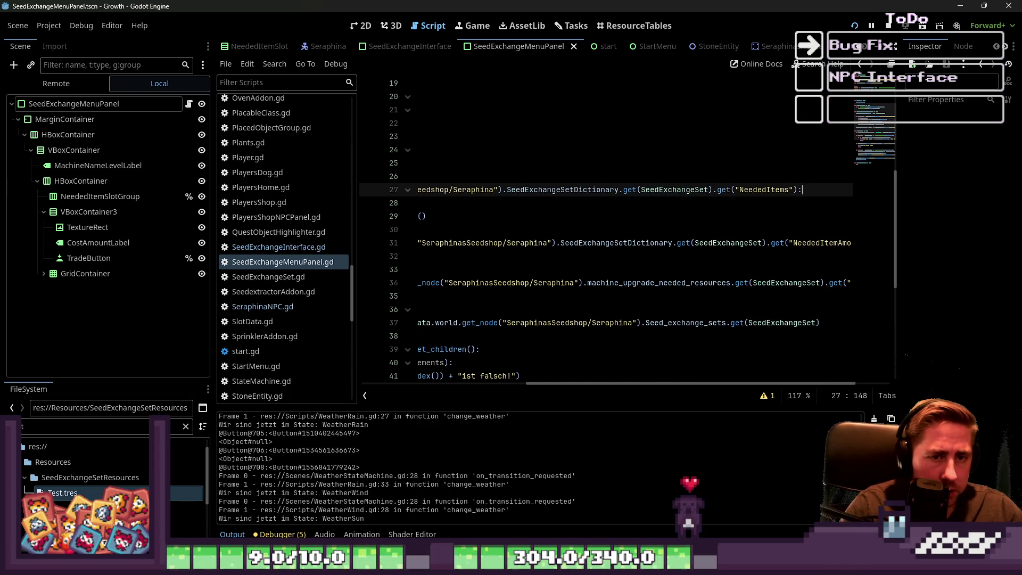
click(474, 203)
key(Down)
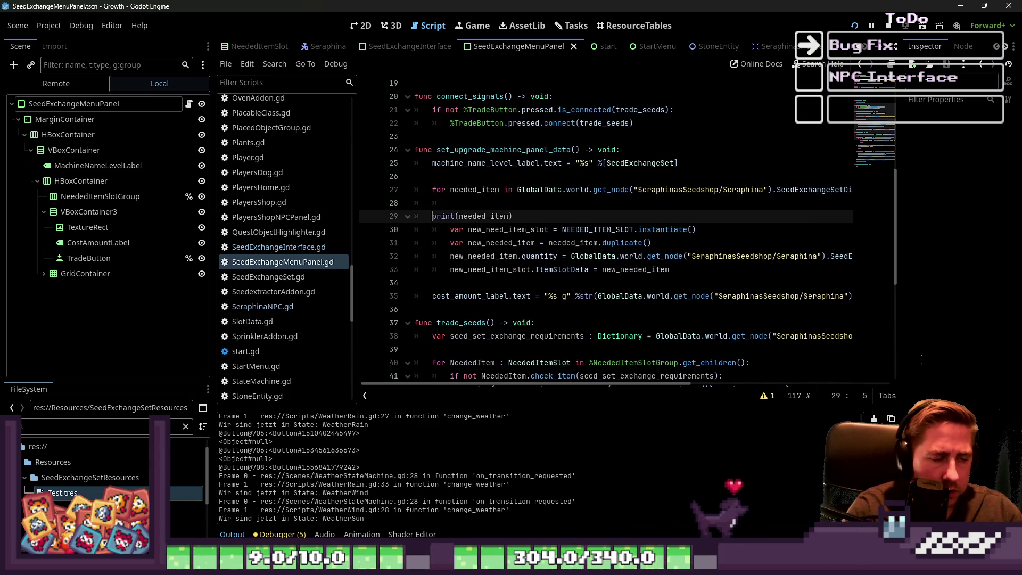
key(Up)
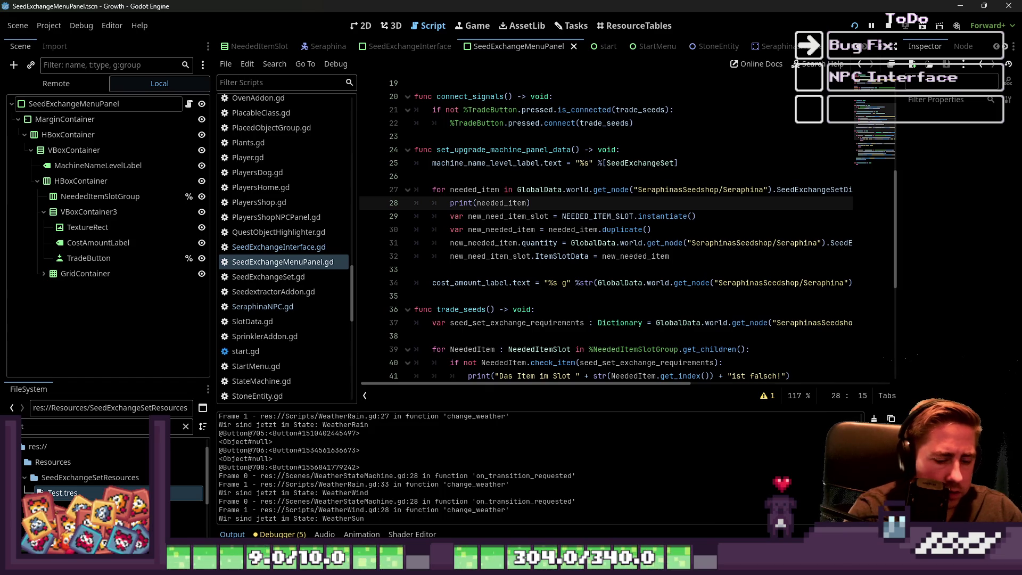
text(SeedExchangeSet,)
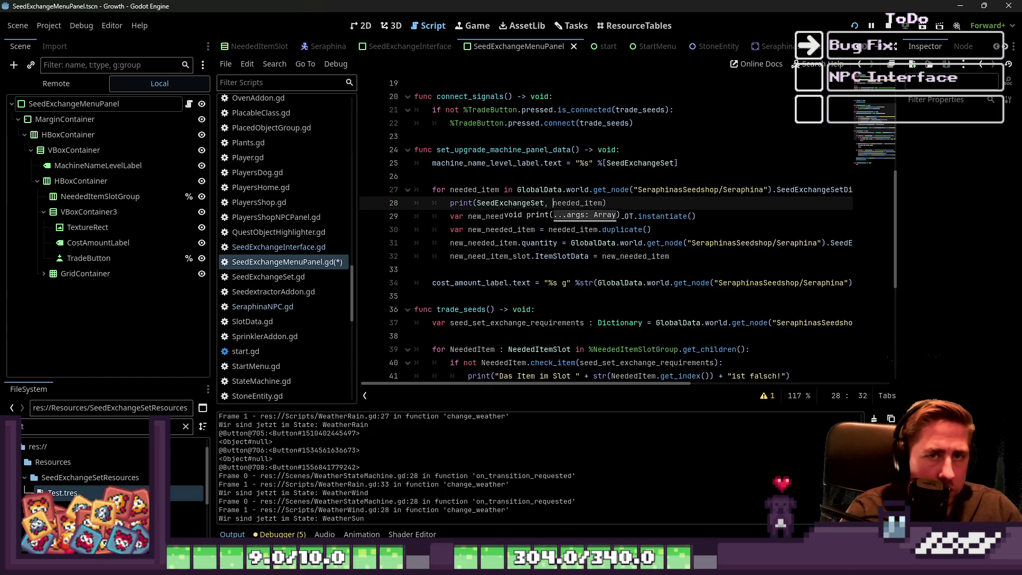
click(855, 26)
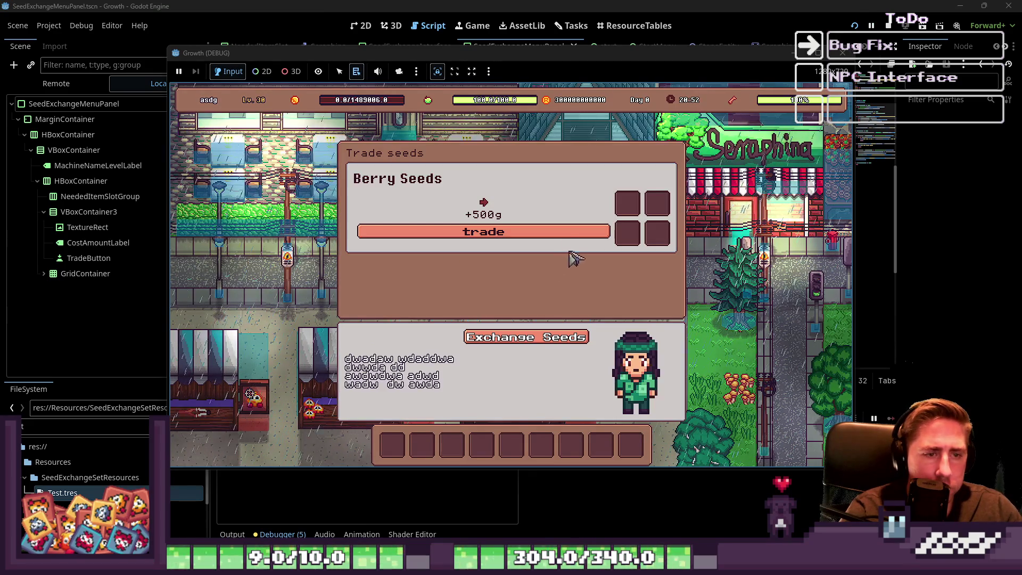
- Open the seed trade, then stop and relaunch the game
click(532, 338)
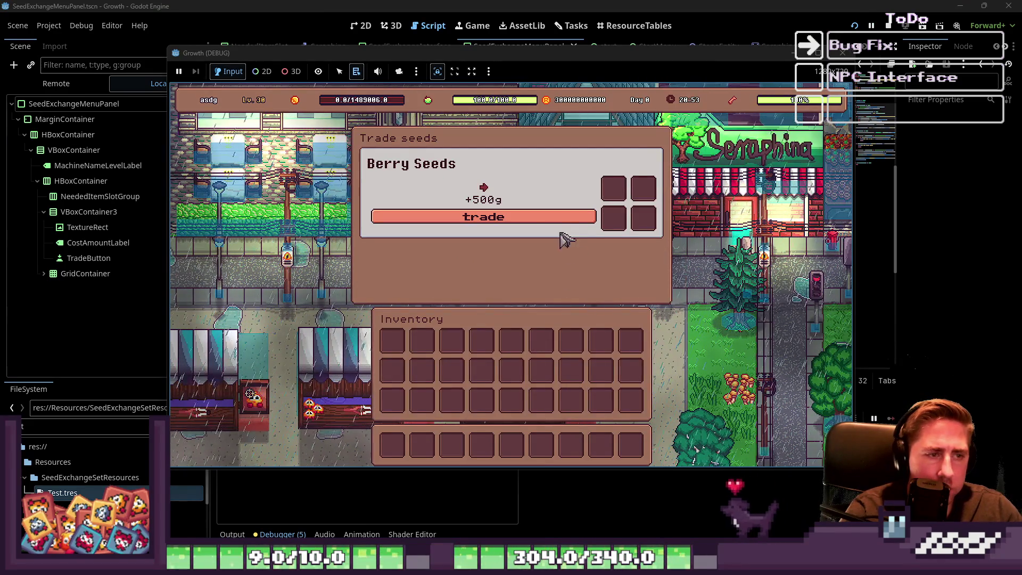
click(293, 524)
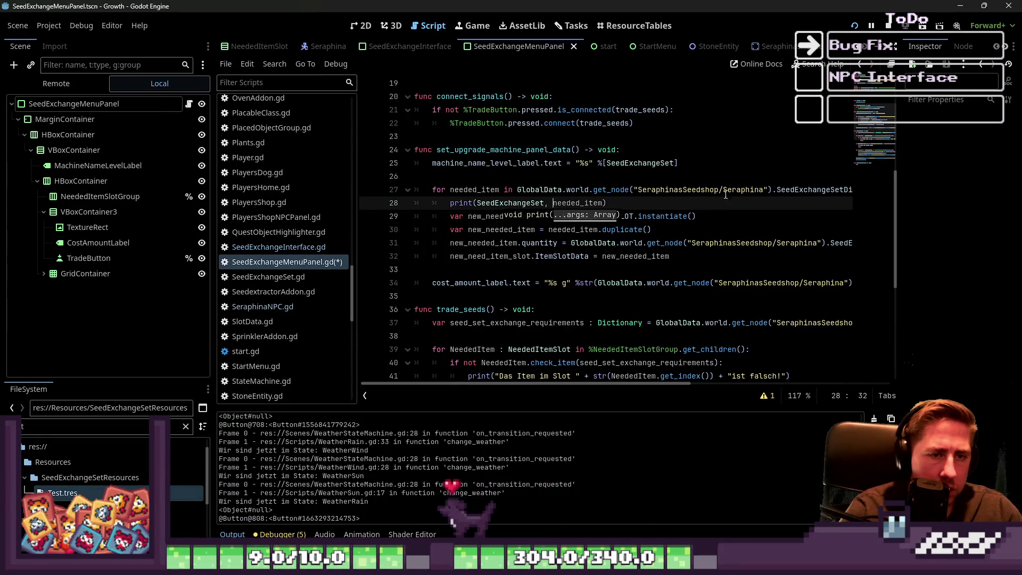
click(887, 25)
click(853, 26)
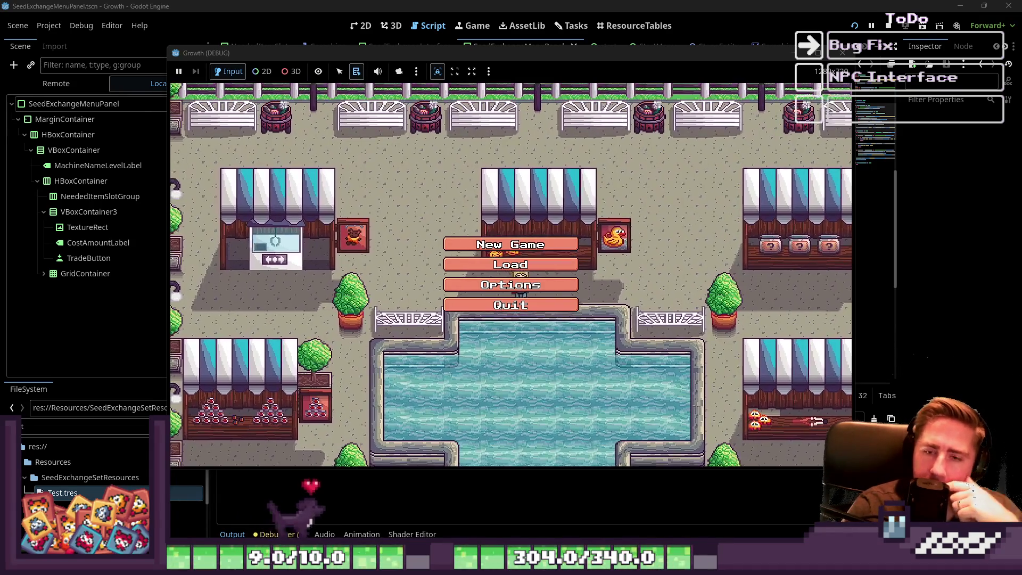
- Load the save, walk to the seed shop NPC, open the Trade seeds panel, and return to the editor
click(511, 264)
click(548, 219)
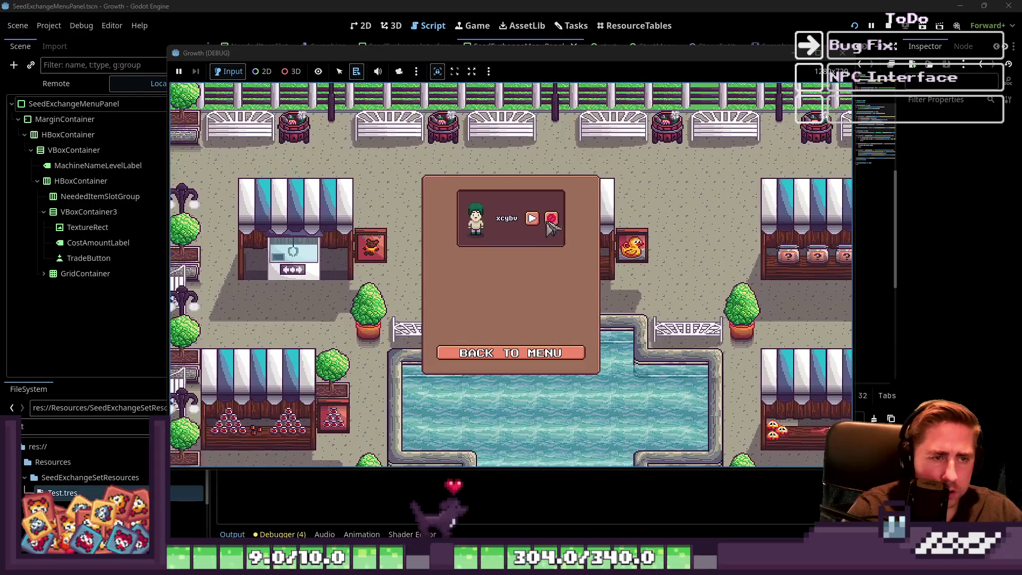
click(532, 218)
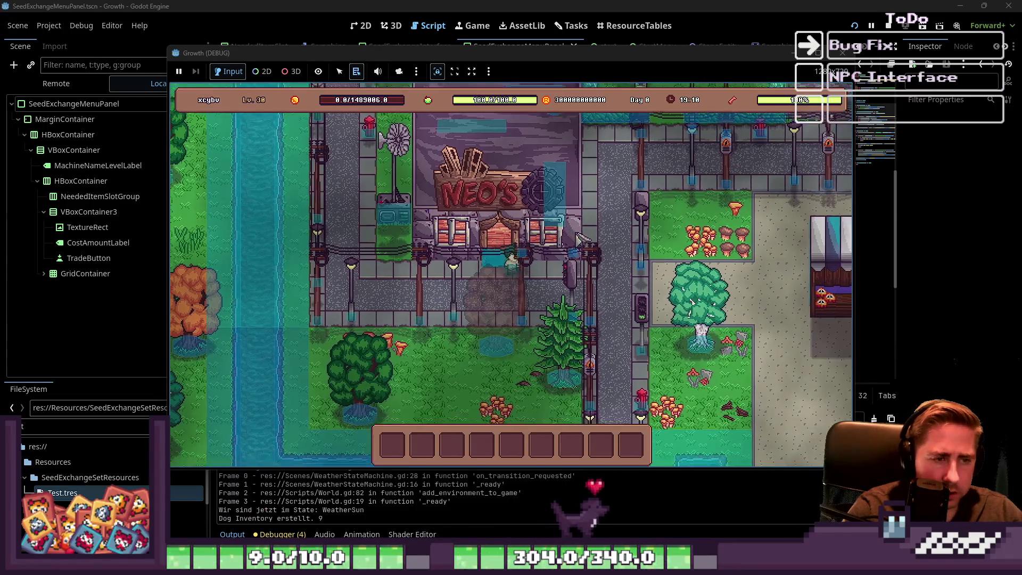
key(d)
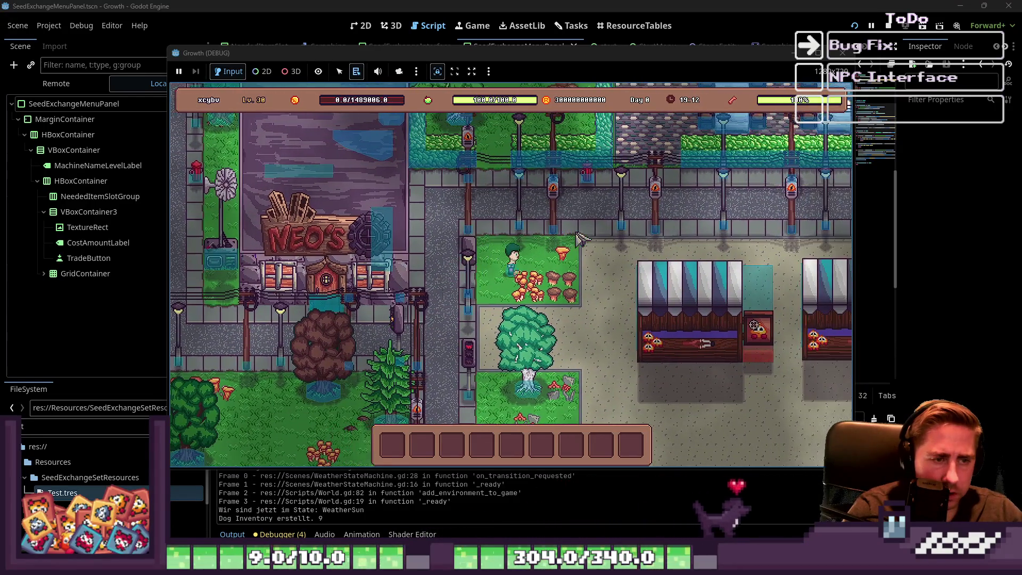
key(d)
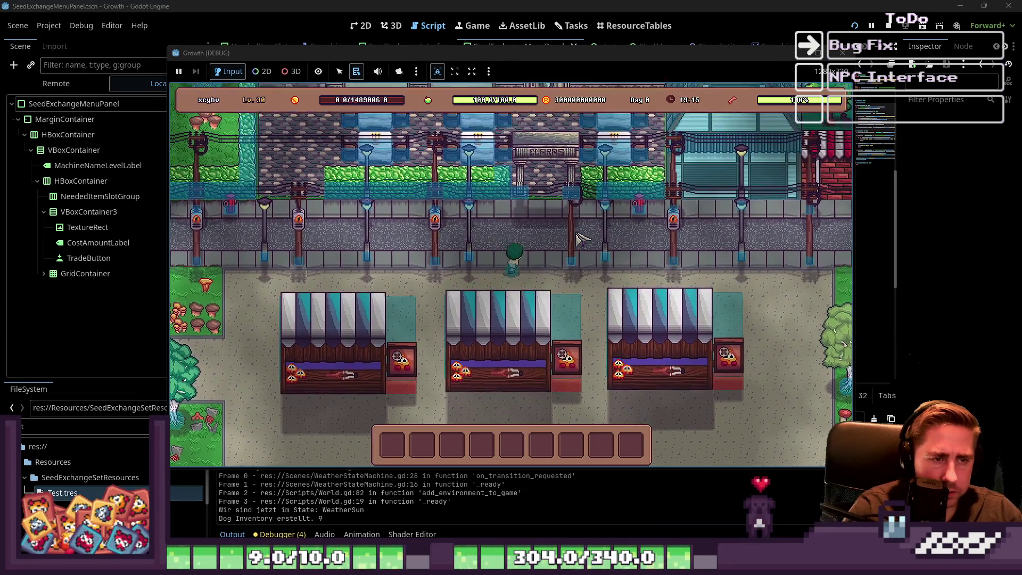
key(d)
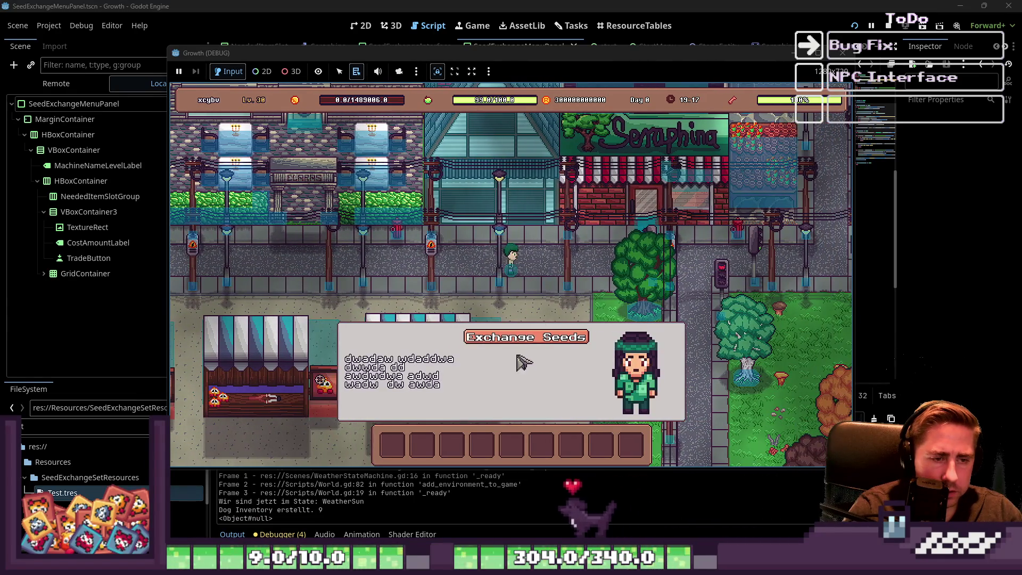
click(511, 340)
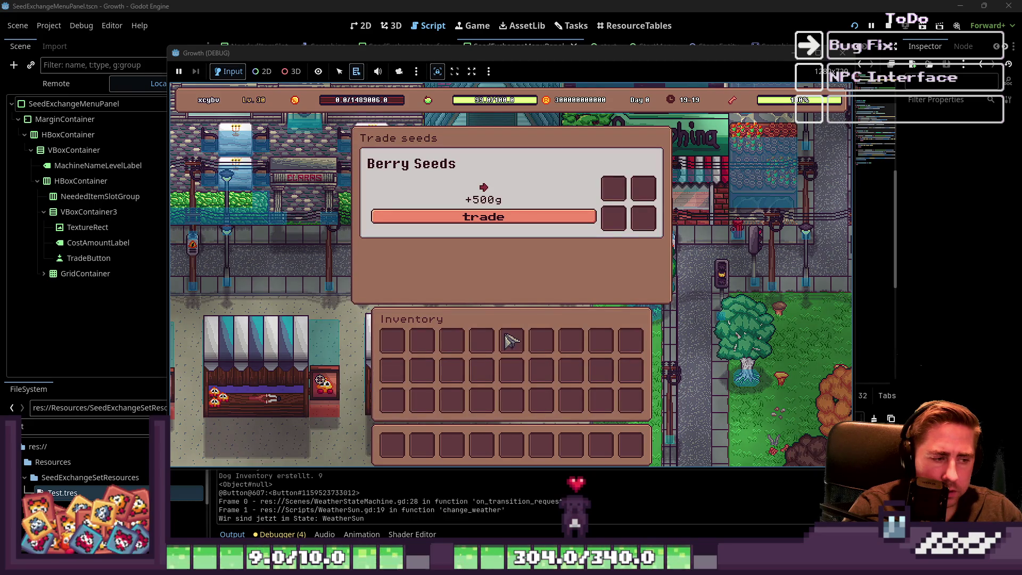
scroll(319, 524, up, 1)
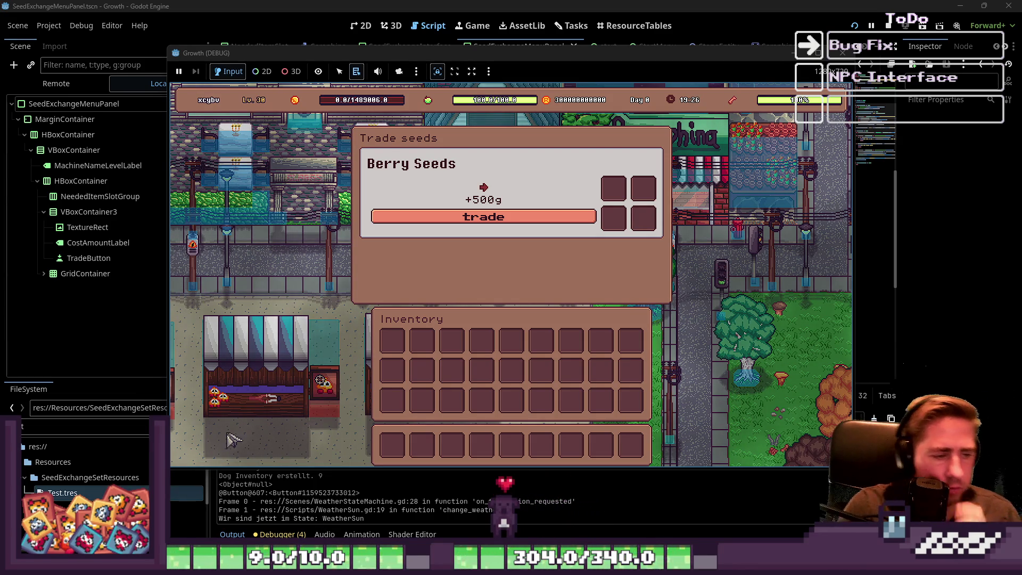
click(440, 4)
- Inspect how SeedExchangeInterface.gd assigns seed_exchange_set to each new panel
click(509, 203)
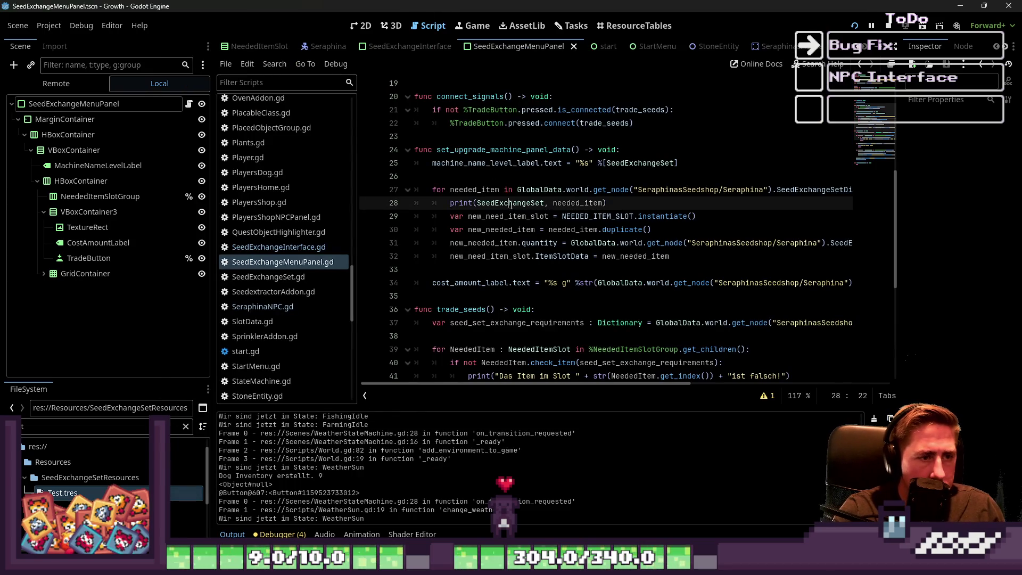
double_click(455, 149)
scroll(508, 236, up, 3)
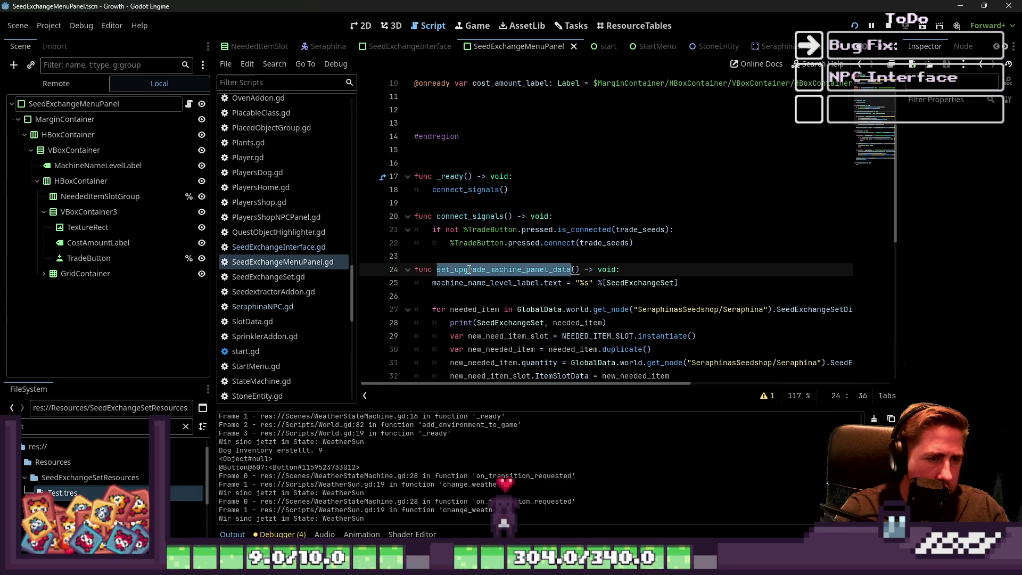
click(263, 248)
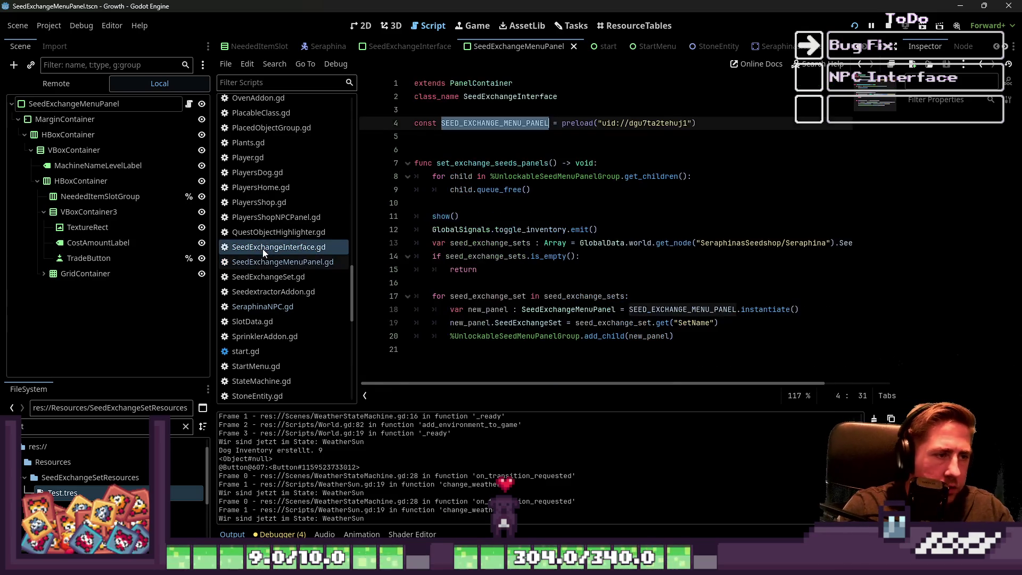
click(527, 218)
double_click(595, 324)
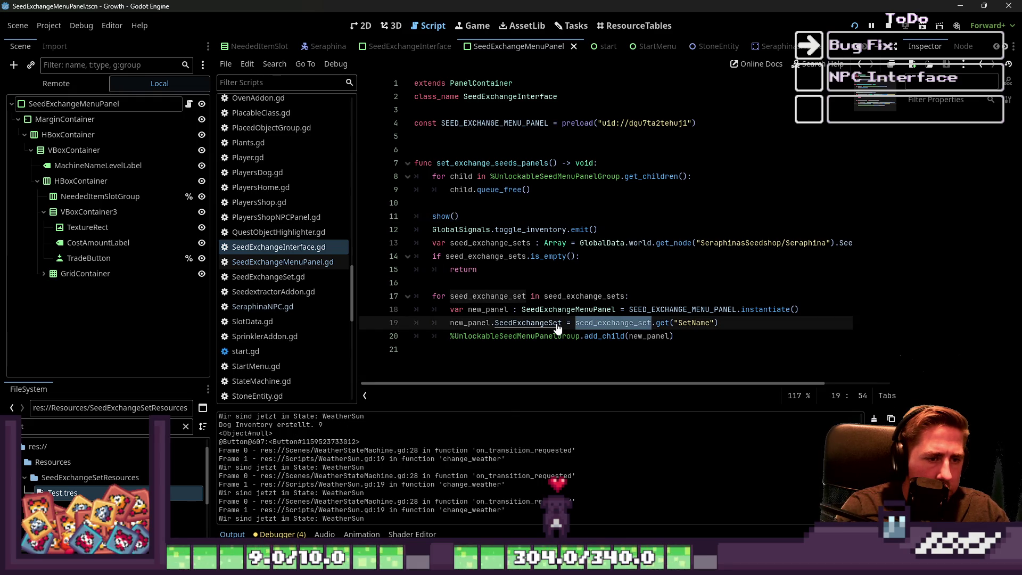
click(614, 336)
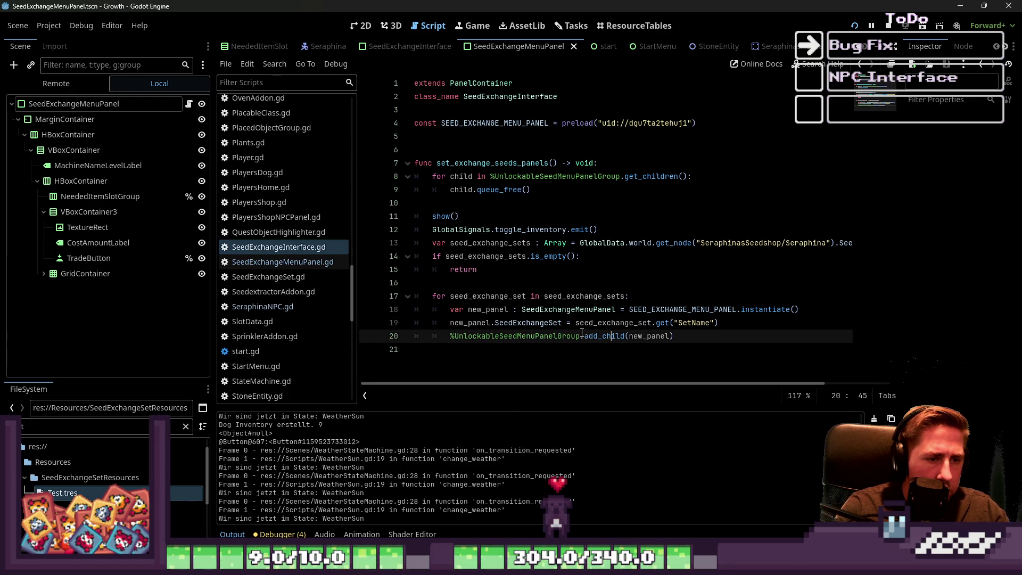
double_click(592, 322)
click(554, 322)
click(321, 265)
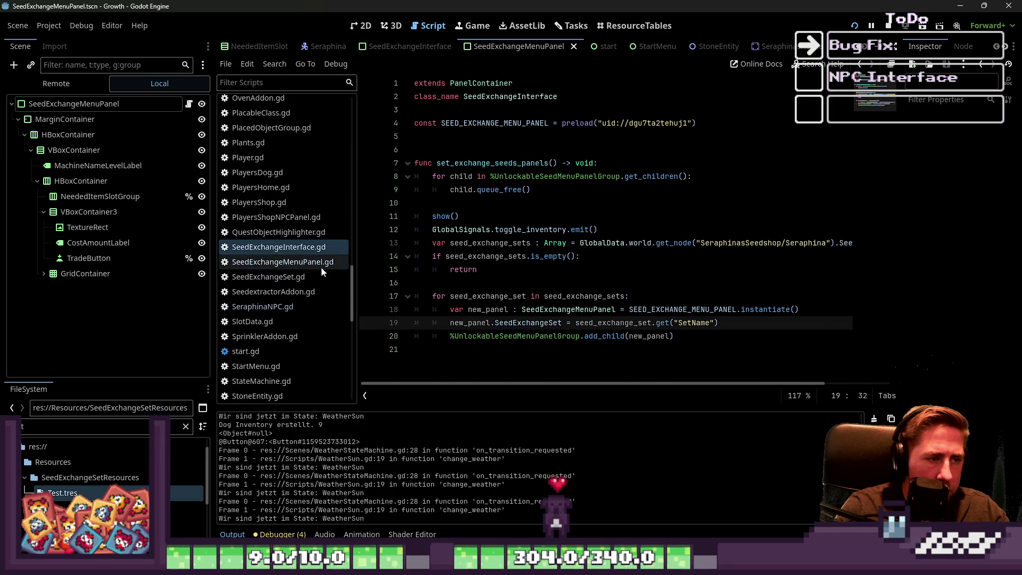
scroll(444, 286, down, 1)
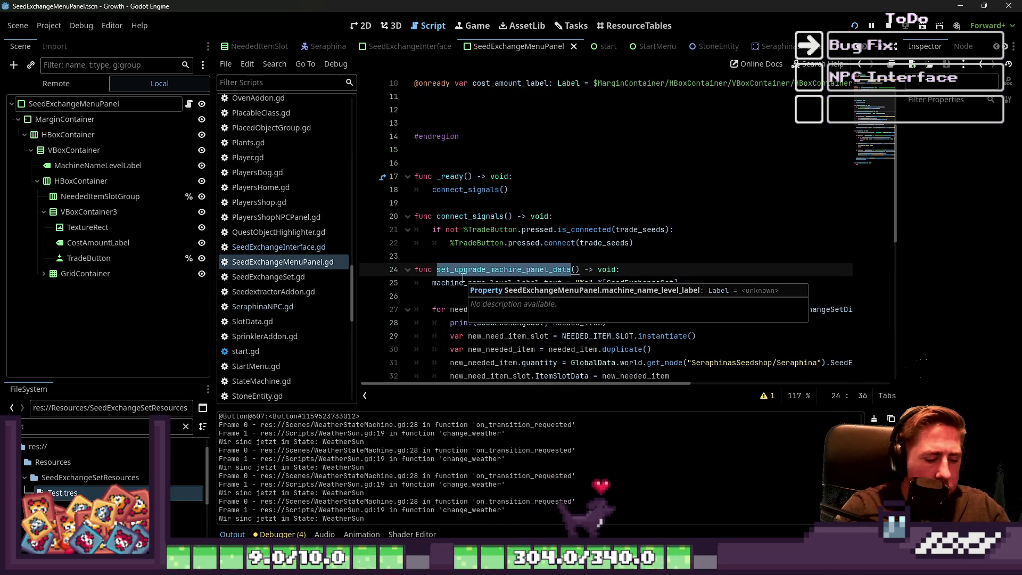
- Rename the function to set_seed_exchange_panel_data and call it first in _ready()
text(set_seed_exchang)
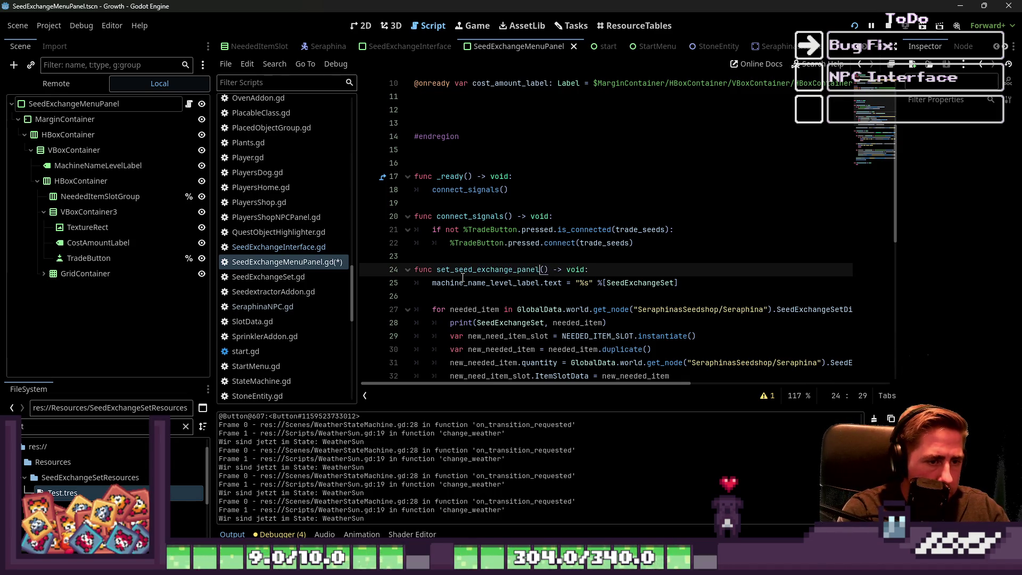
key(Up)
key(Up)
key(Up)
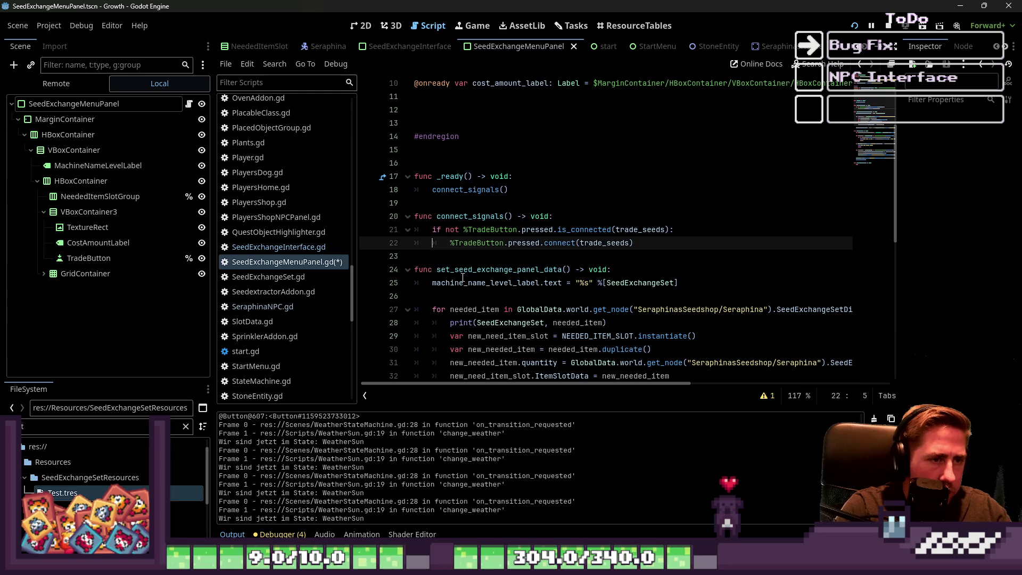
key(Up)
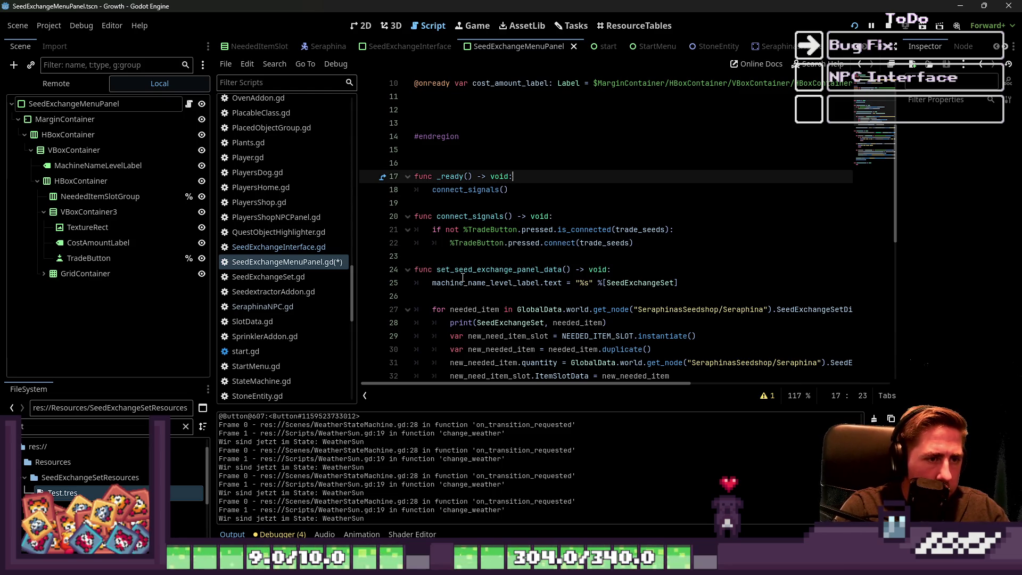
key(End)
key(Return)
text(set_seed_exchange_panel_data())
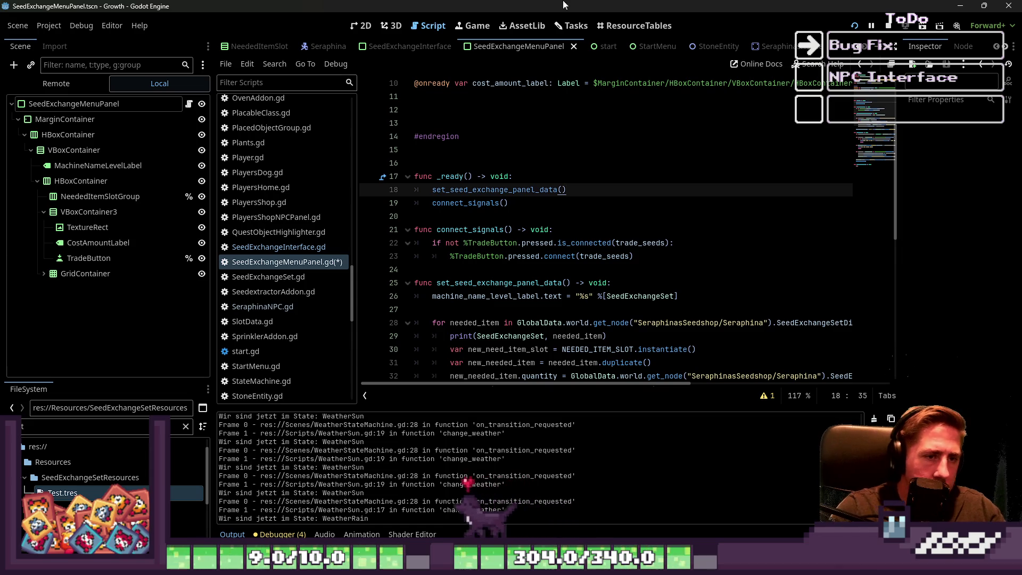
key(shift+Home)
key(shift+Home)
key(ctrl+x)
key(Tab)
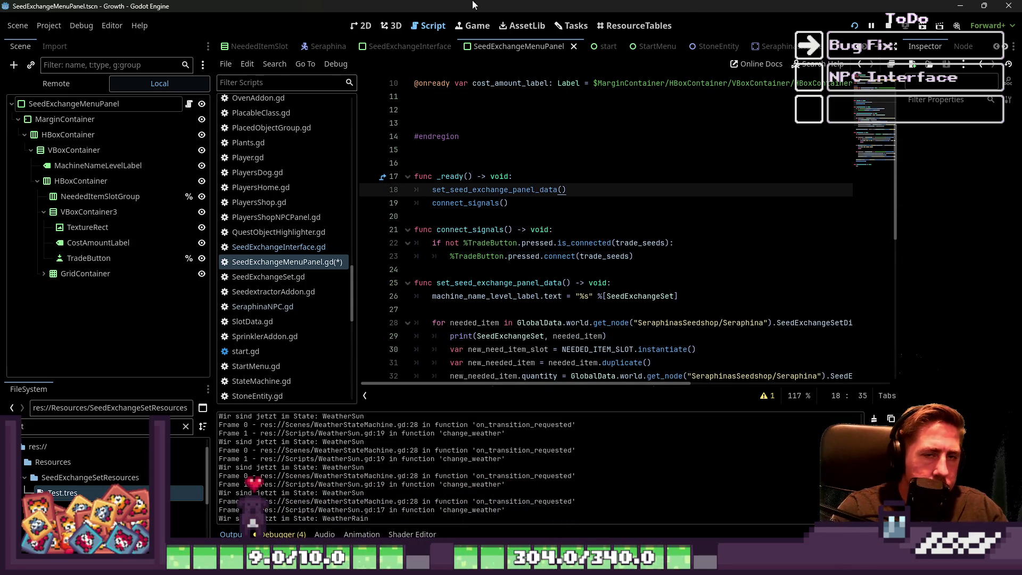
- Save and run, open Seraphina's seed exchange, and inspect the line 28 SeedExchangeSetDictionary error
click(854, 26)
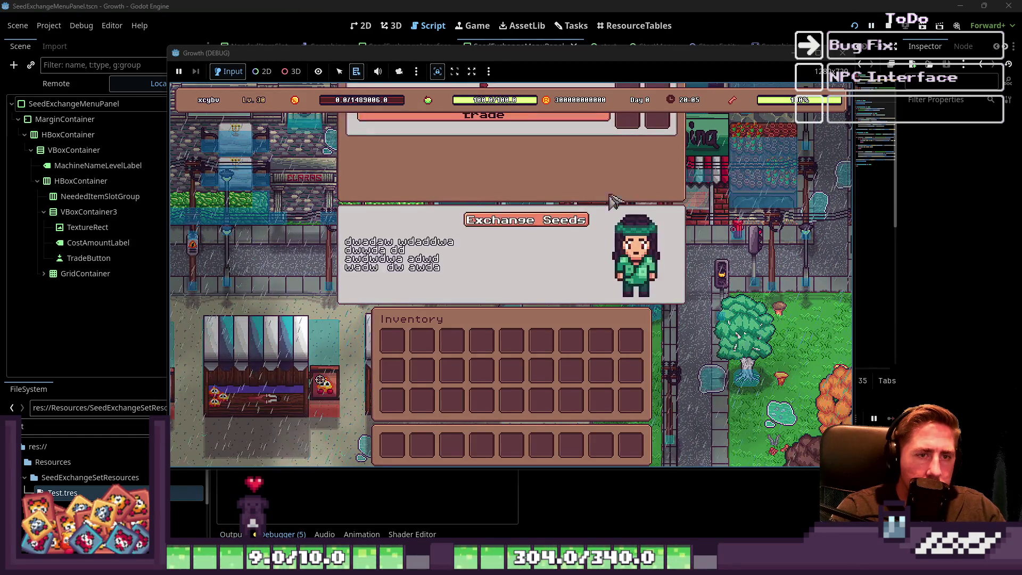
click(532, 219)
click(530, 229)
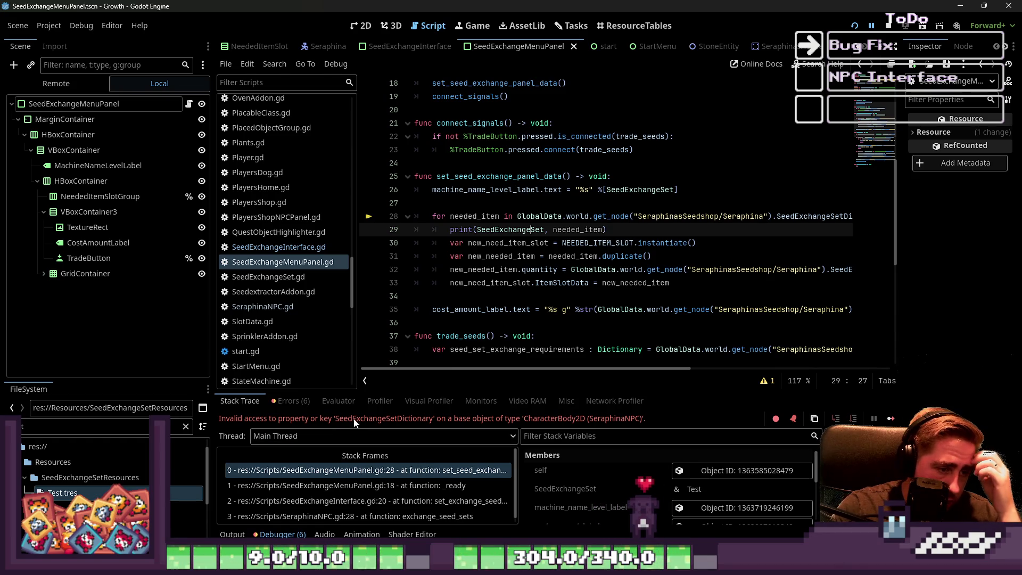
- Compare line 28's SeedExchangeSetDictionary lookup with the SeedExchangeSetArray property in SeraphinaNPC.gd
drag(619, 368, 788, 381)
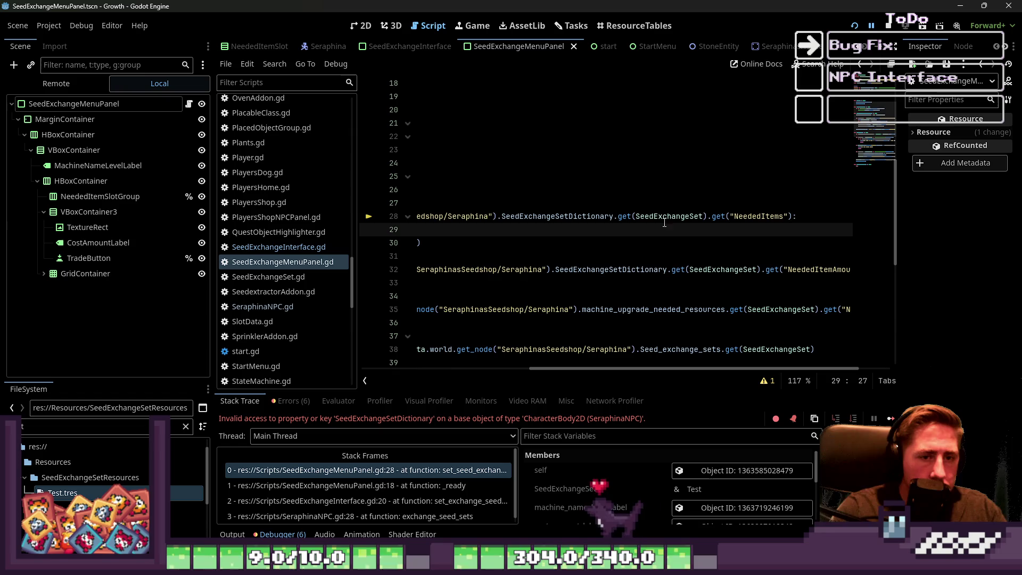
drag(667, 216, 502, 216)
scroll(603, 276, left, 5)
click(603, 206)
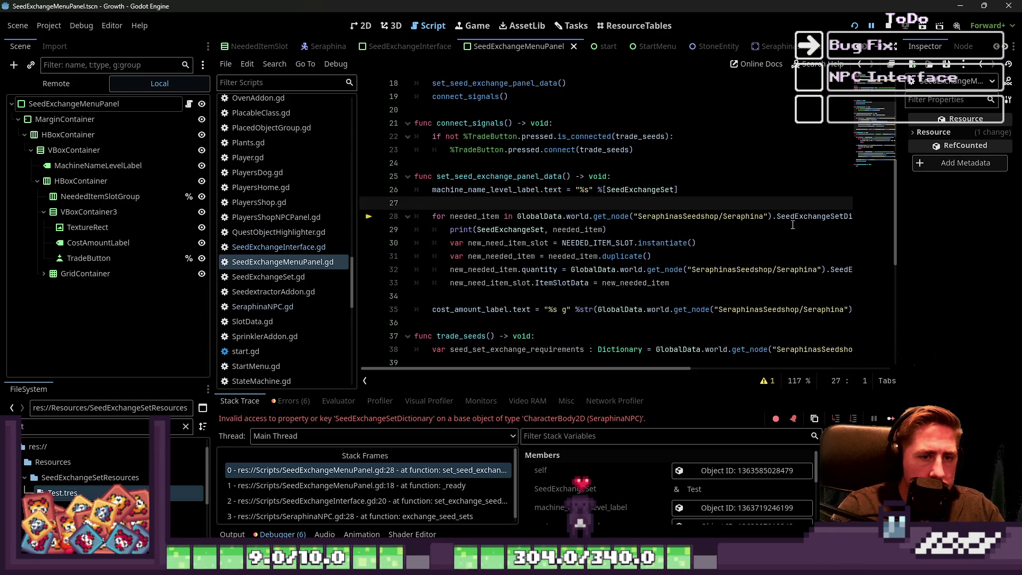
double_click(807, 218)
scroll(266, 255, up, 6)
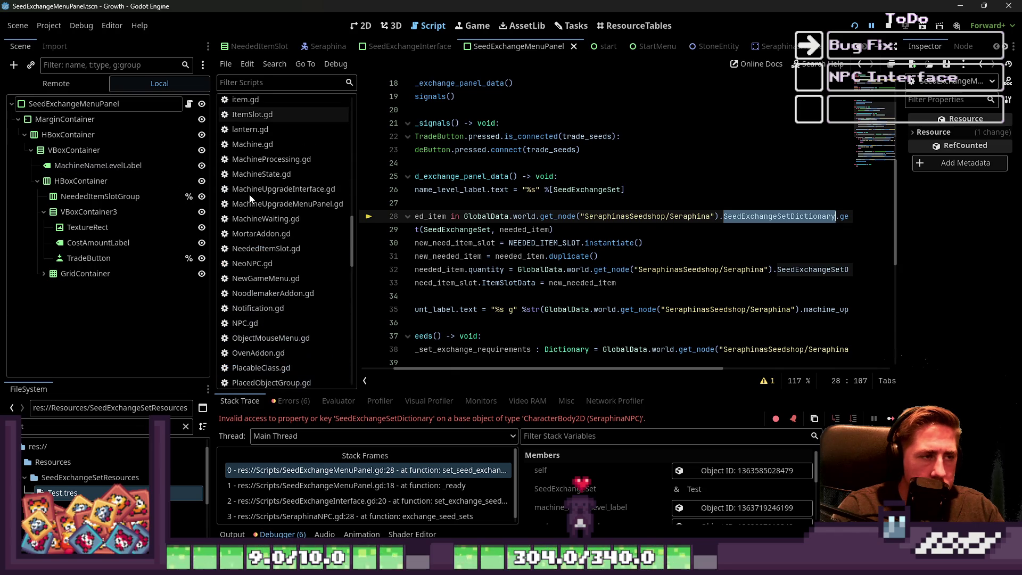
click(252, 264)
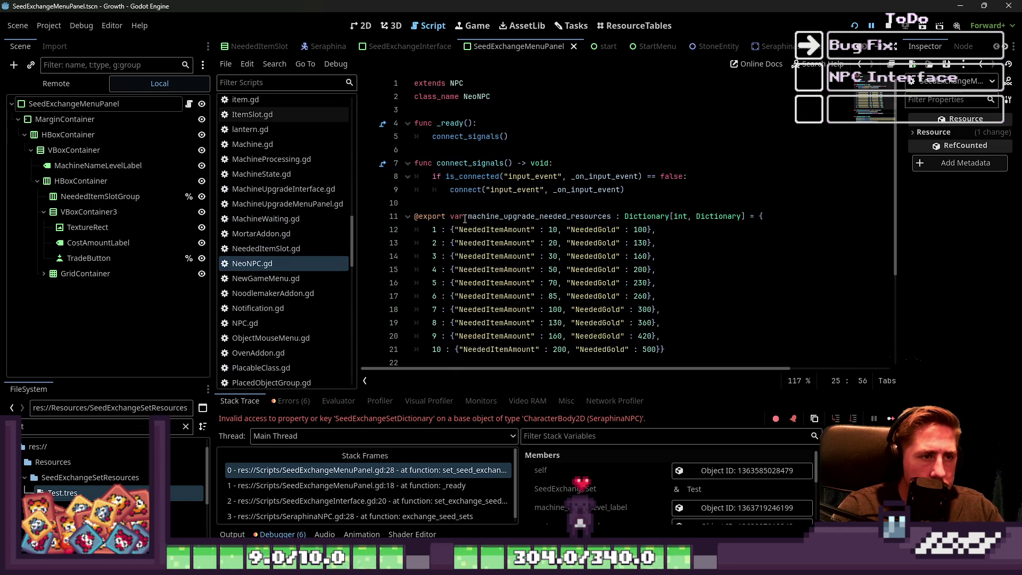
scroll(276, 267, down, 7)
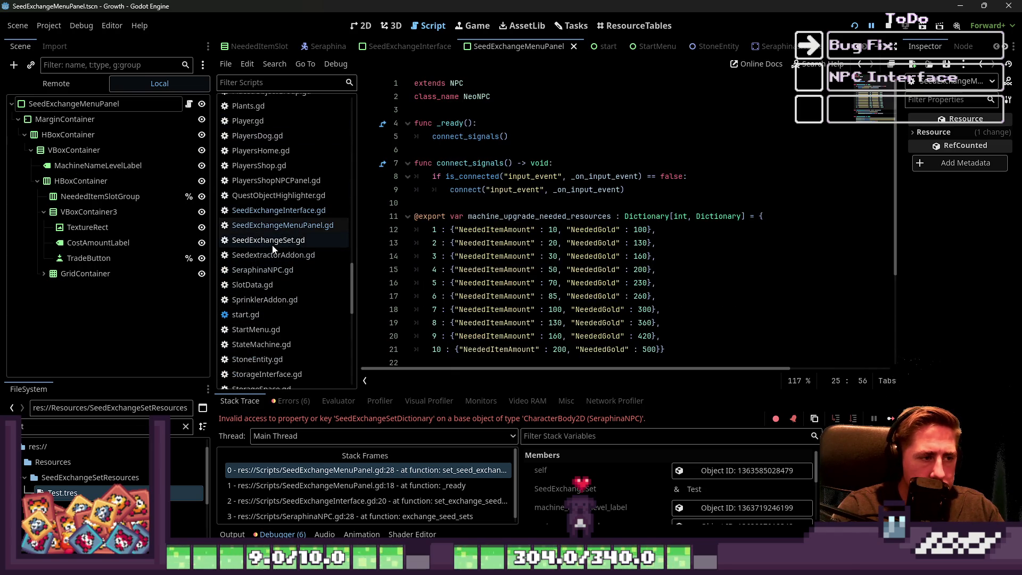
click(269, 270)
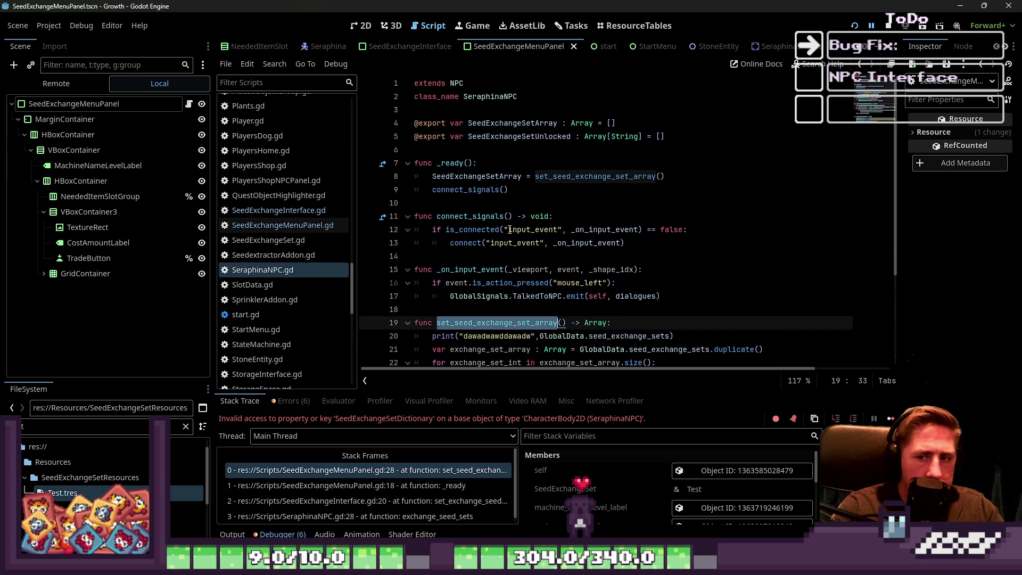
mouse_move(510, 229)
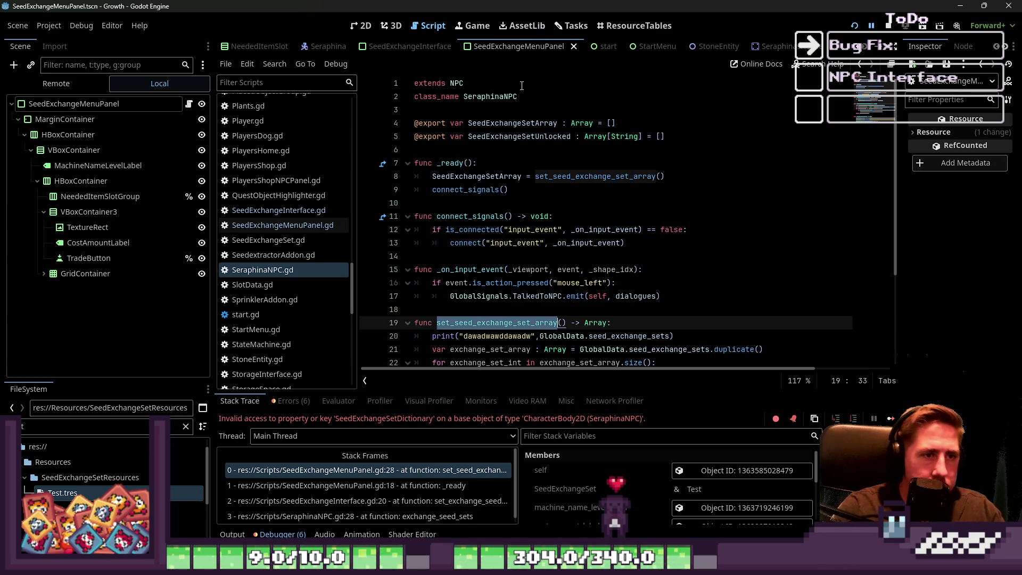
double_click(522, 122)
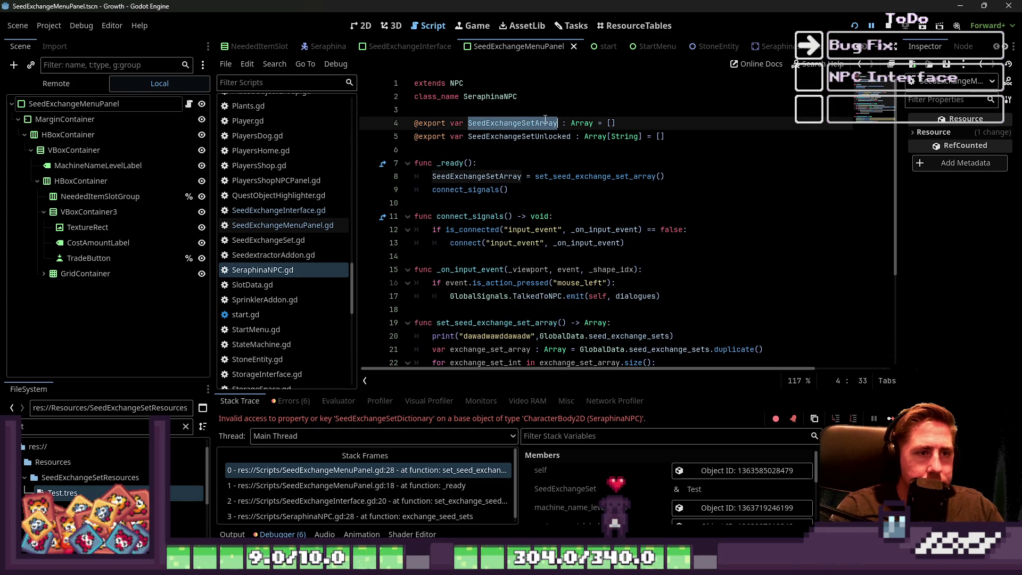
- Replace SeedExchangeSetDictionary with SeedExchangeSetArray on lines 28 and 32
click(307, 215)
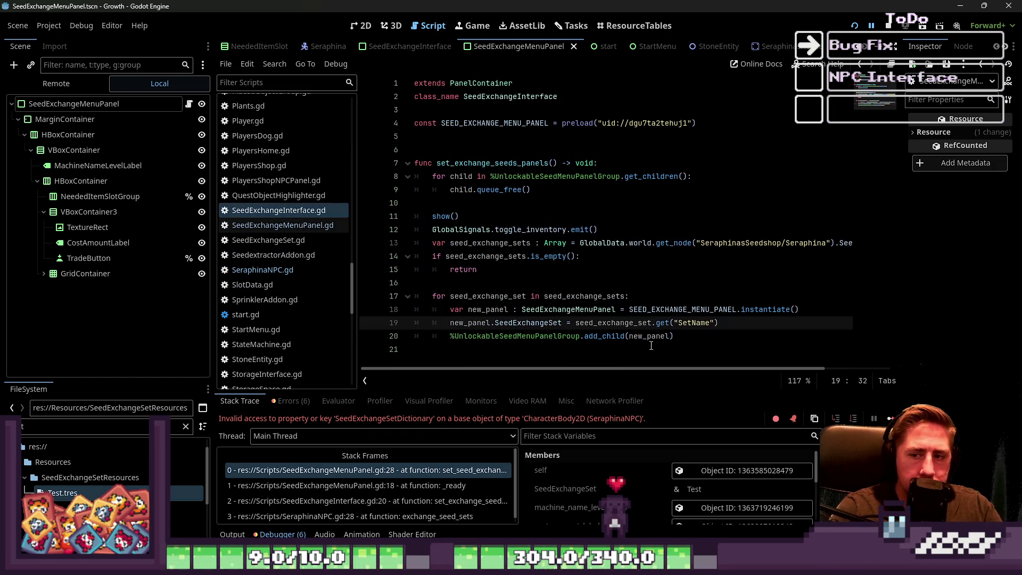
scroll(641, 368, right, 3)
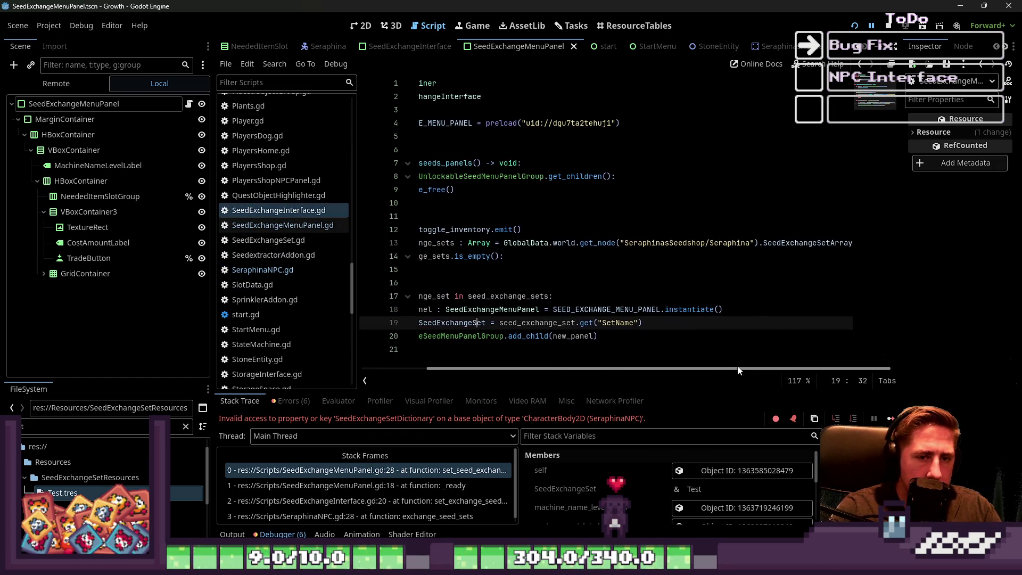
double_click(791, 243)
key(End)
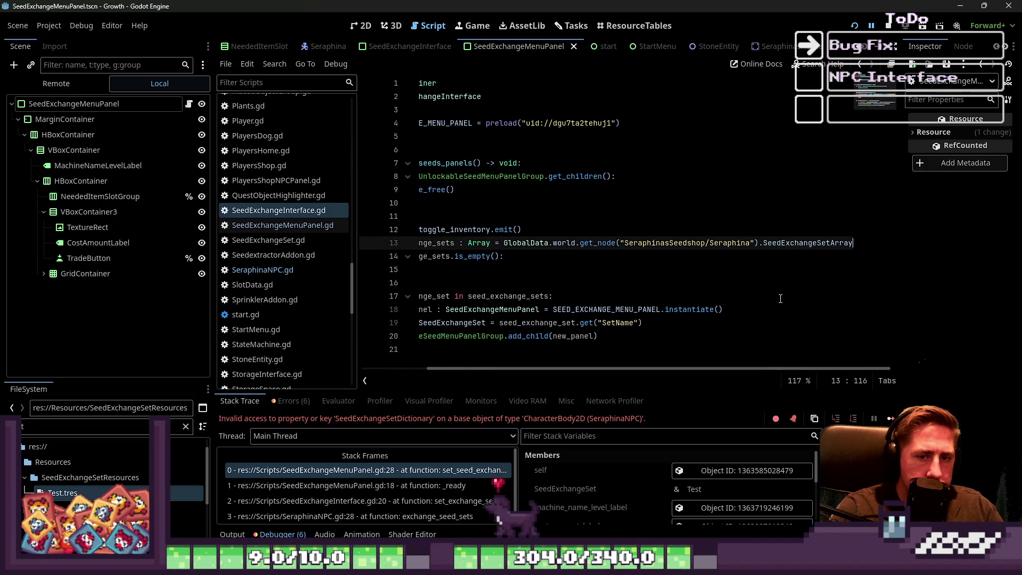
click(301, 226)
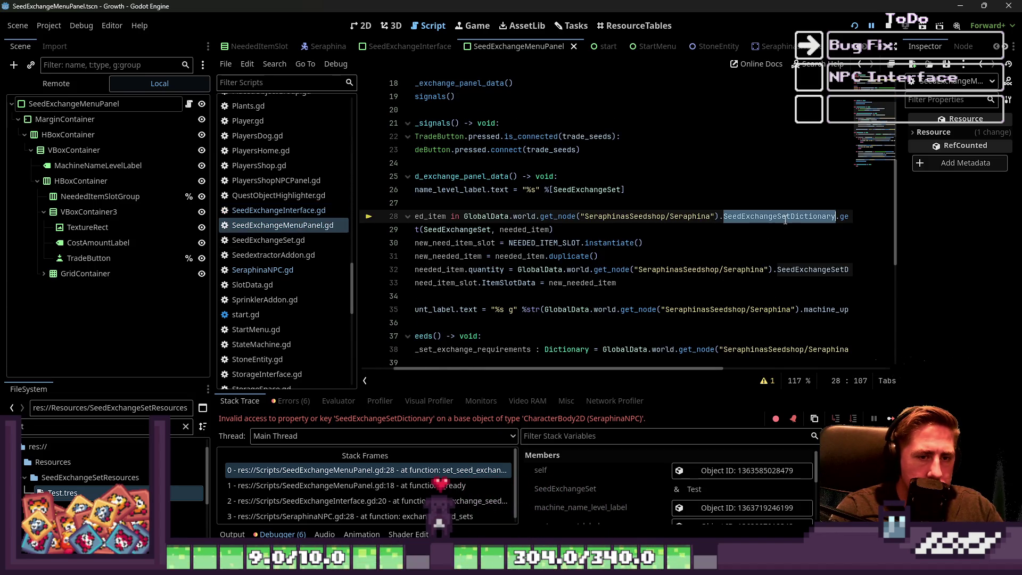
key(ctrl+v)
double_click(806, 270)
key(ctrl+v)
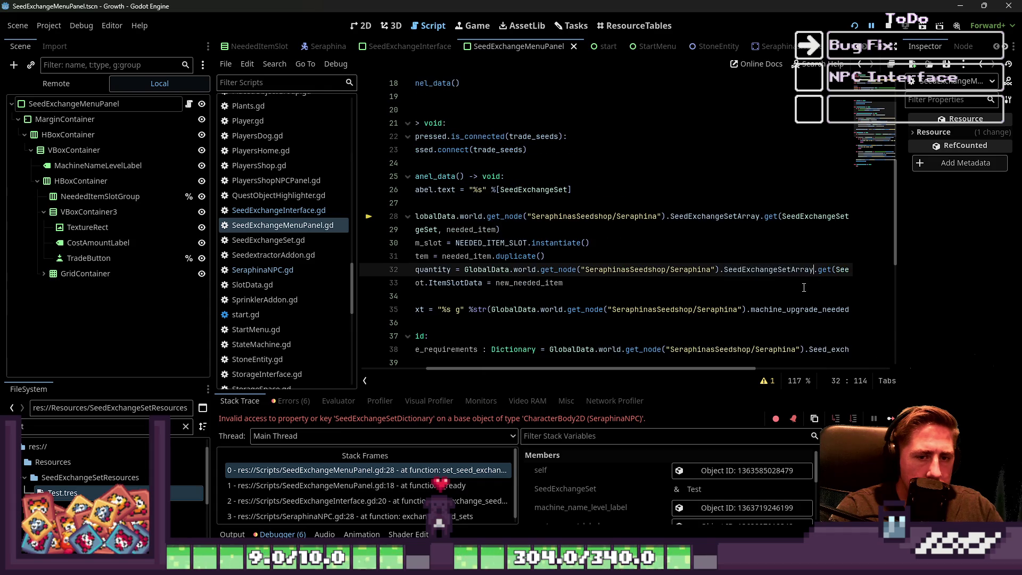
- Keep line 32's rename, then save, run the game and open the seed trade panel
drag(743, 368, 848, 360)
key(ctrl+z)
scroll(613, 309, down, 7)
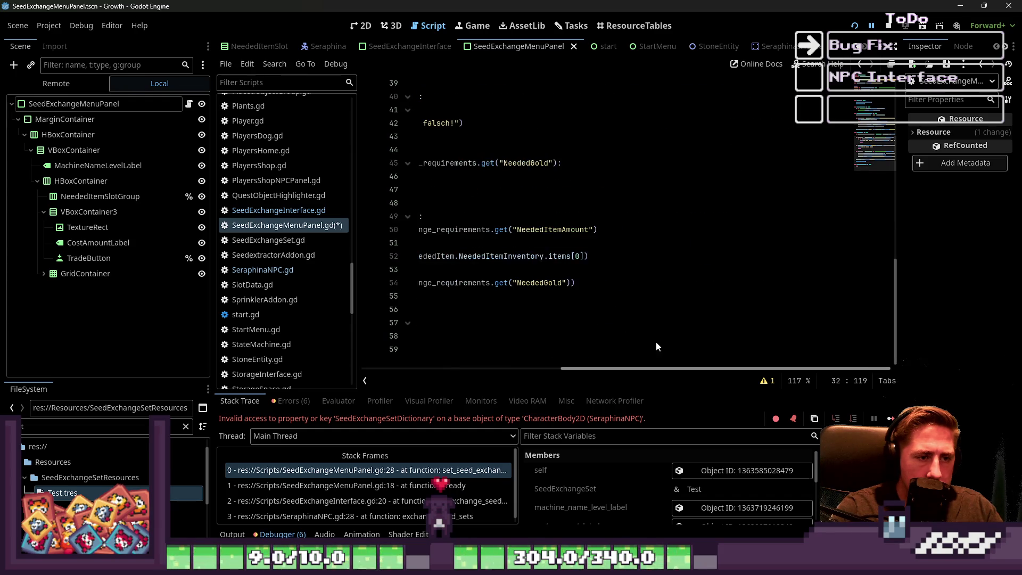
scroll(613, 260, up, 4)
key(ctrl+shift+z)
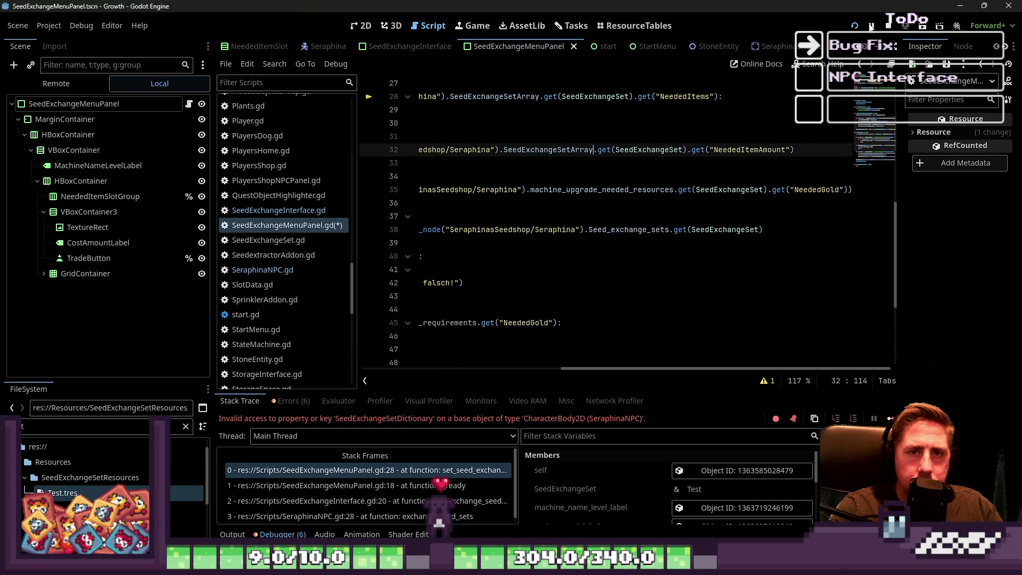
click(870, 27)
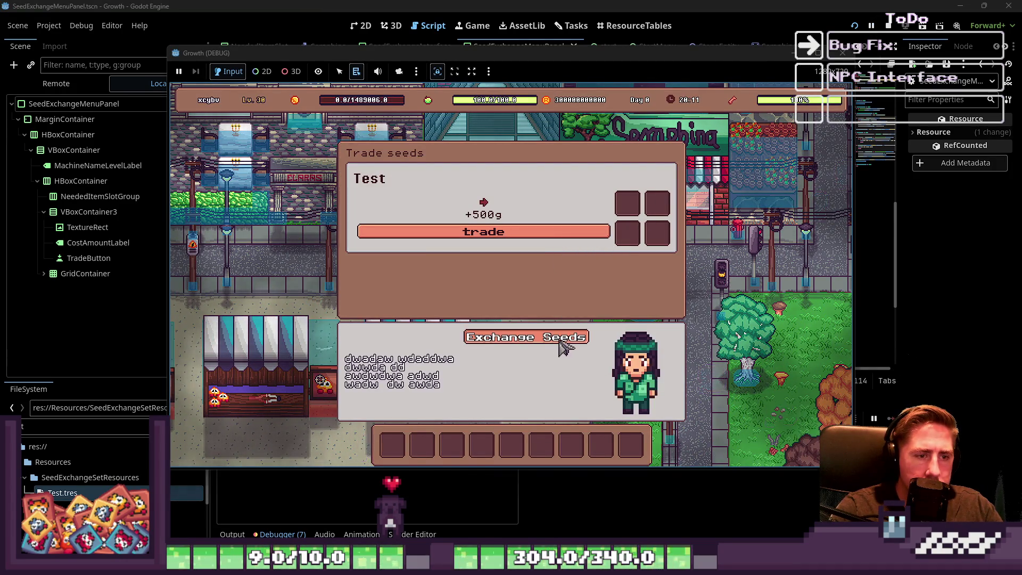
click(564, 347)
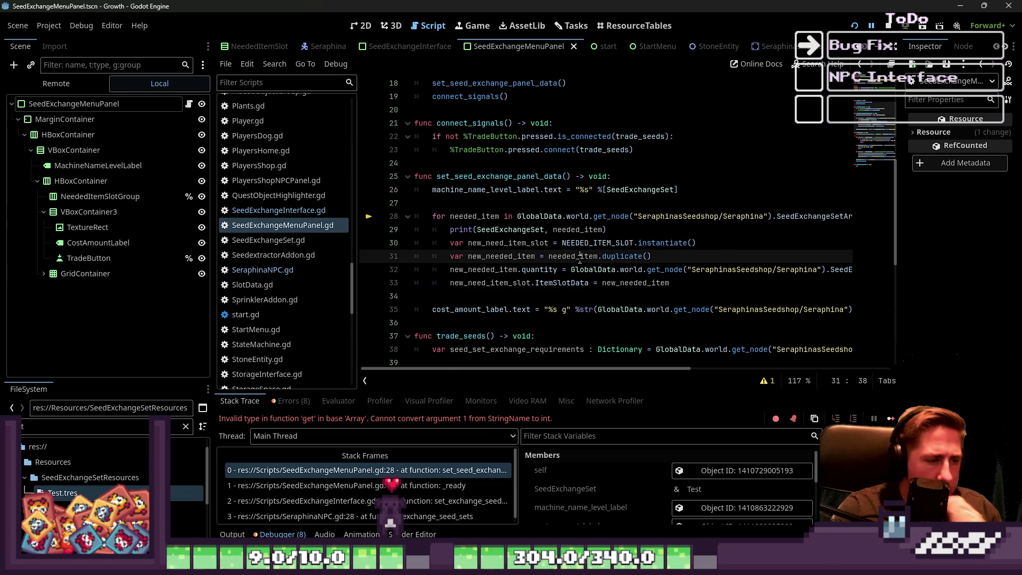
- Replace the StringName type of the exported SeedExchangeSet on line 4
mouse_move(459, 370)
mouse_down()
mouse_move(612, 366)
mouse_move(549, 353)
mouse_move(544, 365)
mouse_move(456, 366)
mouse_move(613, 365)
mouse_up()
mouse_move(614, 215)
mouse_down()
mouse_move(729, 216)
mouse_move(815, 233)
mouse_up()
click(683, 233)
mouse_move(514, 367)
mouse_down()
mouse_move(646, 366)
mouse_move(507, 366)
mouse_up()
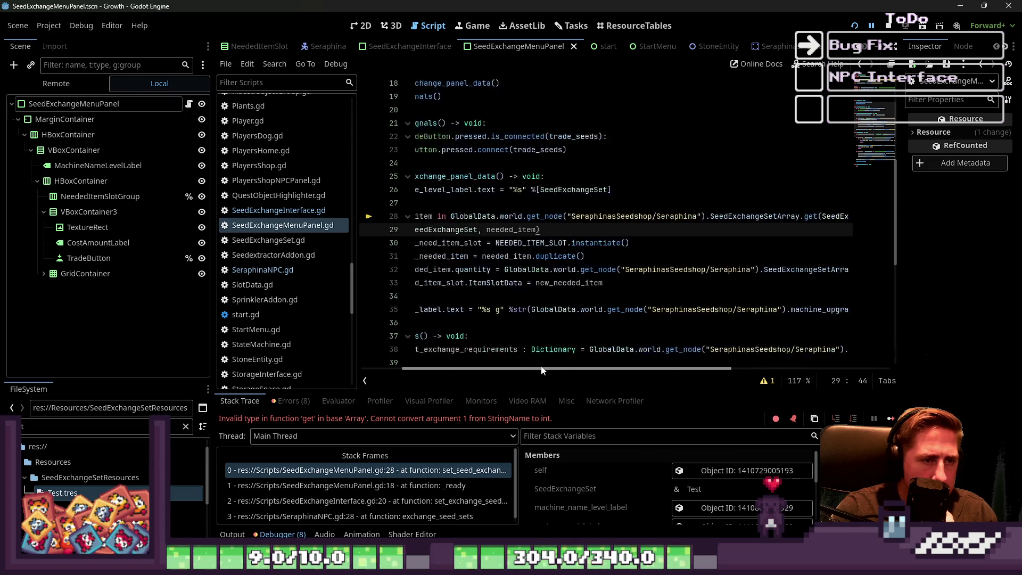
scroll(474, 208, up, 5)
scroll(473, 208, up, 1)
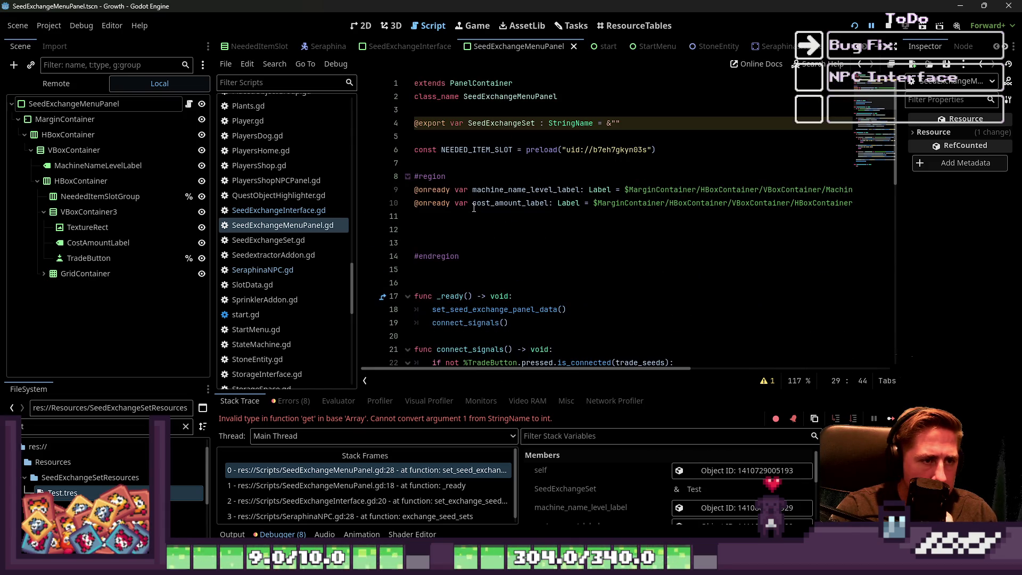
double_click(498, 123)
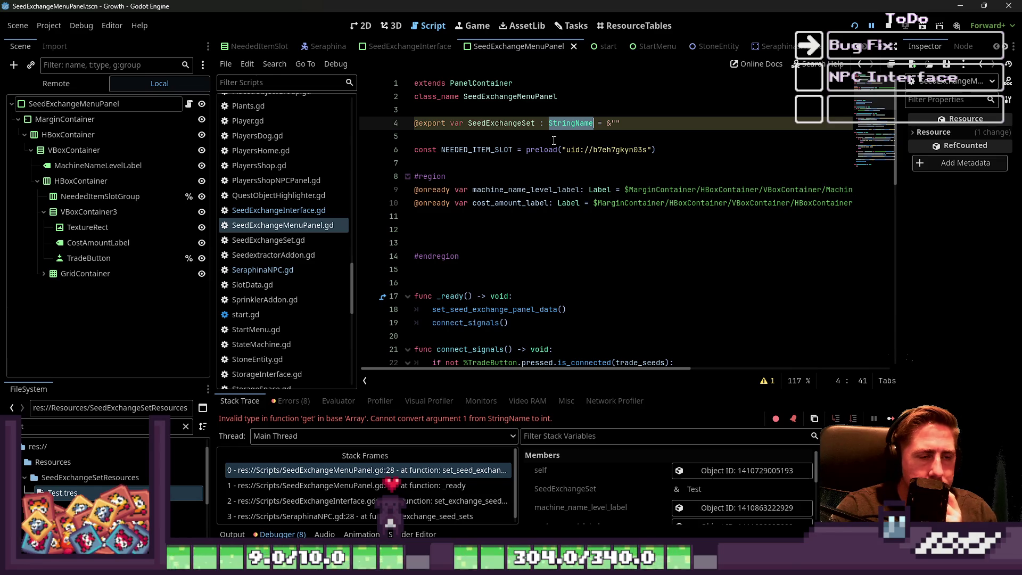
double_click(525, 123)
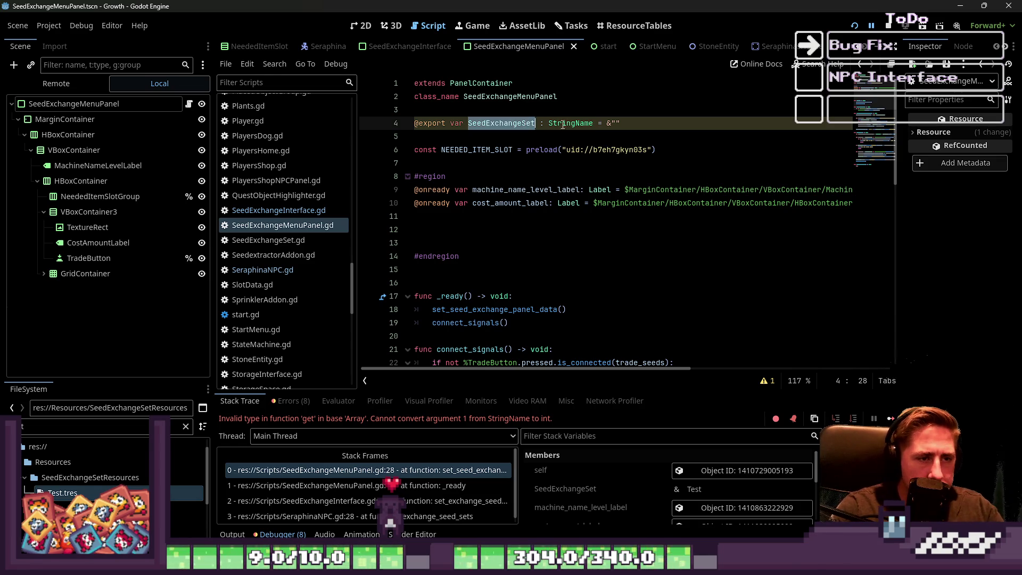
key(ctrl+c)
double_click(572, 123)
key(ctrl+v)
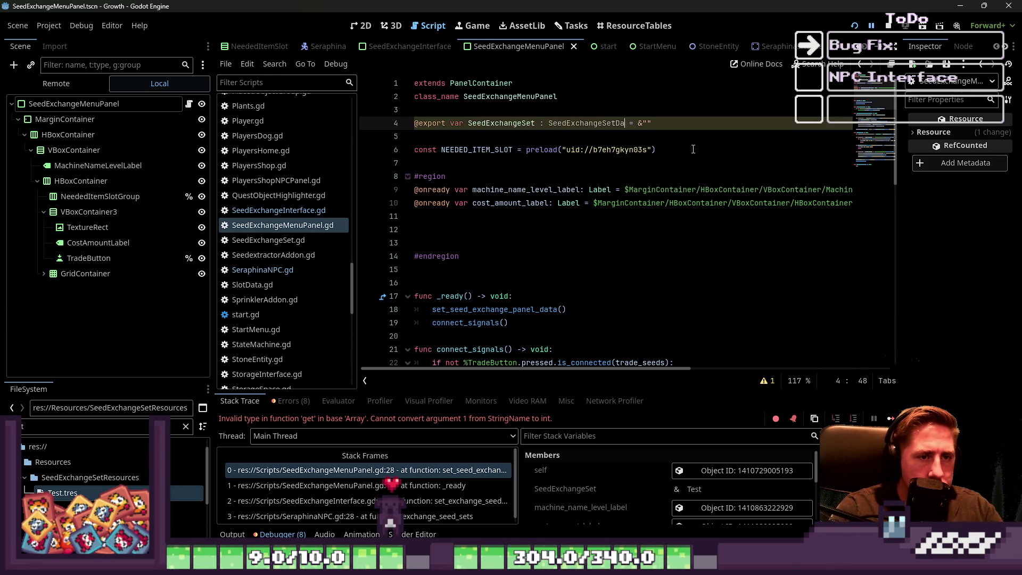
key(ctrl+shift+Left)
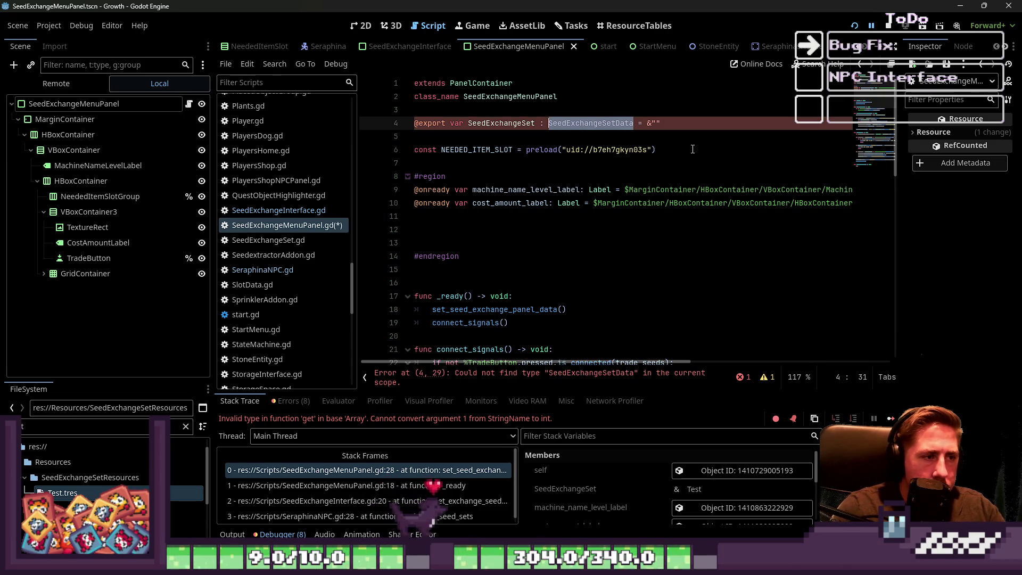
- Rename SeedExchangeSet.gd's class_name to SeedExchangeSetData and save it
click(310, 239)
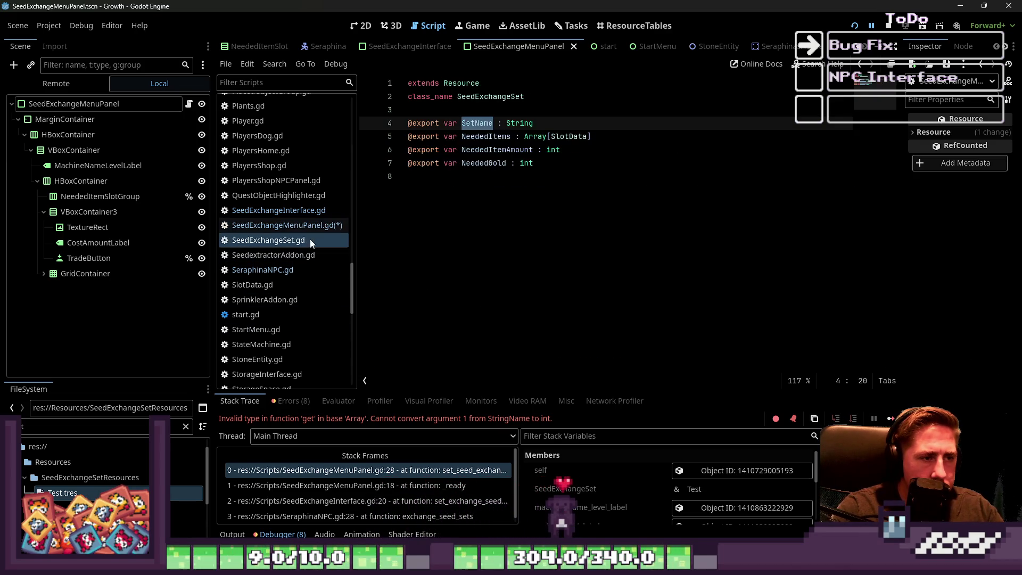
click(486, 104)
double_click(496, 98)
key(ctrl+v)
double_click(500, 96)
key(ctrl+s)
- Type line 4 as SeedExchangeSetData, delete its default value, and save
click(293, 226)
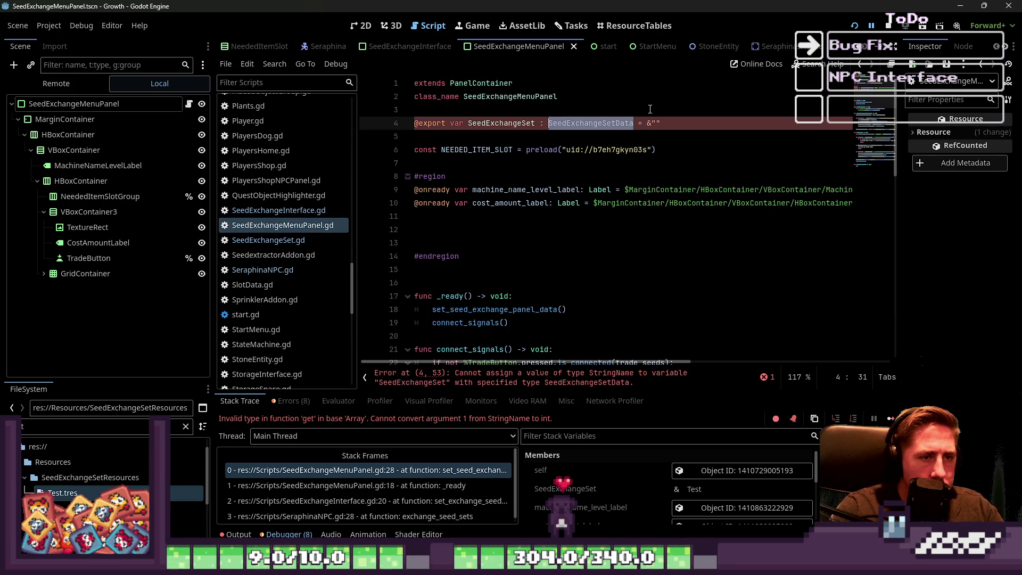
key(ctrl+v)
click(608, 165)
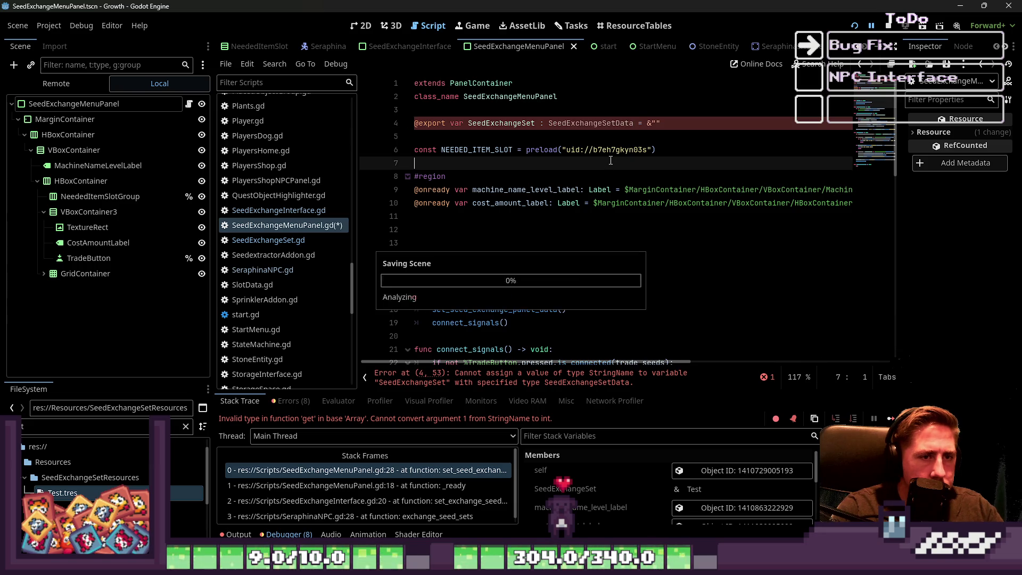
click(665, 123)
key(BackSpace)
key(BackSpace)
key(BackSpace)
key(ctrl+s)
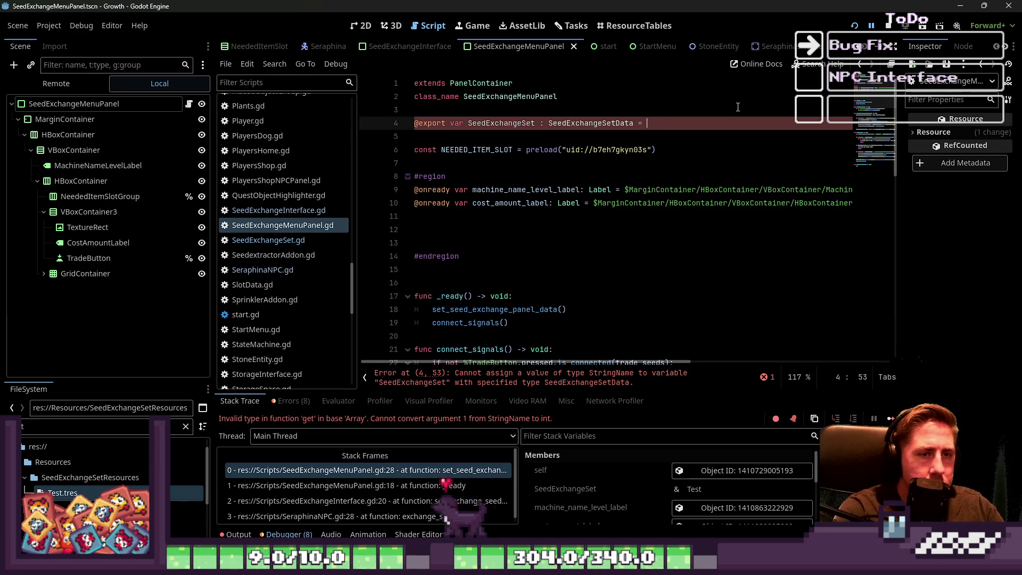
key(BackSpace)
key(BackSpace)
key(BackSpace)
key(ctrl+s)
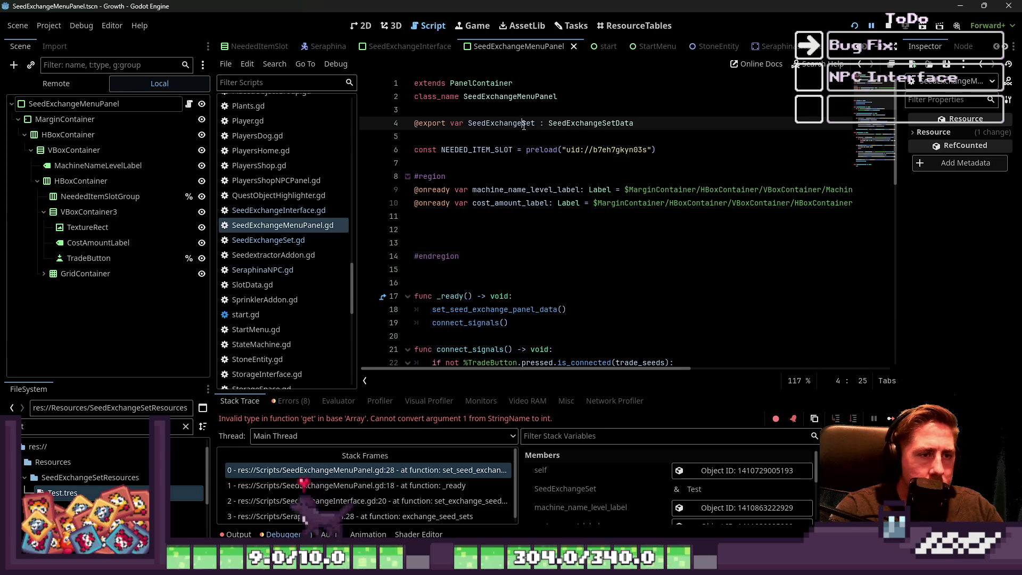
double_click(524, 124)
- Remove .get("SetName") on SeedExchangeInterface.gd line 19, save, and retest Exchange Seeds in the game
click(304, 213)
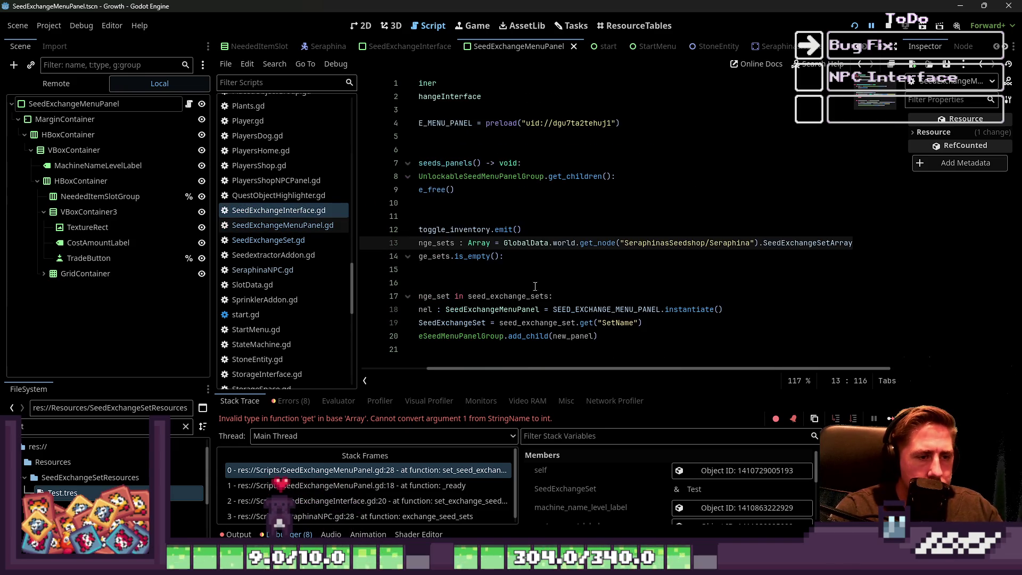
scroll(511, 284, left, 3)
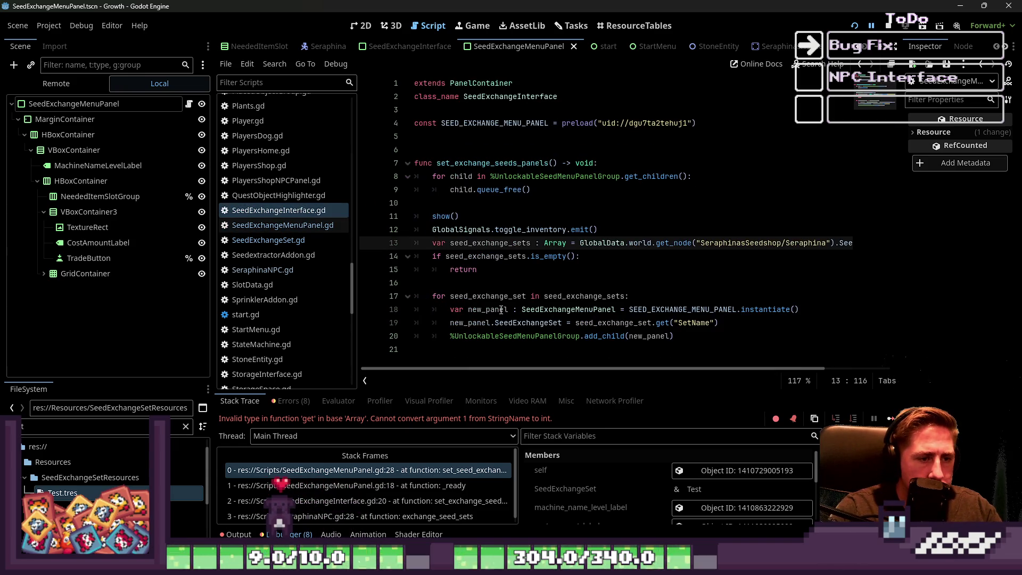
double_click(564, 295)
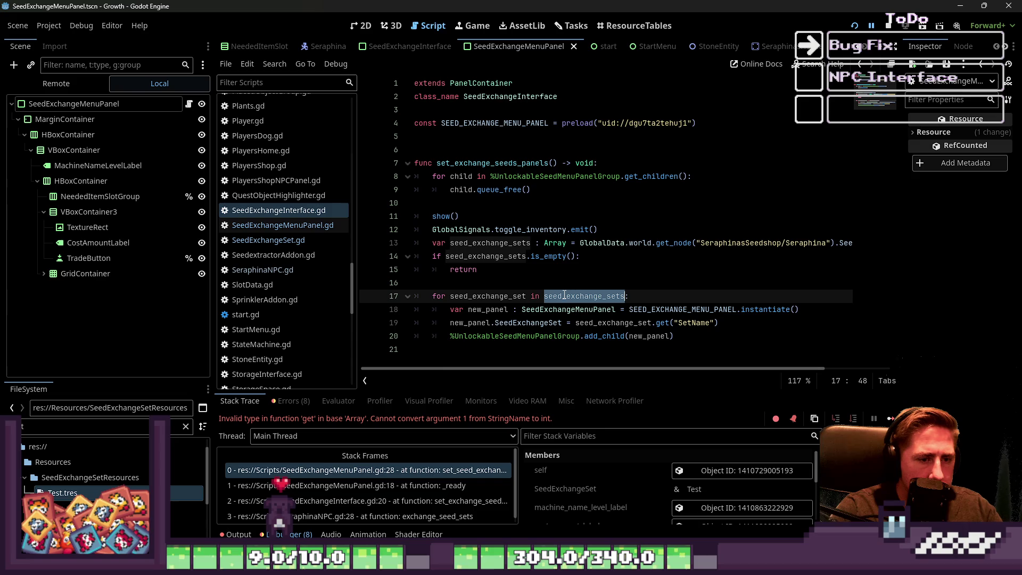
double_click(538, 323)
key(Right)
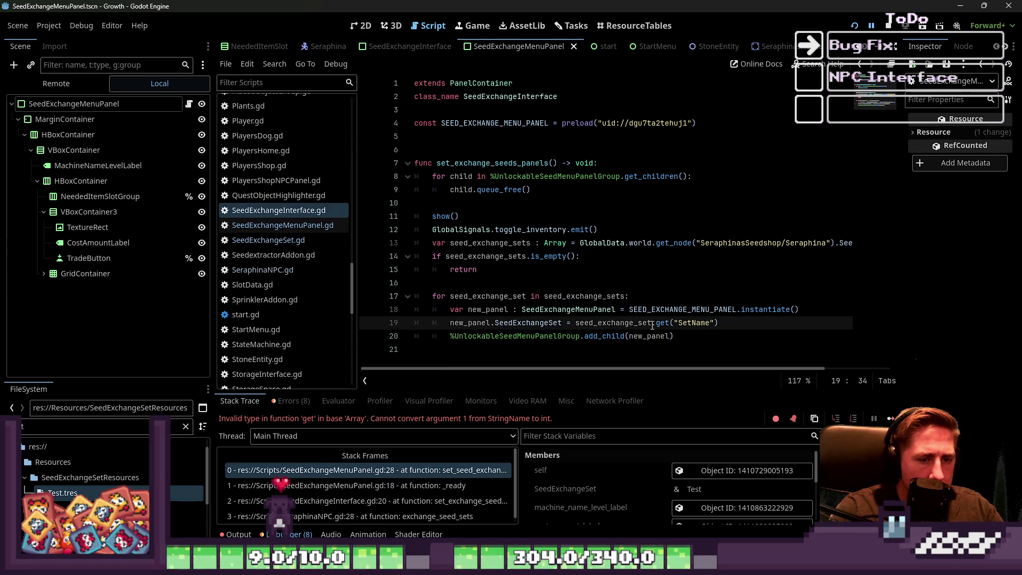
key(BackSpace)
key(ctrl+s)
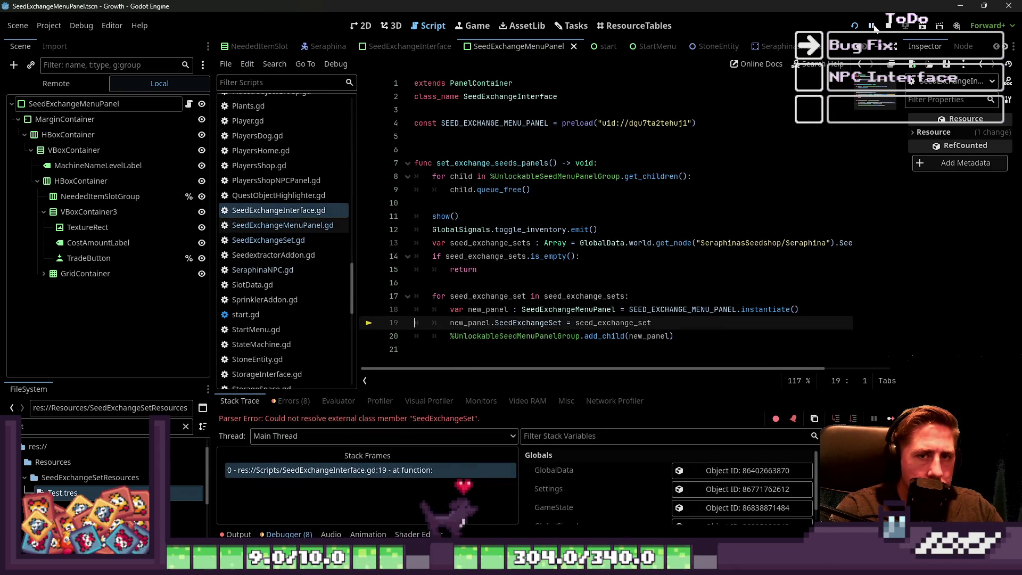
click(872, 26)
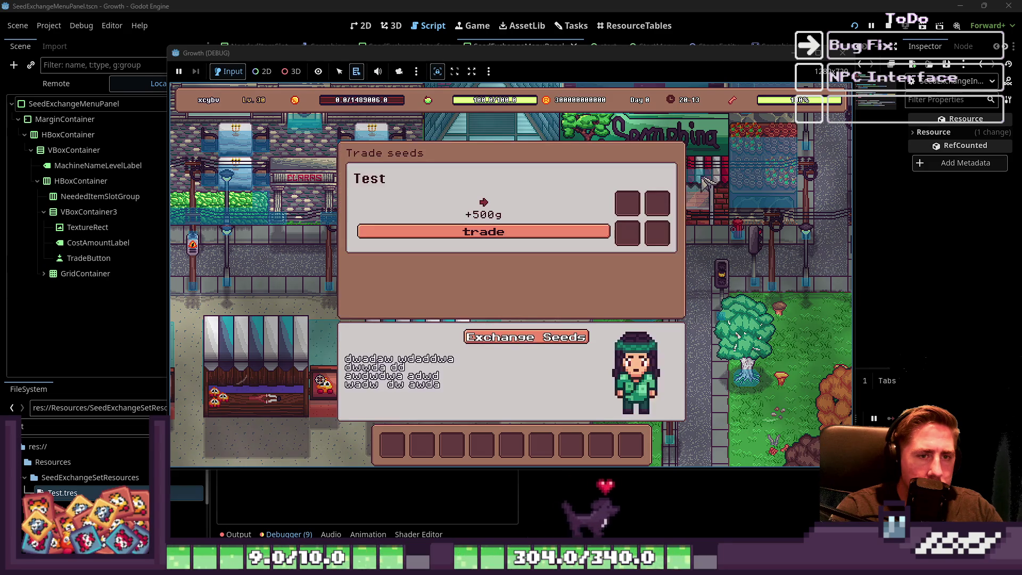
click(510, 341)
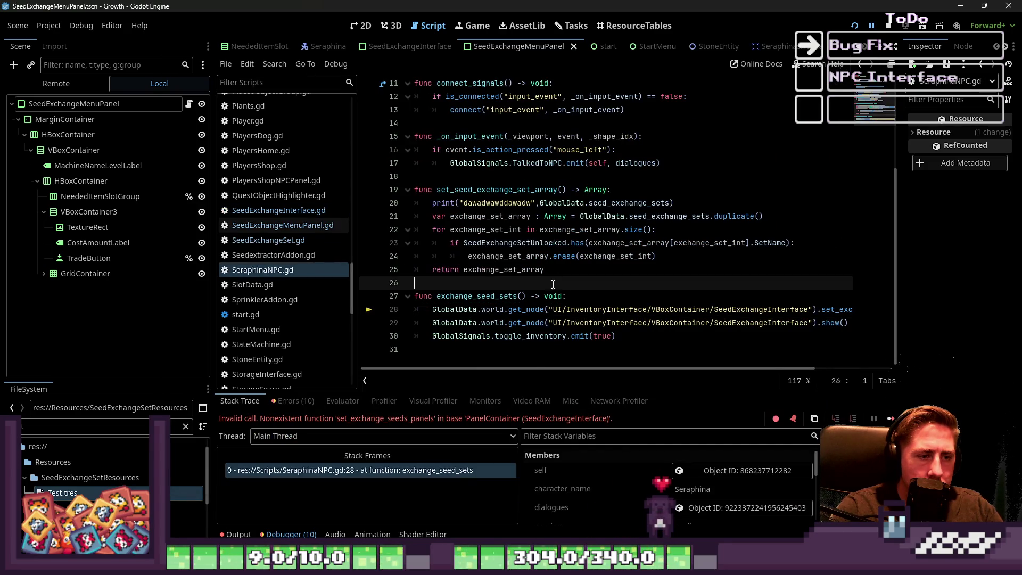
- Replace SeraphinaNPC.gd's failing call with the set_exchange_seeds_panels name copied from SeedExchangeInterface.gd
mouse_move(544, 370)
mouse_down()
mouse_move(642, 369)
mouse_move(536, 369)
mouse_up()
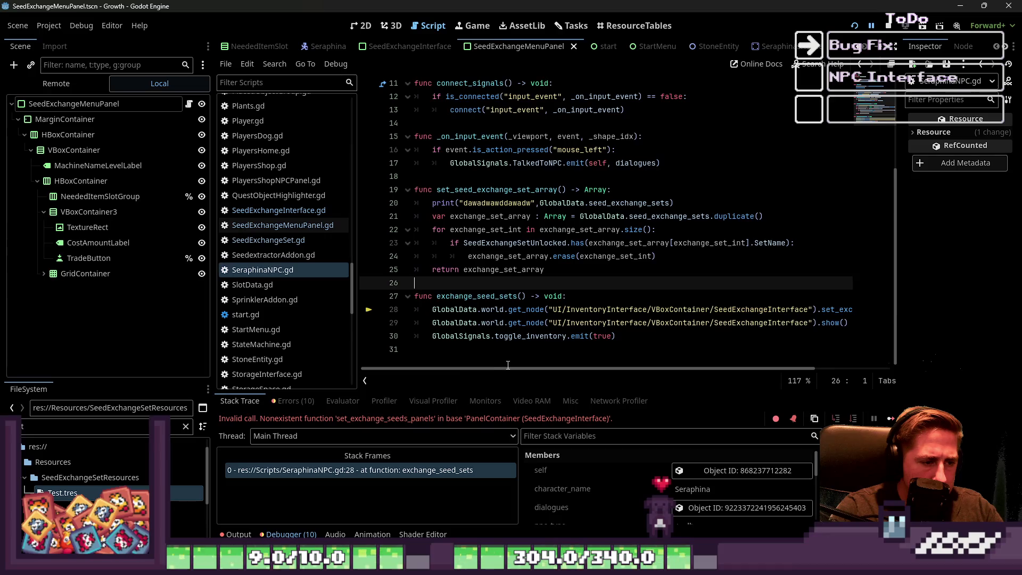
scroll(447, 320, up, 5)
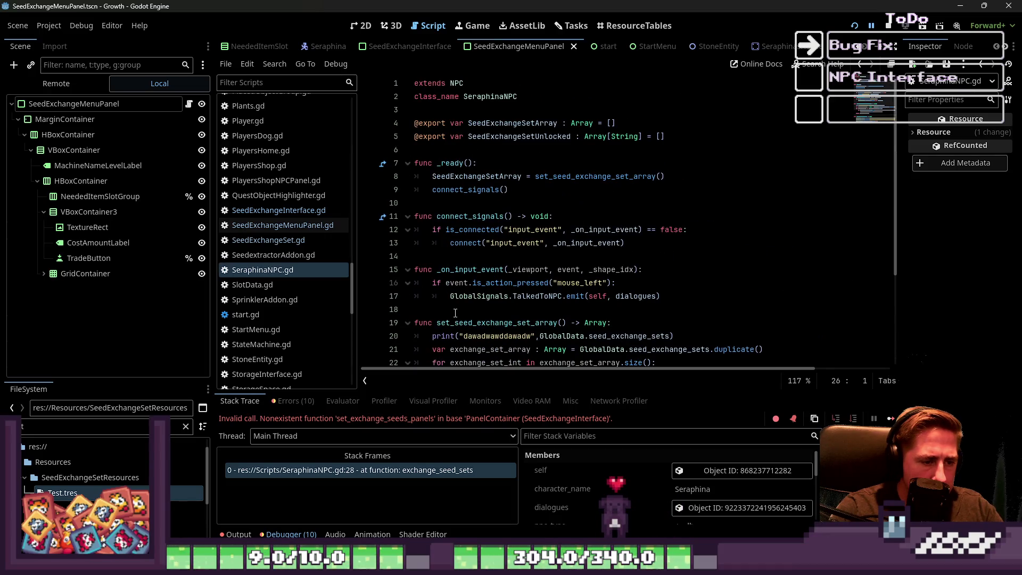
scroll(455, 316, down, 5)
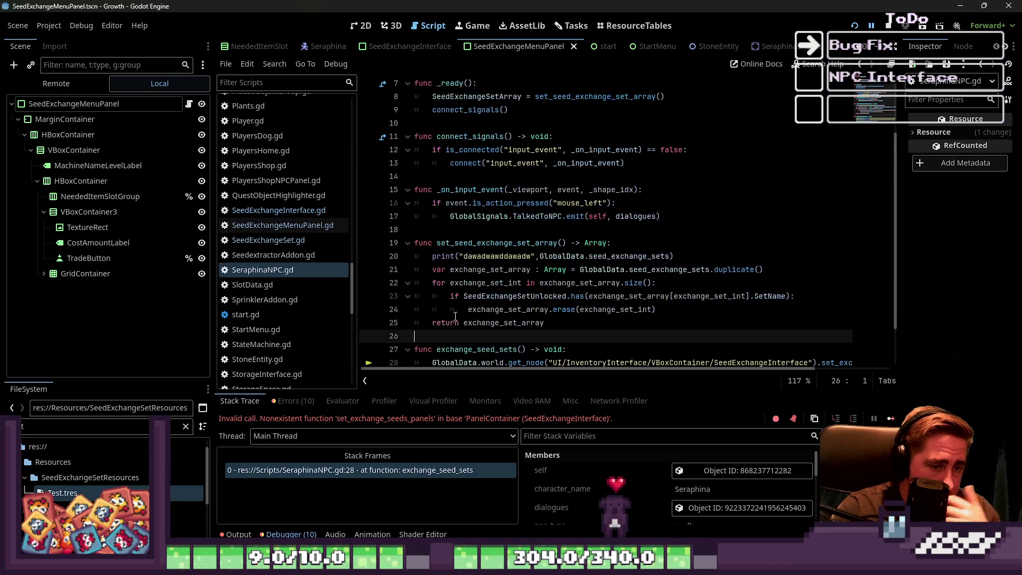
key(Down)
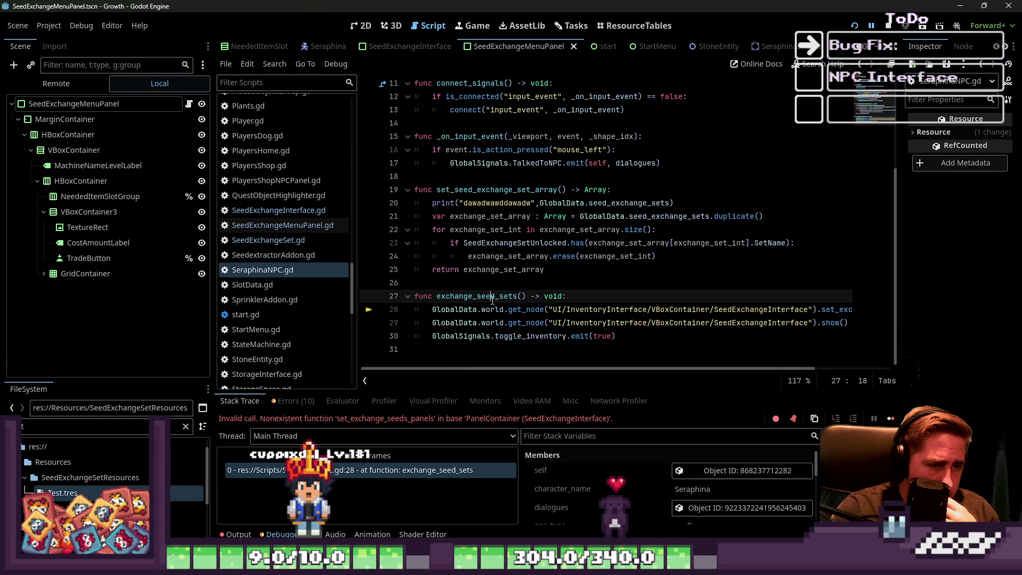
scroll(497, 312, up, 5)
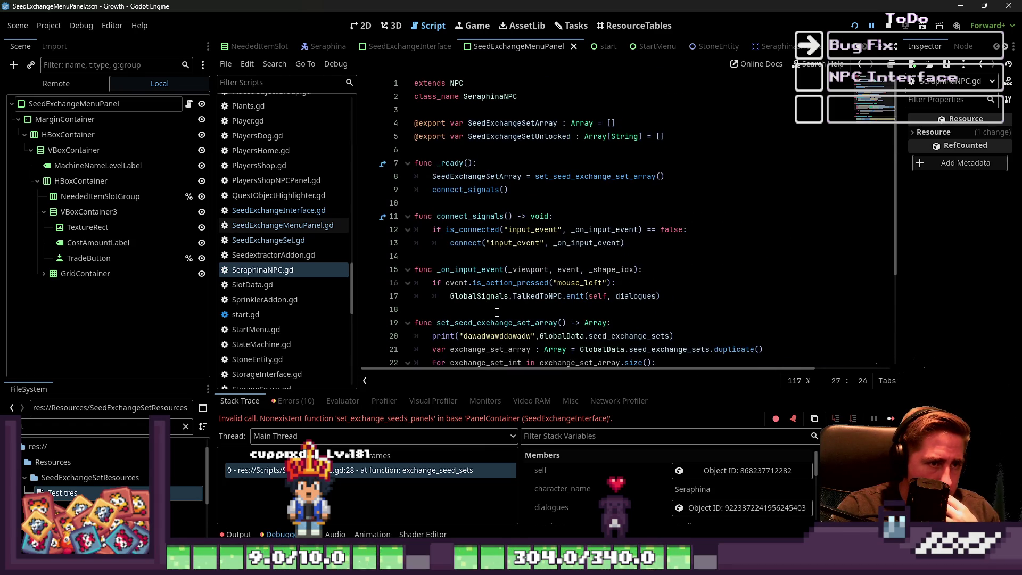
scroll(497, 319, down, 5)
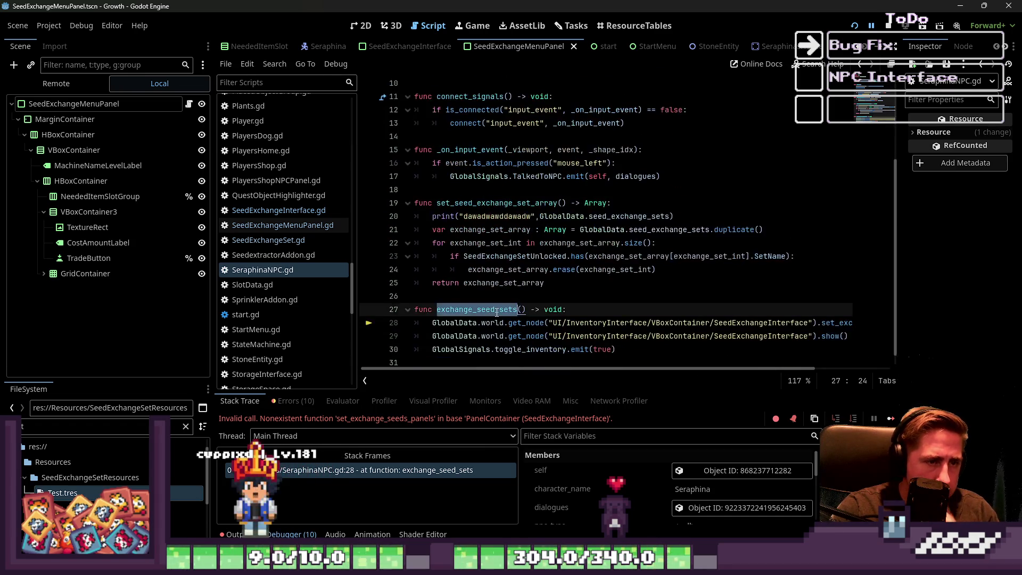
scroll(529, 369, right, 5)
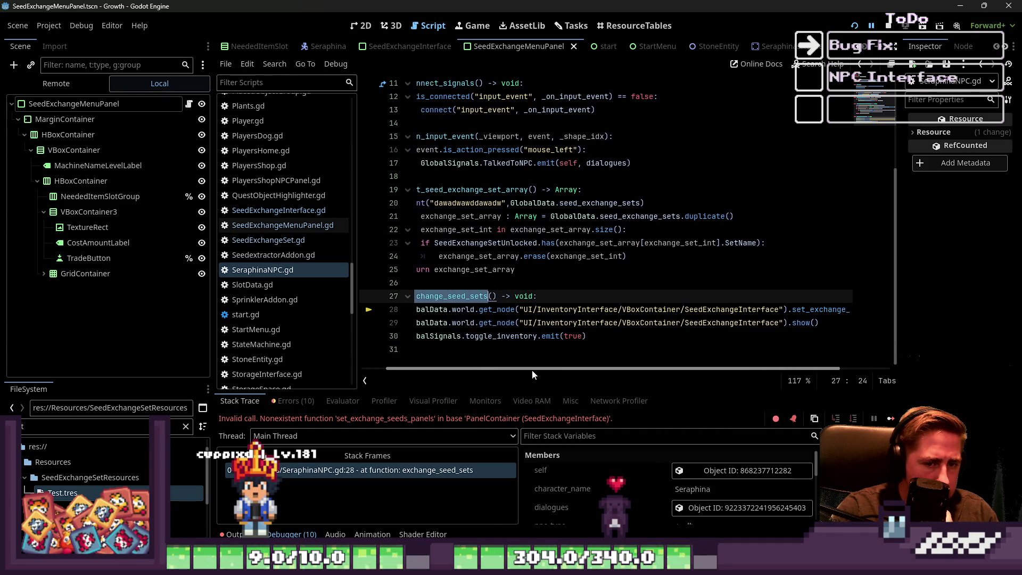
double_click(765, 311)
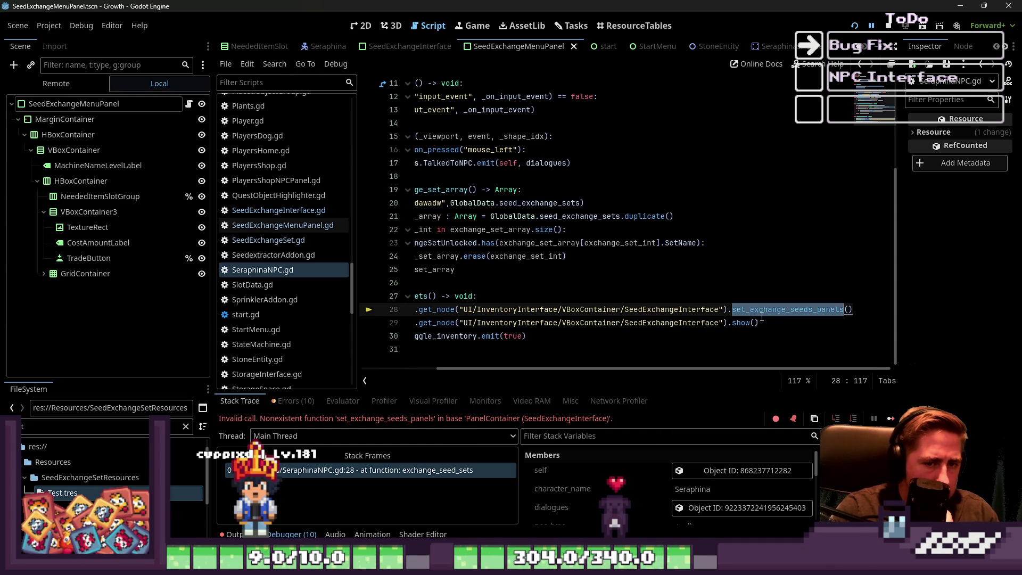
click(290, 210)
double_click(493, 163)
key(ctrl+c)
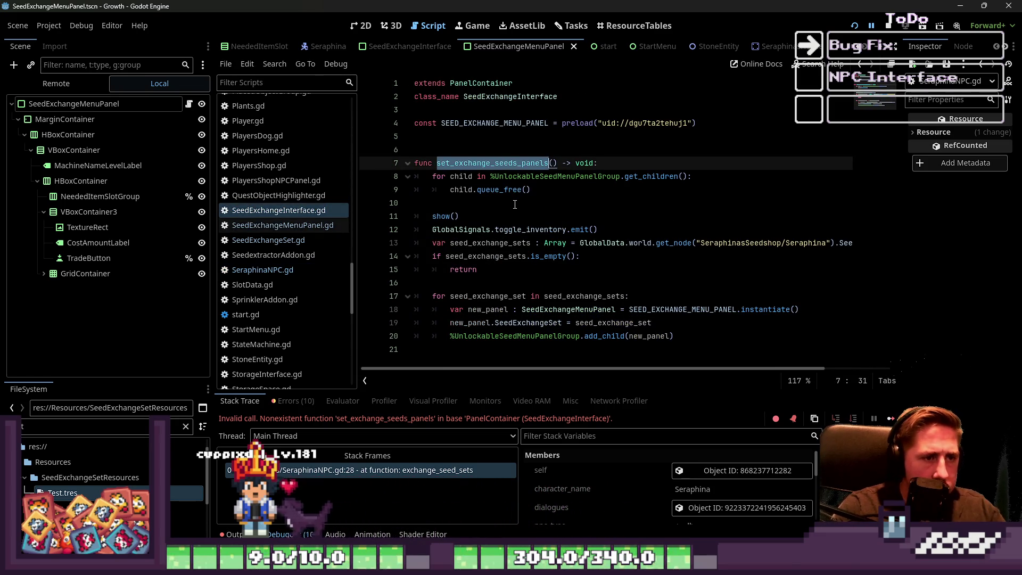
click(263, 270)
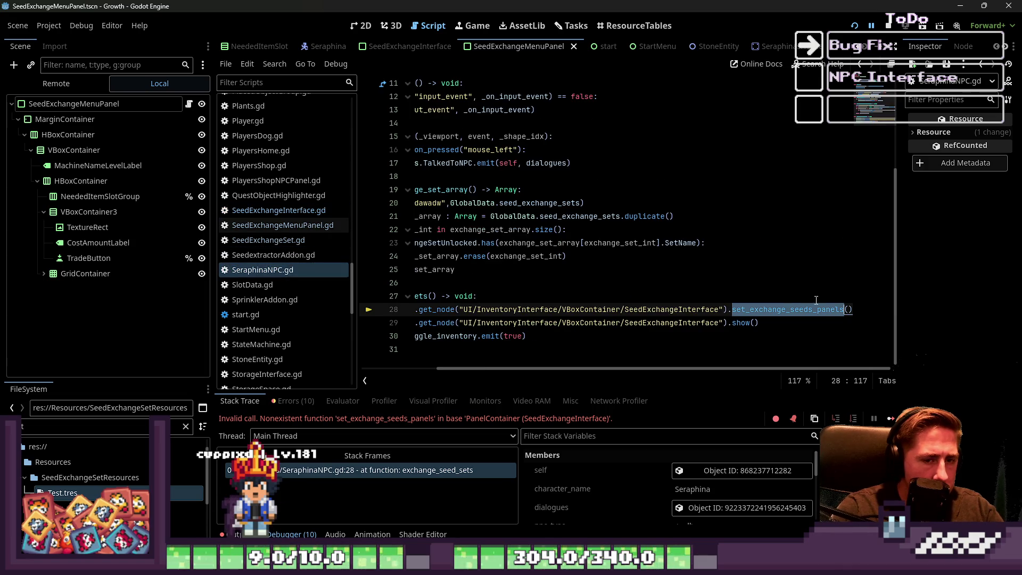
key(ctrl+v)
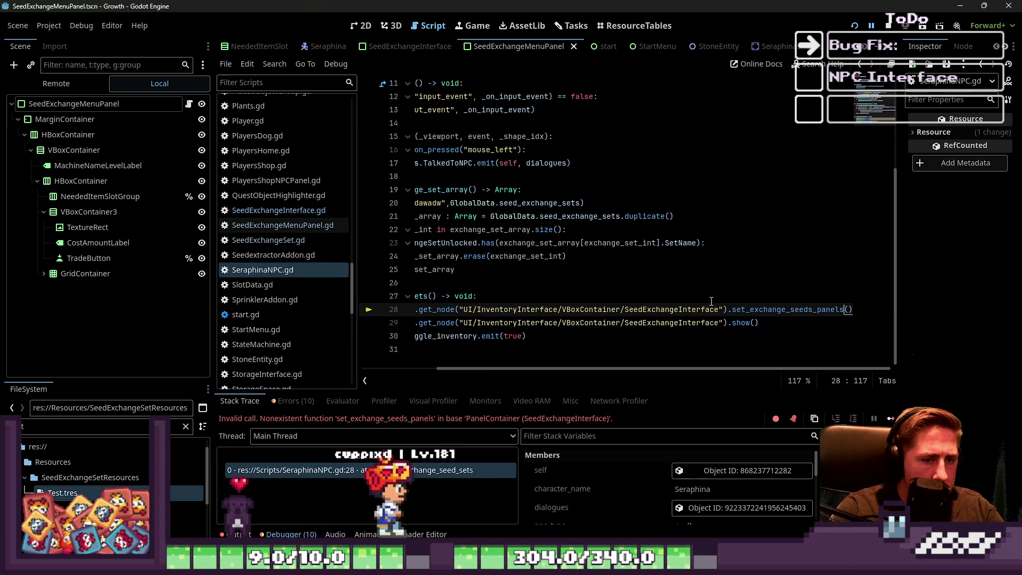
- Verify the SeedExchangeInterface reference and call on line 28, then go back to the running game
double_click(645, 311)
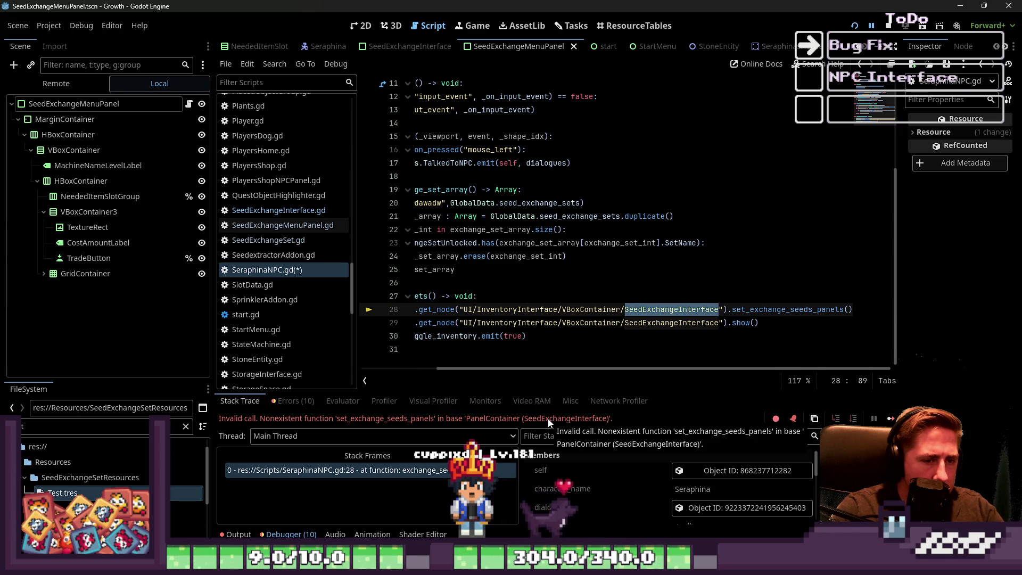
click(278, 211)
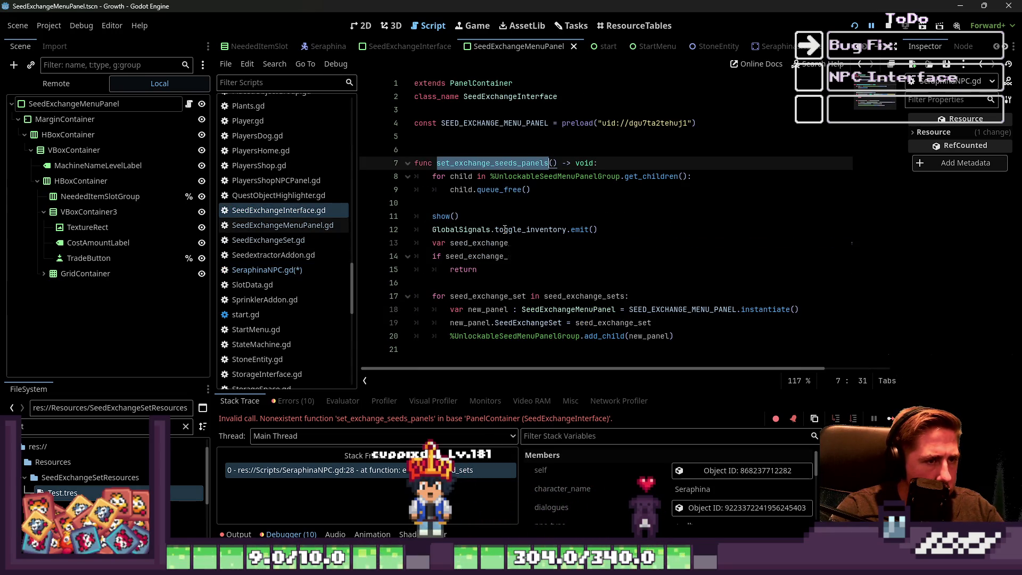
click(512, 123)
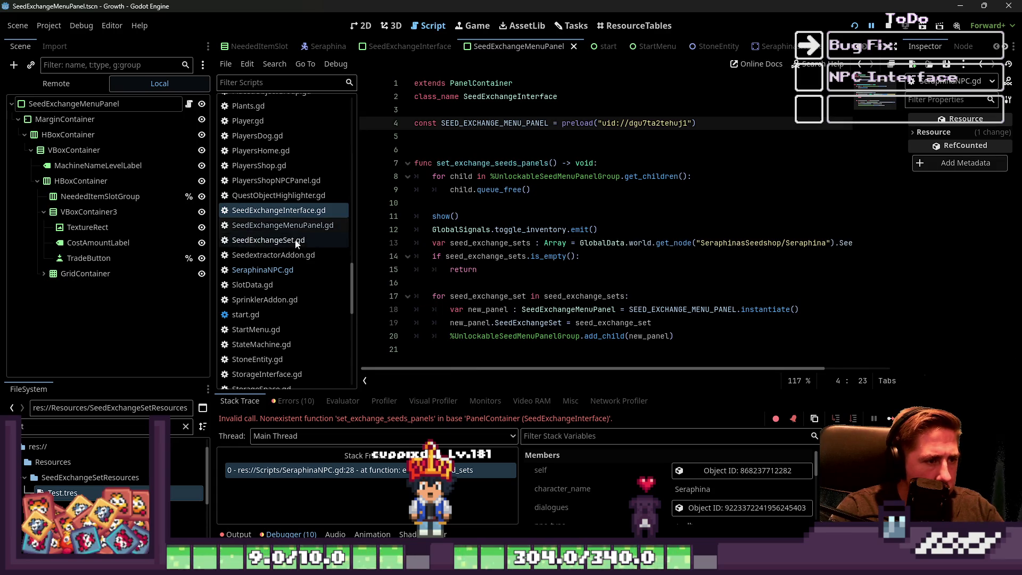
click(273, 269)
double_click(774, 310)
key(Right)
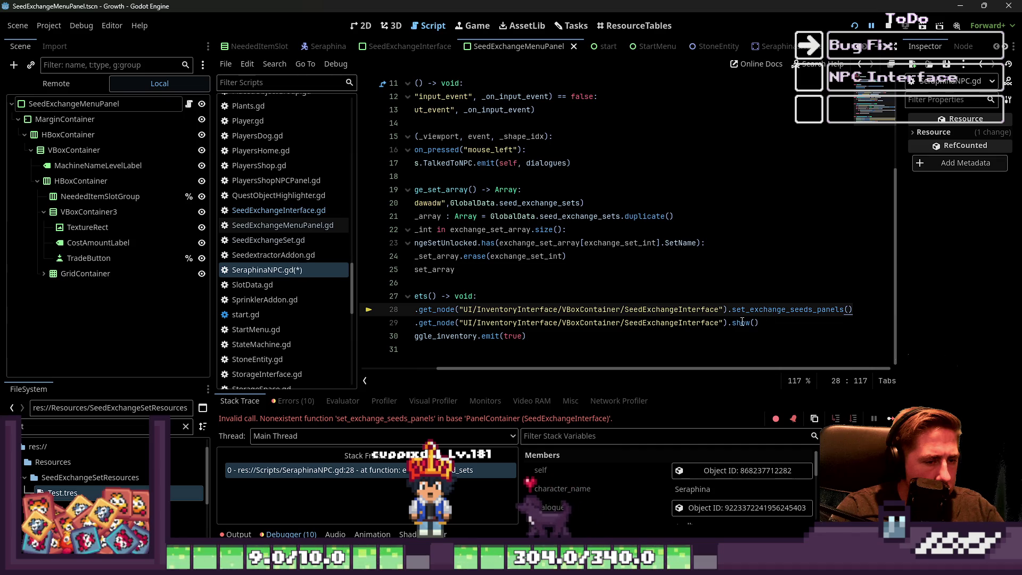
drag(499, 368, 425, 380)
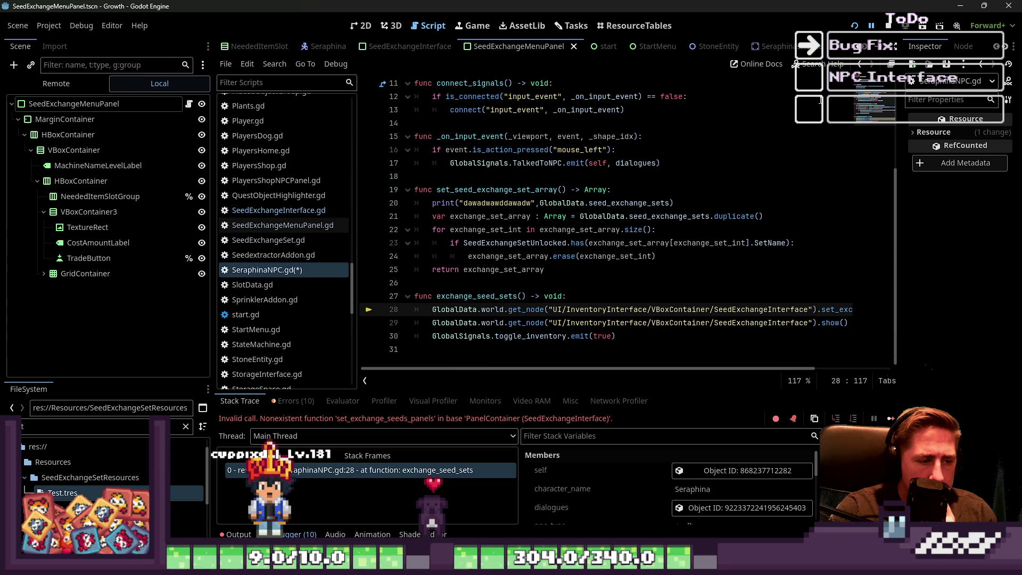
click(871, 26)
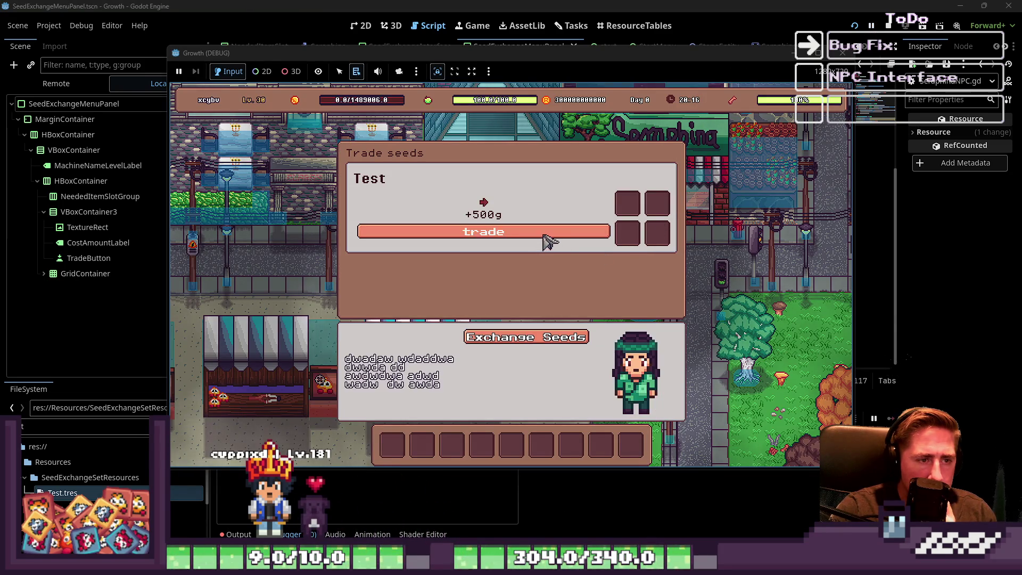
- Restart the game in debug mode with F5 and load the saved game slot
click(517, 341)
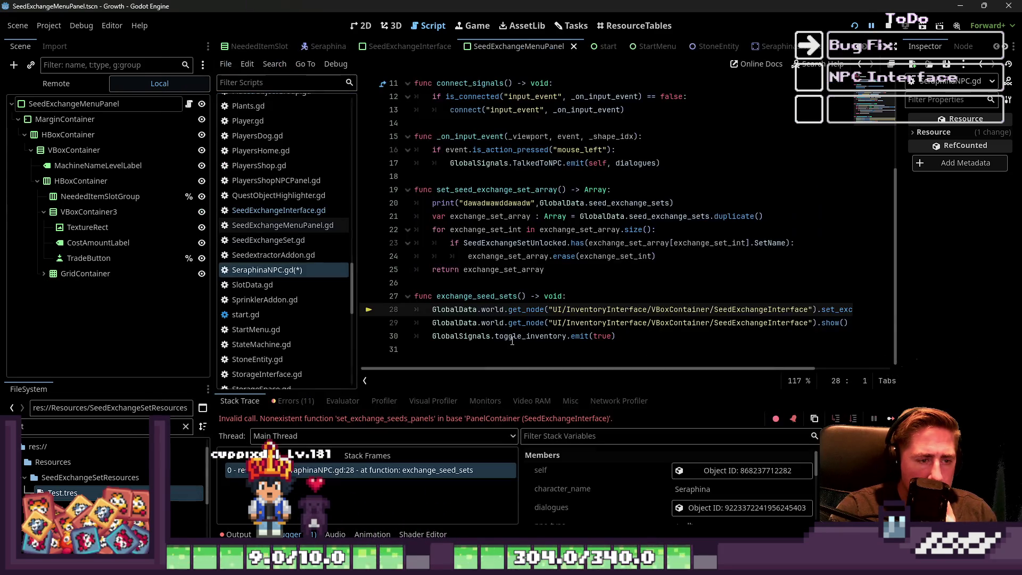
click(887, 25)
key(F5)
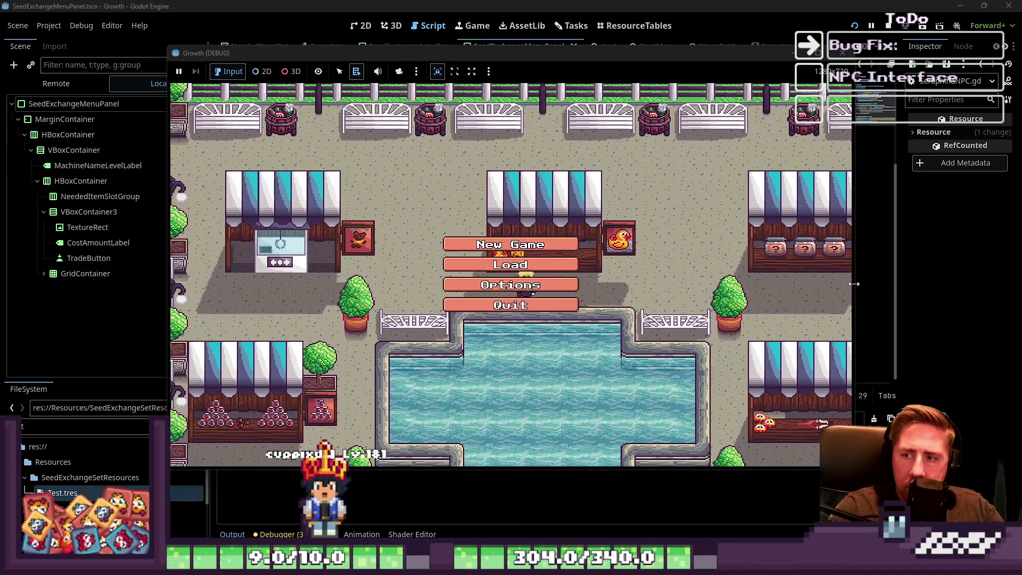
click(510, 265)
click(533, 219)
- Walk to Seraphina, talk to her and choose Exchange Seeds, triggering the Array 'get' error
key(d)
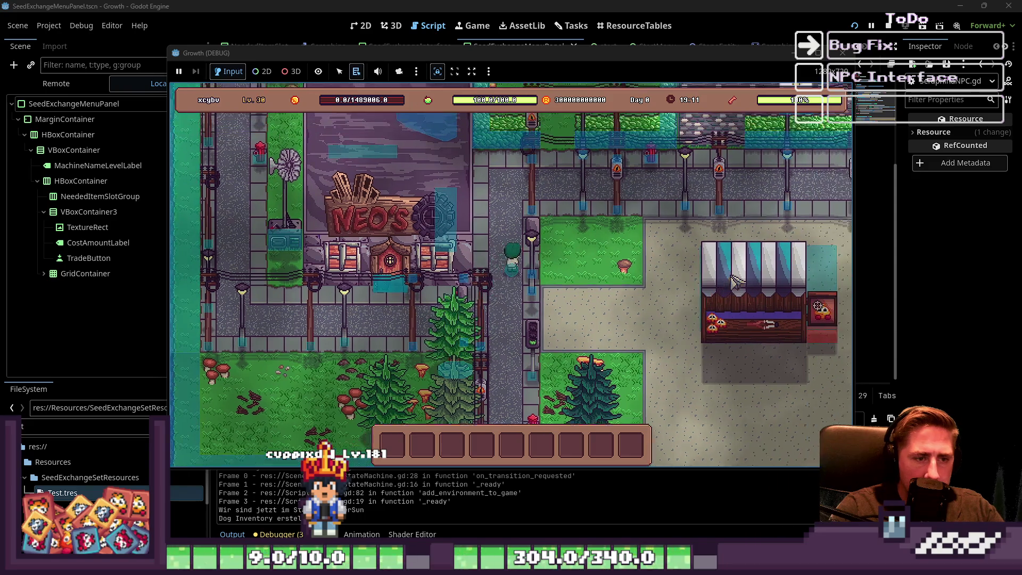
key(w)
key(d)
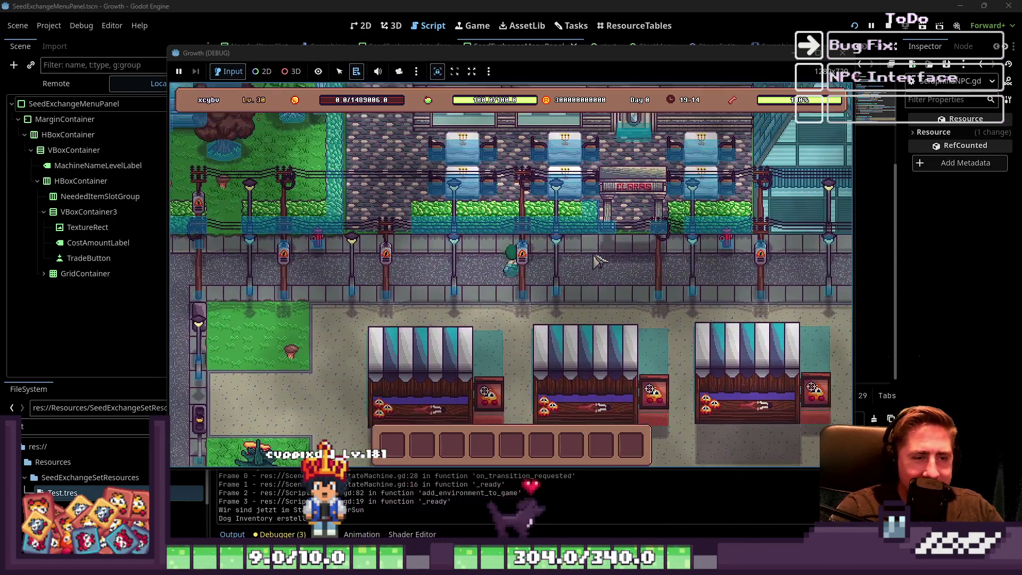
key(d)
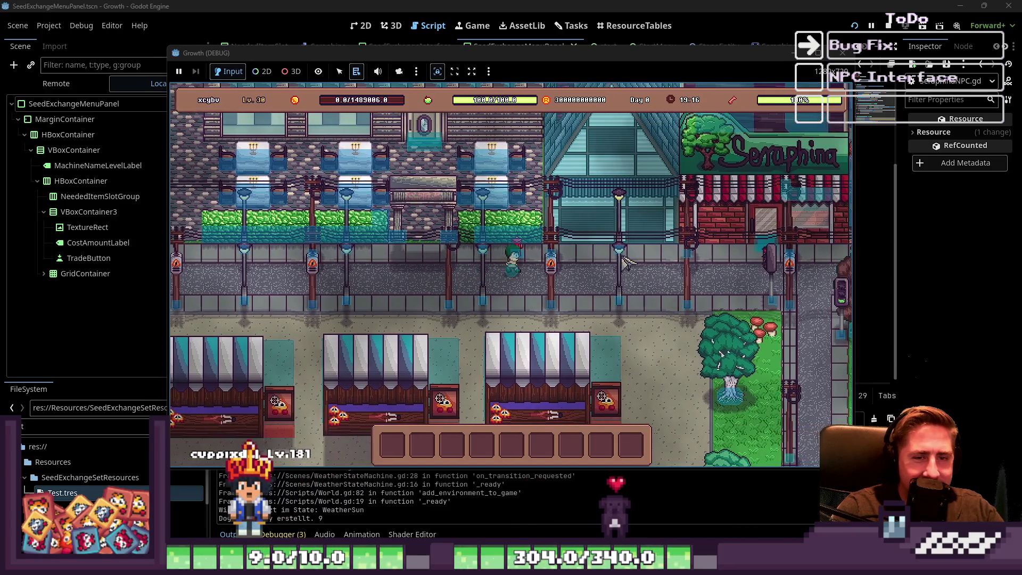
key(d)
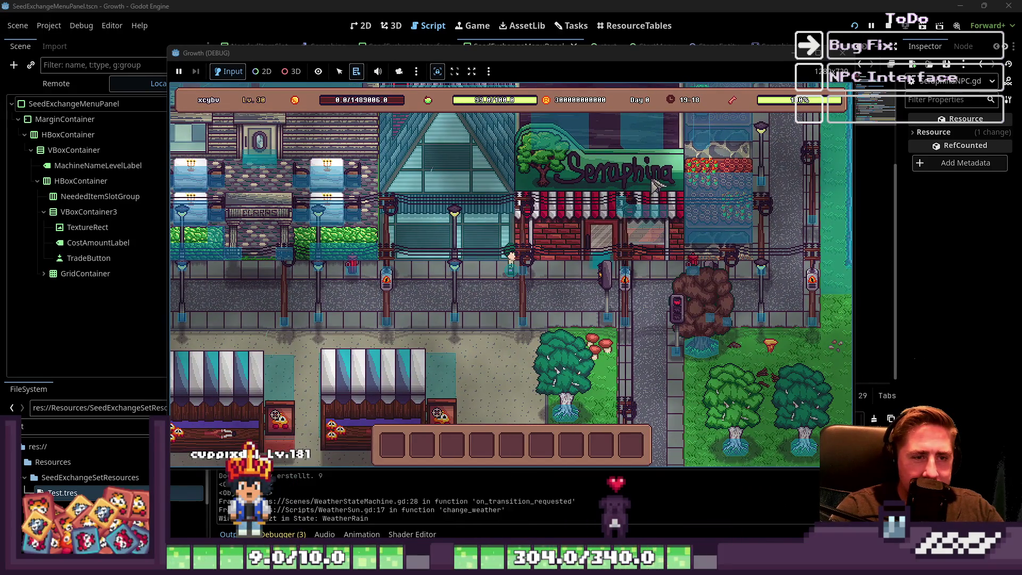
key(e)
click(546, 335)
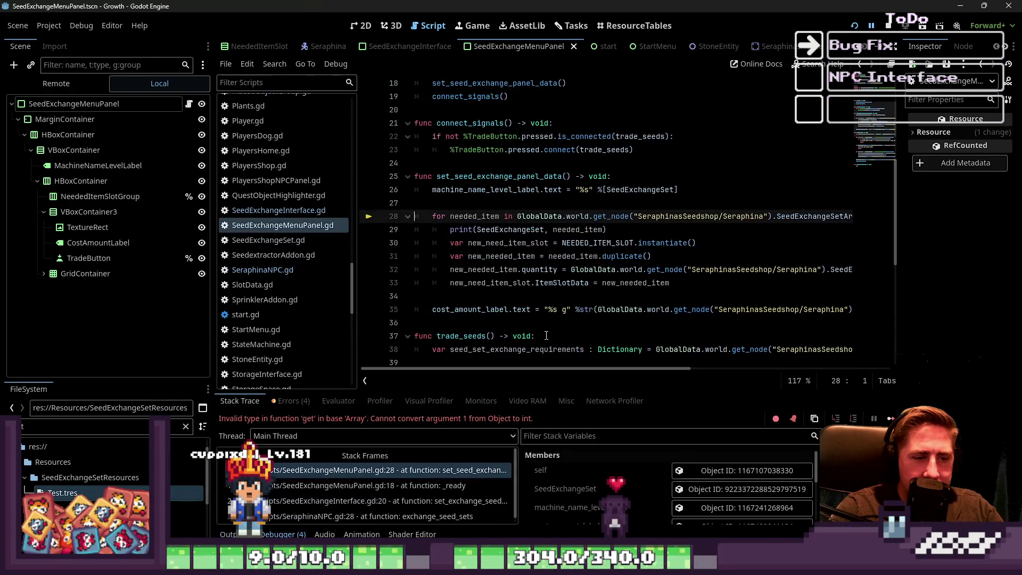
click(554, 294)
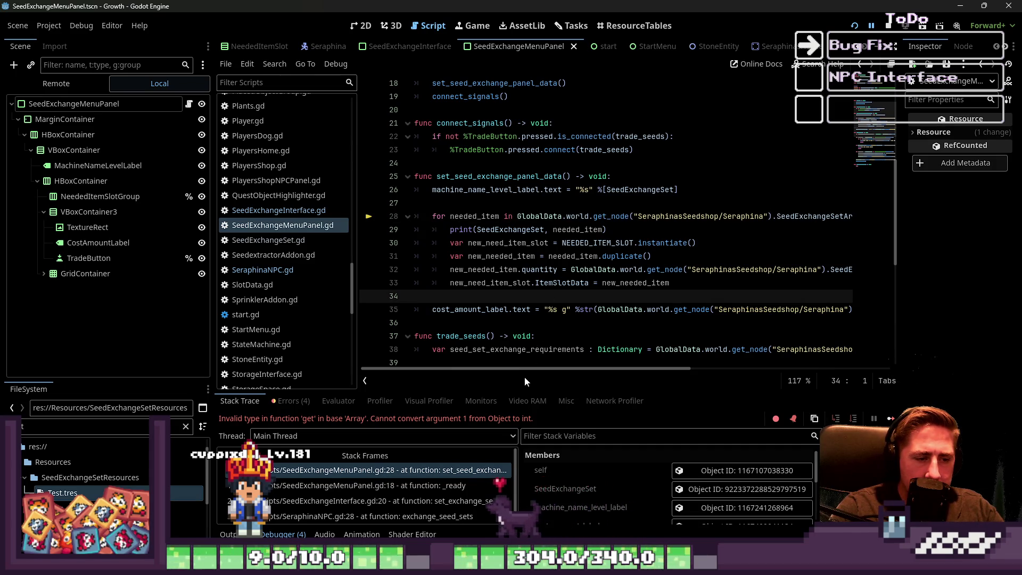
mouse_move(522, 372)
mouse_down()
mouse_move(729, 372)
mouse_move(521, 382)
mouse_up()
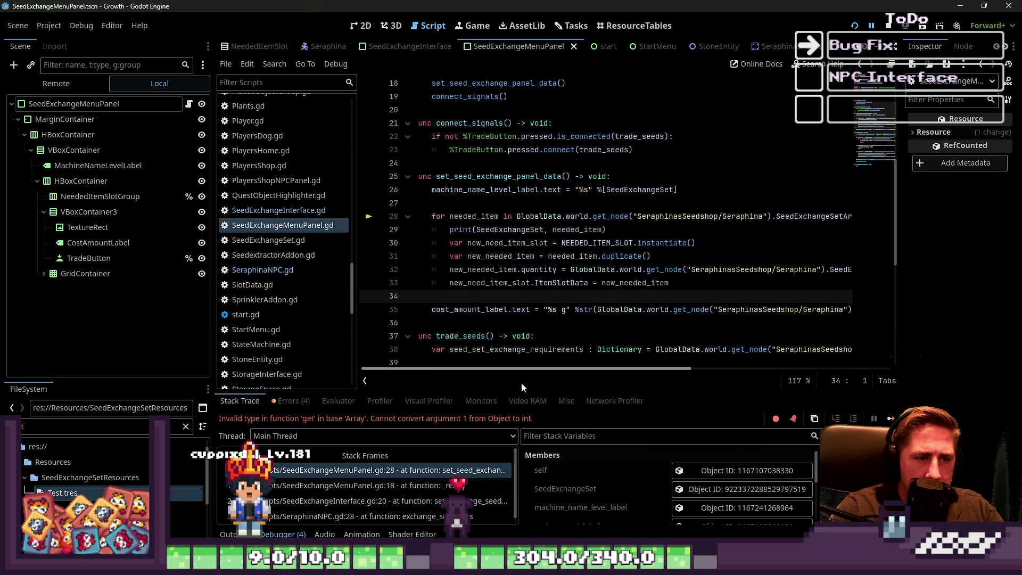
double_click(489, 220)
mouse_move(532, 368)
mouse_down()
mouse_move(691, 365)
mouse_move(527, 364)
mouse_up()
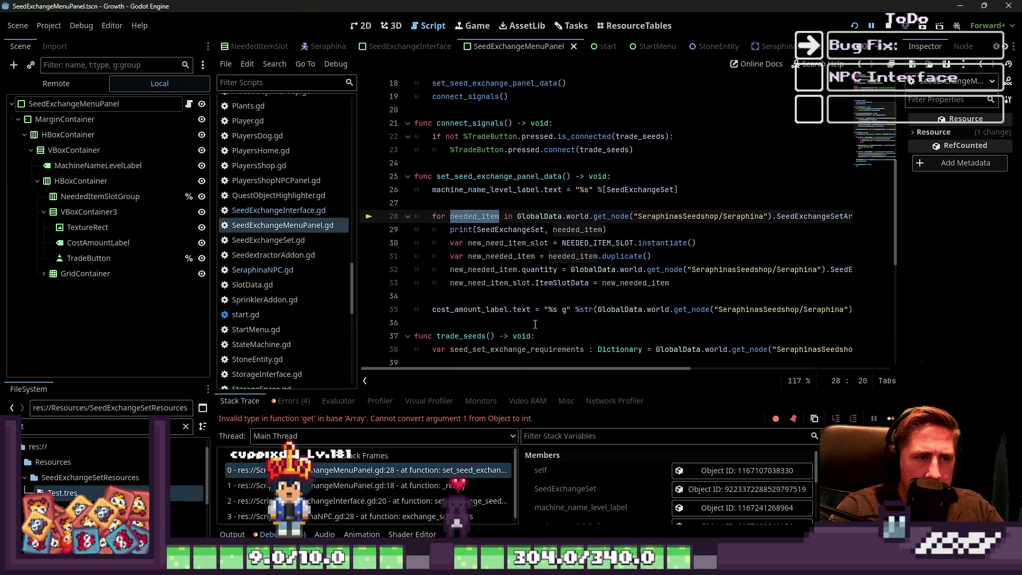
scroll(410, 261, up, 3)
click(313, 223)
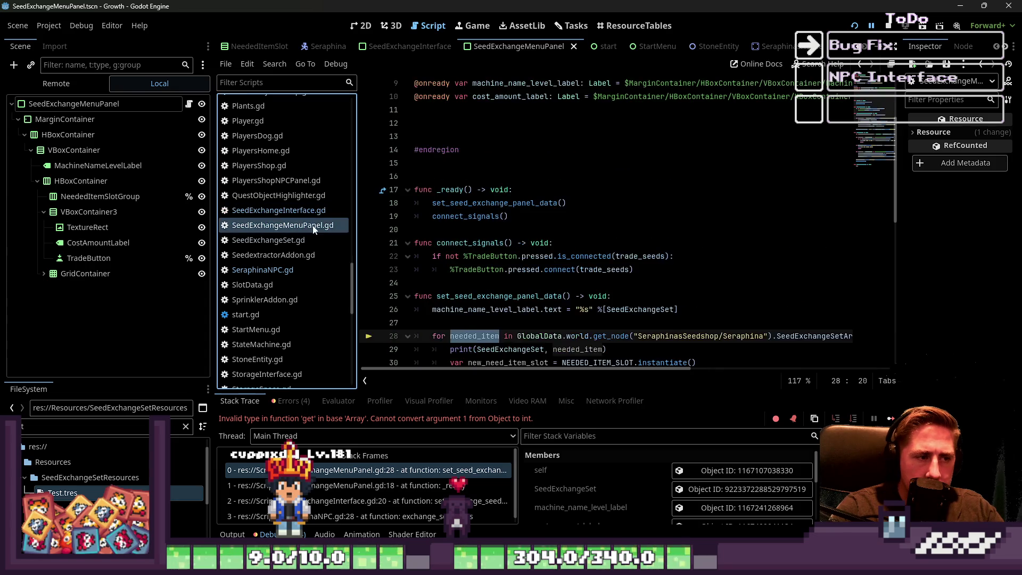
scroll(569, 232, up, 3)
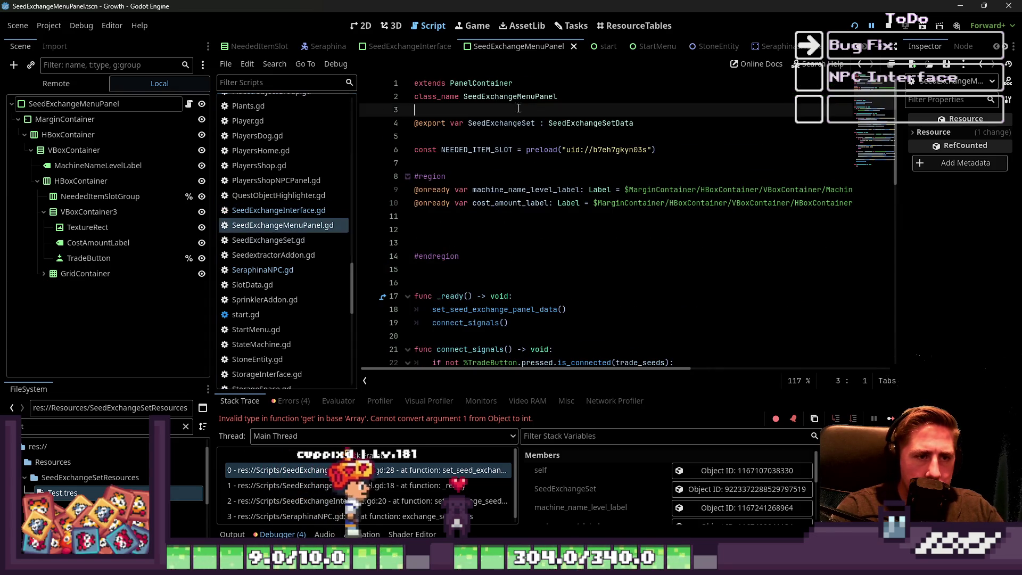
double_click(514, 123)
key(ctrl+c)
scroll(557, 194, down, 6)
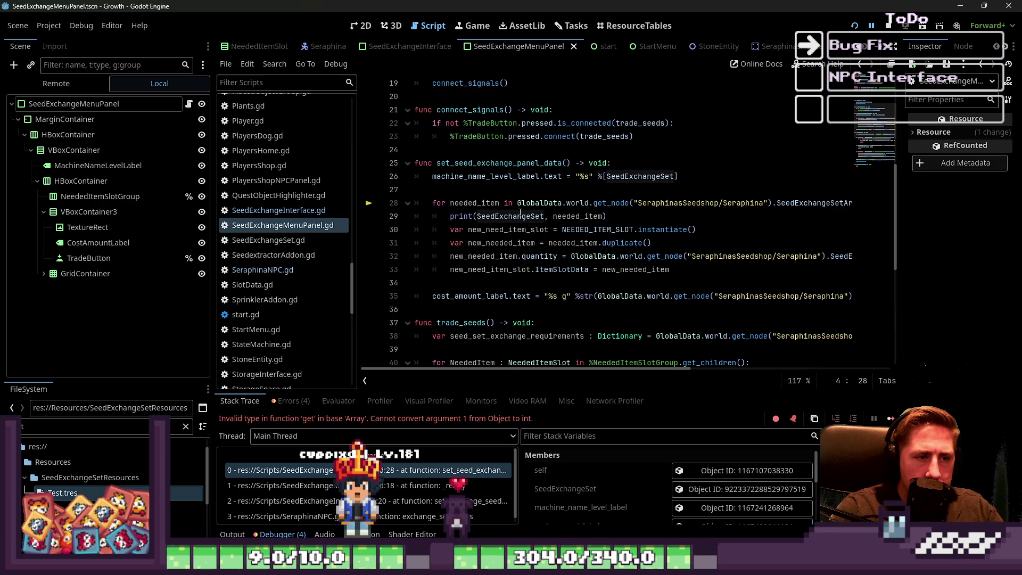
double_click(540, 202)
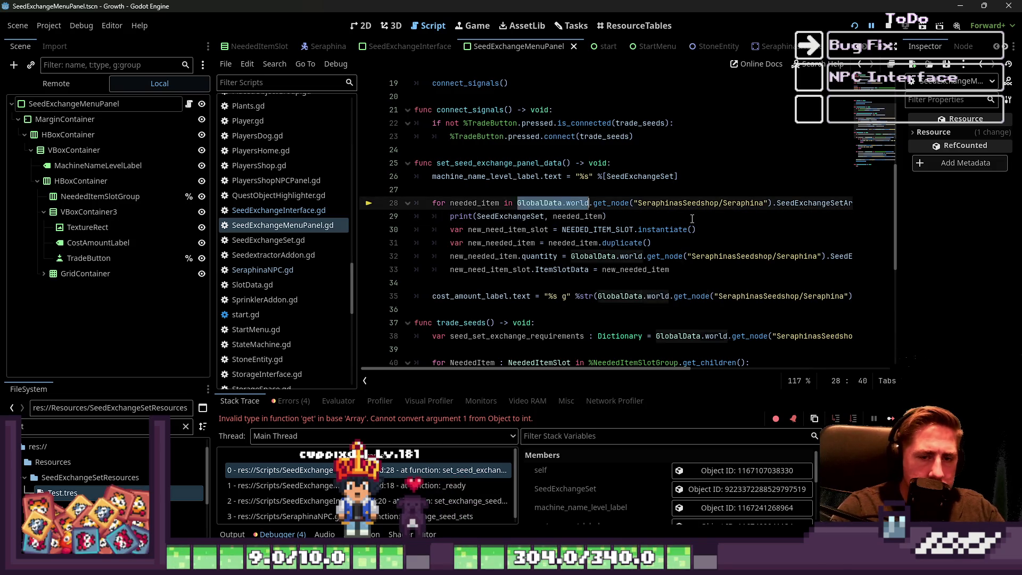
- Replace line 28's GlobalData.world.get_node lookup with SeedExchangeSet and save
key(shift+End)
key(ctrl+shift+Left)
key(ctrl+shift+Left)
key(ctrl+shift+Left)
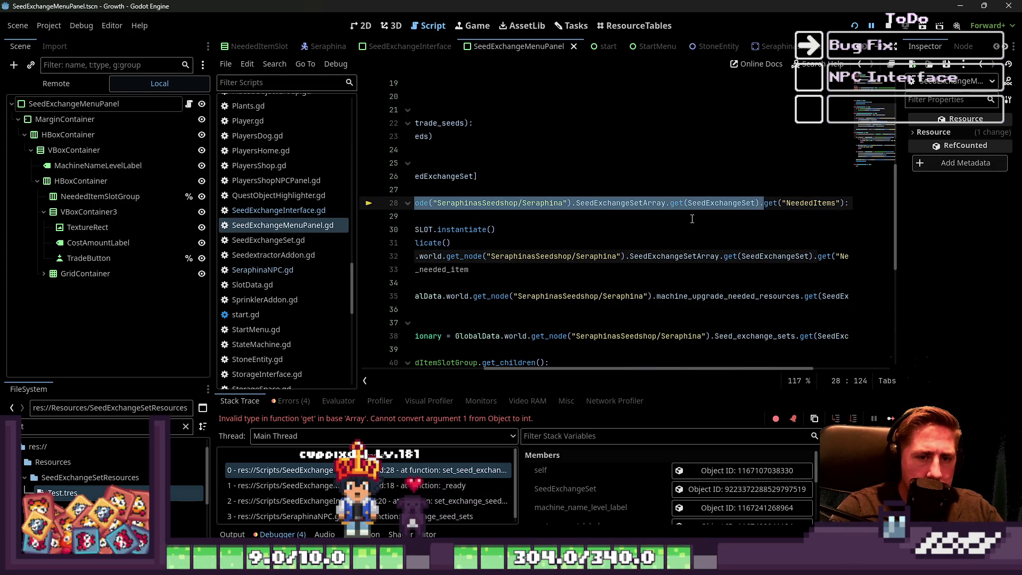
text(SeedExchangeSet)
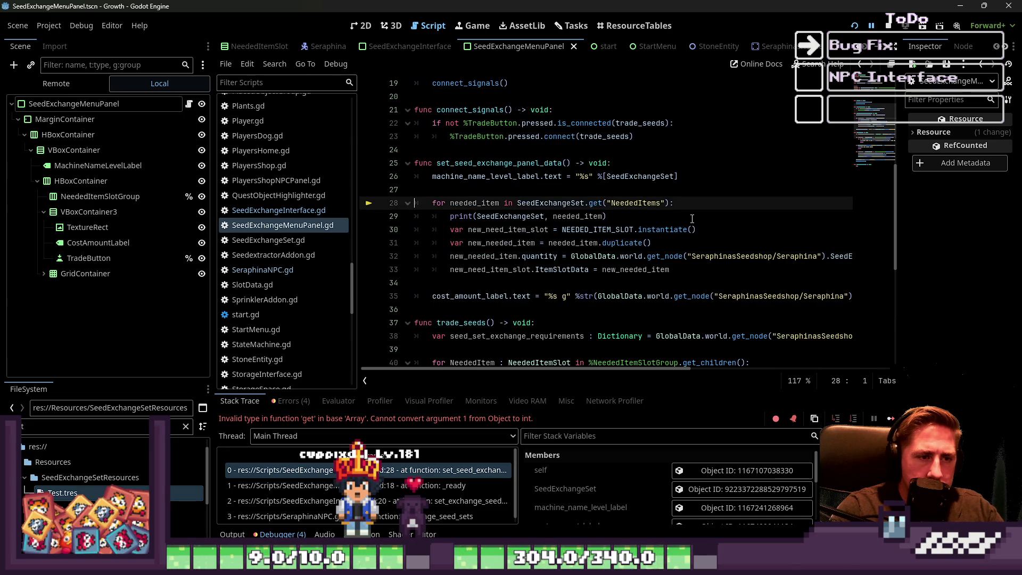
key(ctrl+s)
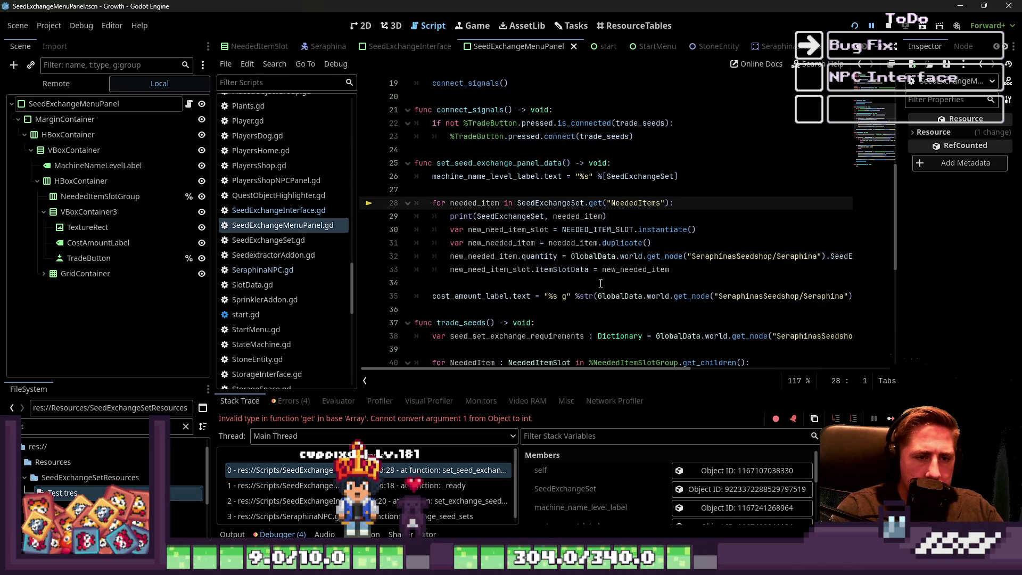
- Replace the item amount and gold cost lookups on lines 32 and 35 with SeedExchangeSet
double_click(532, 256)
scroll(529, 256, right, 2)
mouse_move(530, 256)
mouse_down()
mouse_move(847, 256)
mouse_move(716, 253)
mouse_up()
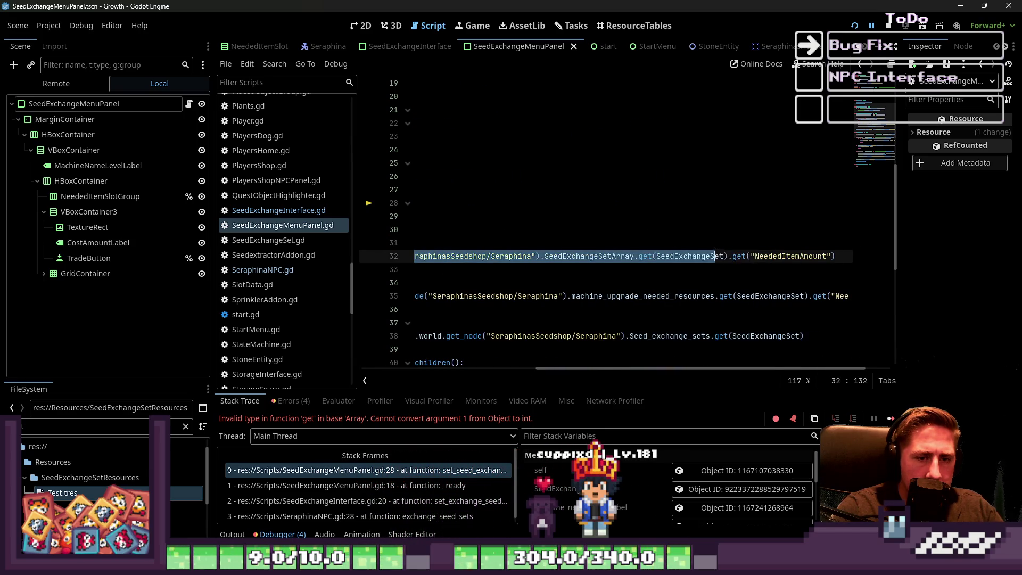
scroll(722, 290, left, 3)
click(573, 296)
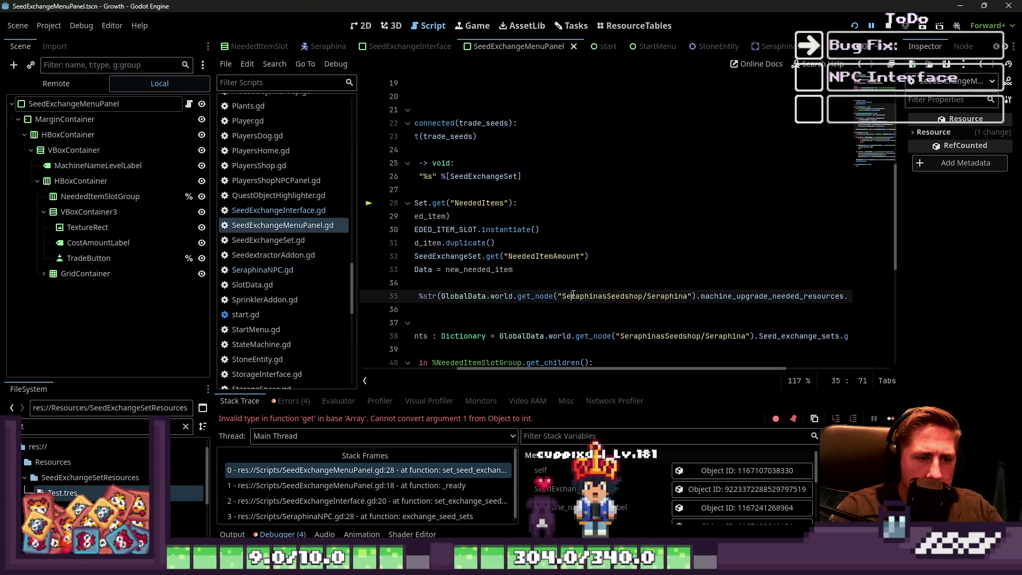
mouse_move(441, 295)
mouse_down()
mouse_move(405, 296)
mouse_move(787, 296)
mouse_move(770, 298)
mouse_up()
mouse_move(698, 369)
mouse_down()
mouse_move(583, 377)
mouse_move(599, 375)
mouse_up()
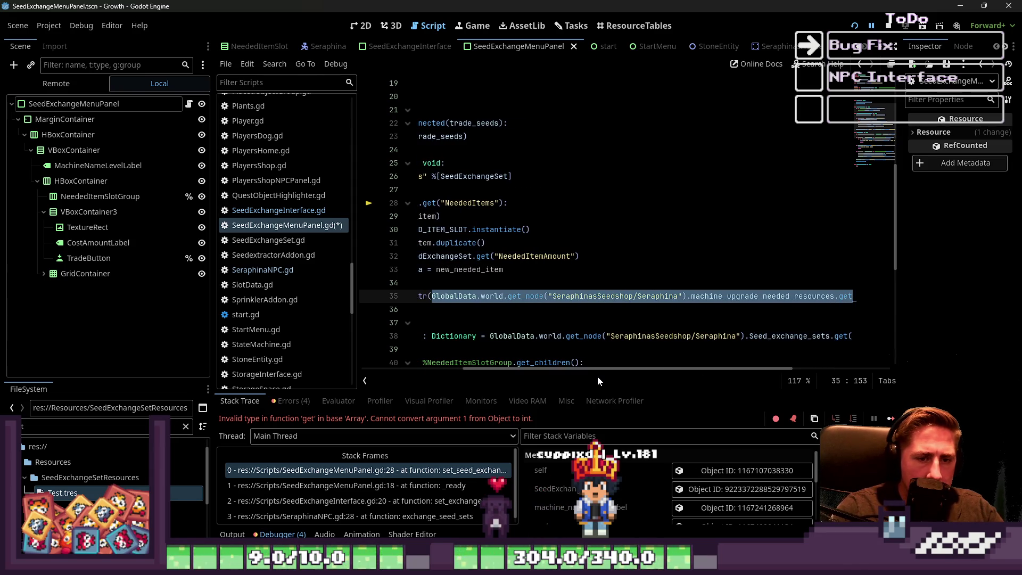
key(ctrl+v)
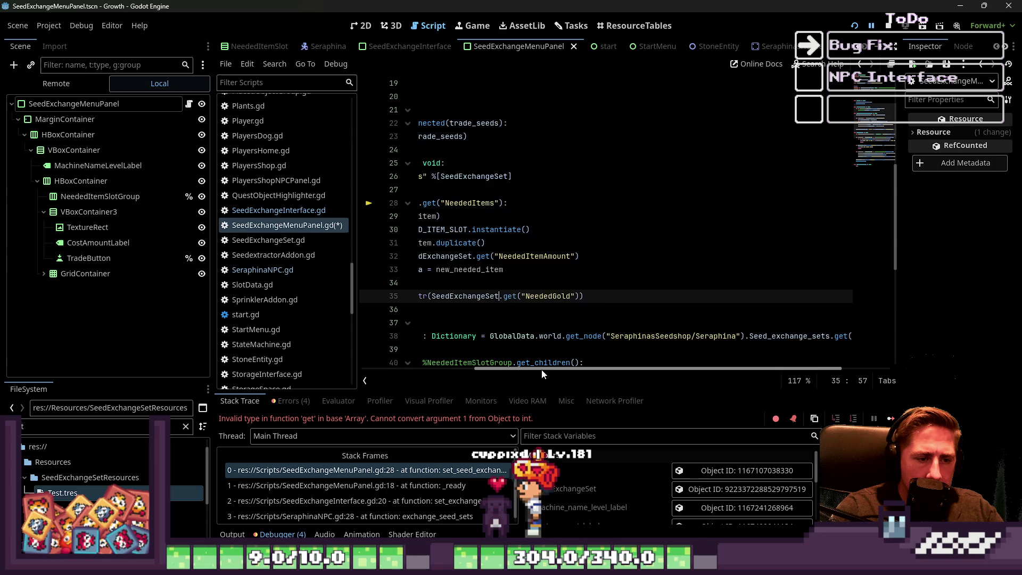
- Replace line 38's requirements lookup with SeedExchangeSet, save the script and end the debug run
drag(544, 374, 431, 374)
click(506, 242)
scroll(597, 336, down, 2)
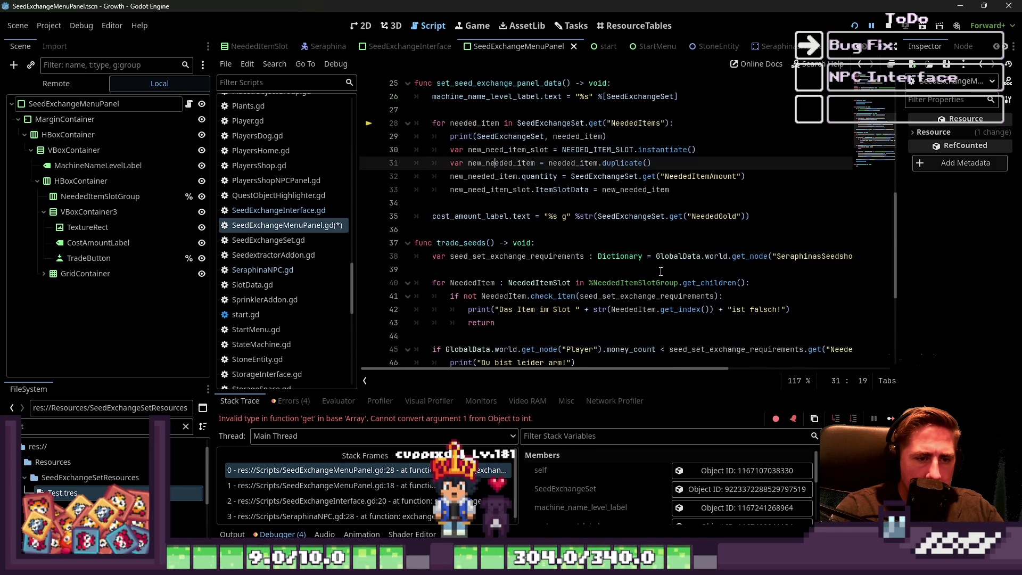
mouse_move(655, 256)
mouse_down()
mouse_move(873, 259)
mouse_move(679, 261)
mouse_up()
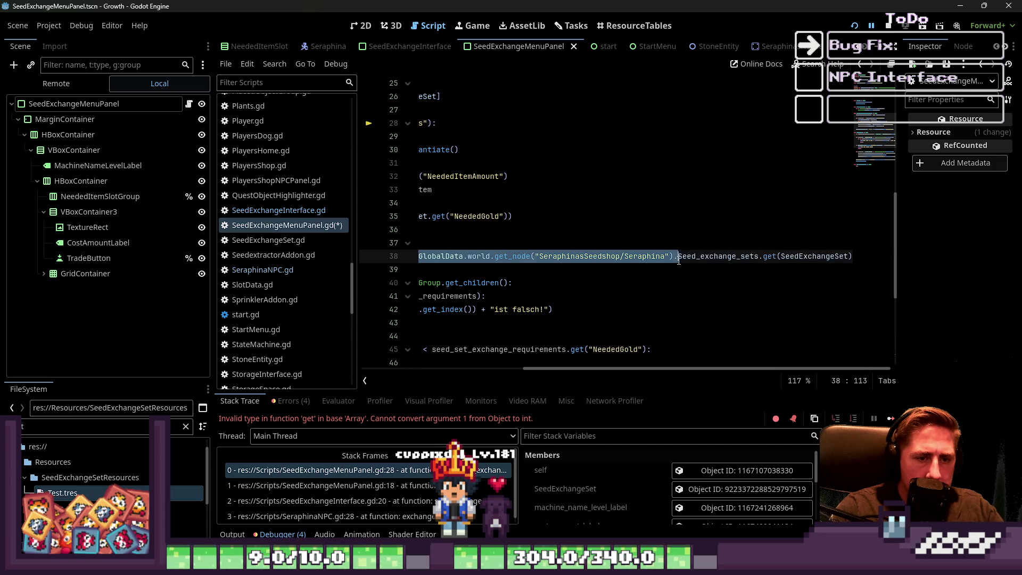
key(ctrl+v)
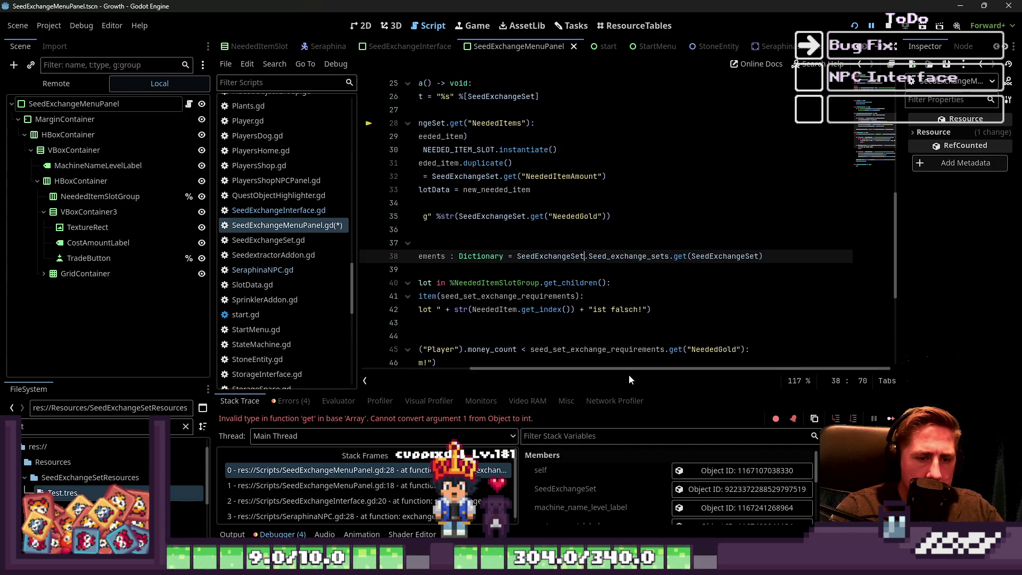
scroll(642, 346, left, 3)
scroll(642, 317, down, 2)
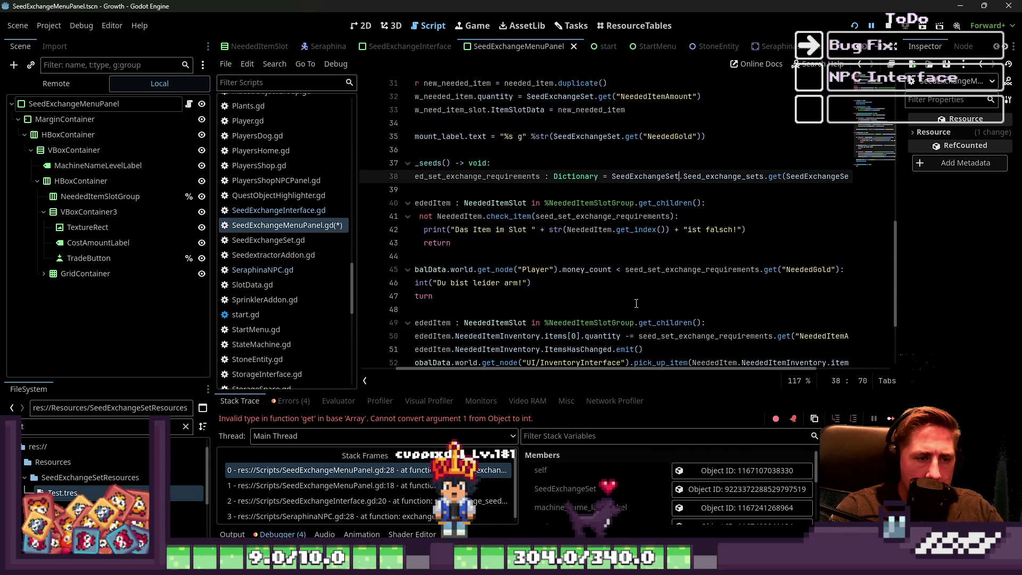
double_click(637, 270)
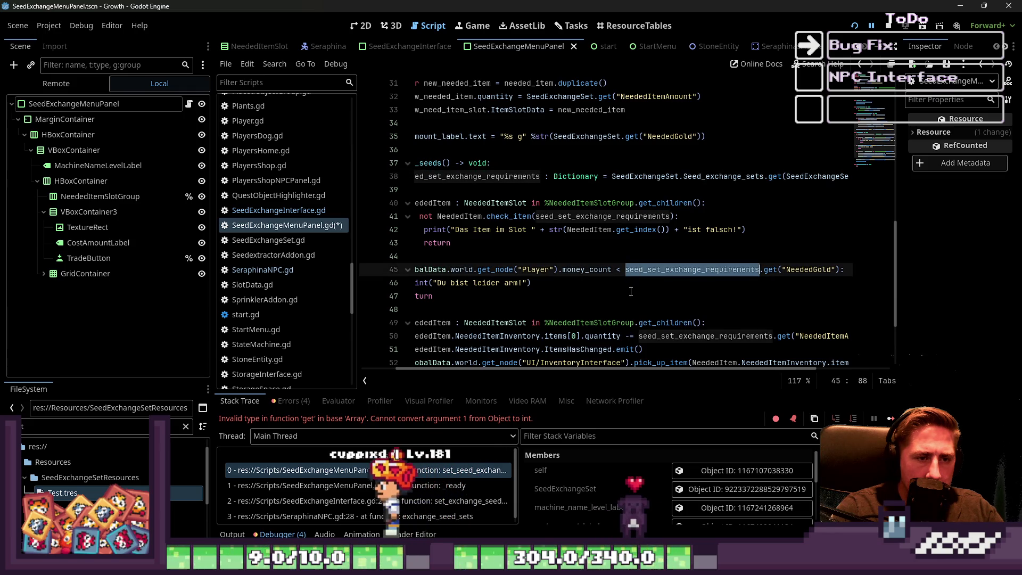
scroll(560, 320, up, 4)
key(ctrl+s)
click(868, 25)
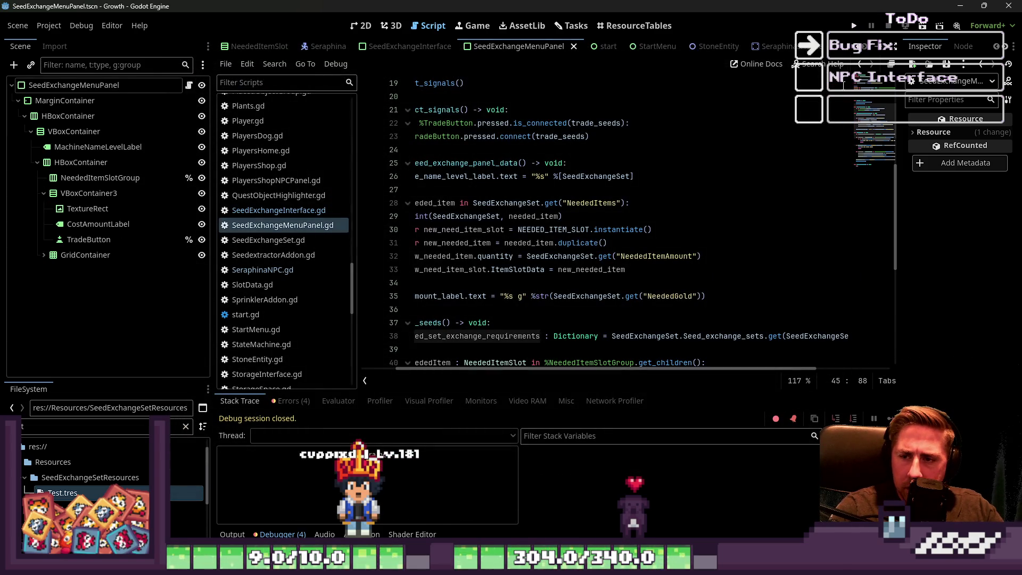
- Launch the game and start a new game with a character named asd
click(854, 26)
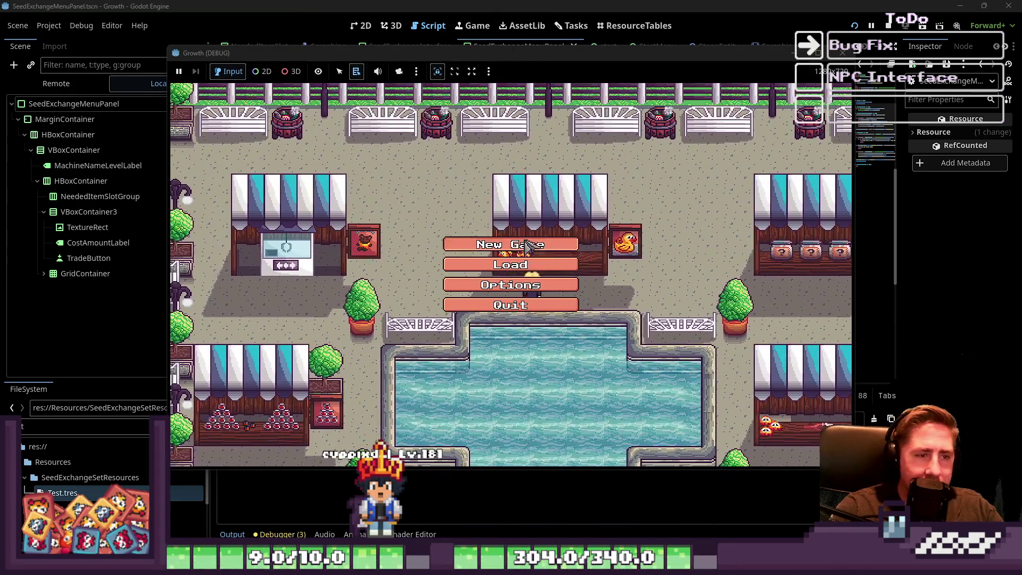
click(527, 246)
text(asd)
click(491, 362)
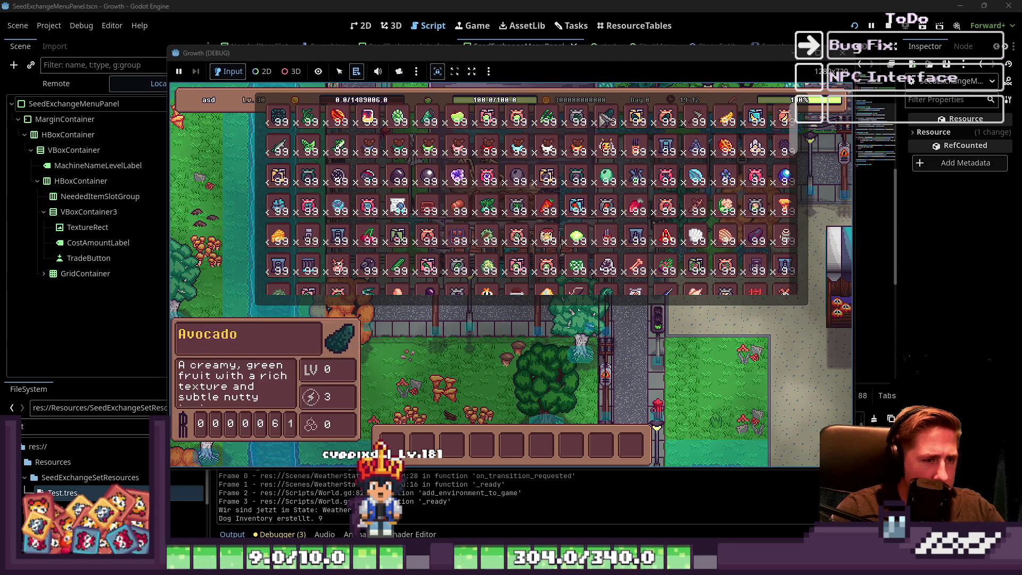
scroll(535, 193, down, 2)
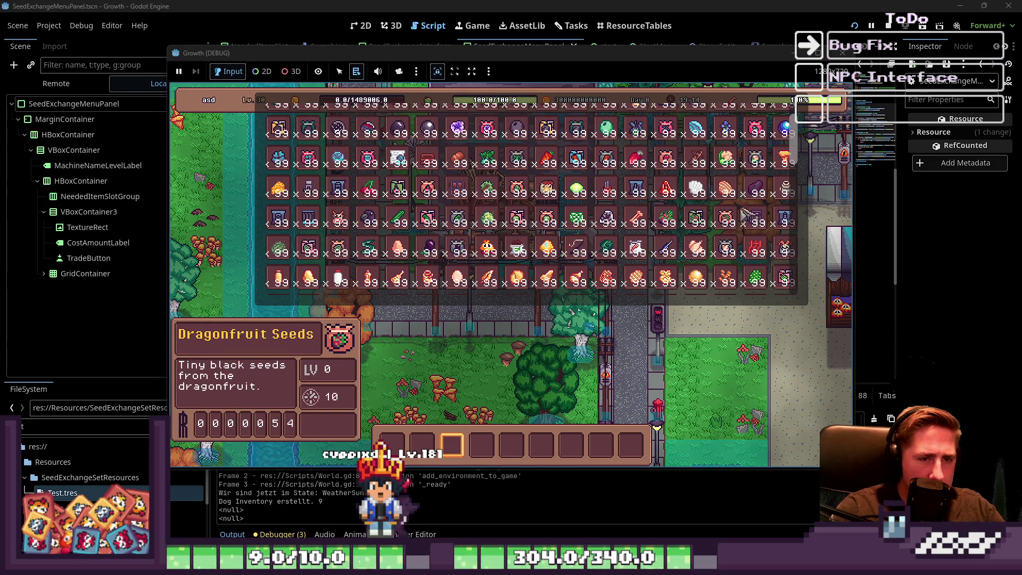
scroll(740, 197, up, 3)
scroll(393, 213, down, 2)
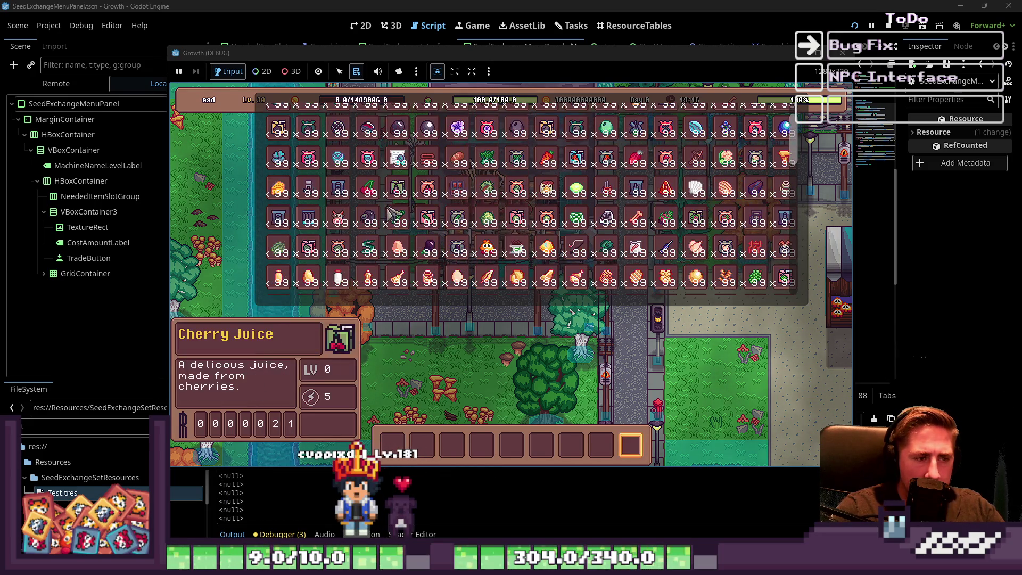
scroll(441, 187, down, 3)
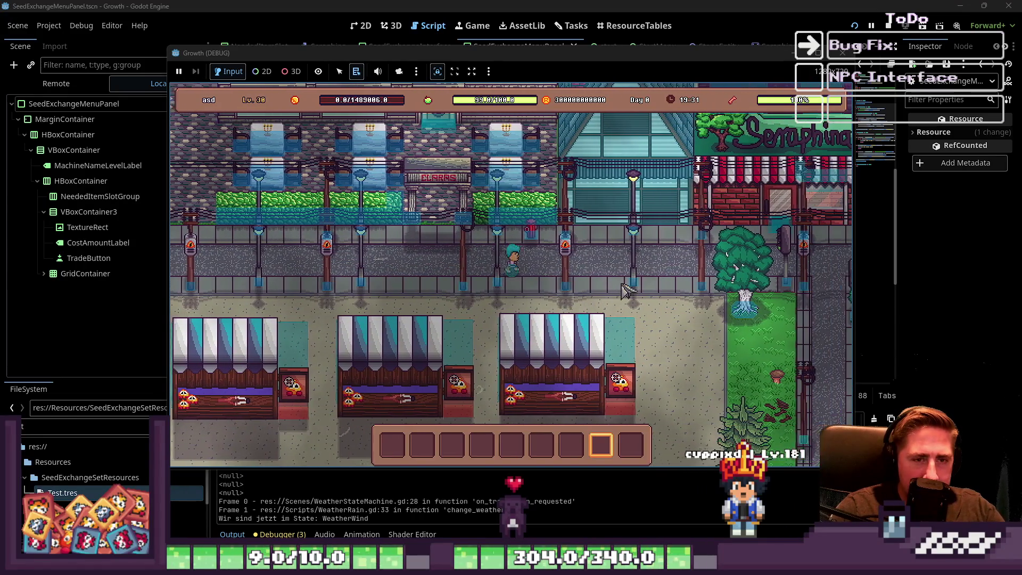
- Walk to Seraphina's shop and open Exchange seeds, showing a raw Resource id title, then return to the editor
key(d)
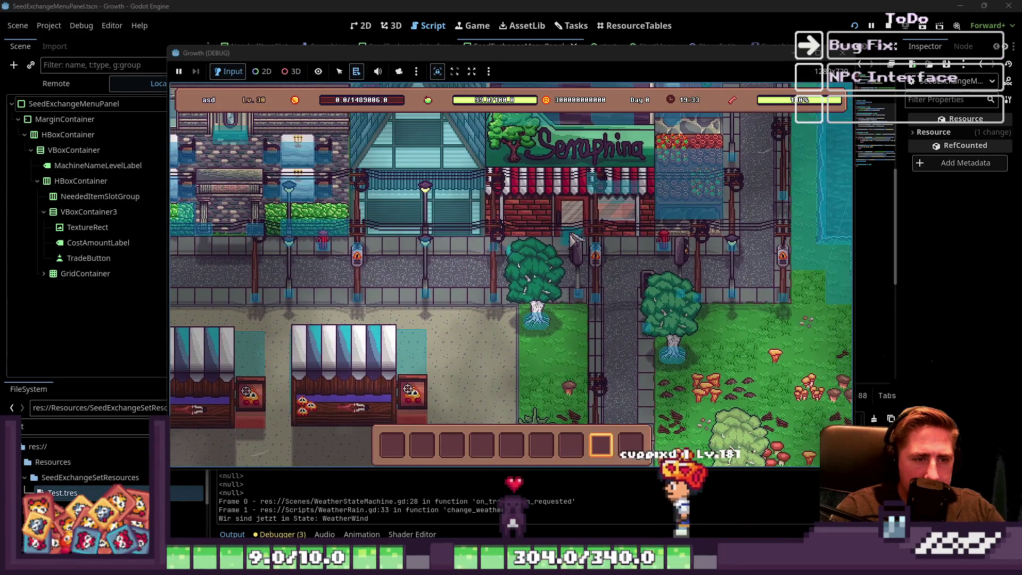
key(w)
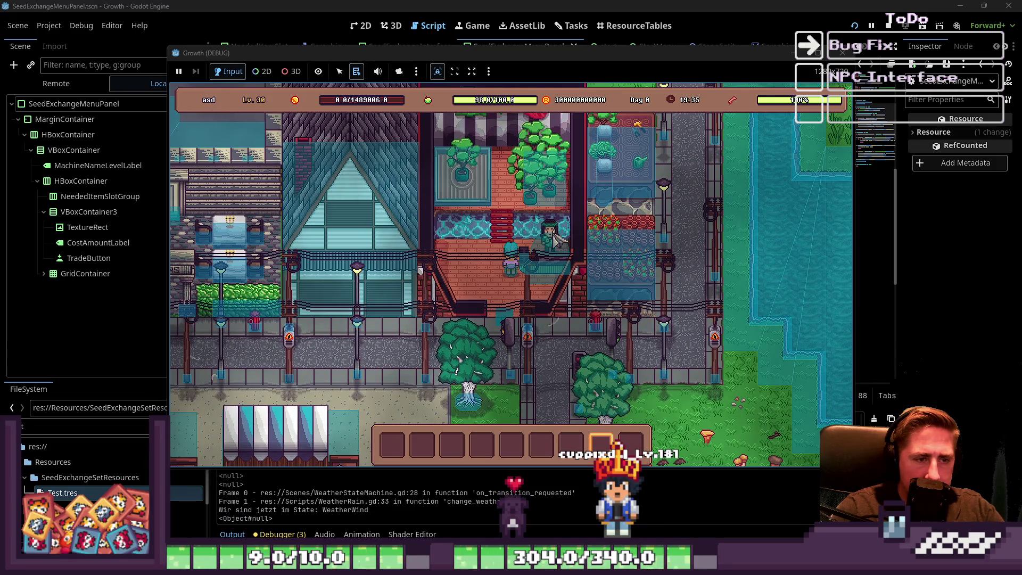
click(559, 241)
click(545, 345)
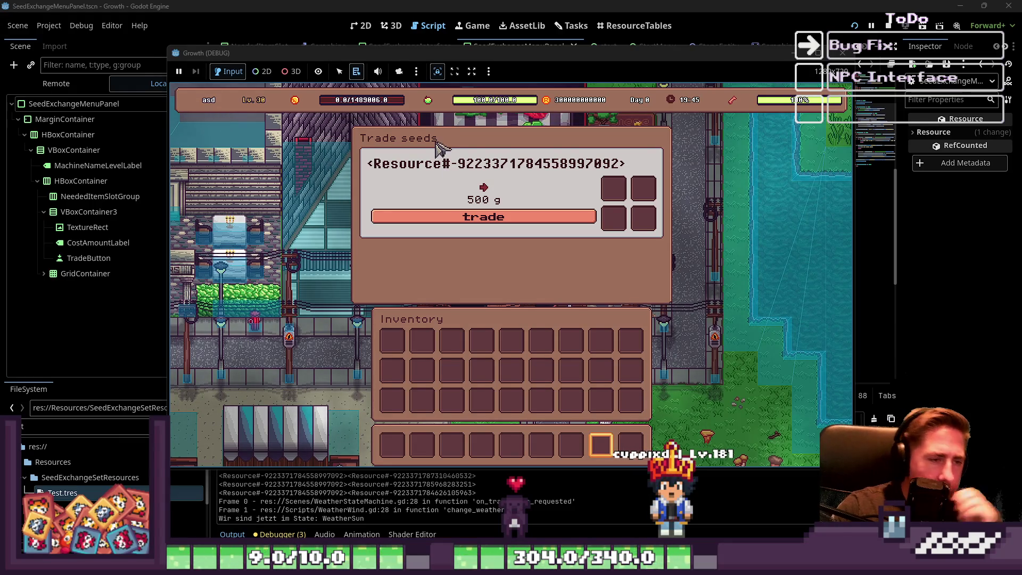
click(525, 5)
click(496, 269)
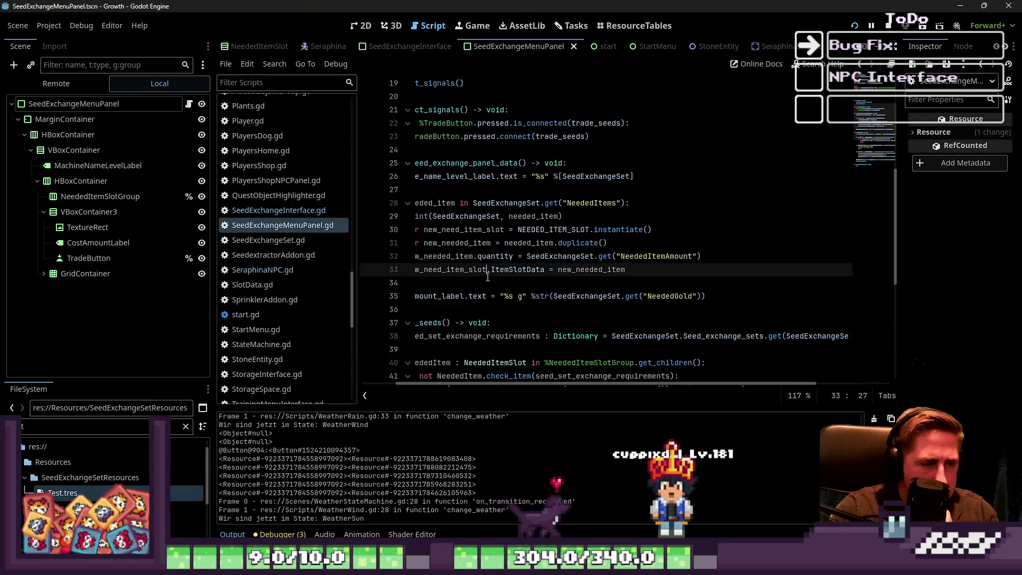
- Change line 26's panel title to SeedExchangeSet.get("SetName") and relaunch the game
drag(522, 243, 397, 249)
click(453, 229)
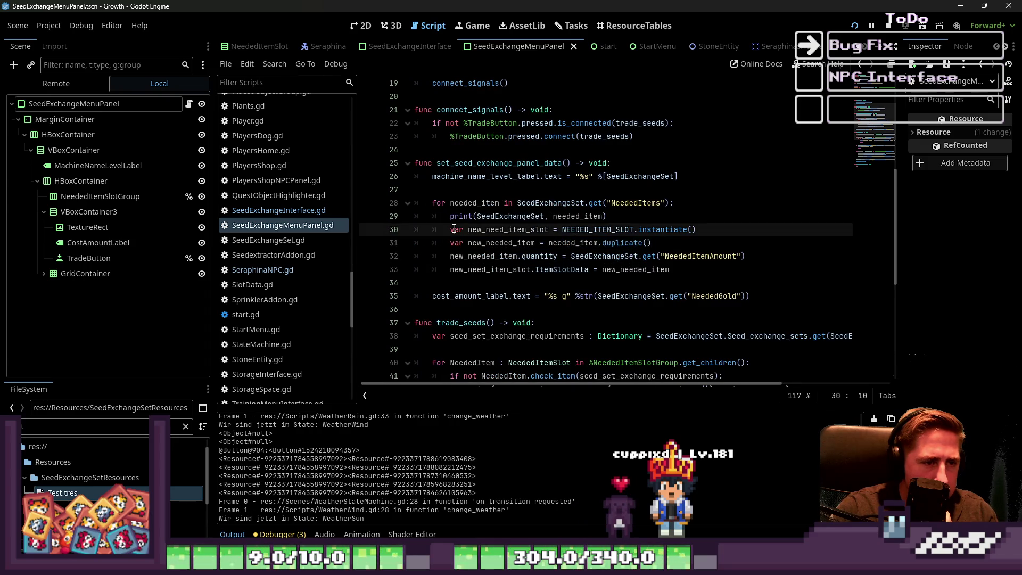
scroll(453, 228, down, 2)
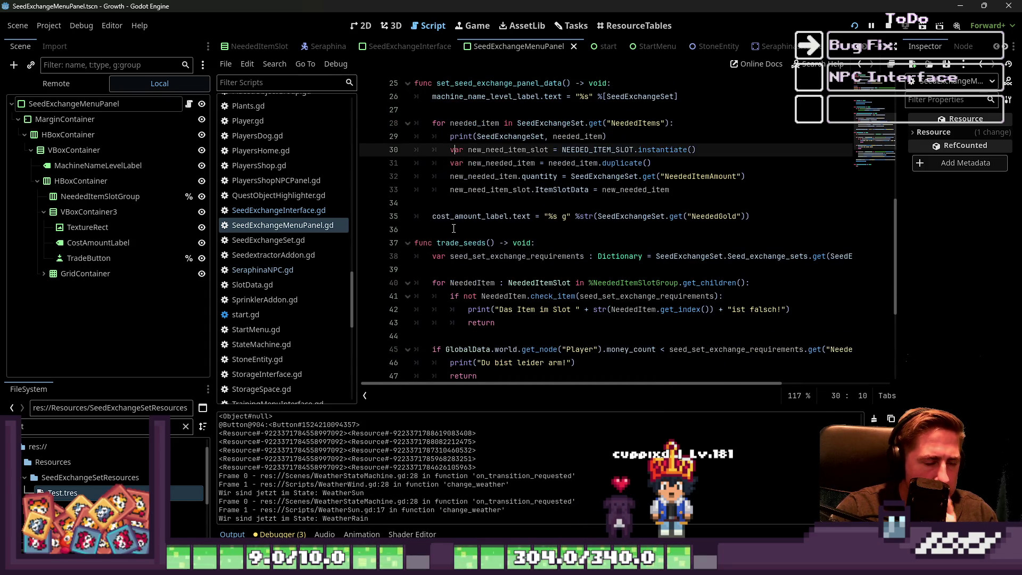
click(276, 210)
click(286, 226)
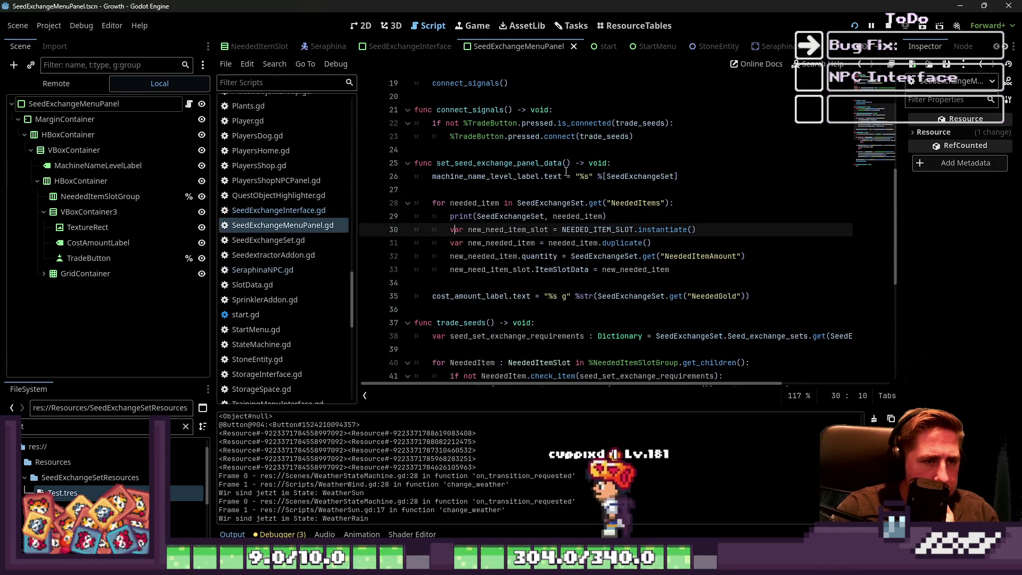
click(608, 178)
double_click(617, 177)
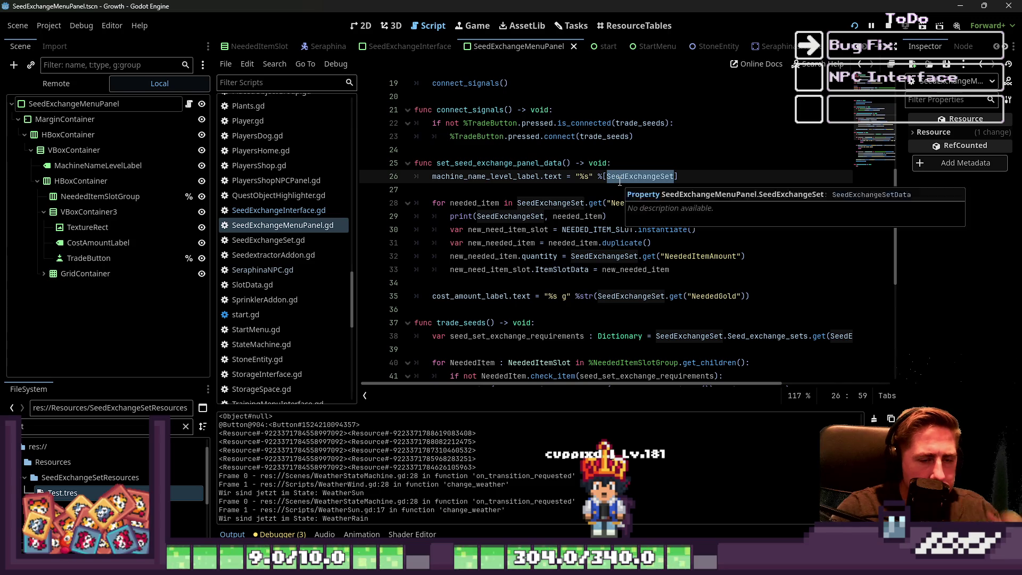
key(Right)
text(.get_)
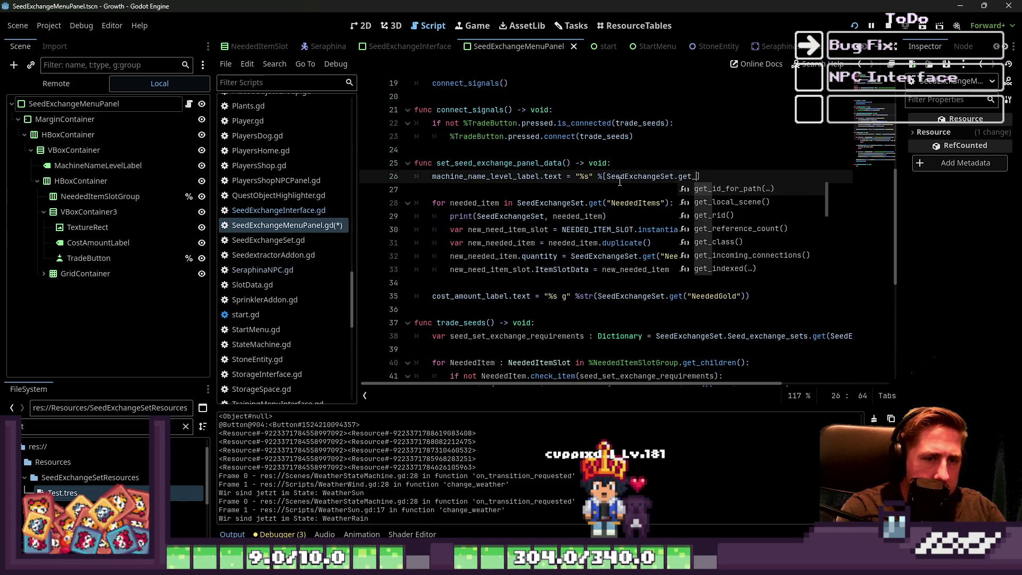
key(BackSpace)
text(("SetName)
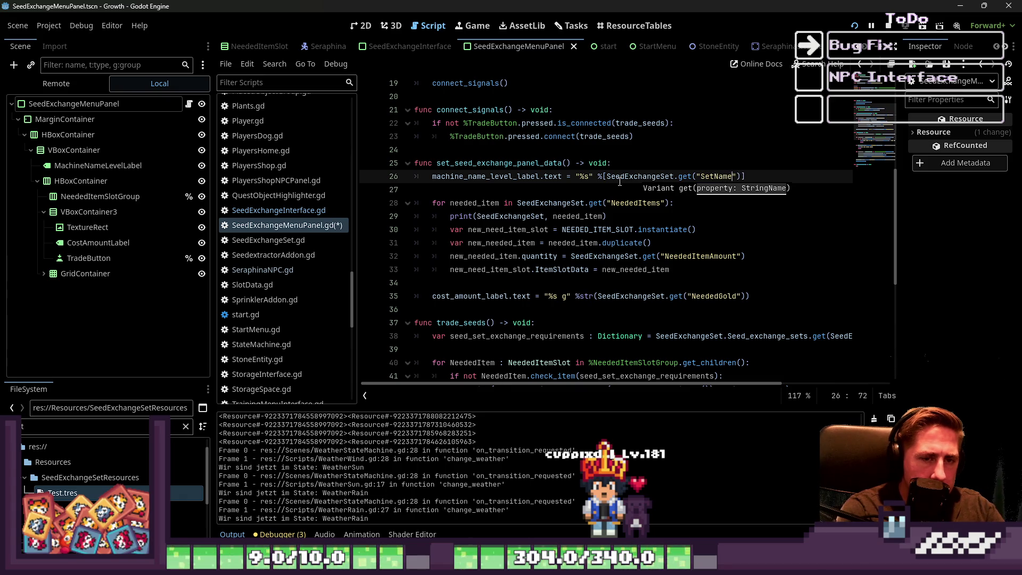
click(886, 28)
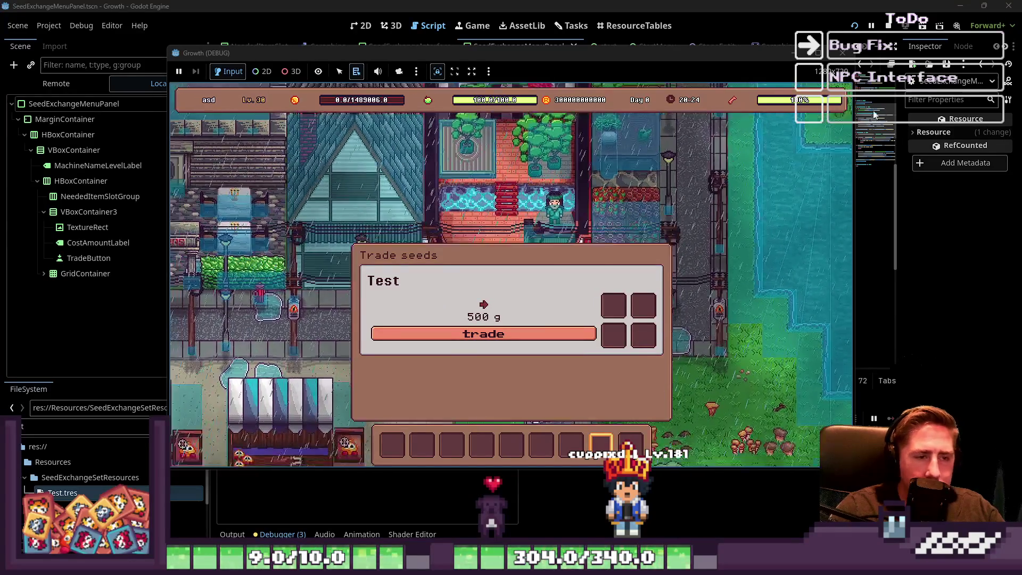
- Stop the running Growth game with F8
key(F8)
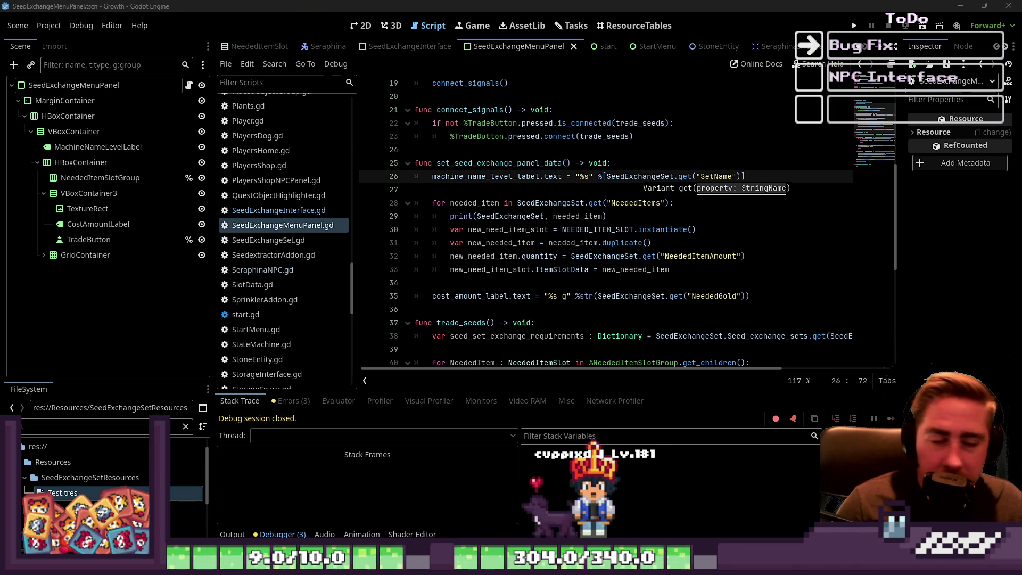
- Relaunch the game, delete the old asd save and start a new game as asdw
key(Down)
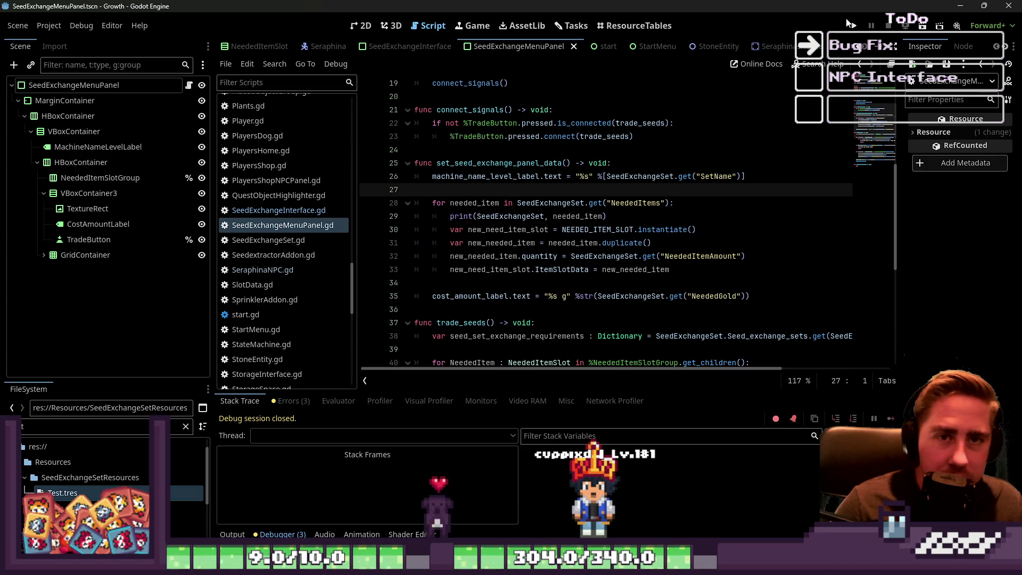
click(852, 26)
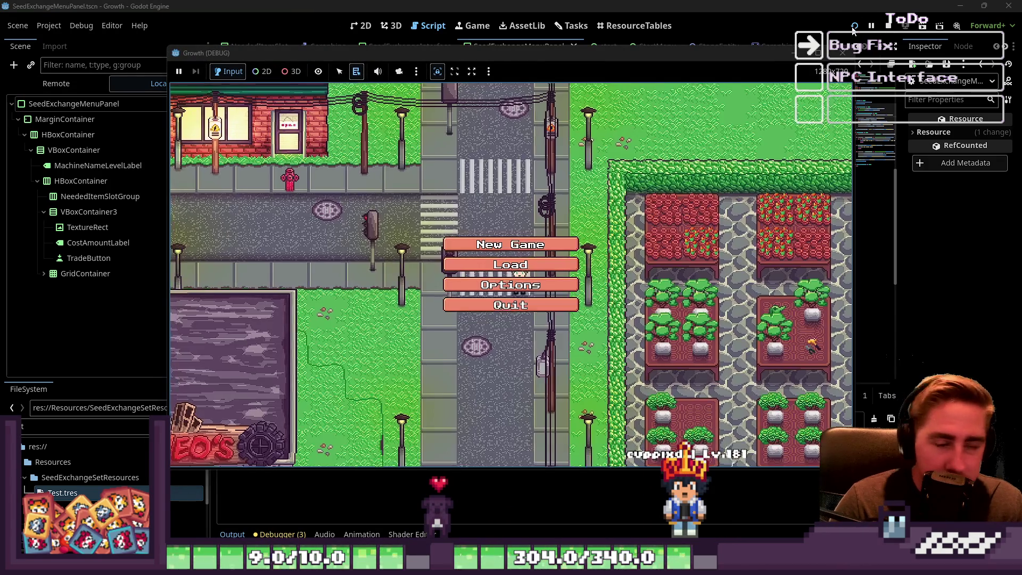
click(552, 218)
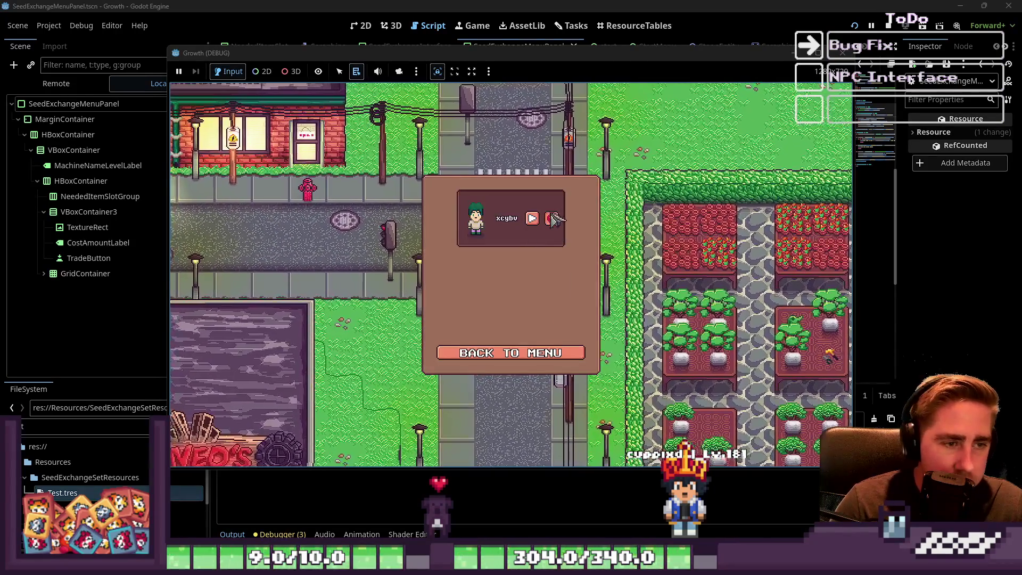
click(493, 345)
click(511, 242)
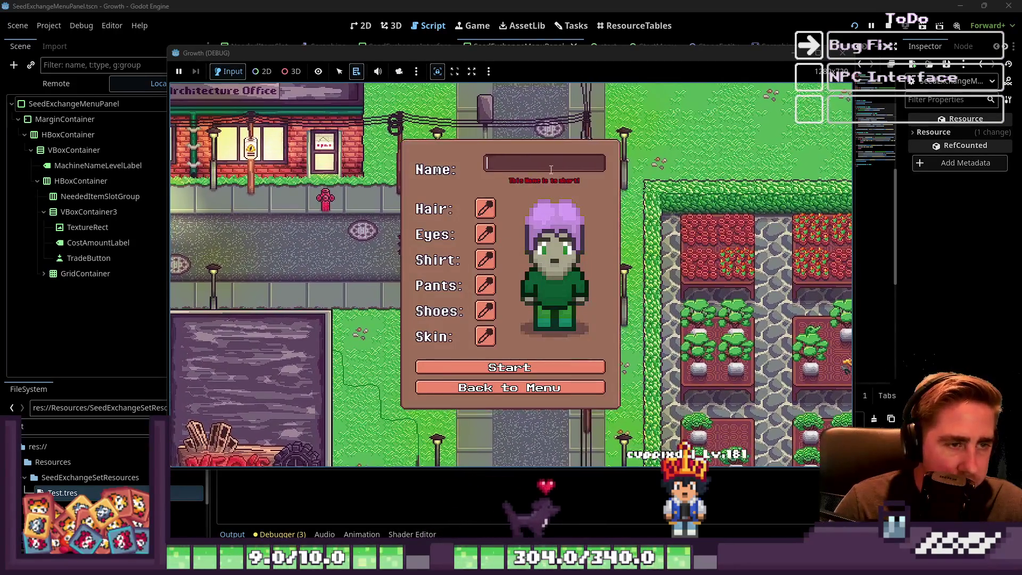
text(asdw)
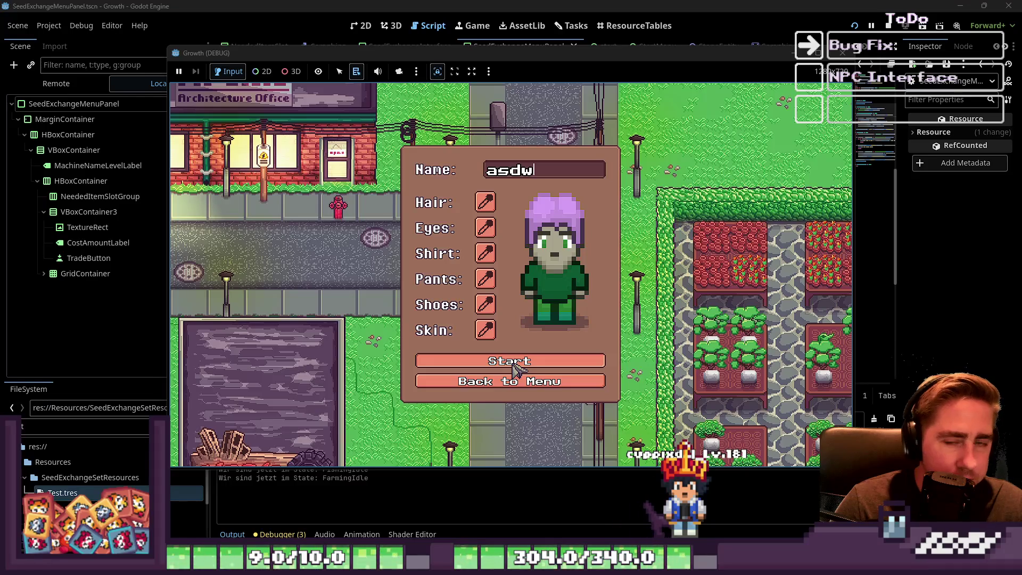
click(514, 364)
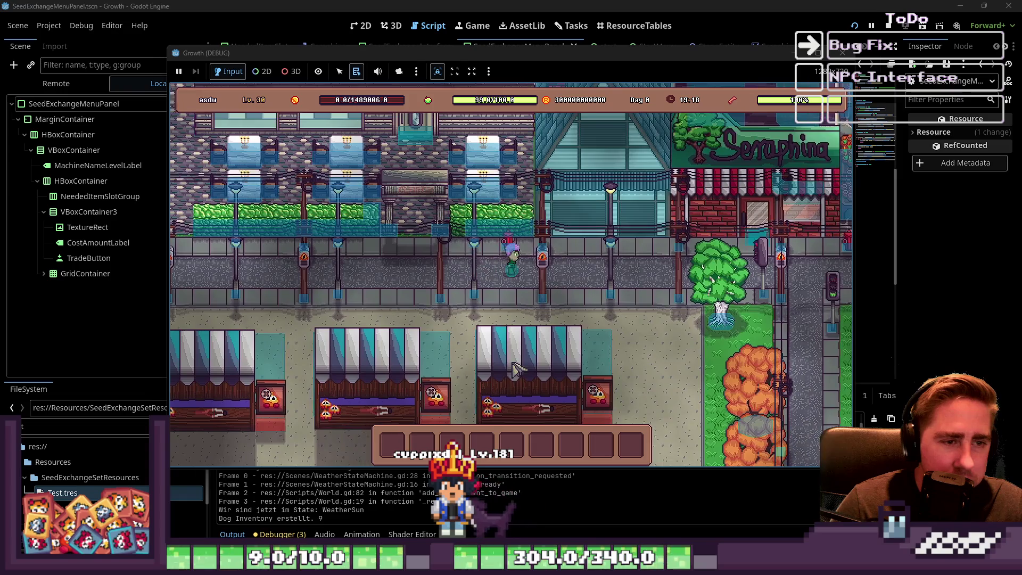
- Walk into Seraphina's shop, open the Test trade panel twice to inspect it, then return to the editor
key(w)
key(d)
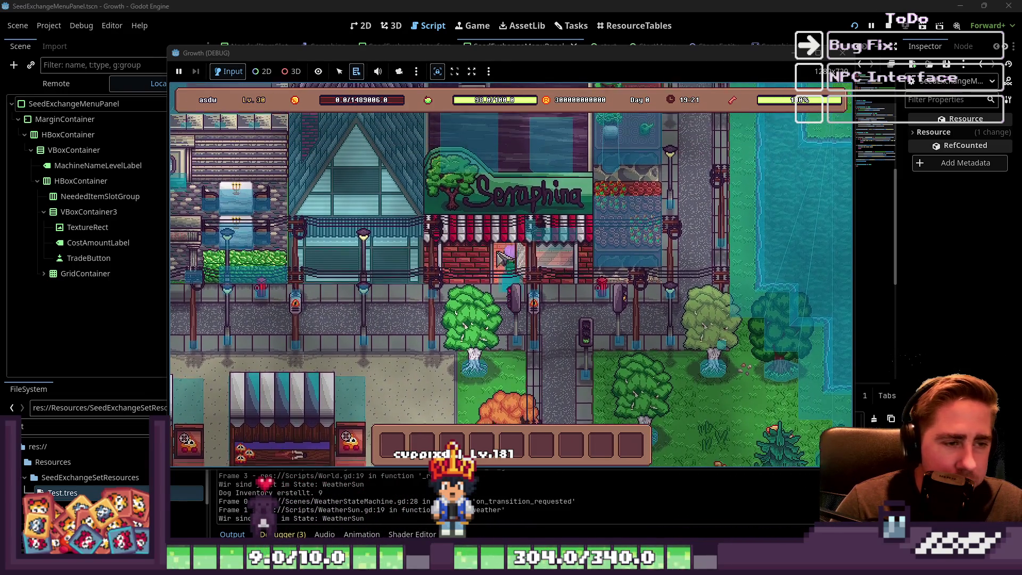
key(w)
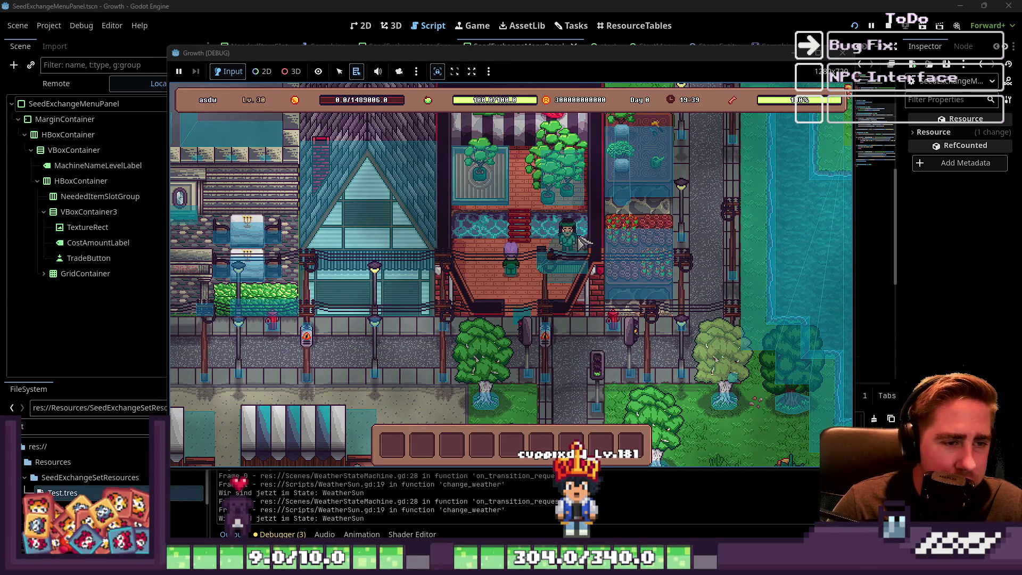
click(592, 256)
click(507, 342)
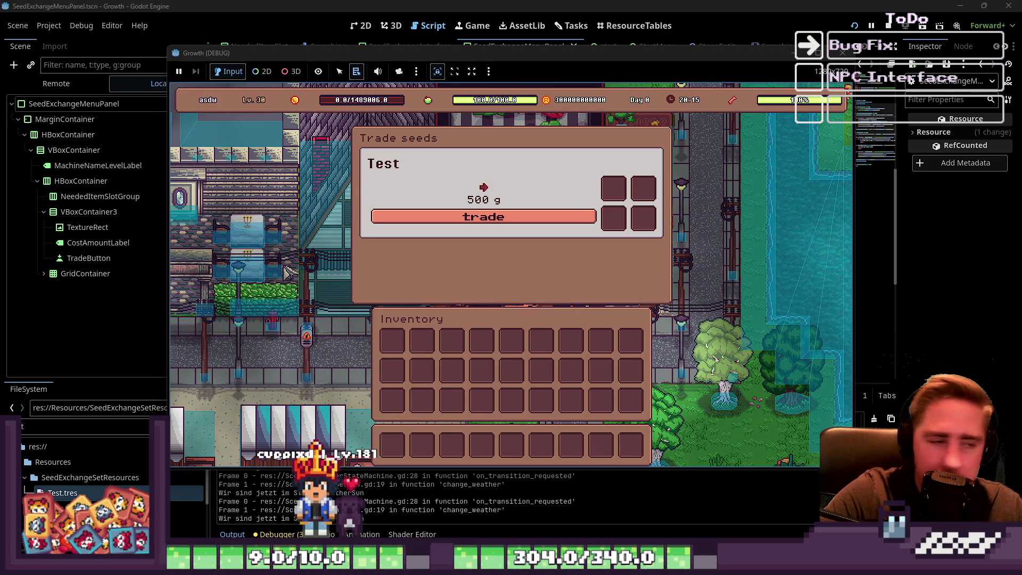
click(367, 136)
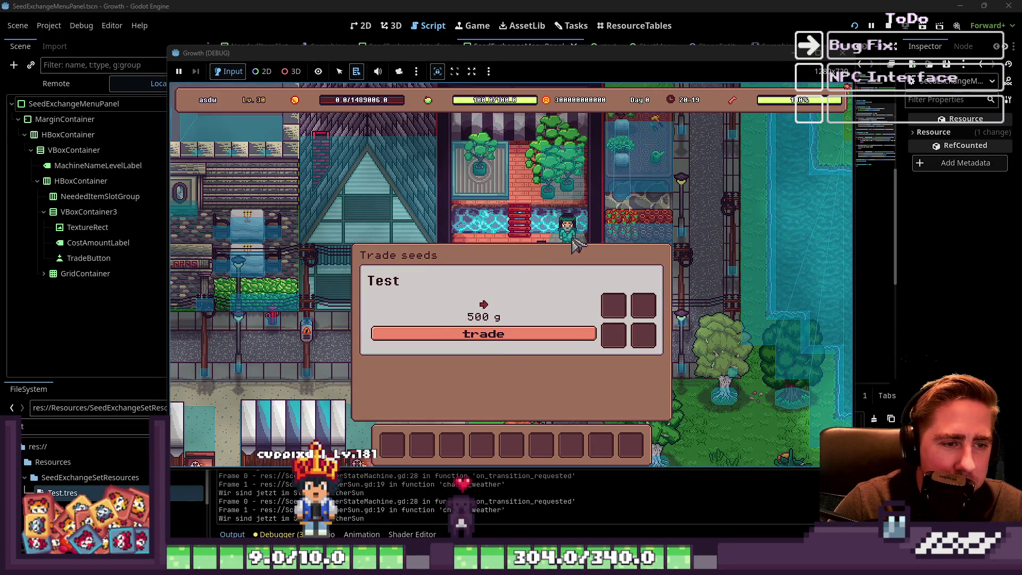
click(565, 224)
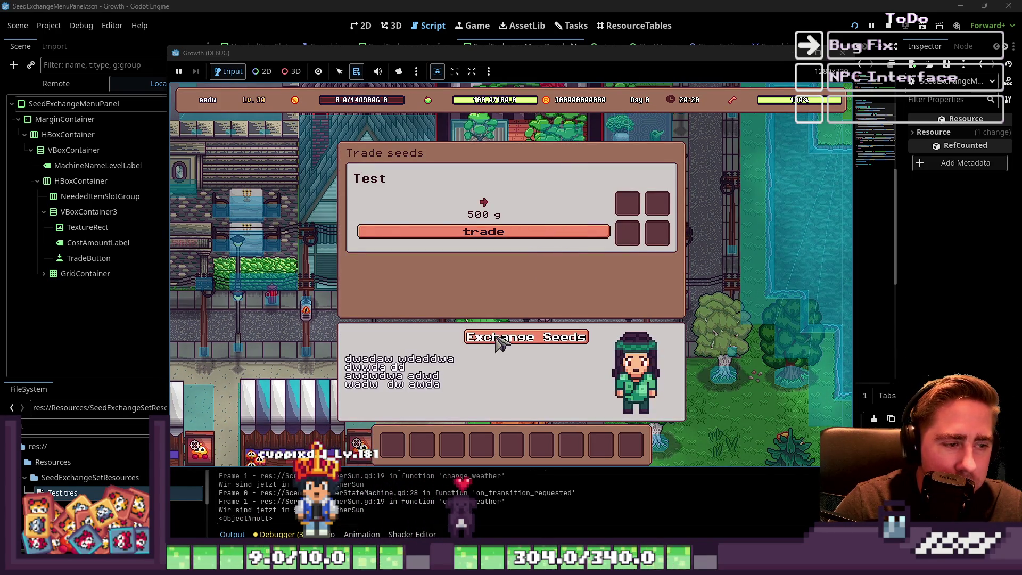
click(500, 340)
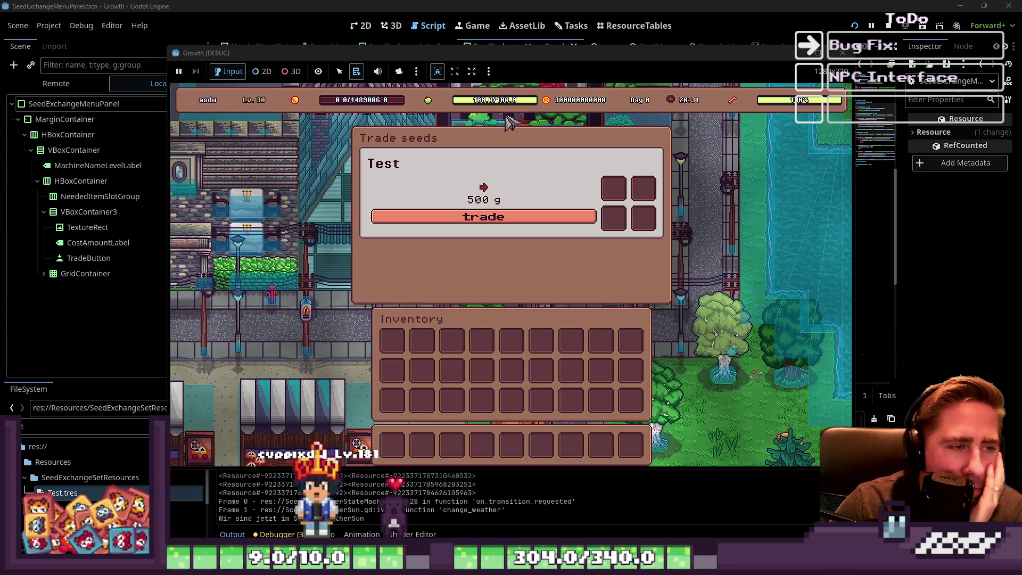
click(442, 31)
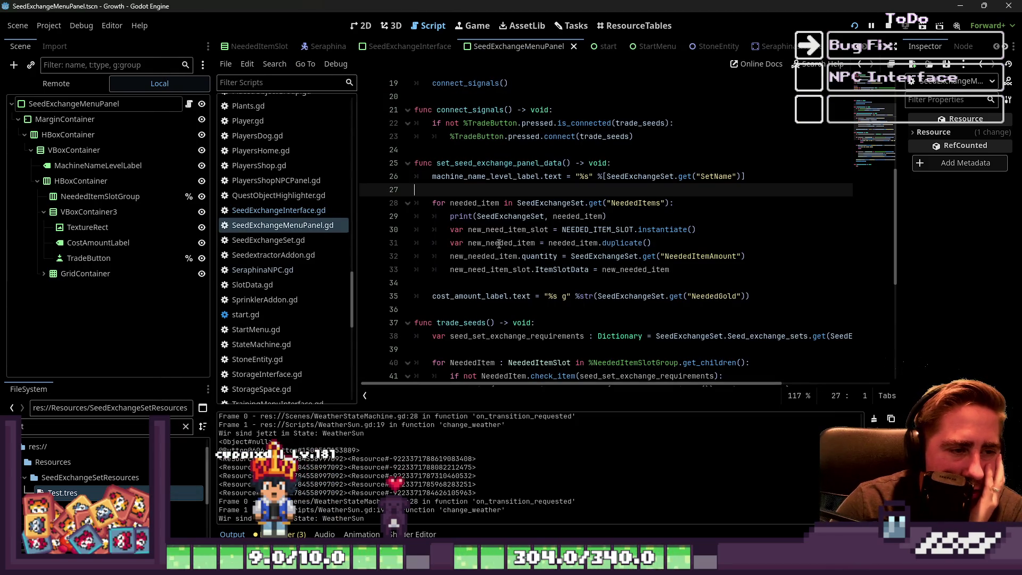
- Trace new_need_item_slot, ItemSlotData and new_needed_item in the NeededItems loop, then open NeededItemSlot.gd
click(490, 216)
click(510, 257)
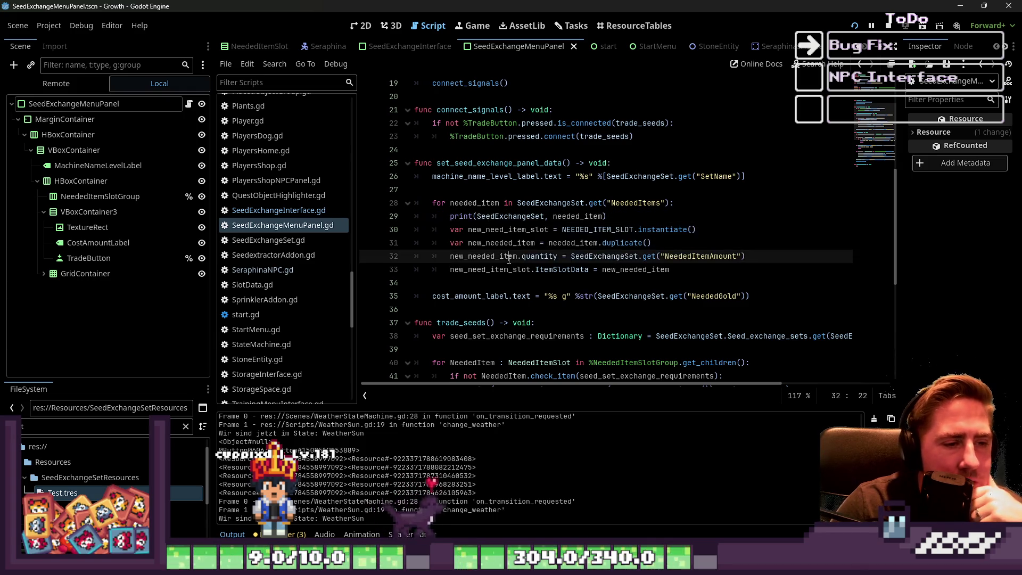
double_click(510, 217)
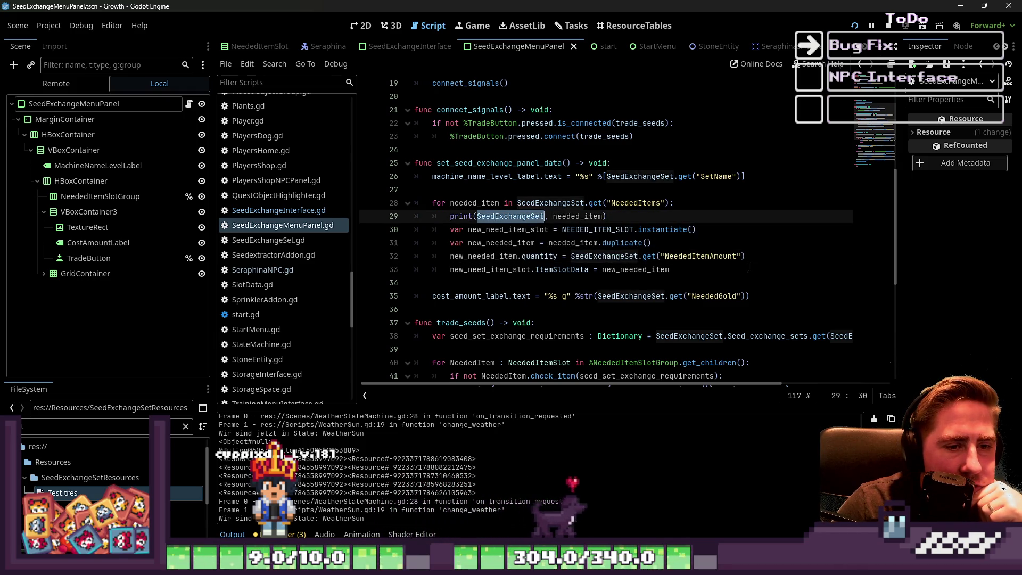
double_click(713, 256)
click(578, 268)
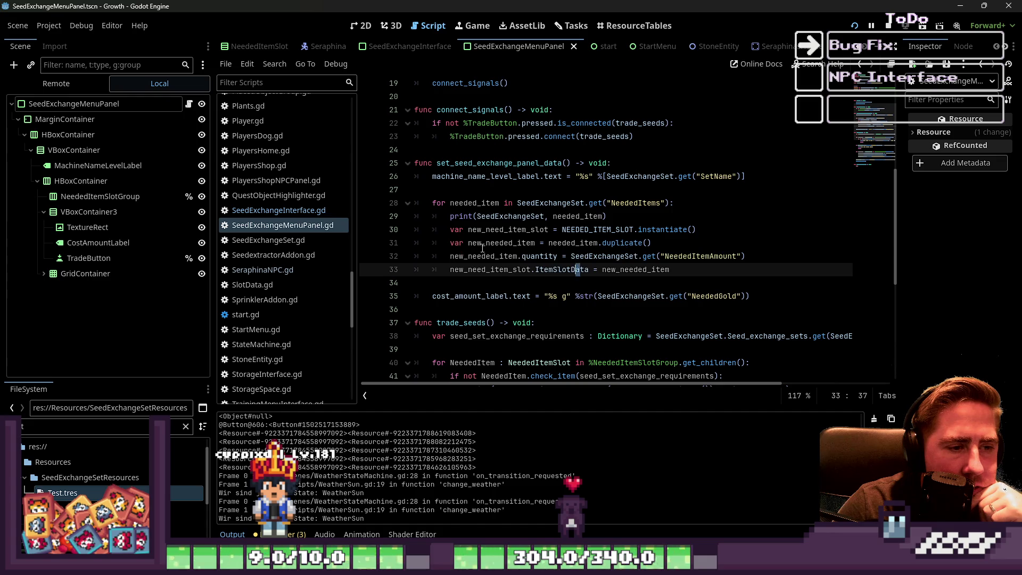
double_click(490, 230)
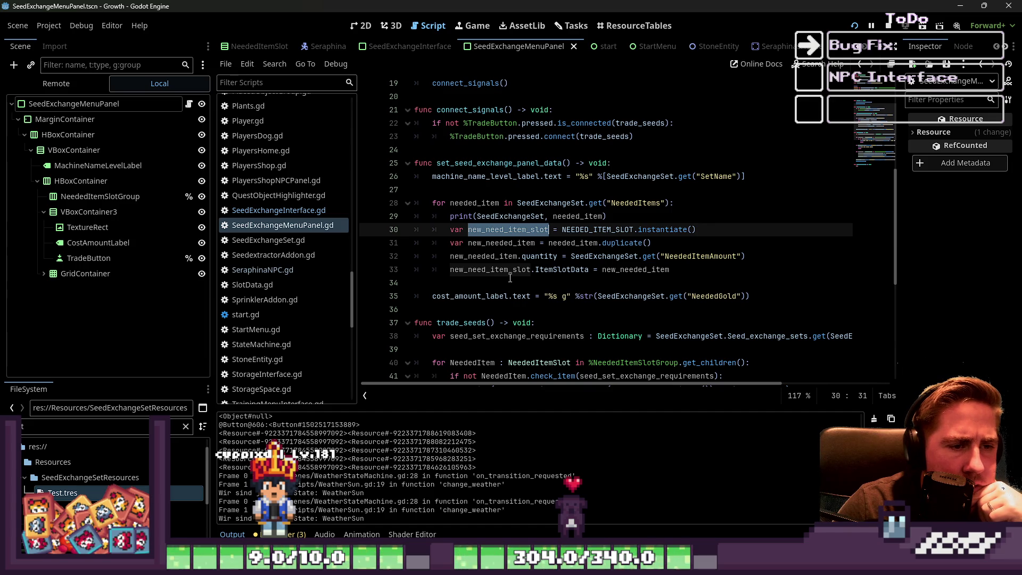
double_click(554, 270)
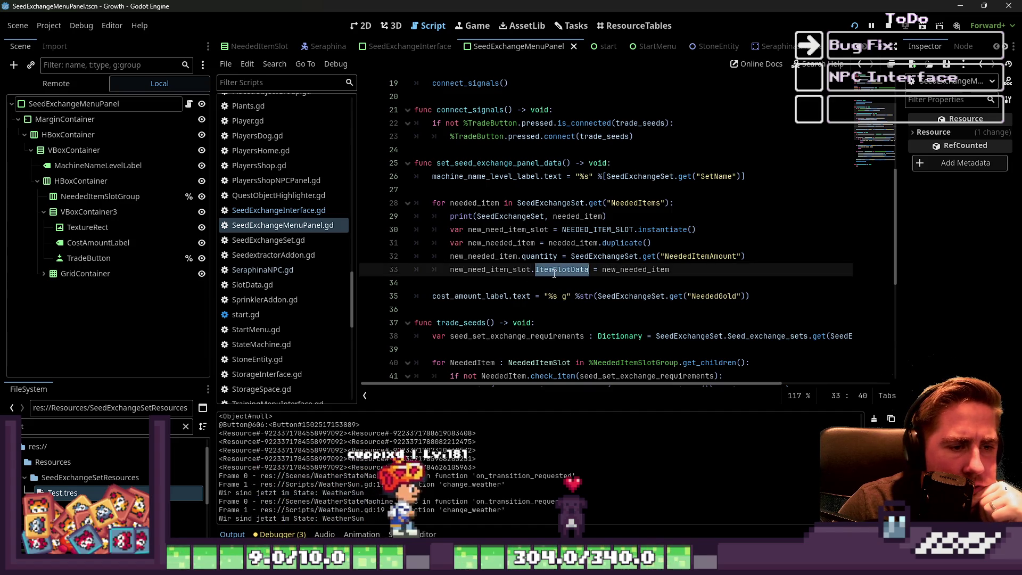
double_click(625, 270)
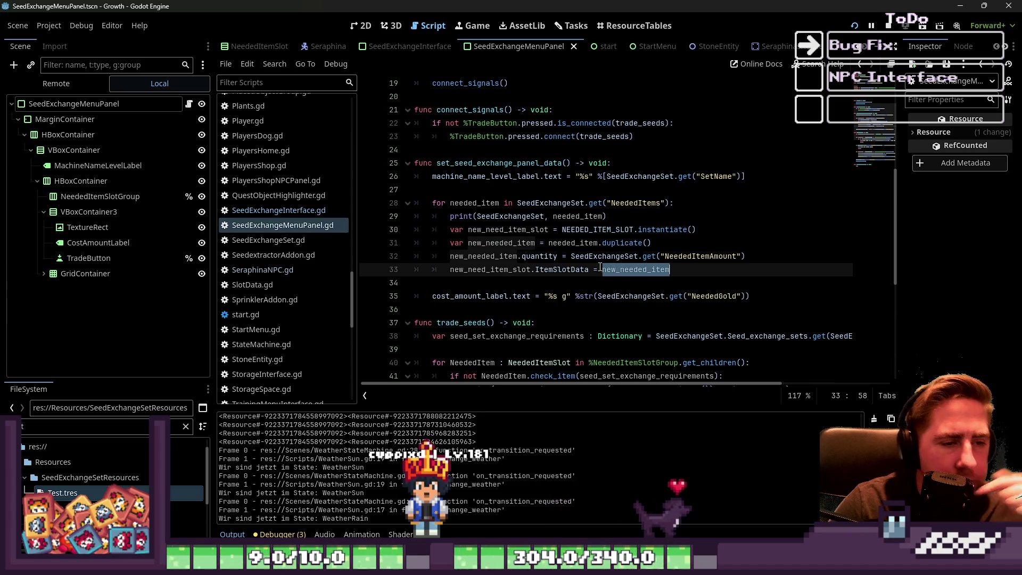
double_click(500, 259)
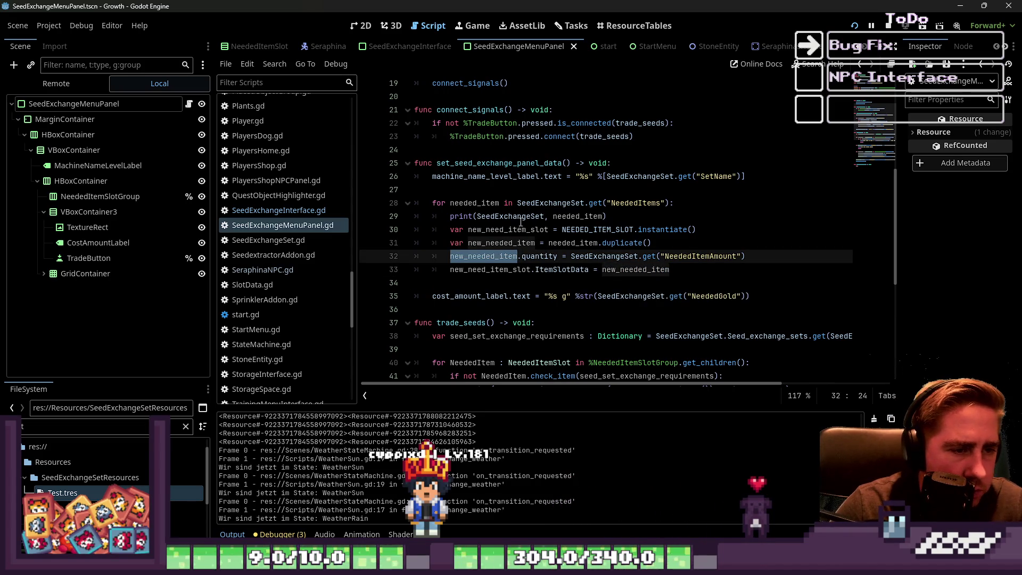
scroll(315, 241, up, 5)
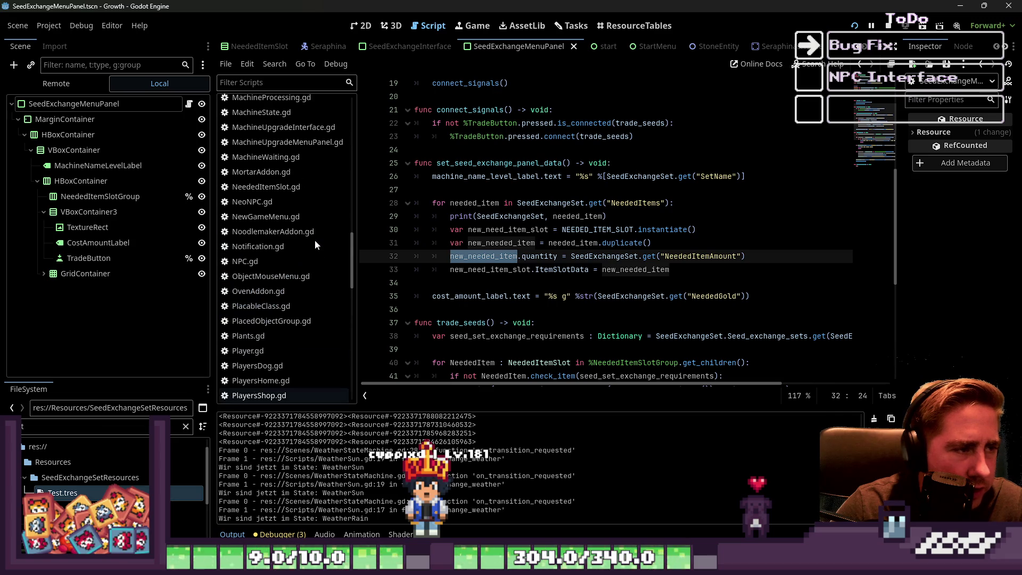
scroll(315, 241, up, 1)
click(265, 228)
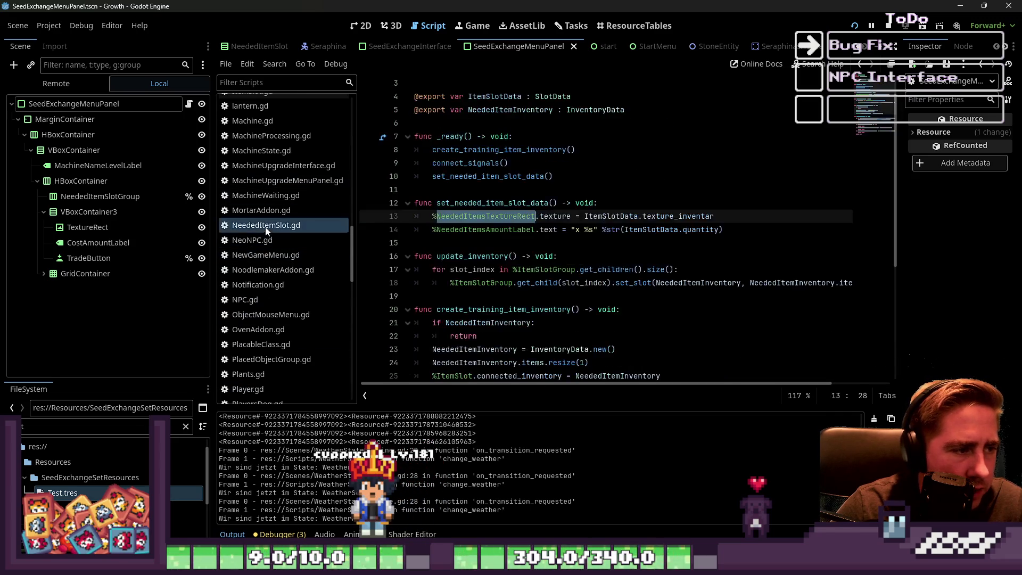
- Review set_needed_item_slot_data's texture_inventar and amount label assignments in NeededItemSlot.gd
scroll(465, 211, up, 1)
double_click(452, 163)
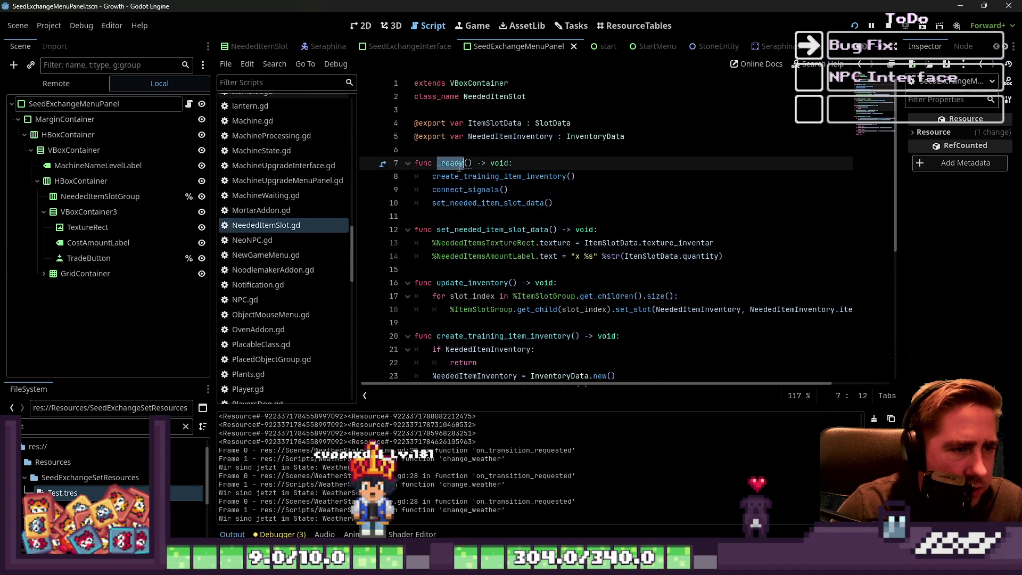
click(461, 211)
click(447, 163)
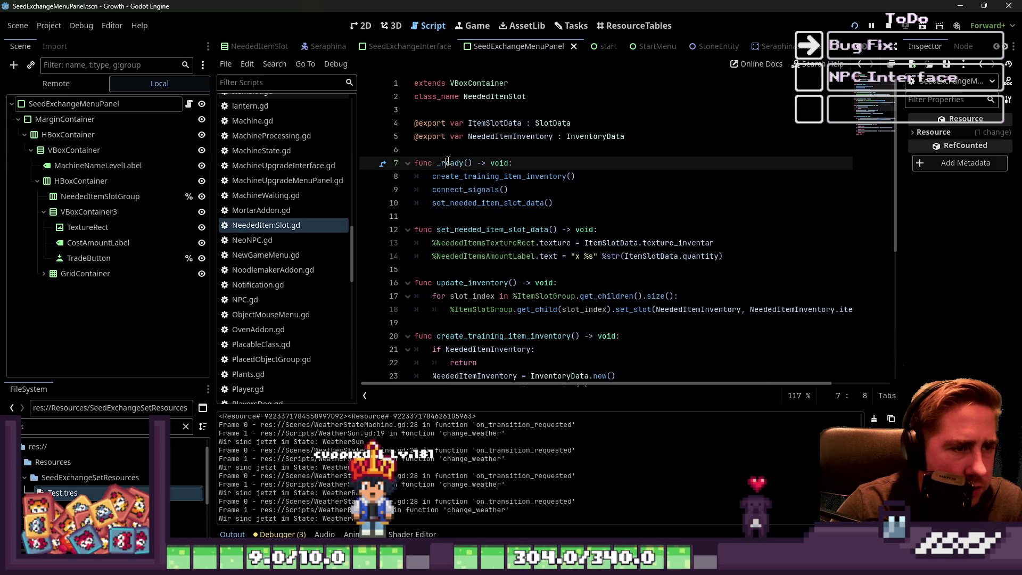
double_click(458, 229)
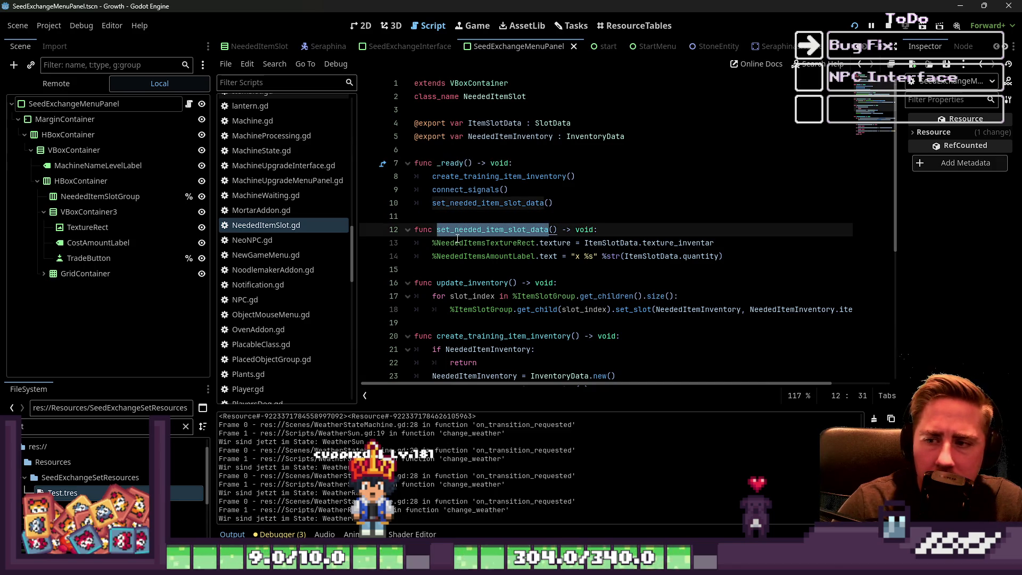
double_click(483, 283)
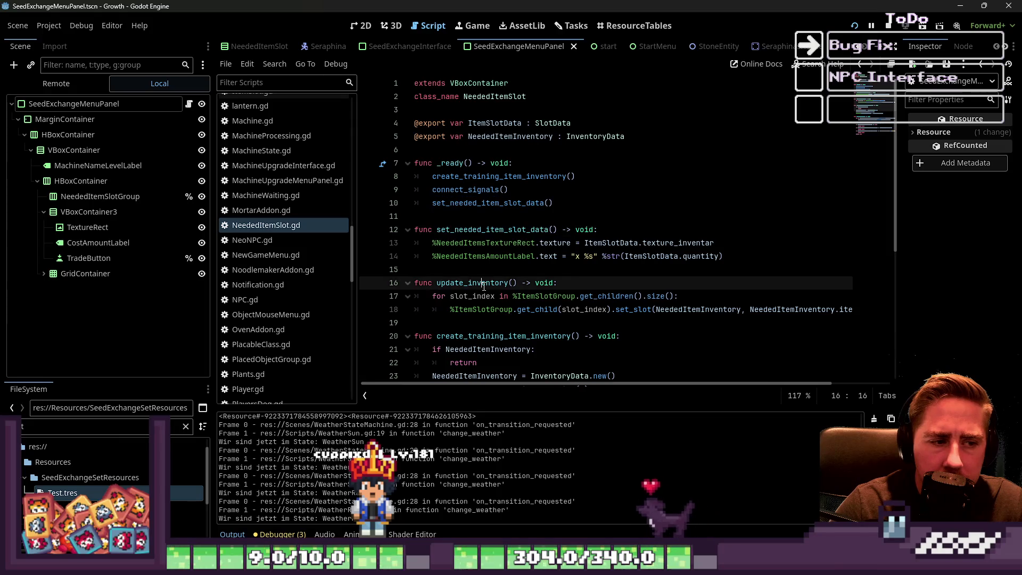
scroll(483, 284, down, 1)
double_click(481, 194)
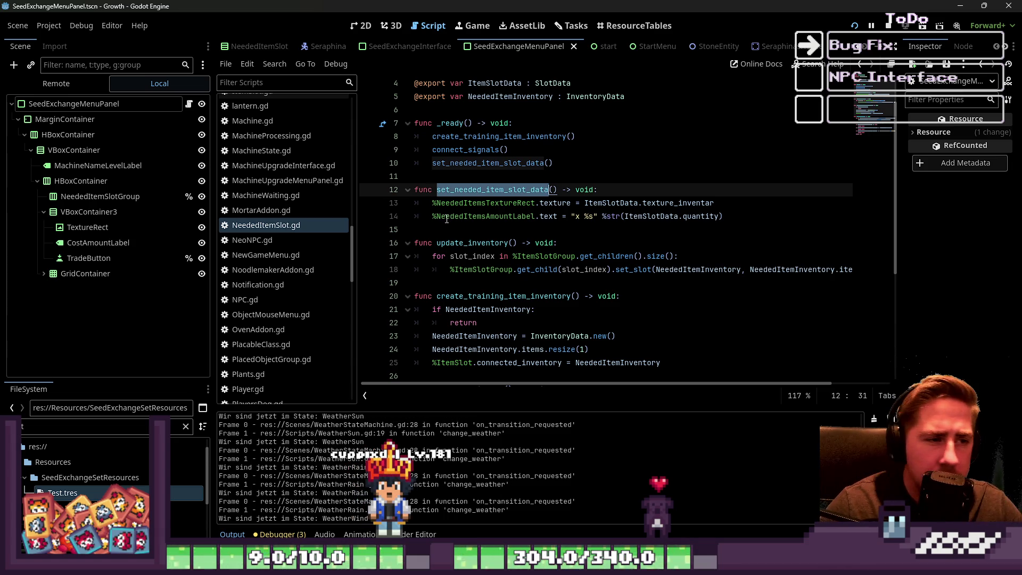
click(567, 204)
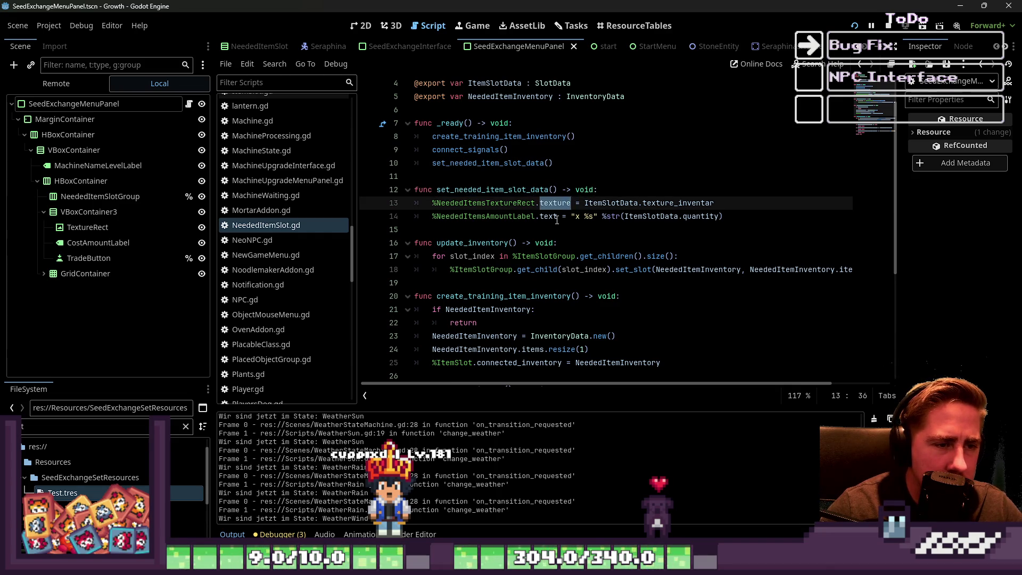
double_click(558, 218)
click(627, 203)
double_click(612, 203)
double_click(680, 204)
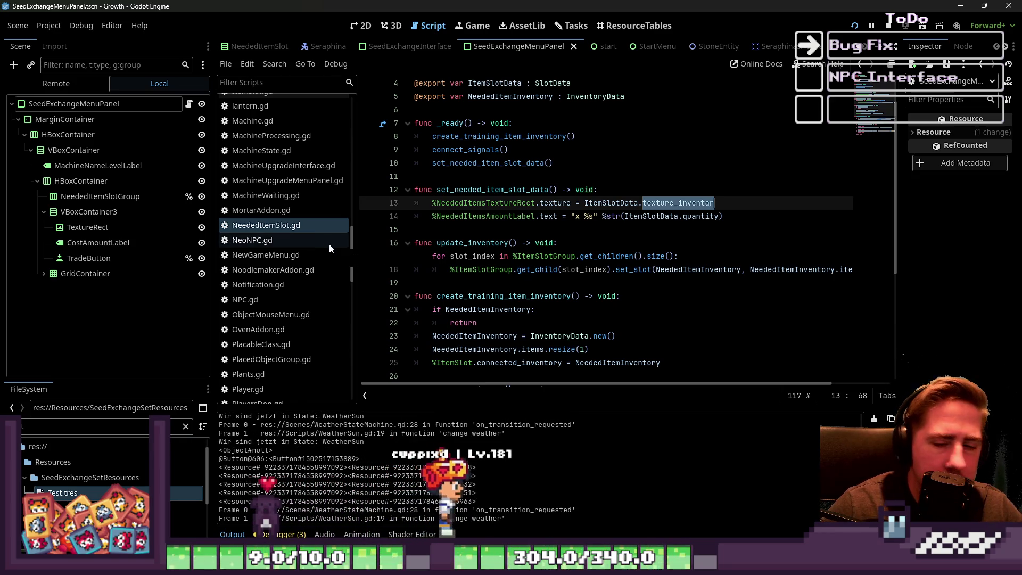
- Open MachineUpgradeMenuPanel.gd to compare its needed-item loop
click(270, 211)
click(264, 225)
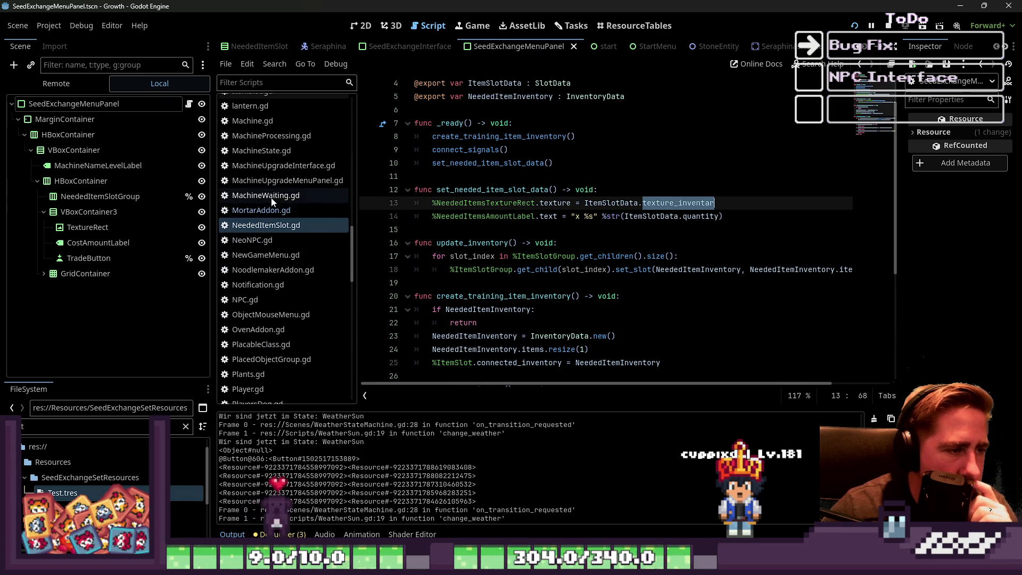
click(281, 181)
scroll(653, 280, down, 3)
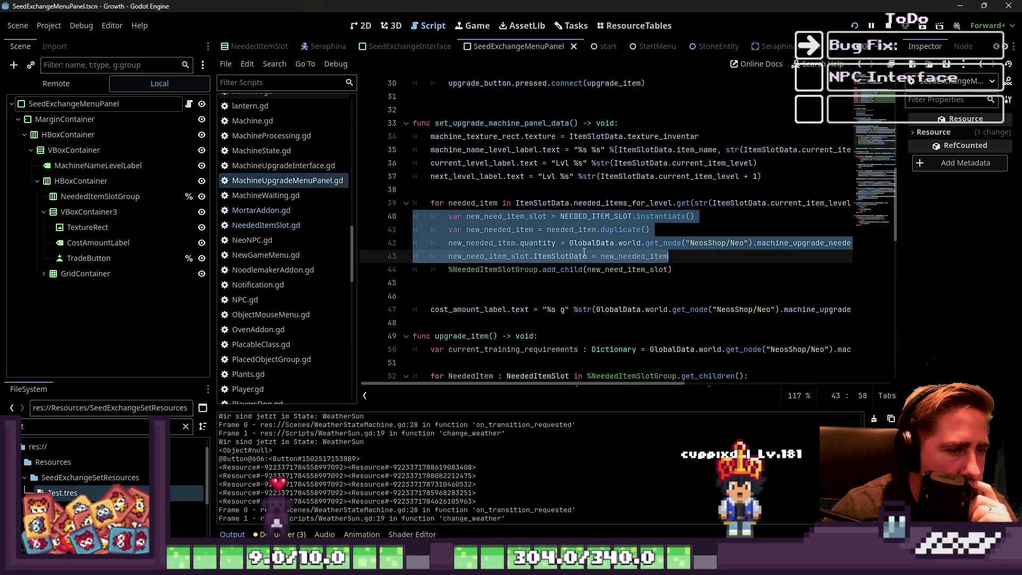
- Review the upgrade panel's needed-item loop, highlighting NeededItemSlotGroup and new_need_item_slot on line 44
click(564, 256)
double_click(527, 270)
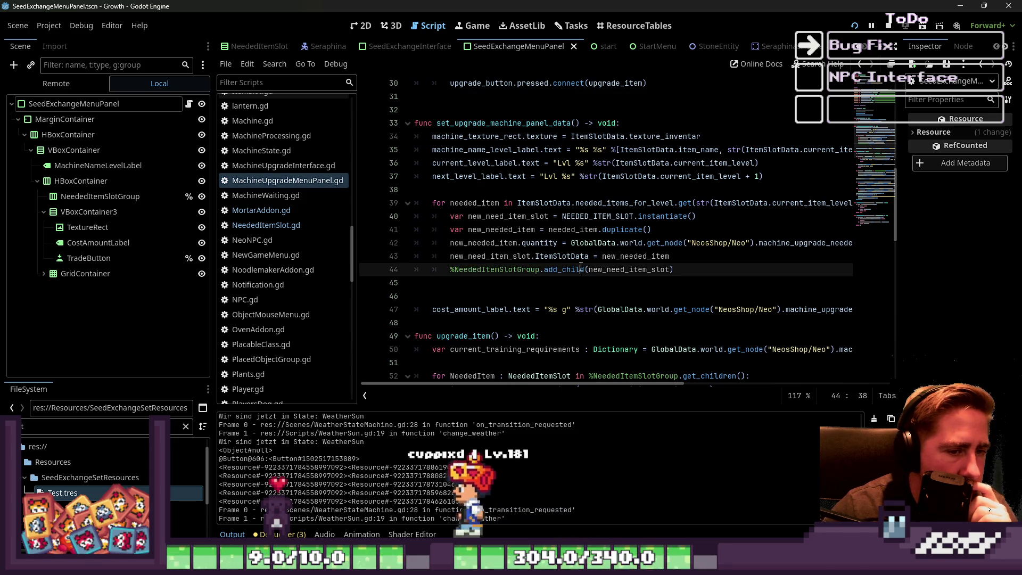
double_click(610, 270)
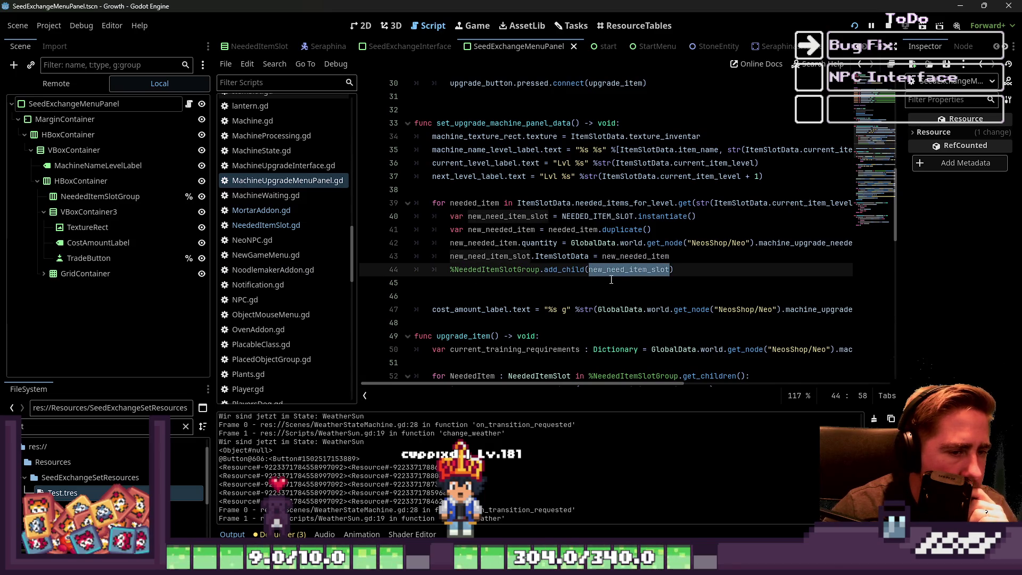
double_click(518, 273)
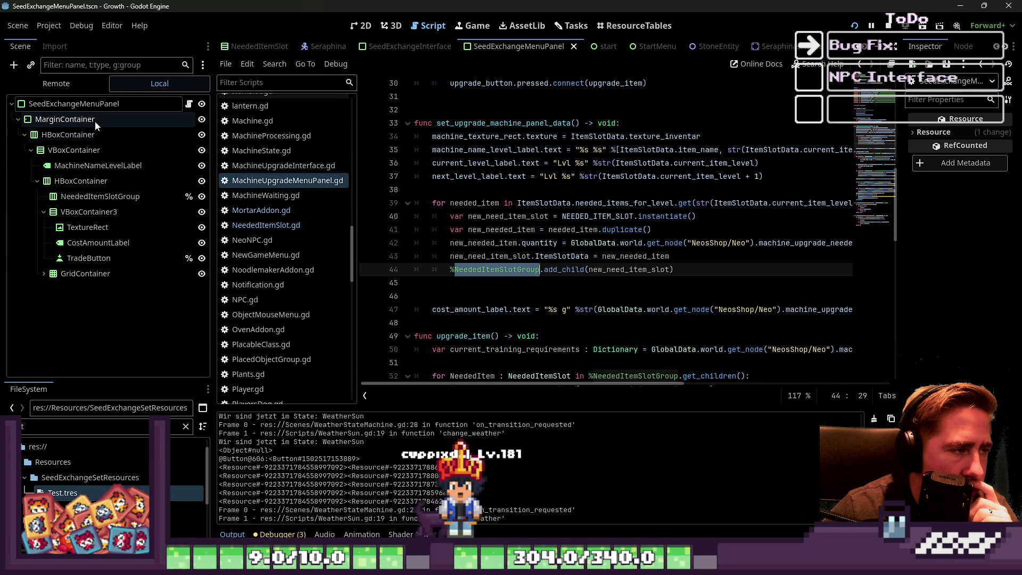
click(80, 88)
click(124, 84)
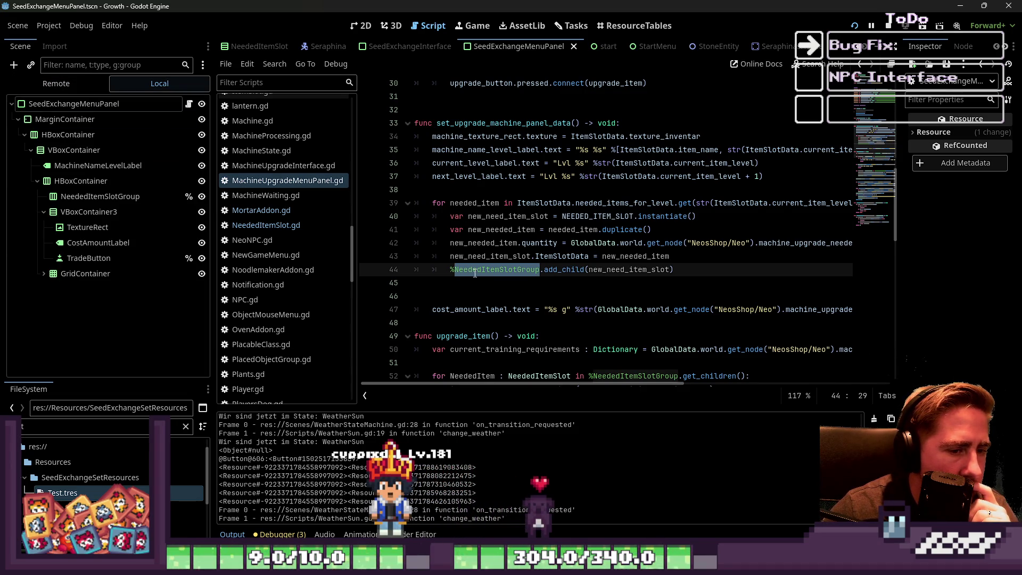
- Mark upgrade_item, inspect the NeededItemSlotGroup node, then show the running game's Remote scene tree
scroll(476, 272, down, 2)
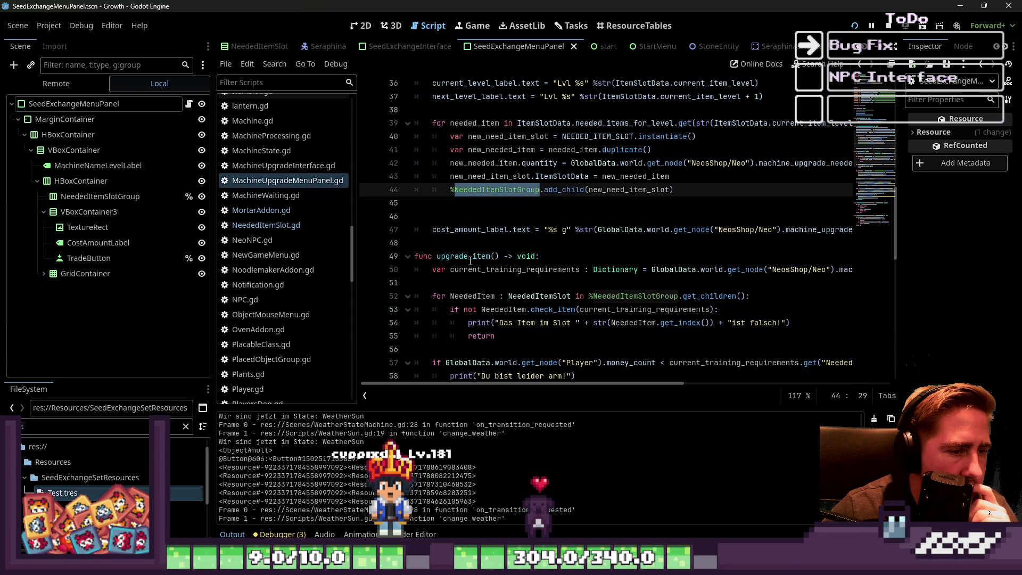
double_click(471, 257)
scroll(495, 273, up, 3)
scroll(495, 273, down, 3)
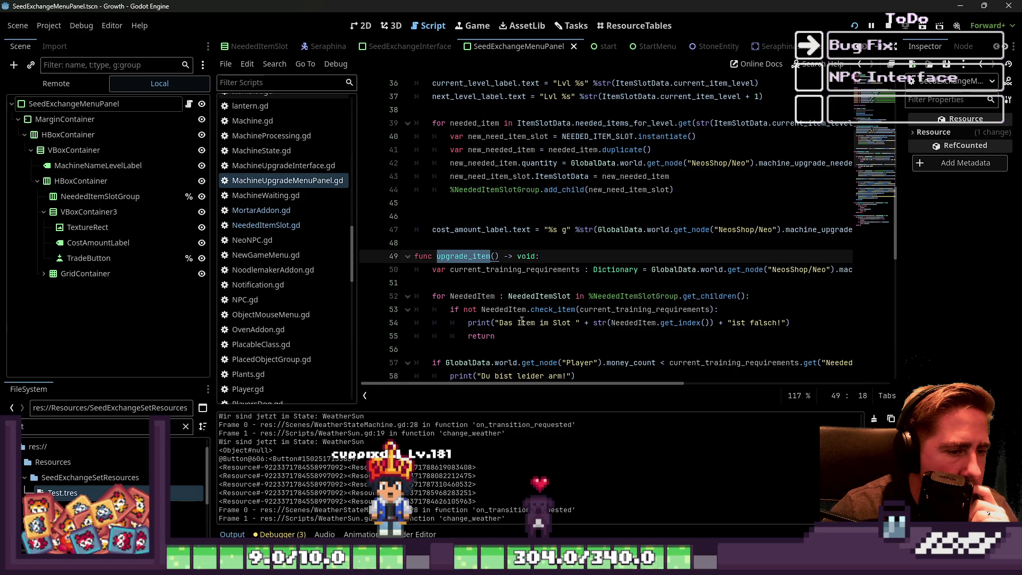
double_click(487, 190)
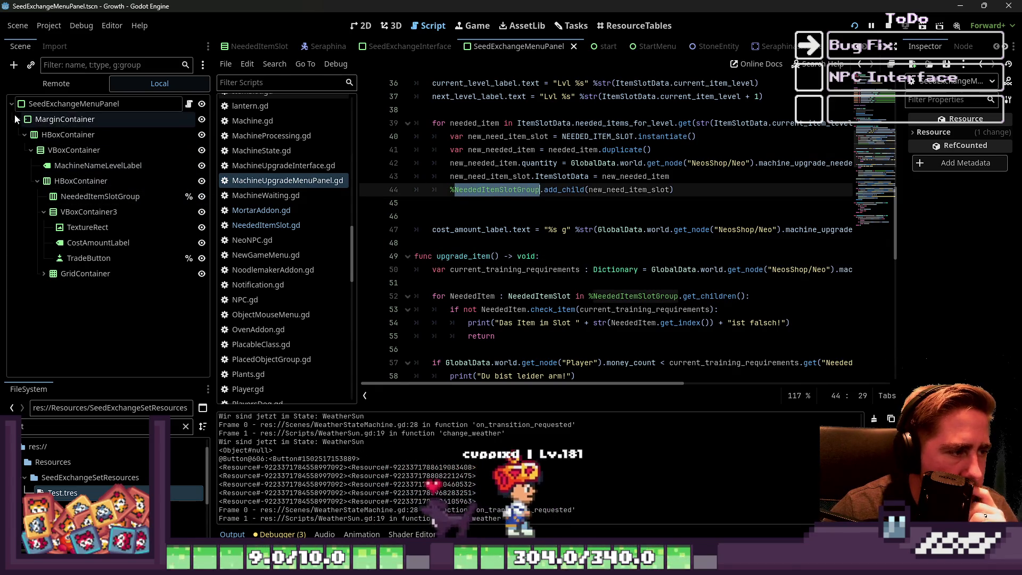
click(78, 199)
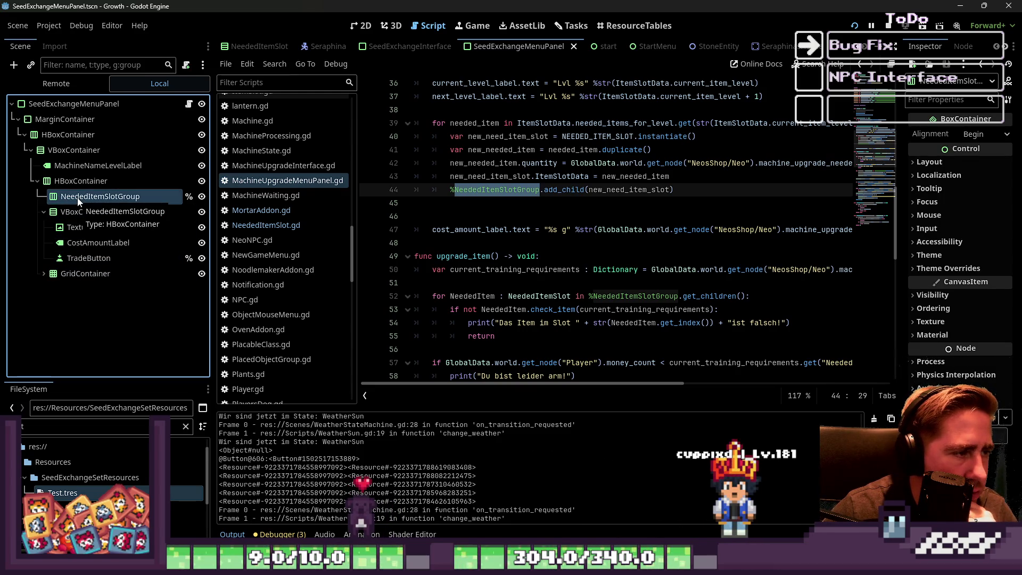
click(78, 87)
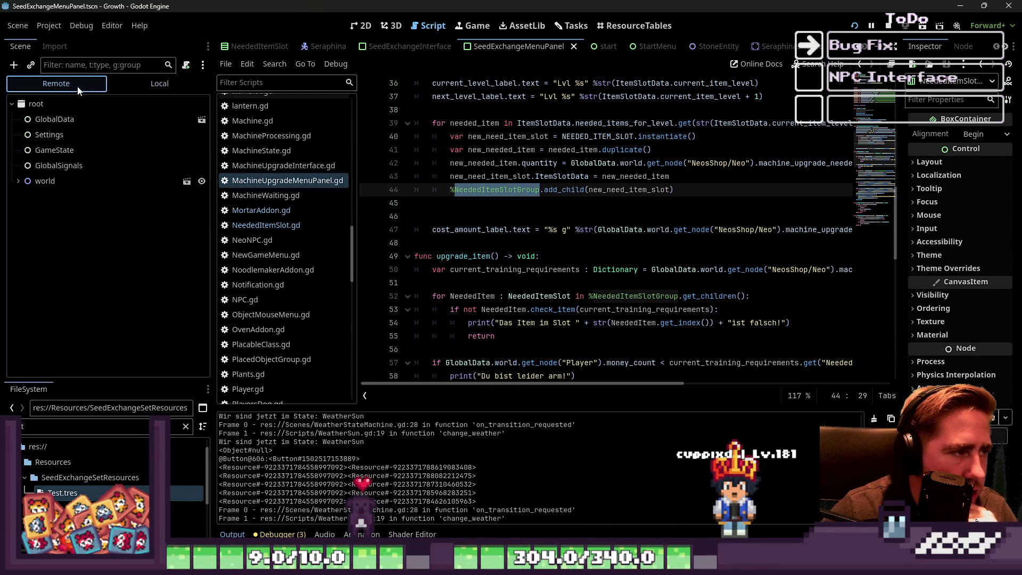
- Expand the live tree from world through UI to InventoryInterface's VBoxContainer
click(19, 181)
scroll(129, 181, down, 3)
click(103, 314)
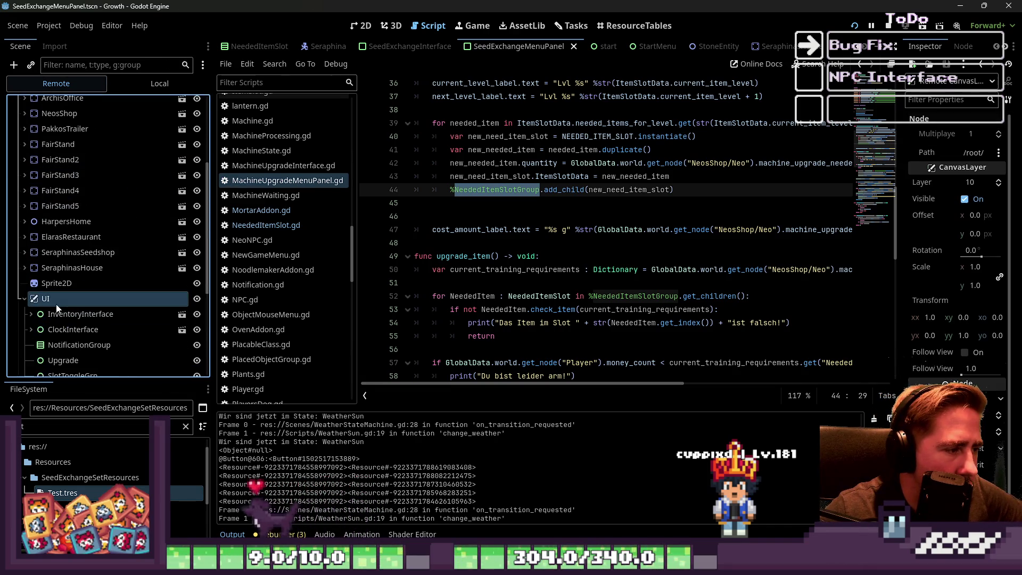
scroll(102, 314, down, 3)
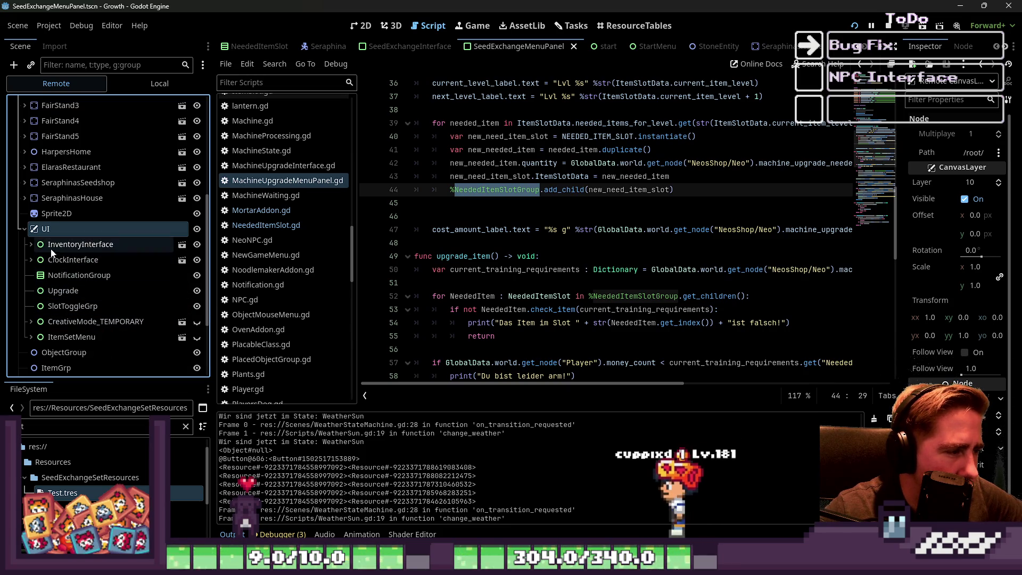
click(31, 245)
click(79, 259)
click(38, 260)
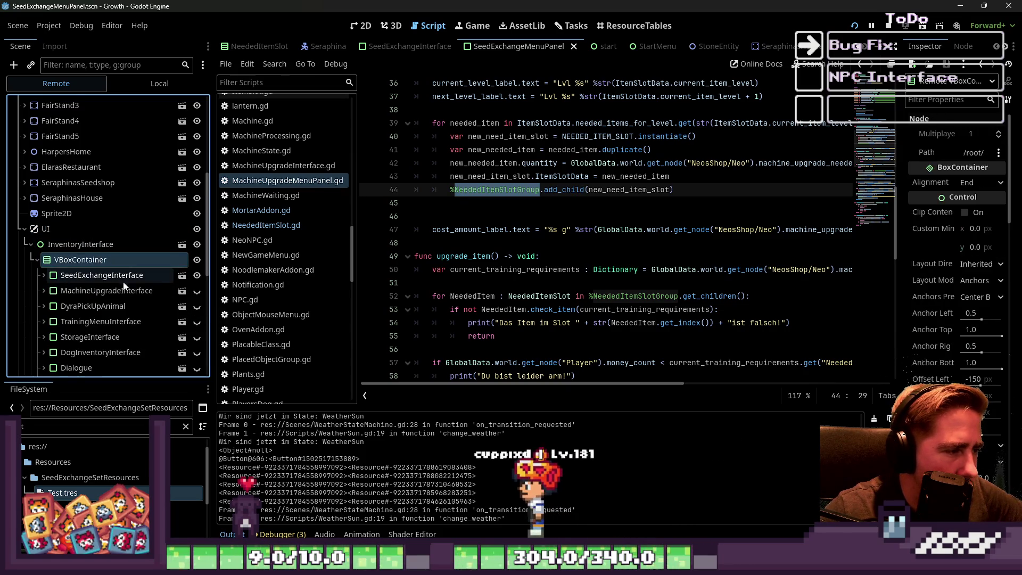
scroll(128, 298, down, 2)
- Expand SeedExchangeInterface through its MarginContainer and VBoxContainer down to the ScrollContainer
click(121, 247)
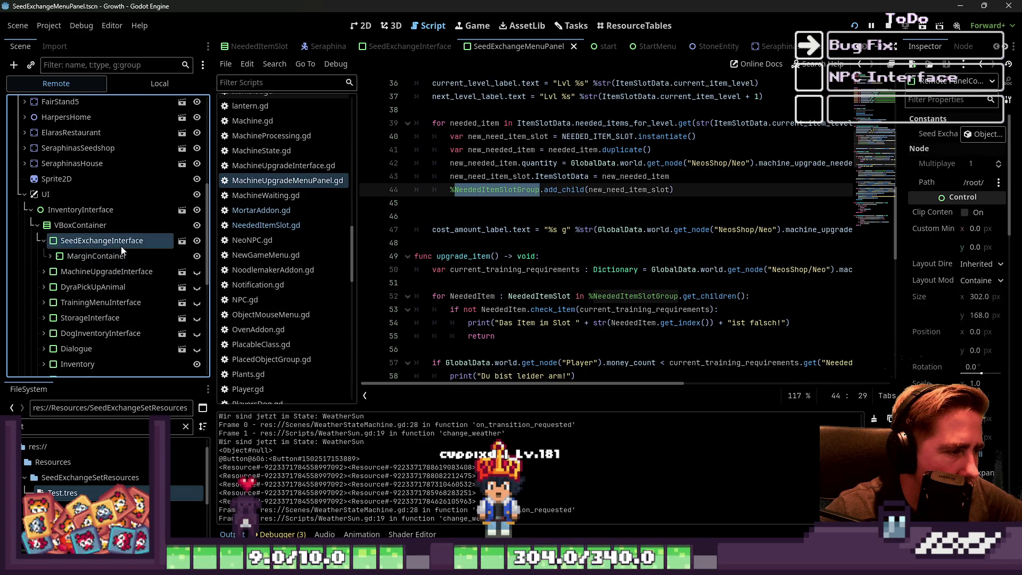
click(97, 256)
click(88, 270)
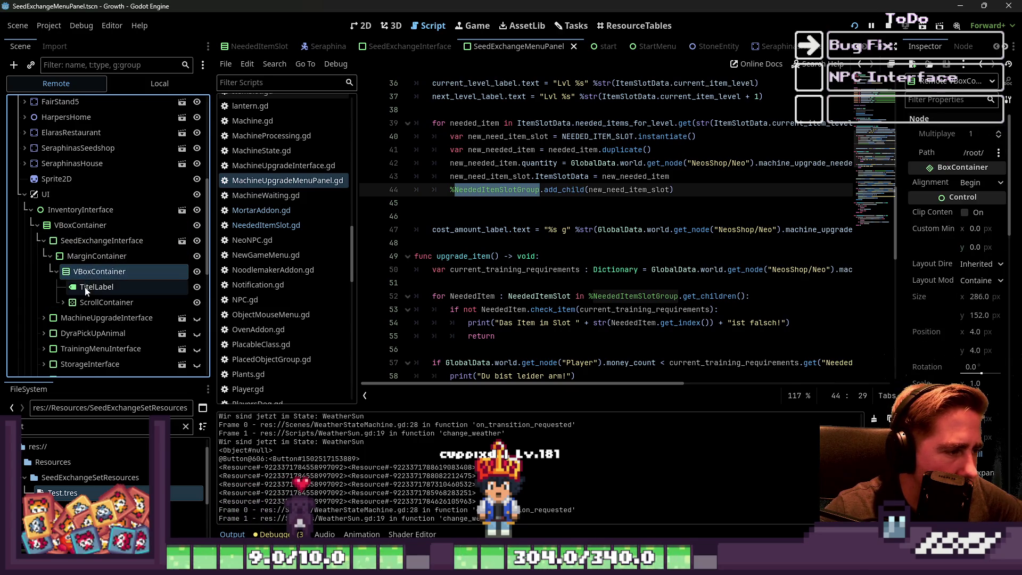
click(107, 302)
click(62, 302)
scroll(96, 286, down, 4)
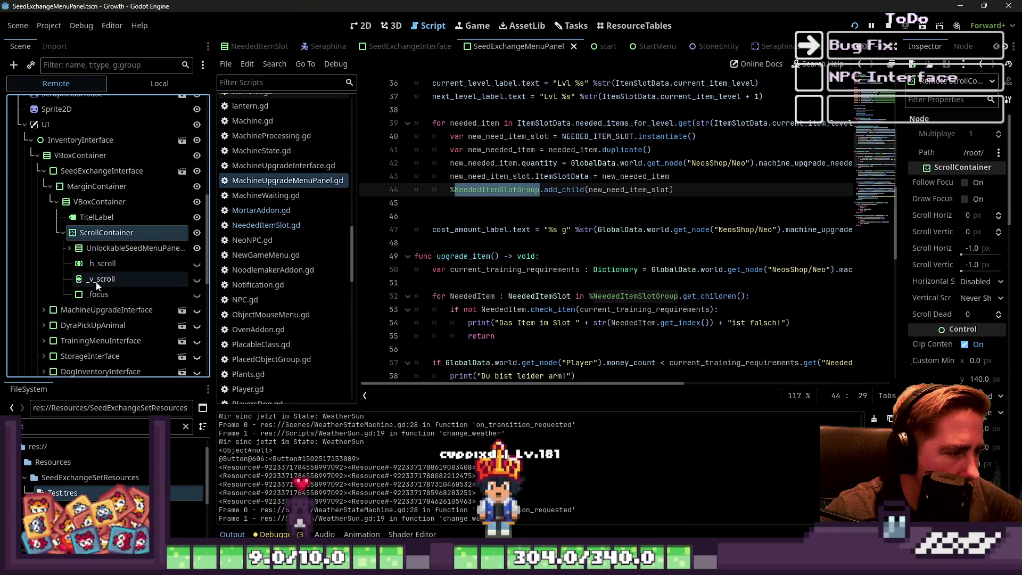
- Drill into UnlockableSeedMenuPanelGroup, widen the Scene dock and select the live NeededItemSlotGroup node
click(90, 251)
click(100, 269)
click(117, 298)
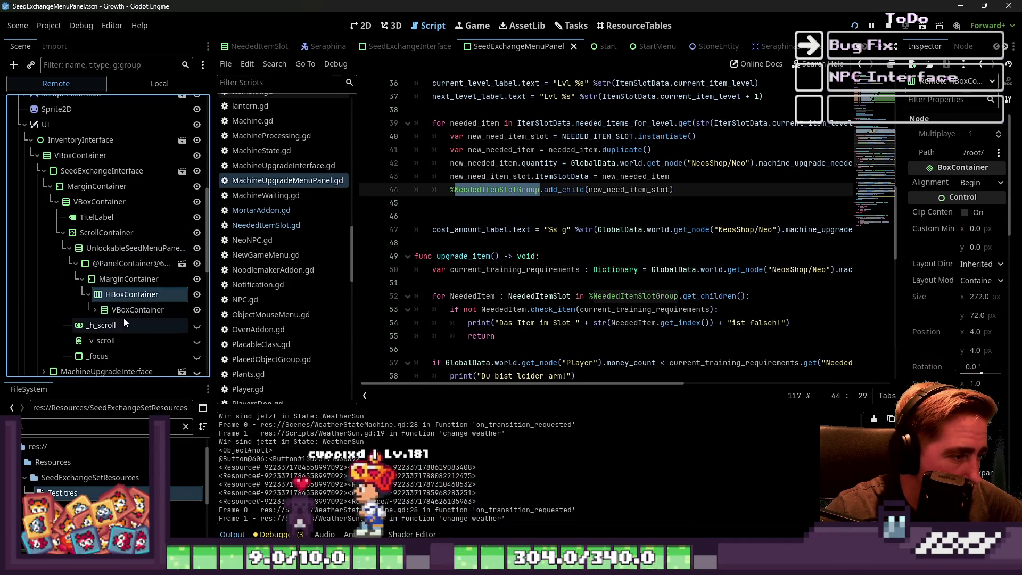
click(124, 312)
click(156, 311)
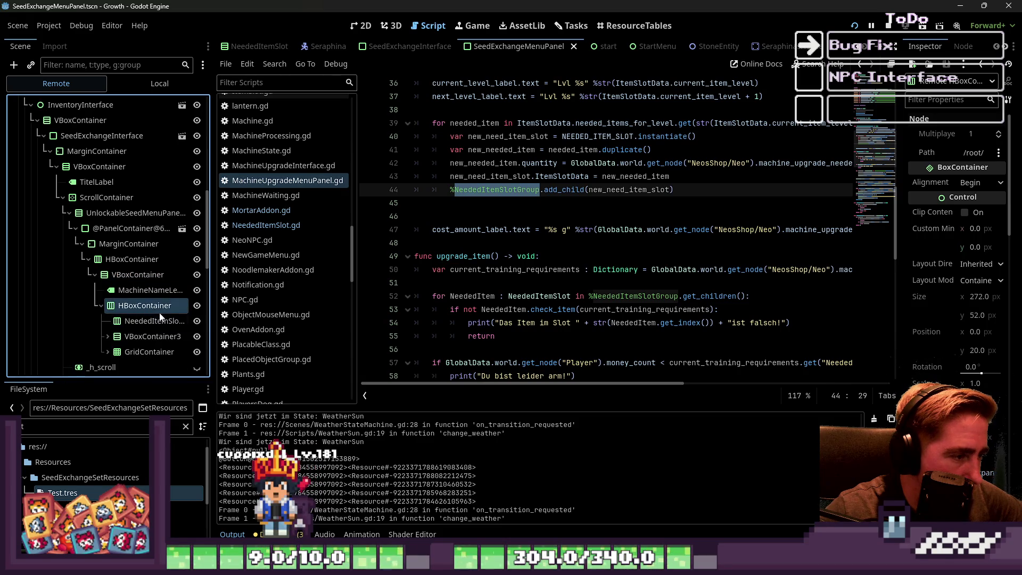
drag(213, 325, 279, 325)
click(222, 321)
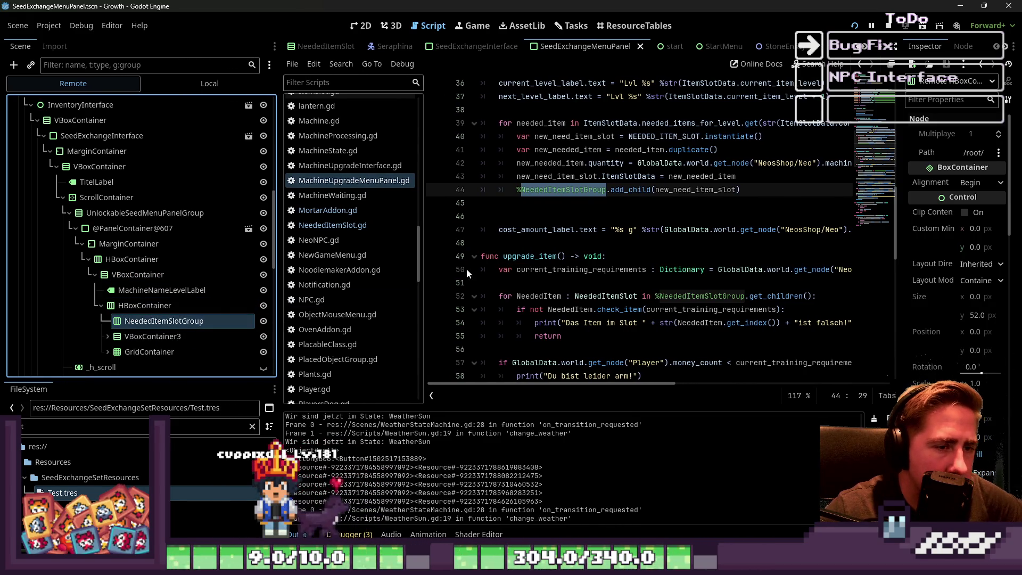
scroll(467, 268, up, 4)
double_click(525, 203)
scroll(527, 213, up, 2)
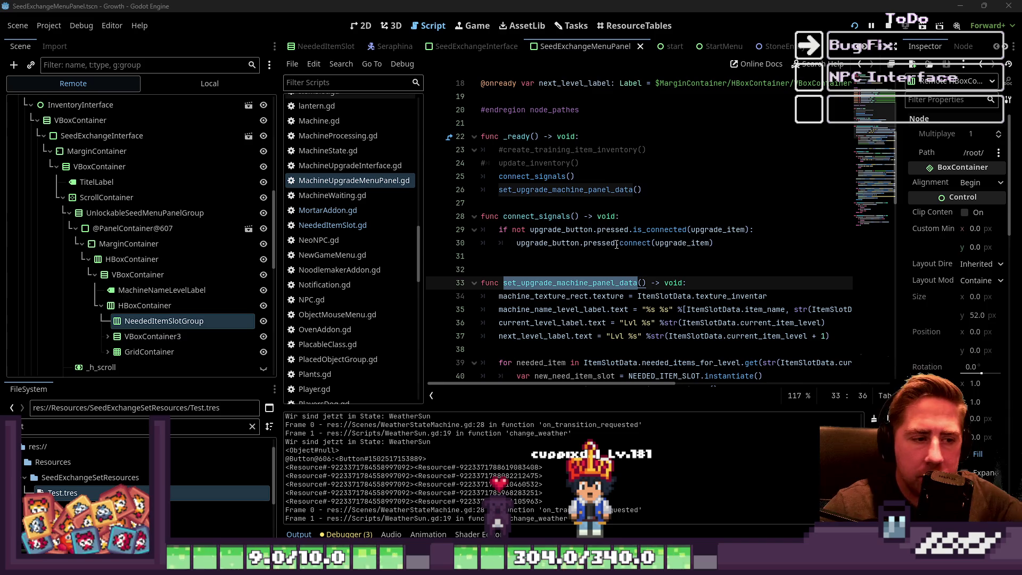
double_click(510, 136)
double_click(564, 190)
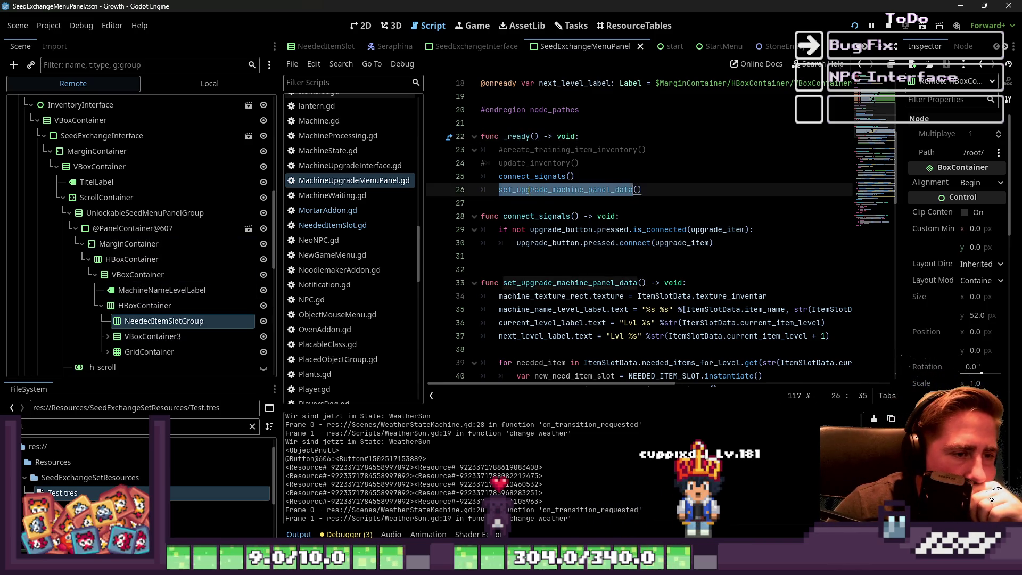
scroll(600, 278, down, 2)
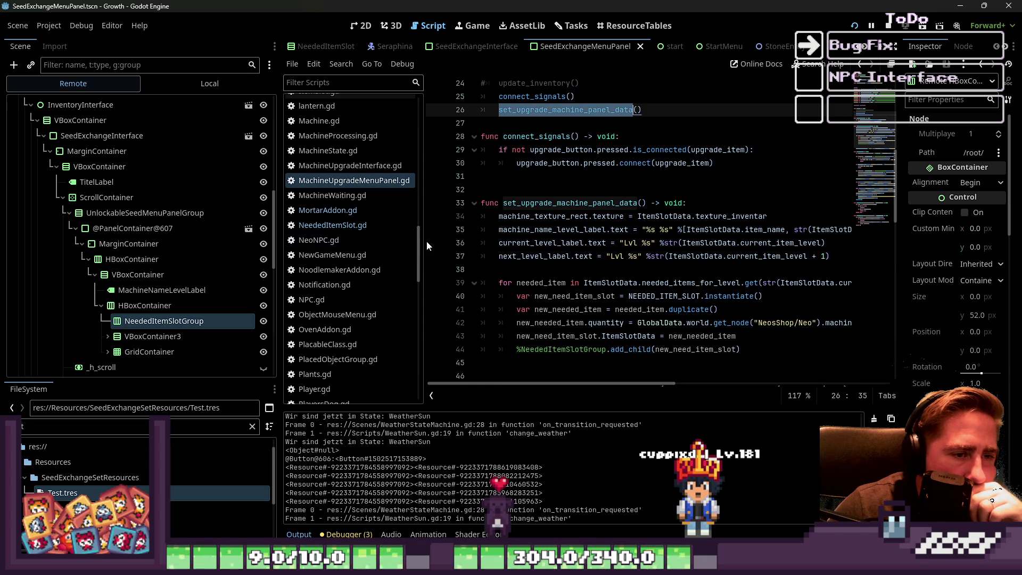
mouse_move(425, 246)
mouse_down()
mouse_move(346, 251)
mouse_move(375, 252)
mouse_move(362, 252)
mouse_up()
scroll(513, 272, up, 3)
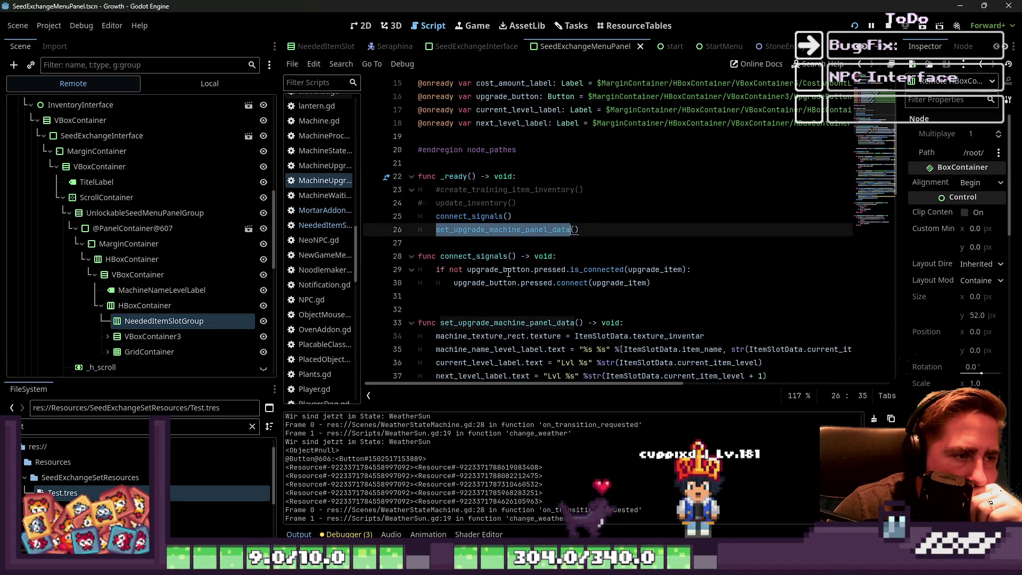
scroll(398, 270, up, 1)
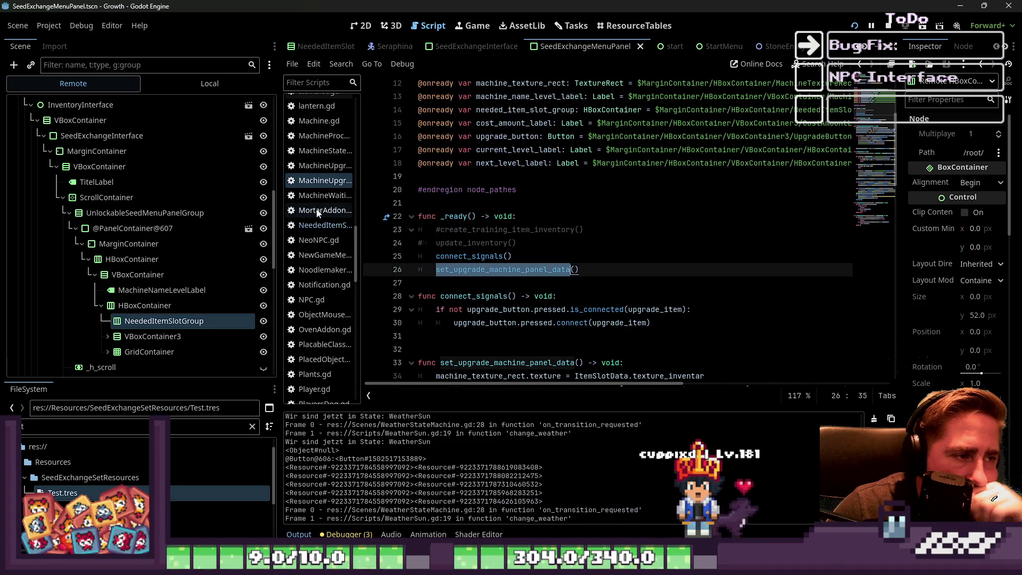
click(341, 227)
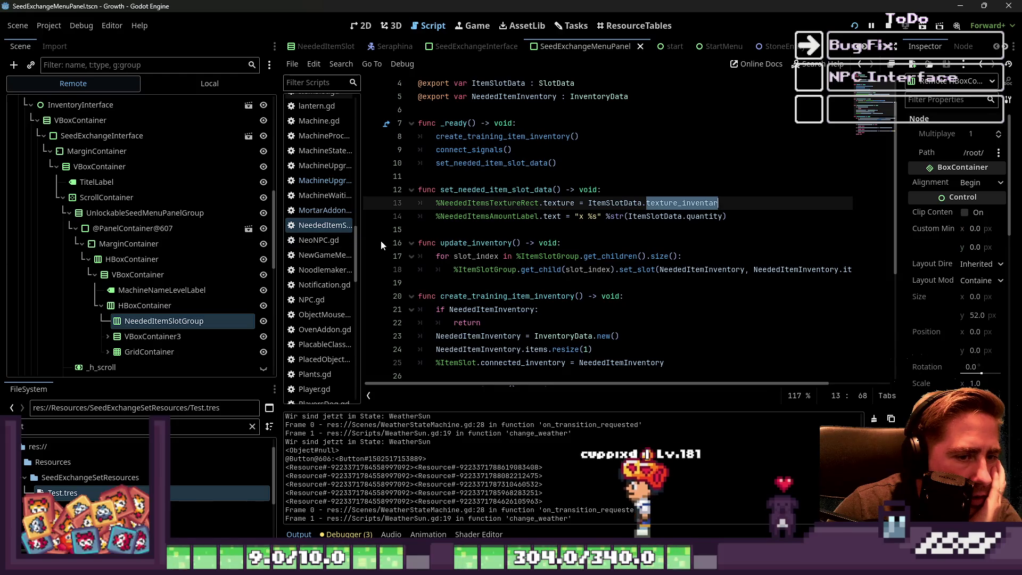
- Widen the script list and scan NeededItemSlot.gd's functions: set_needed_item_slot_data, update_inventory, connect_signals, check_item
mouse_move(362, 266)
mouse_down()
mouse_move(420, 267)
mouse_move(396, 264)
mouse_up()
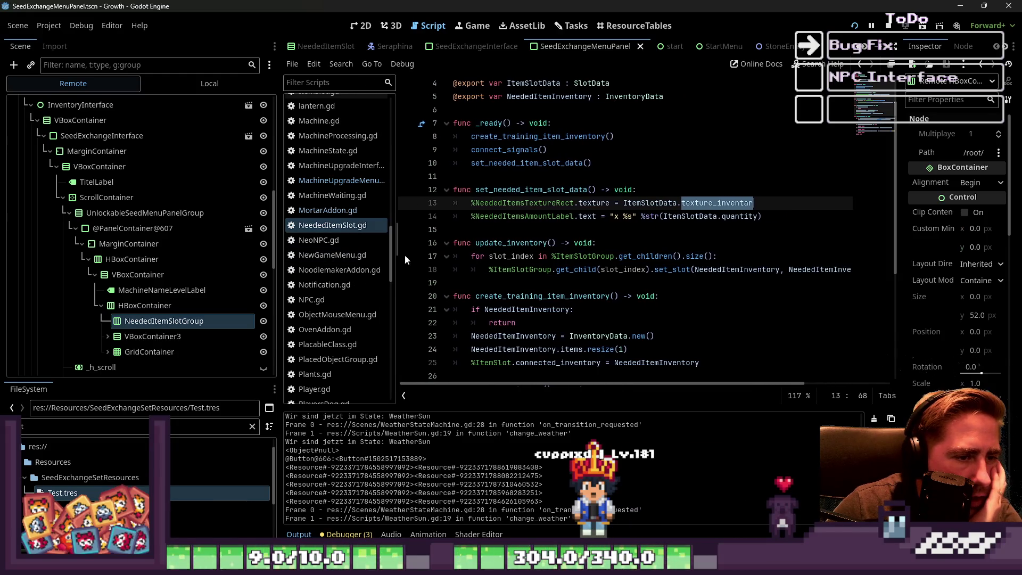
double_click(527, 193)
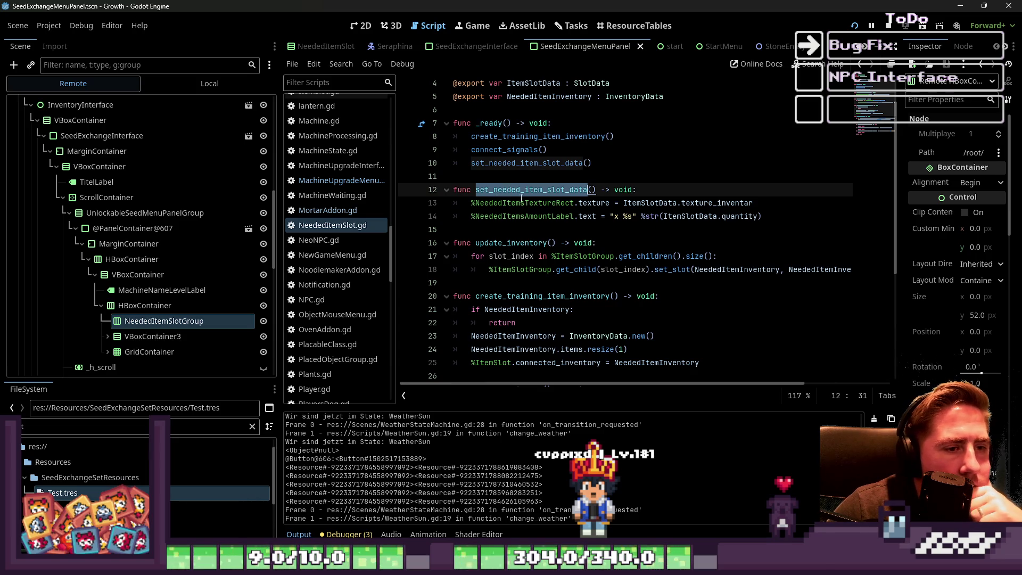
click(599, 217)
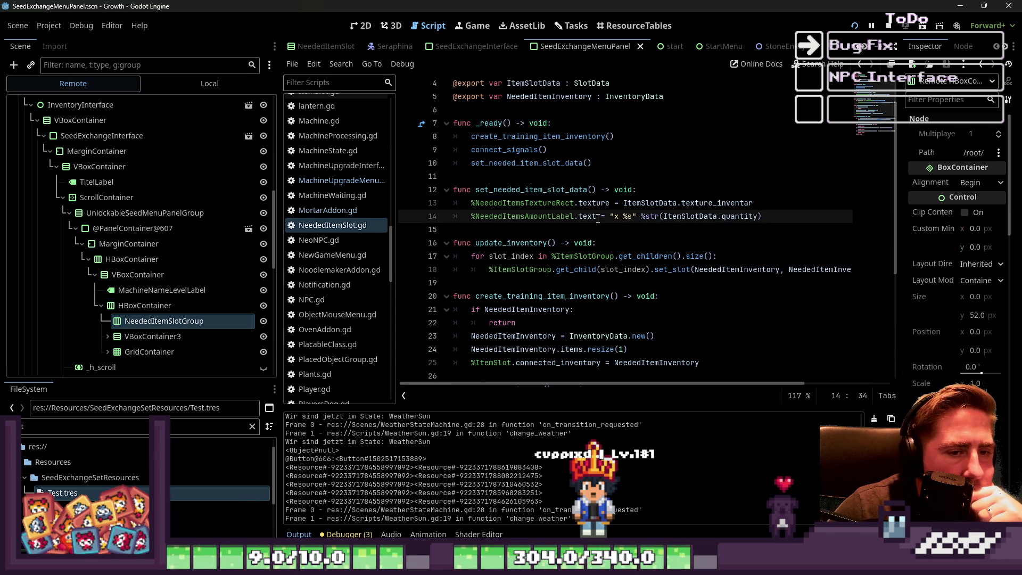
scroll(599, 219, down, 1)
double_click(511, 202)
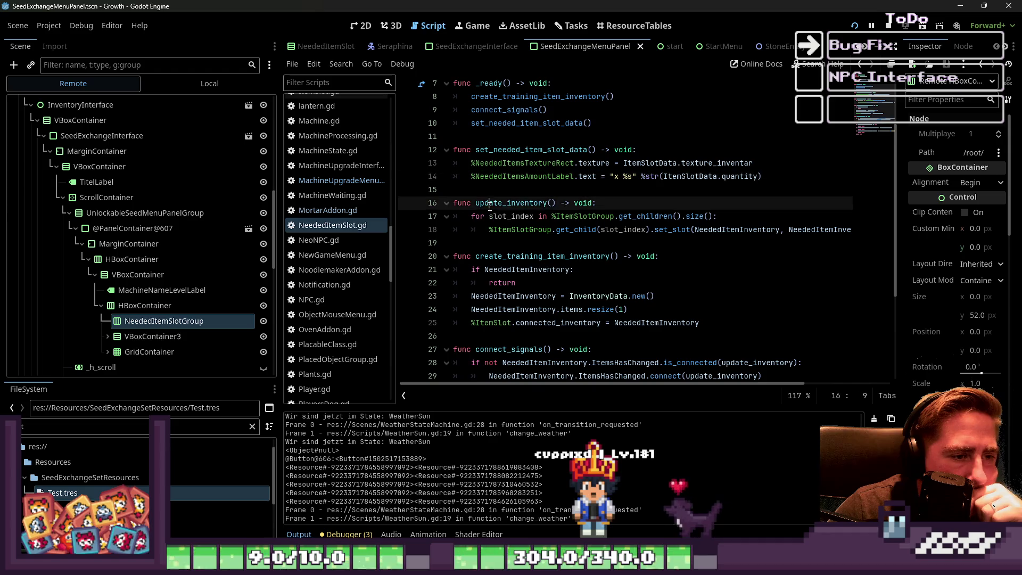
scroll(499, 253, down, 2)
double_click(495, 270)
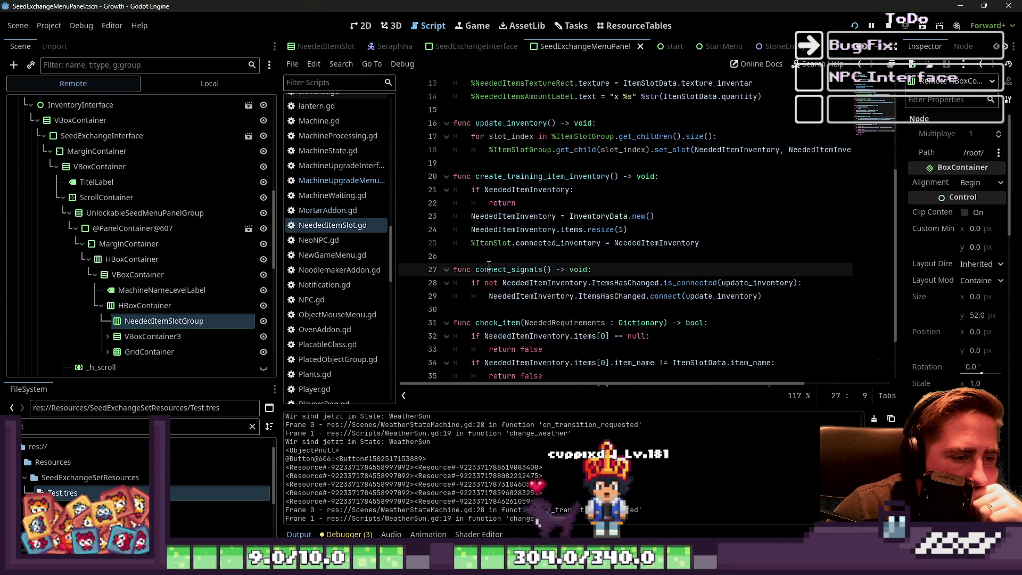
scroll(492, 271, down, 1)
double_click(492, 284)
scroll(490, 287, down, 1)
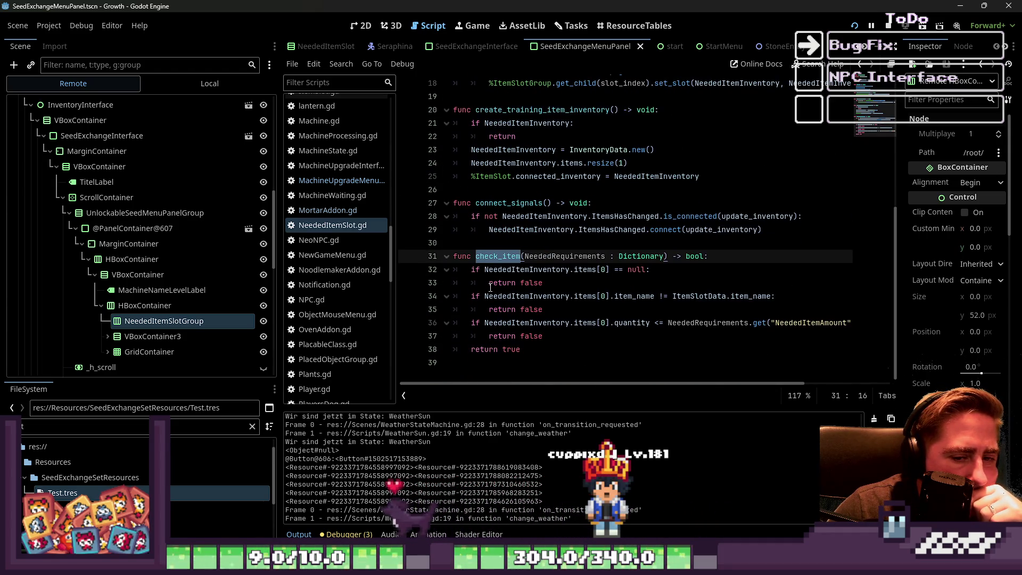
scroll(490, 287, up, 3)
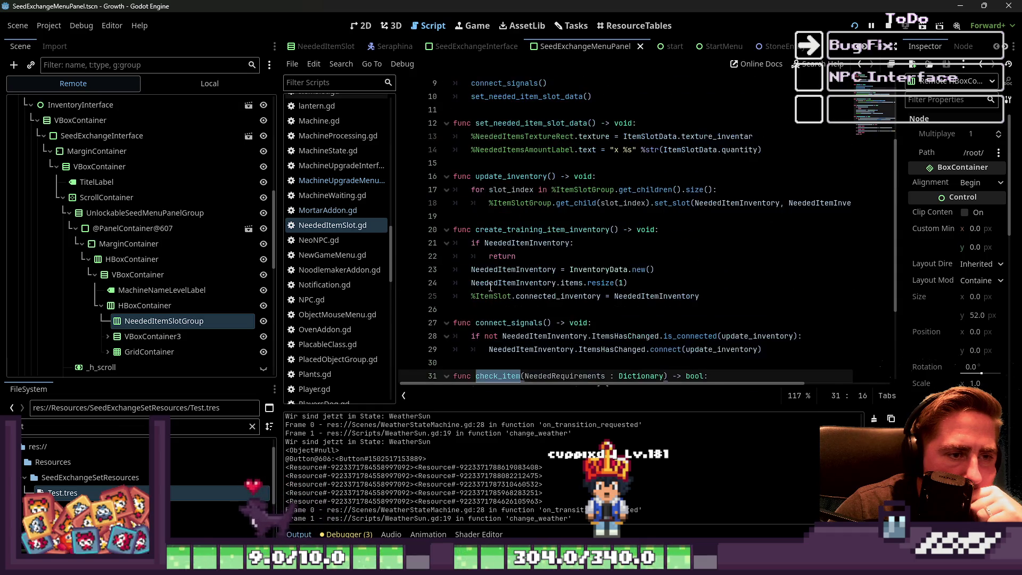
scroll(490, 287, up, 1)
- Return to the set_needed_item_slot_data header and open a new first line in it
click(564, 203)
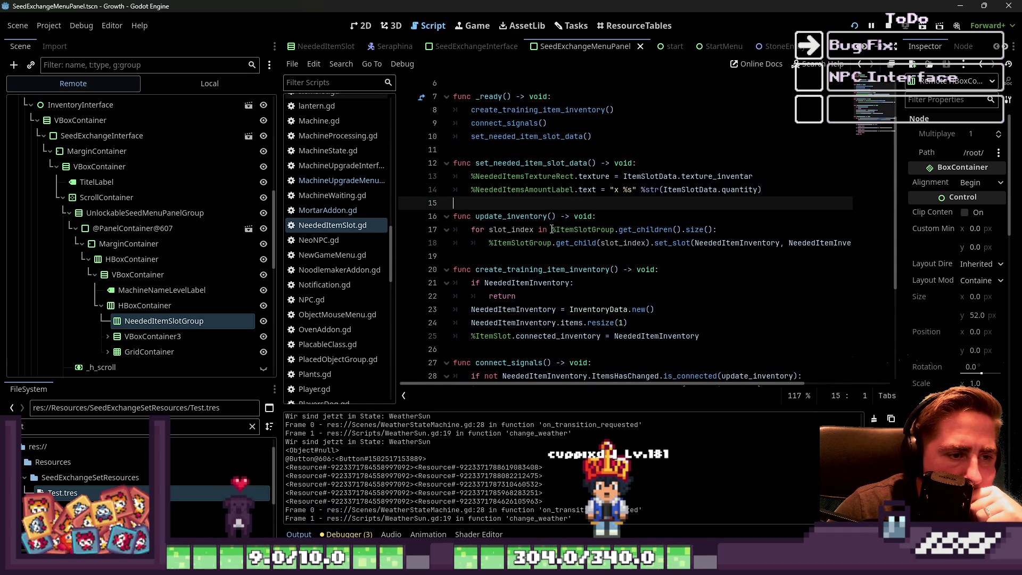
click(552, 229)
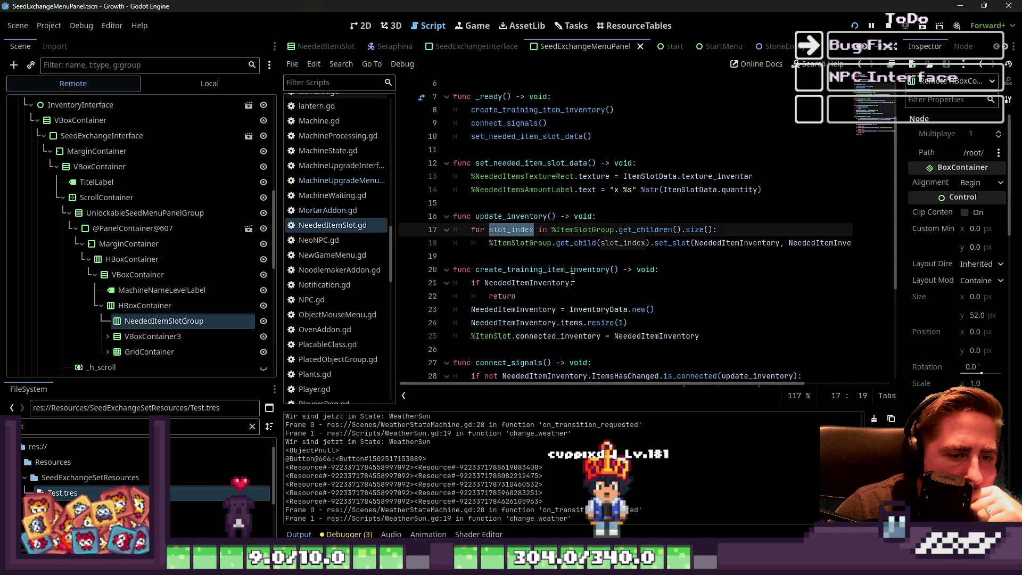
drag(656, 243, 864, 245)
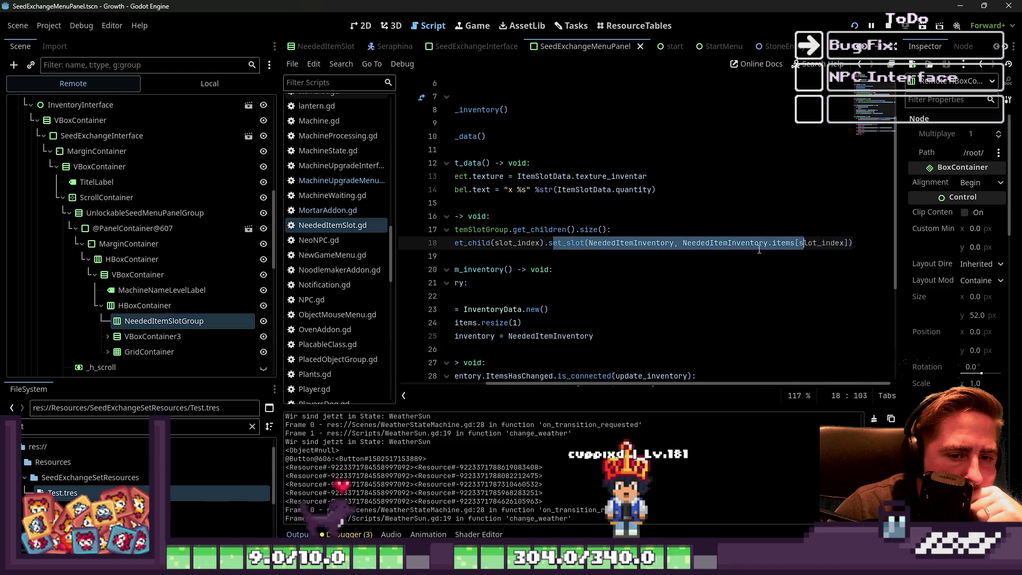
key(Up)
key(Up)
key(Up)
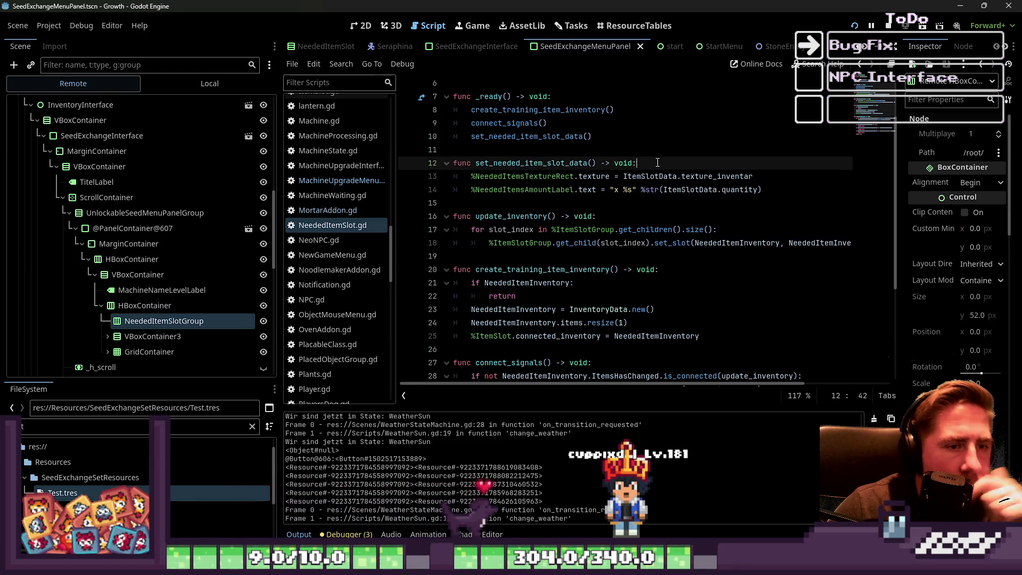
scroll(659, 163, up, 2)
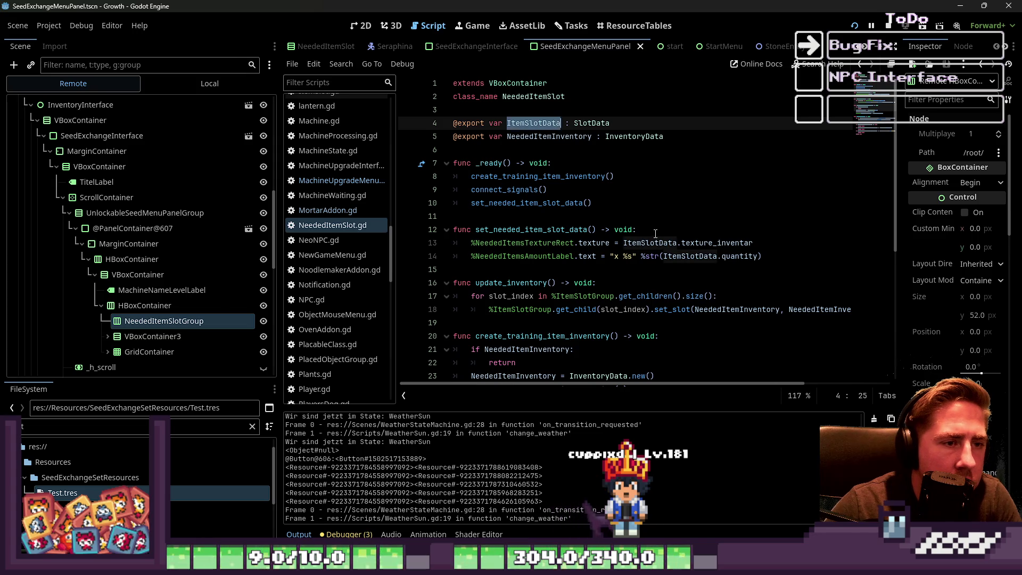
key(Return)
- Add print("Ich war hier", ItemSlotData) to set_needed_item_slot_data and relaunch the game with F5
text(print()
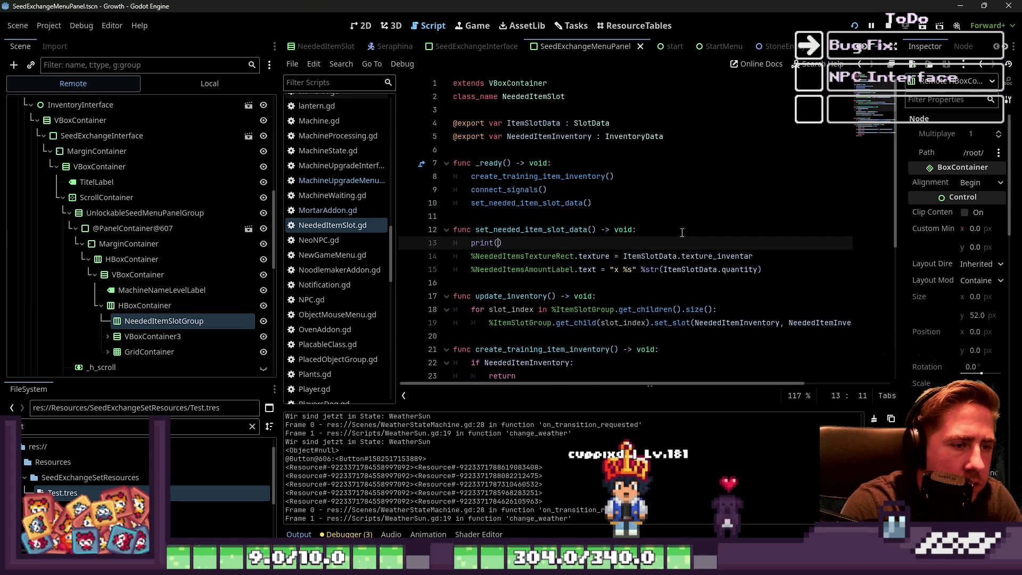
text("Ich war hier",)
double_click(532, 229)
key(F5)
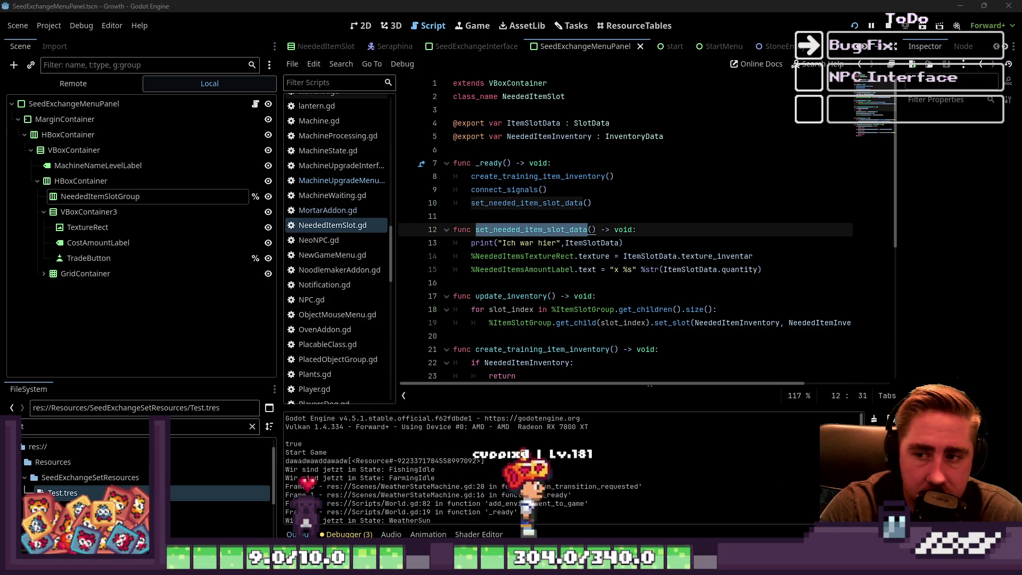
- Trace set_needed_item_slot_data to its call in _ready, then open MachineUpgradeMenu.gd
key(Down)
key(Down)
key(Down)
double_click(523, 238)
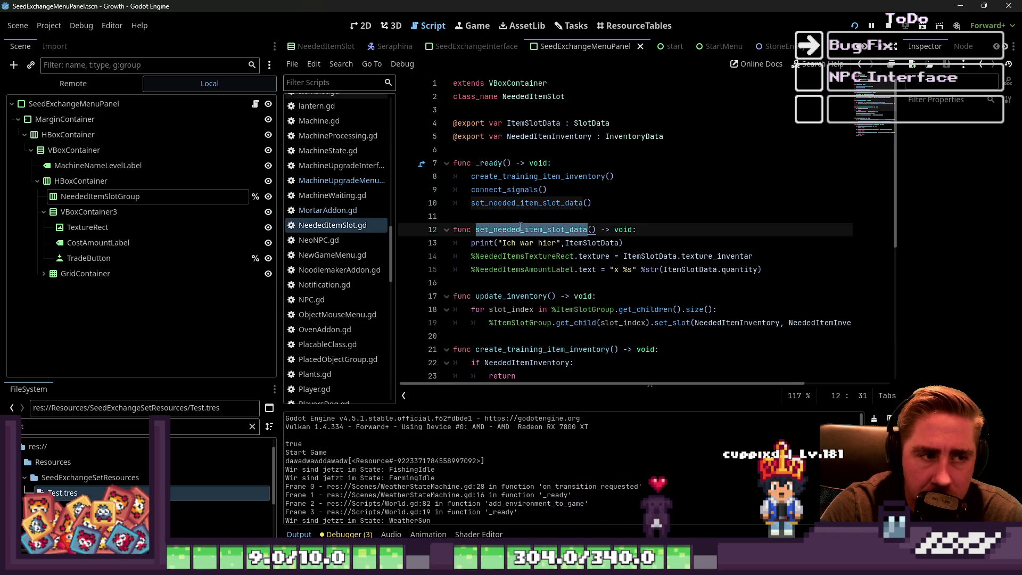
double_click(527, 203)
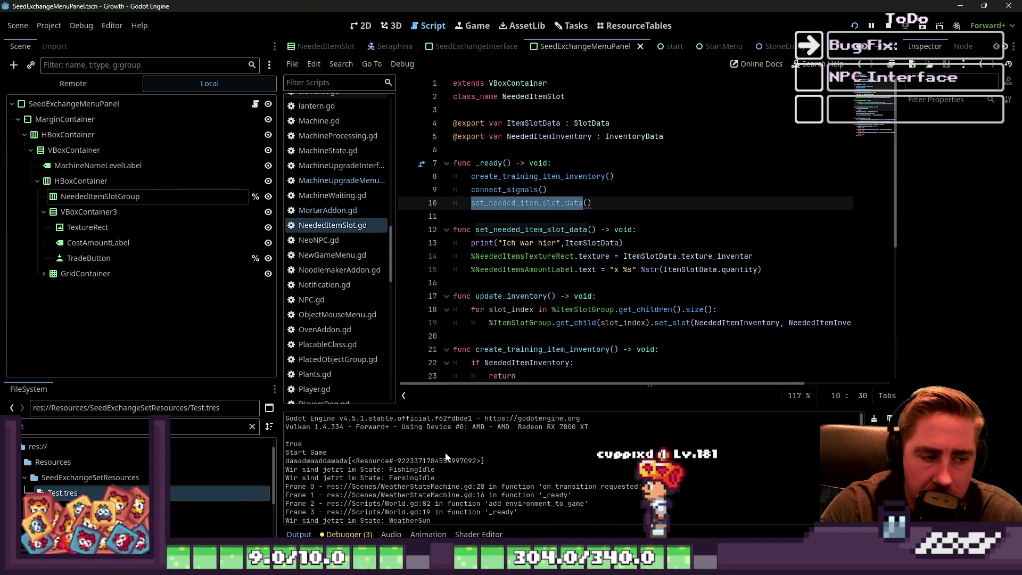
click(340, 181)
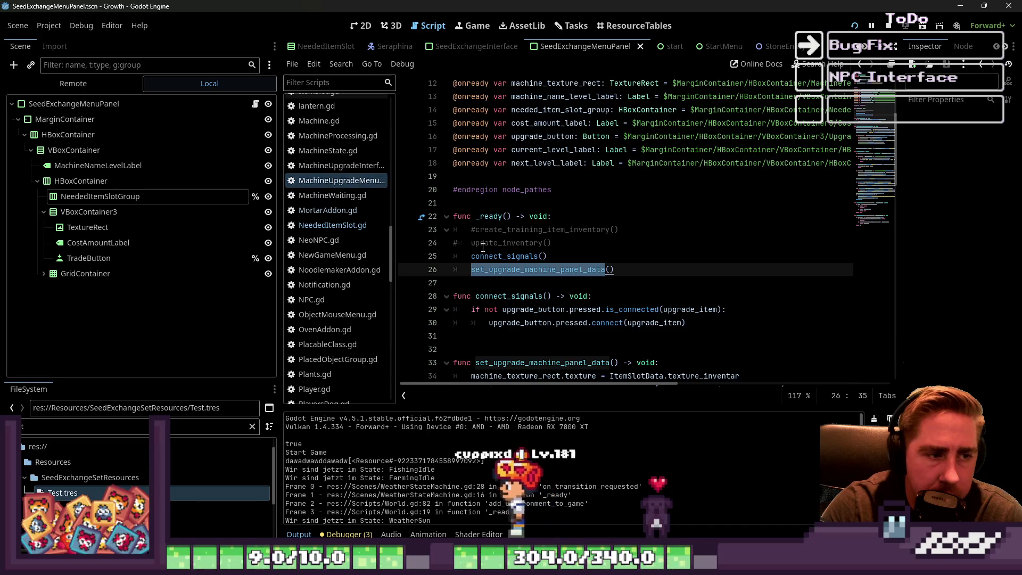
- Step through MortarAddon and NeededItemSlot scripts to reach SeedExchangeMenuPanel.gd
scroll(434, 241, down, 3)
click(321, 210)
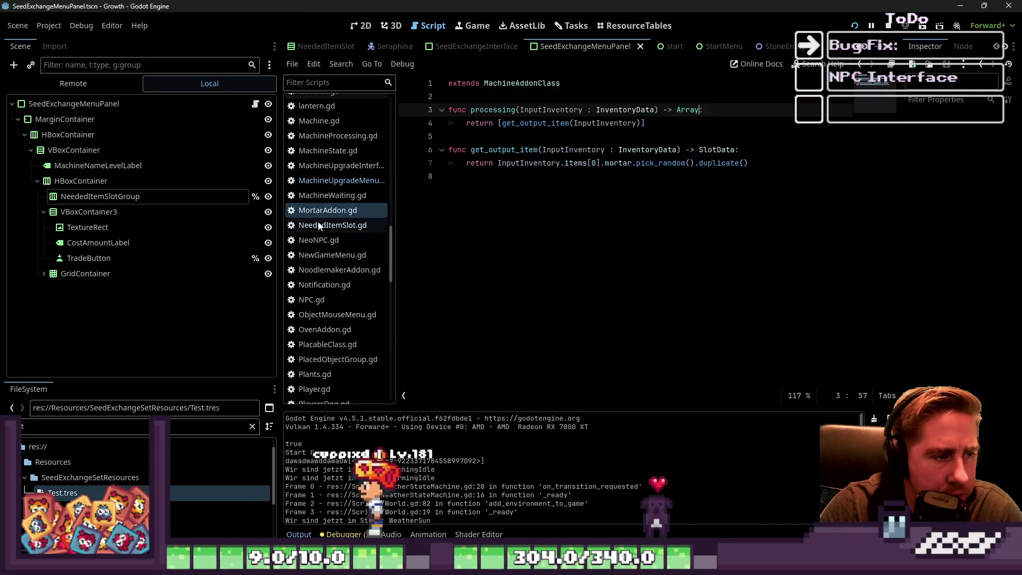
click(319, 225)
scroll(320, 223, down, 5)
click(320, 188)
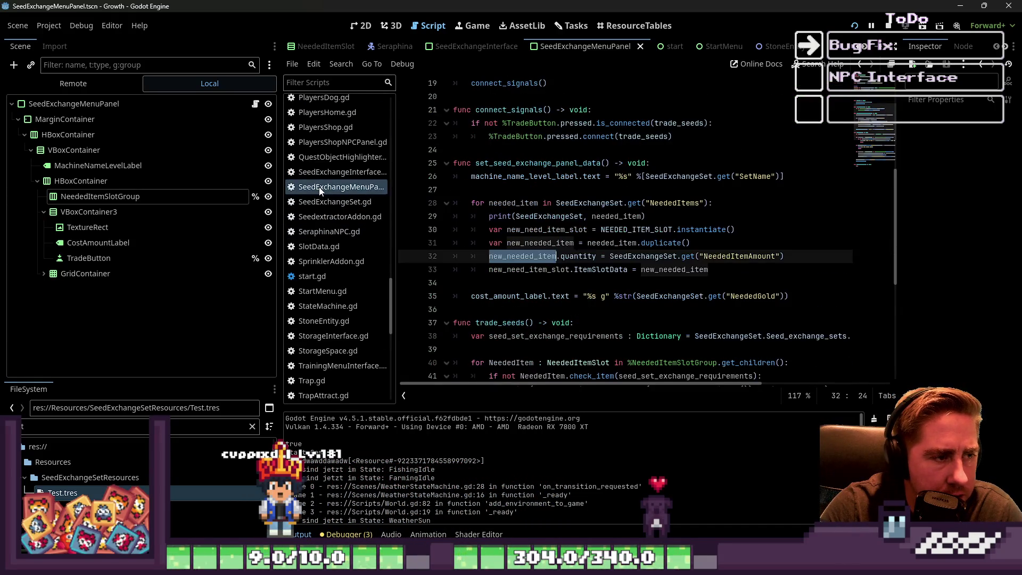
- Review the SeedExchangeSet print and set_seed_exchange_panel_data, scrolling up to _ready
click(489, 256)
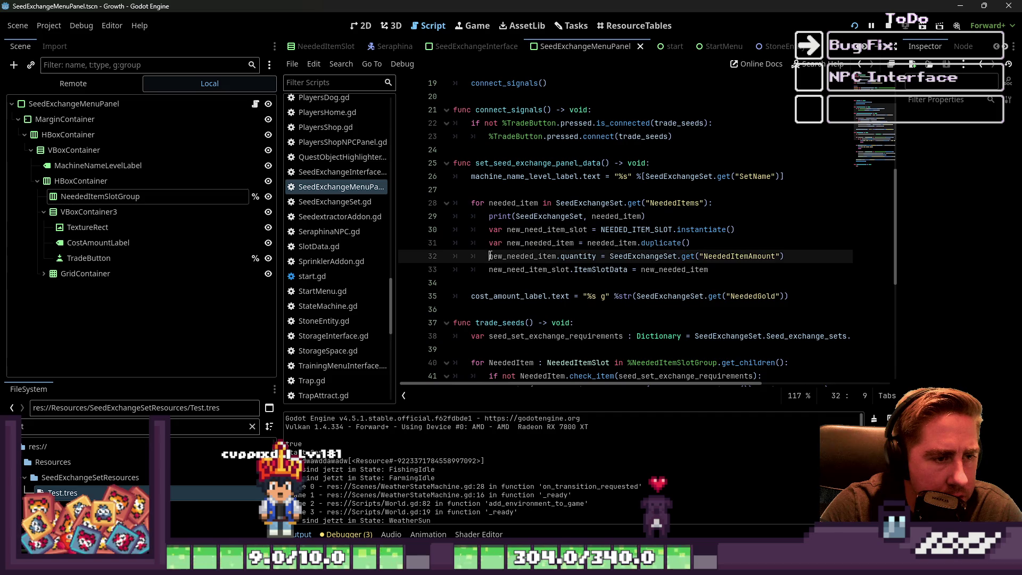
double_click(548, 216)
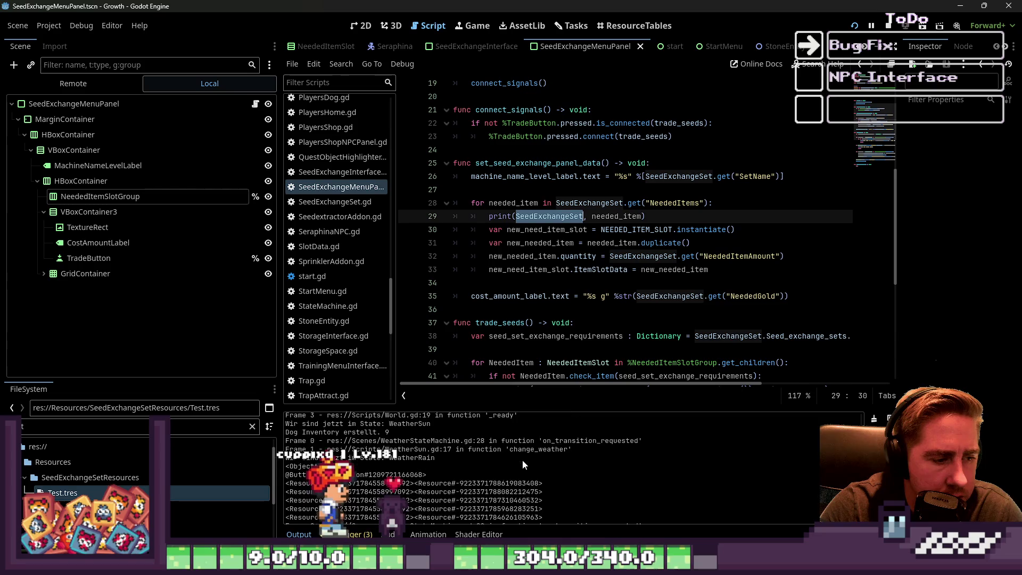
double_click(370, 485)
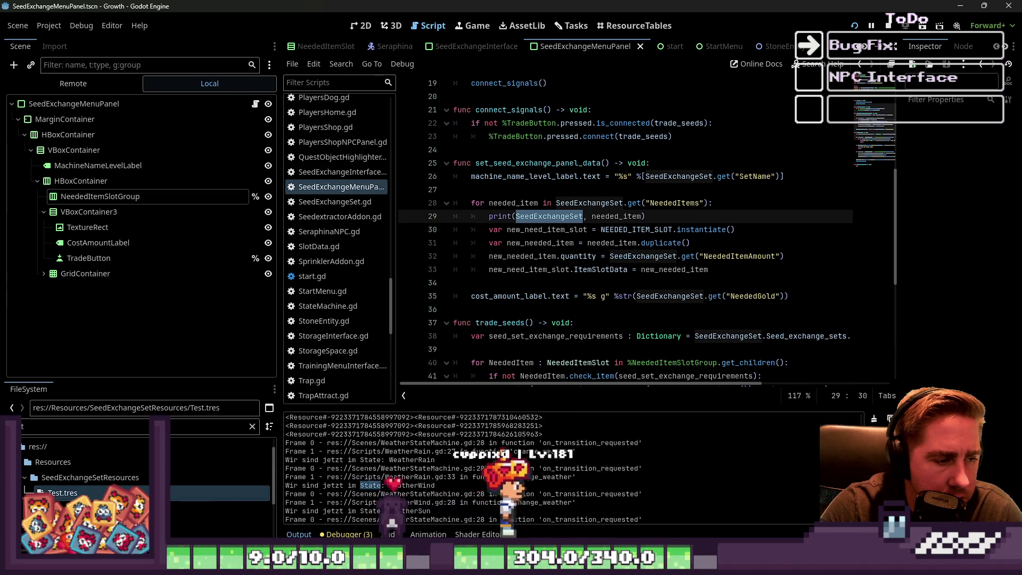
double_click(504, 163)
scroll(590, 276, up, 2)
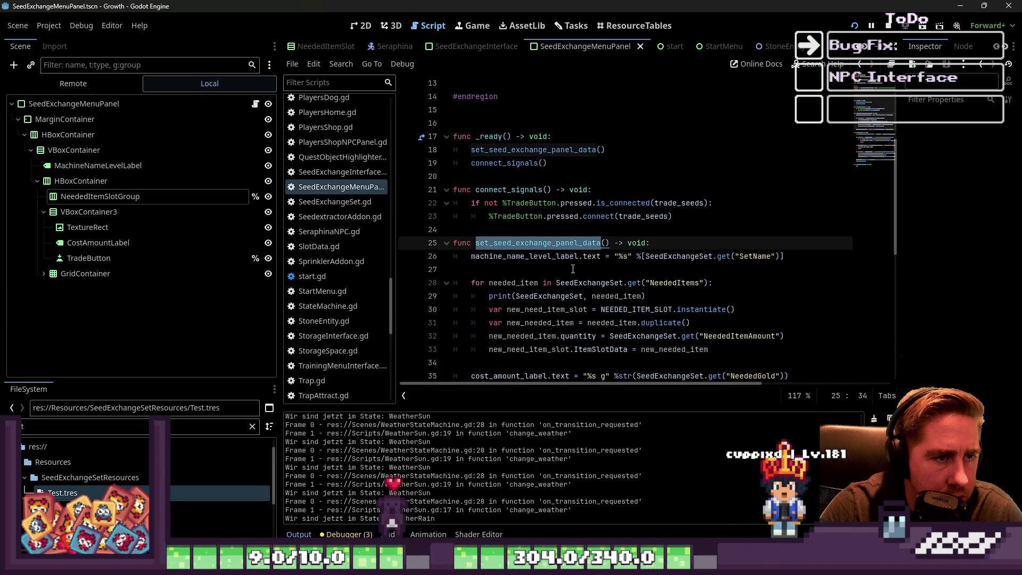
- Check SeedExchangeInterface.gd, then examine the function header and set-name lines in SeedExchangeMenuPanel.gd
click(351, 172)
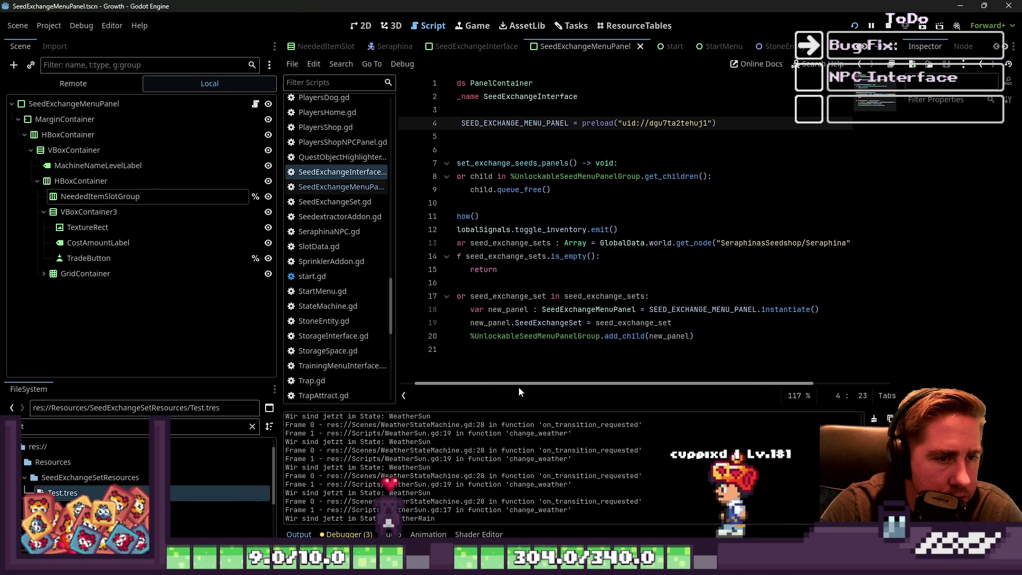
click(331, 188)
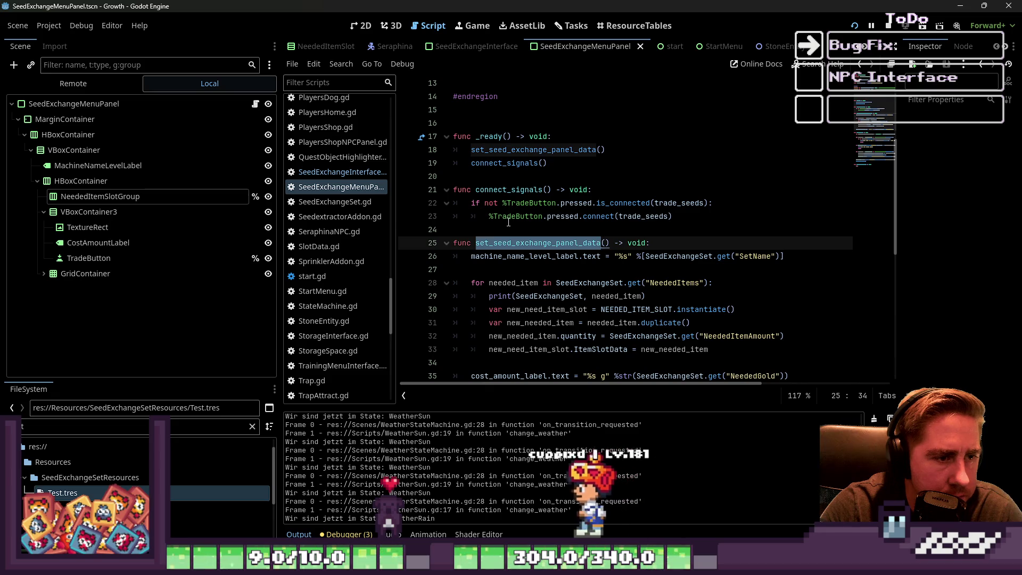
click(524, 217)
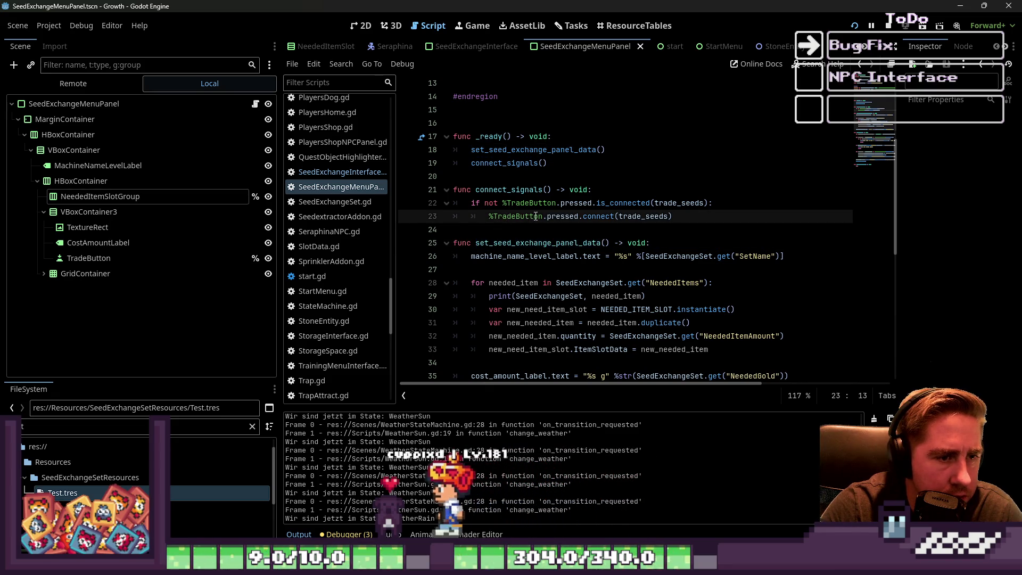
click(520, 258)
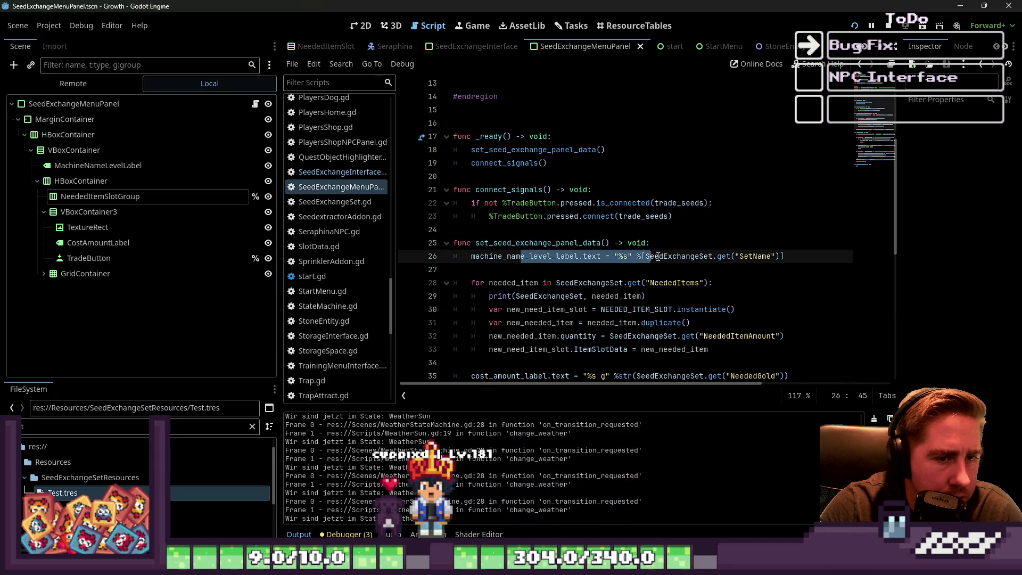
click(543, 258)
double_click(543, 257)
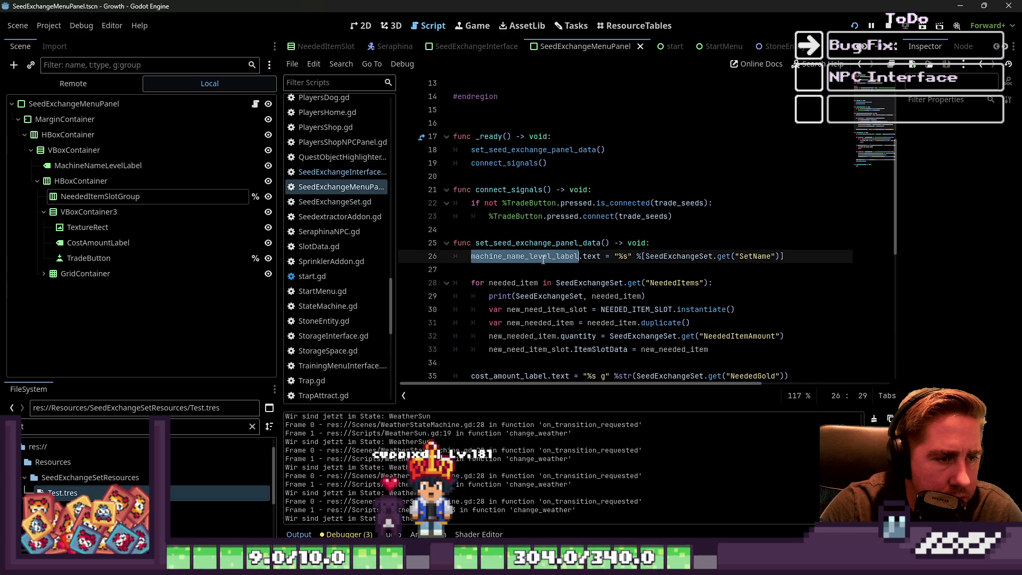
click(504, 242)
drag(820, 253, 406, 243)
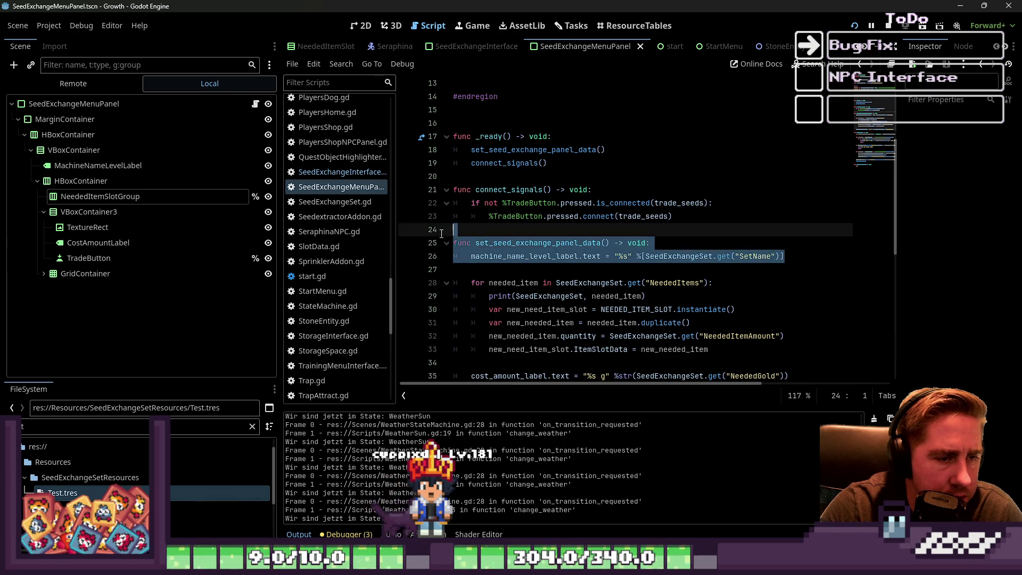
- Insert a print("…") marker on new line 28 before the needed-items loop and run the project
click(485, 272)
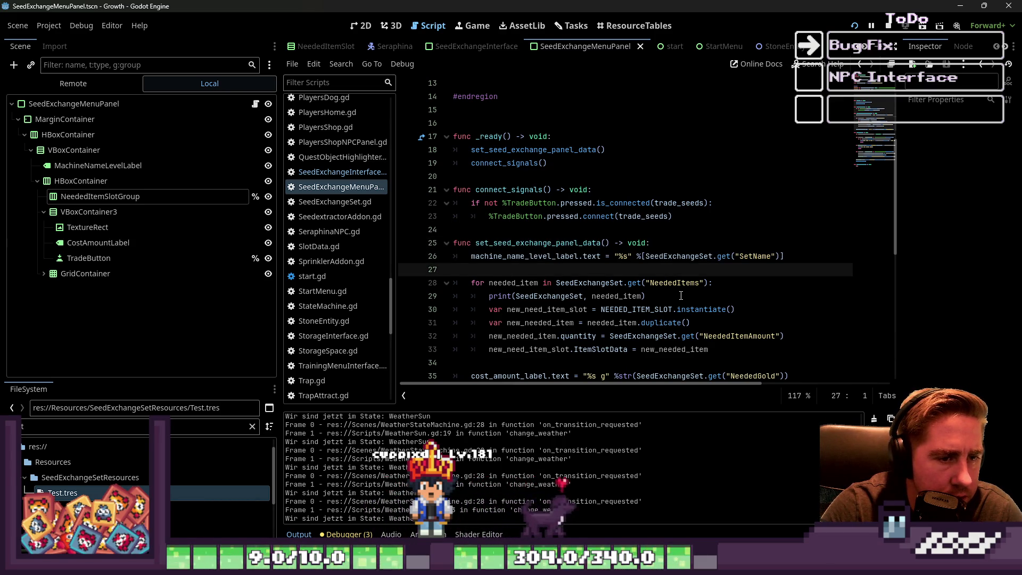
key(Return)
text(P)
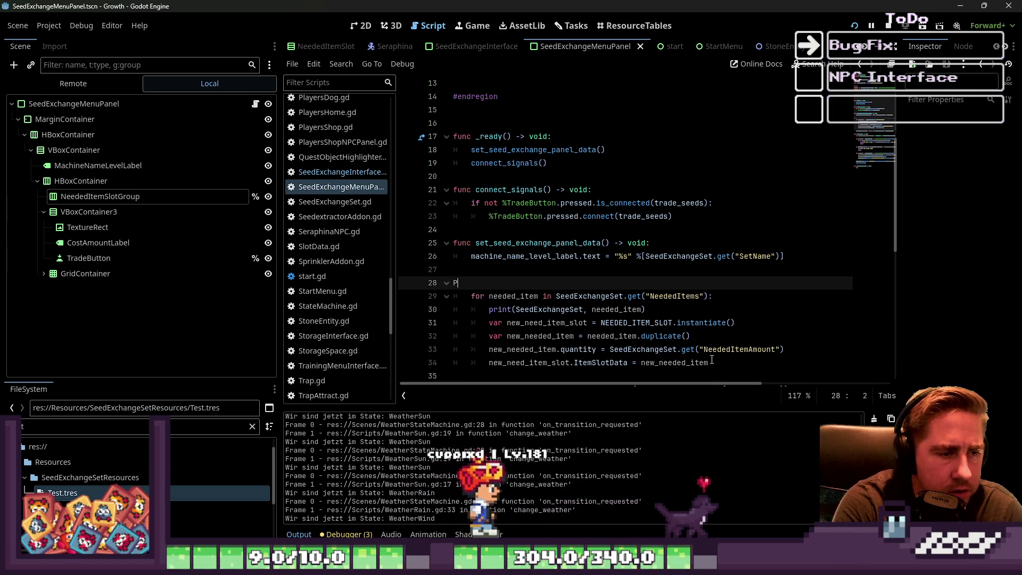
key(BackSpace)
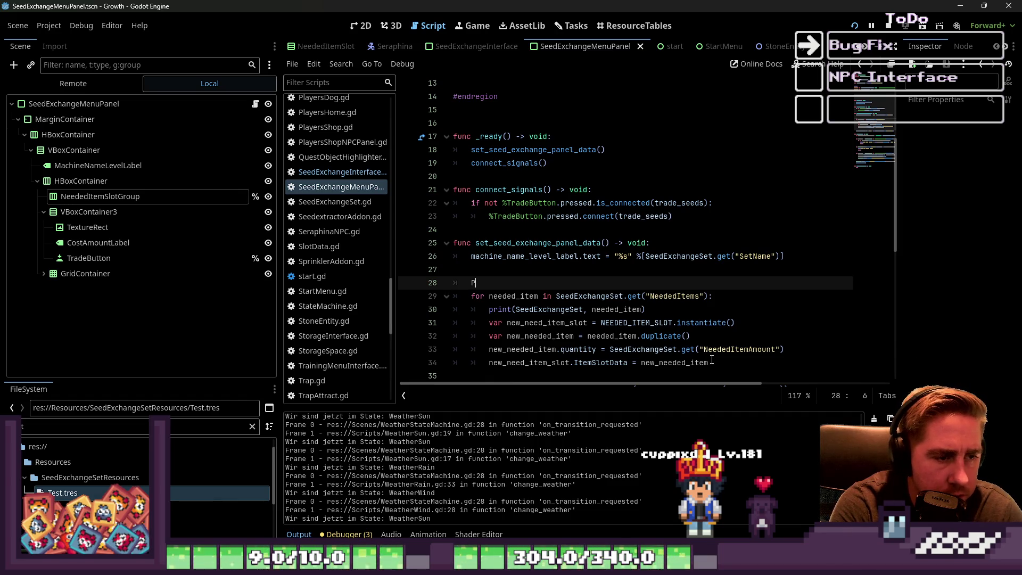
key(BackSpace)
key(BackSpace)
key(BackSpace)
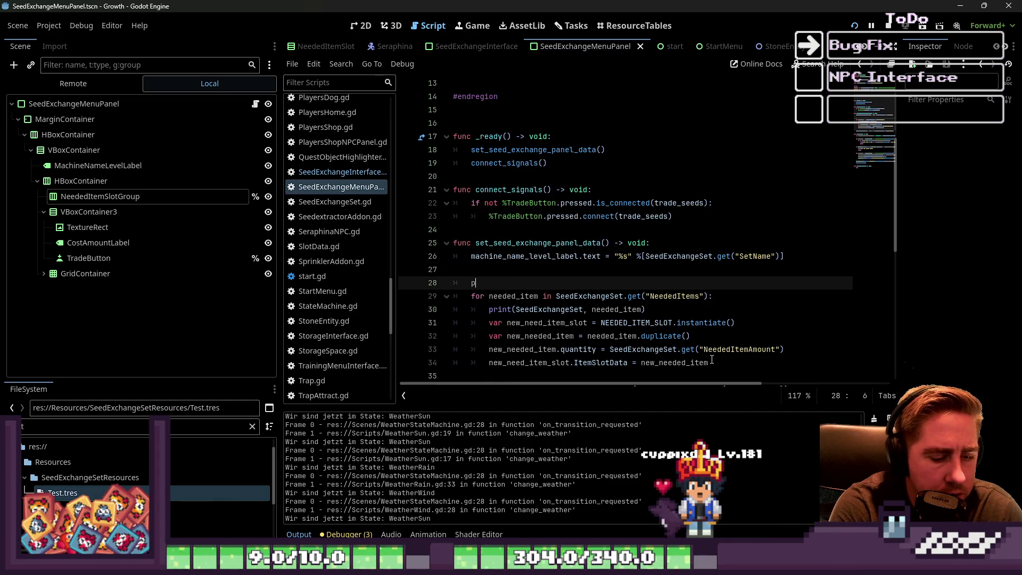
text(int("FAIaoaiodjawoidj aiow jdaoiwjaowidjwaoioiajwoiijdio aijd io wajio)
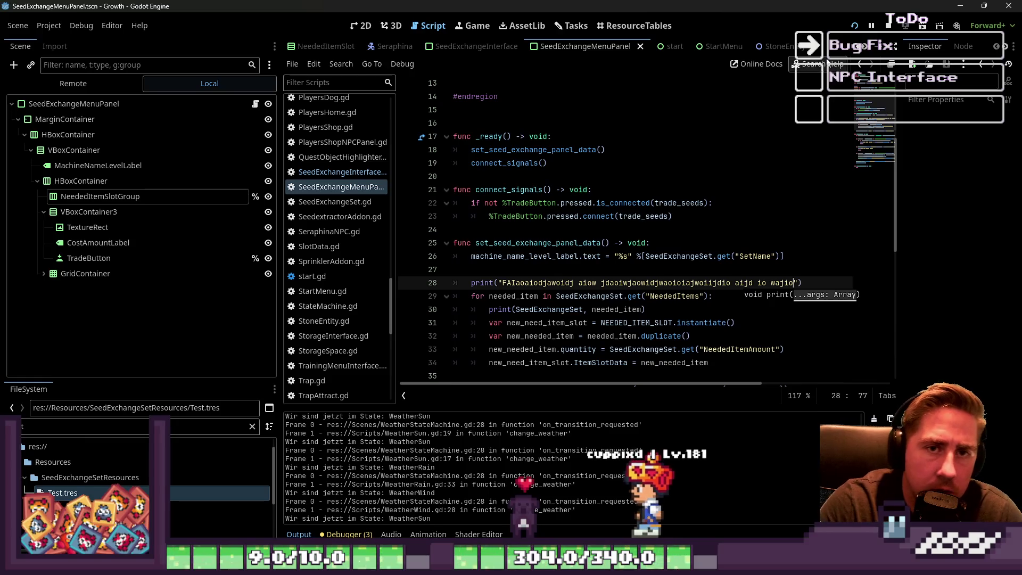
click(854, 26)
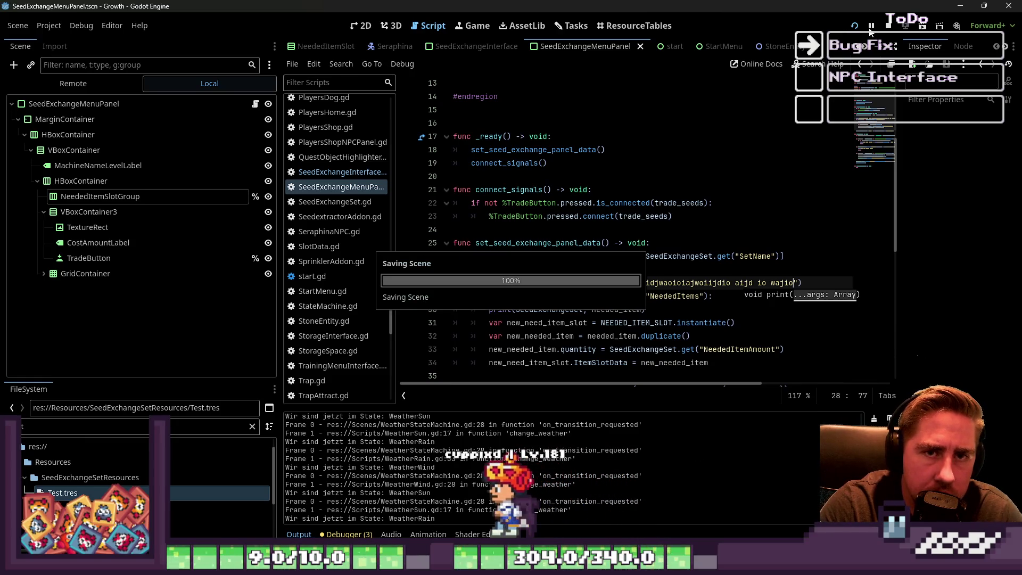
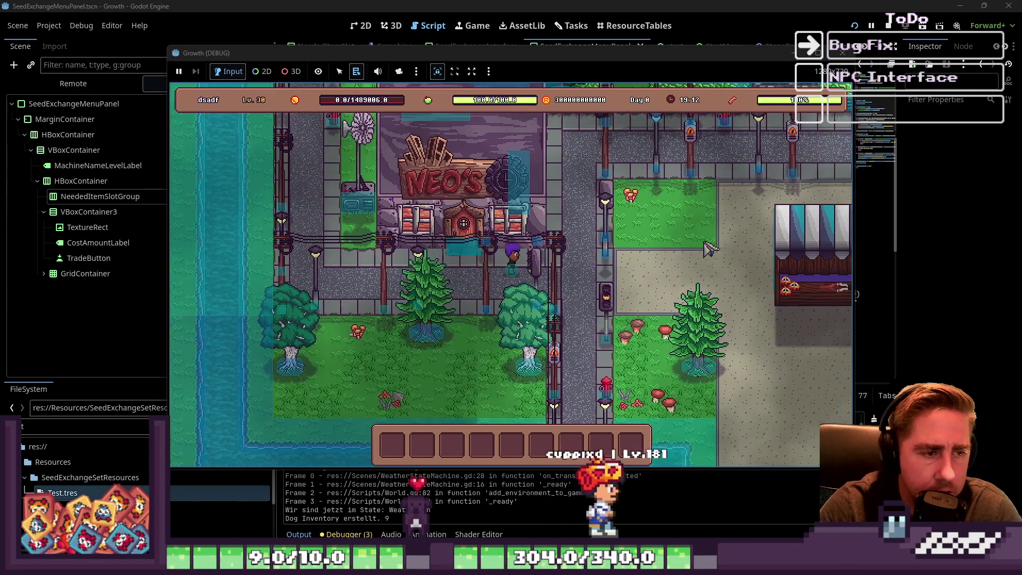
- Walk the character along the road up to the Seraphina shop
key(w)
key(d)
key(w)
key(d)
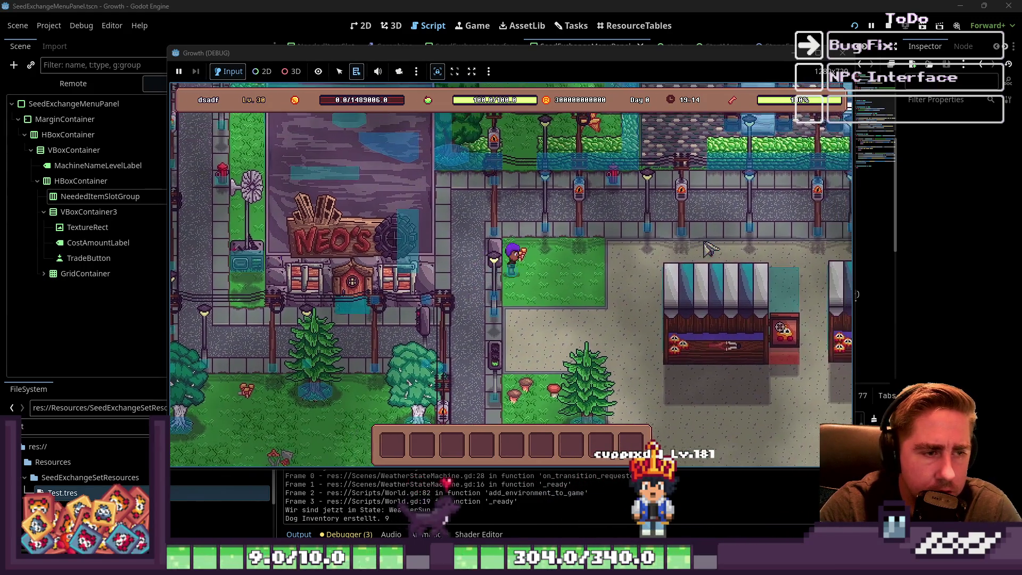
key(w)
key(d)
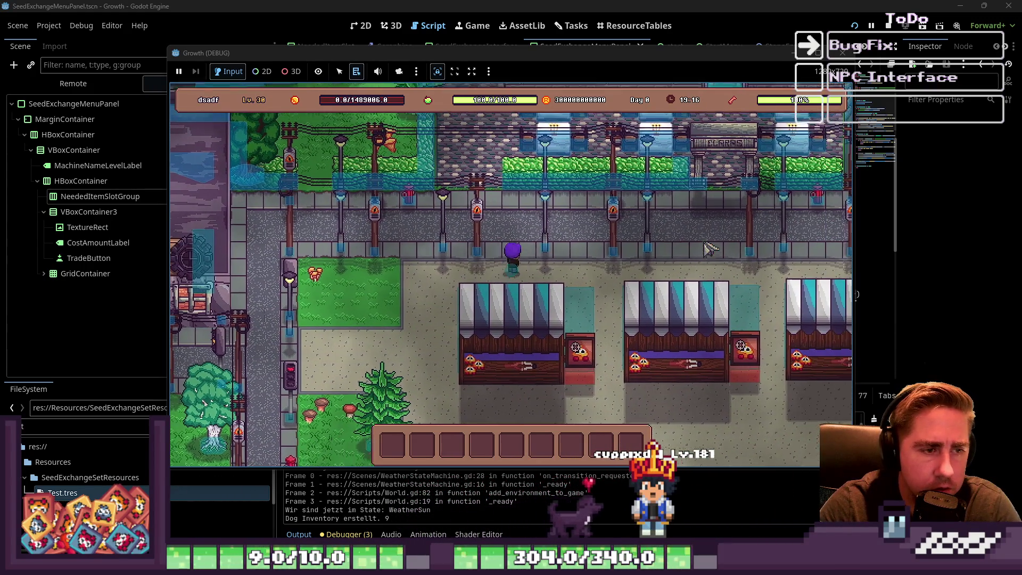
key(d)
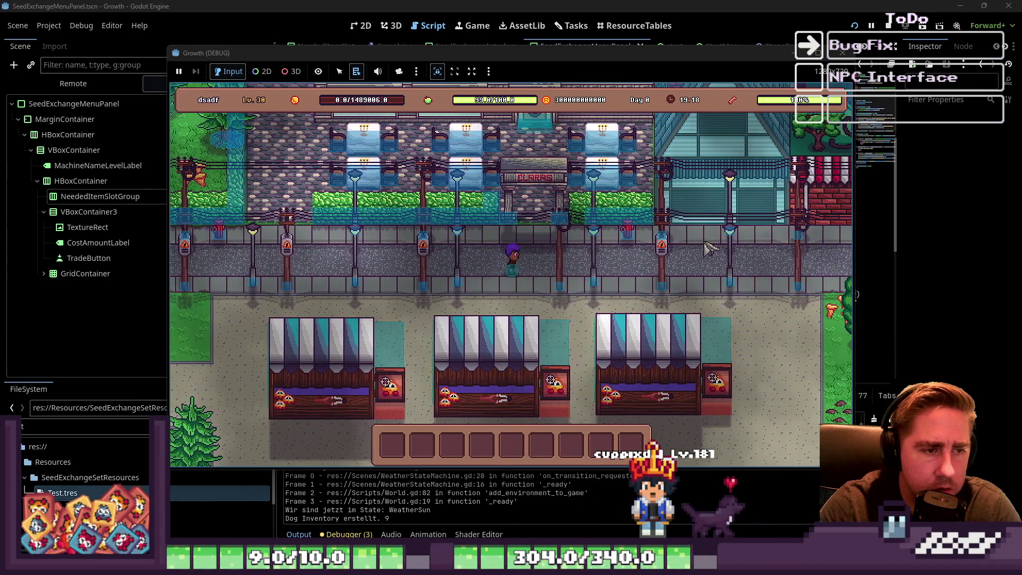
key(d)
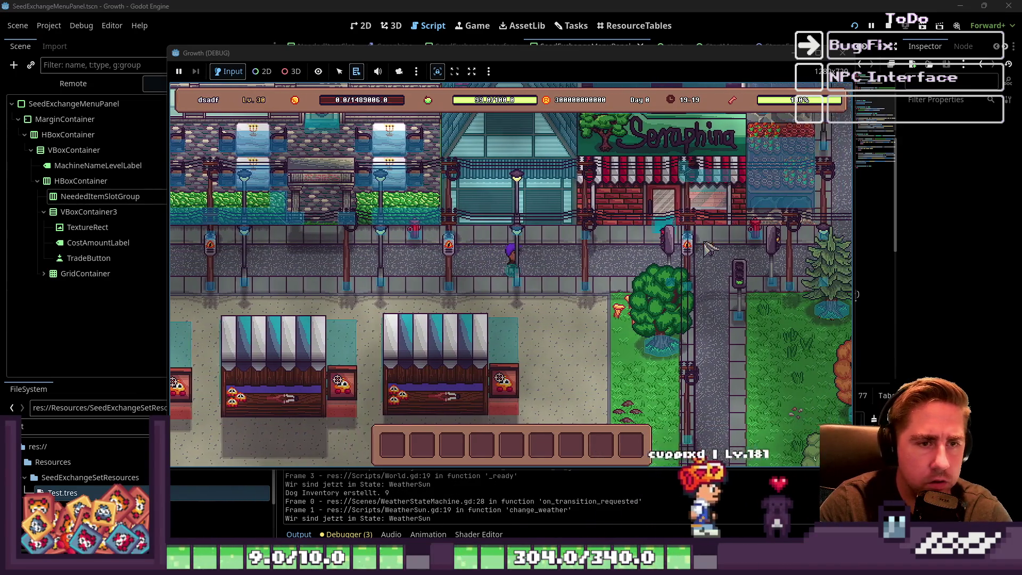
key(w)
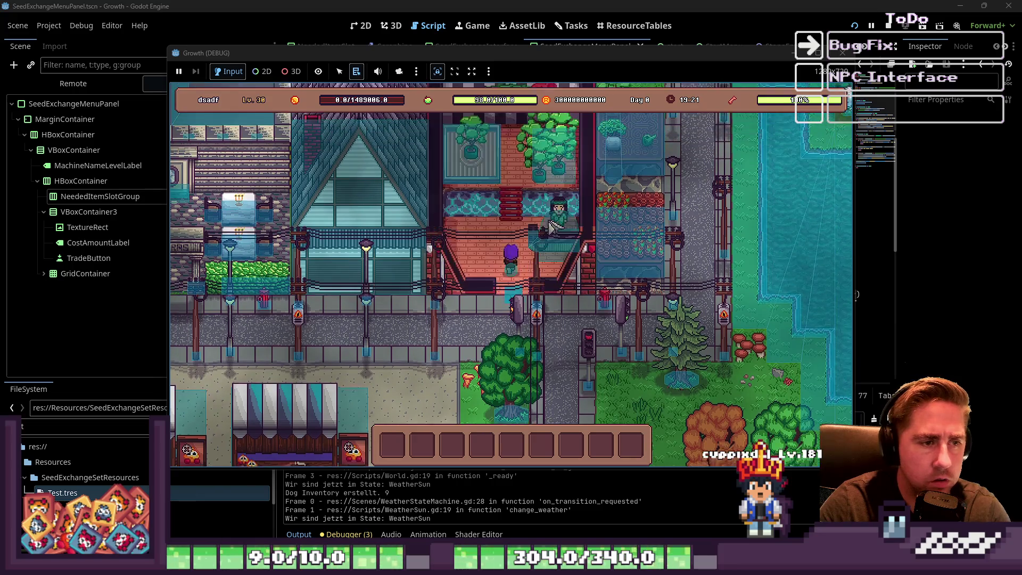
- Open the NPC's Exchange seeds panel (Test, 500 g), then return to the script editor
click(563, 255)
click(537, 340)
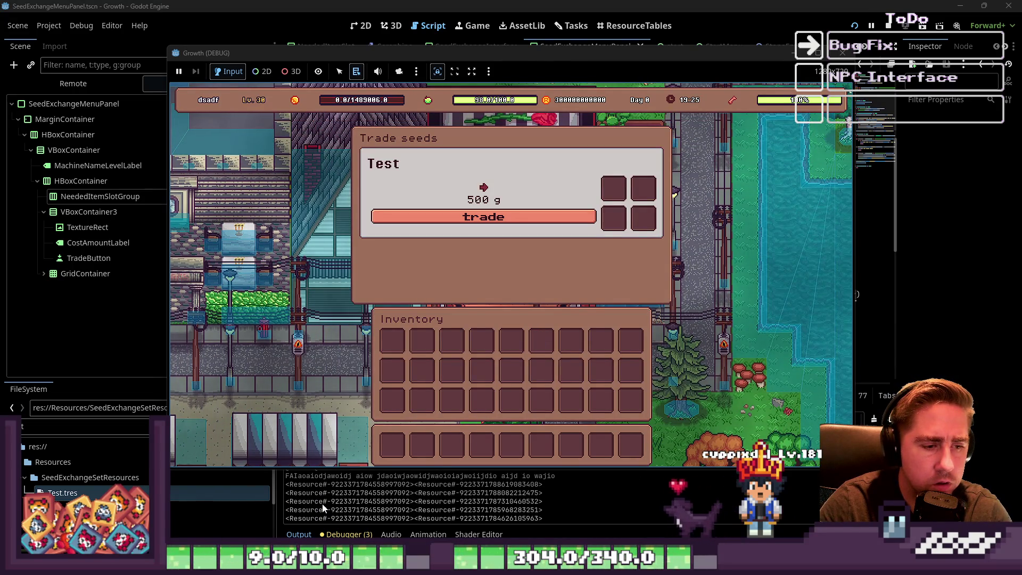
click(461, 4)
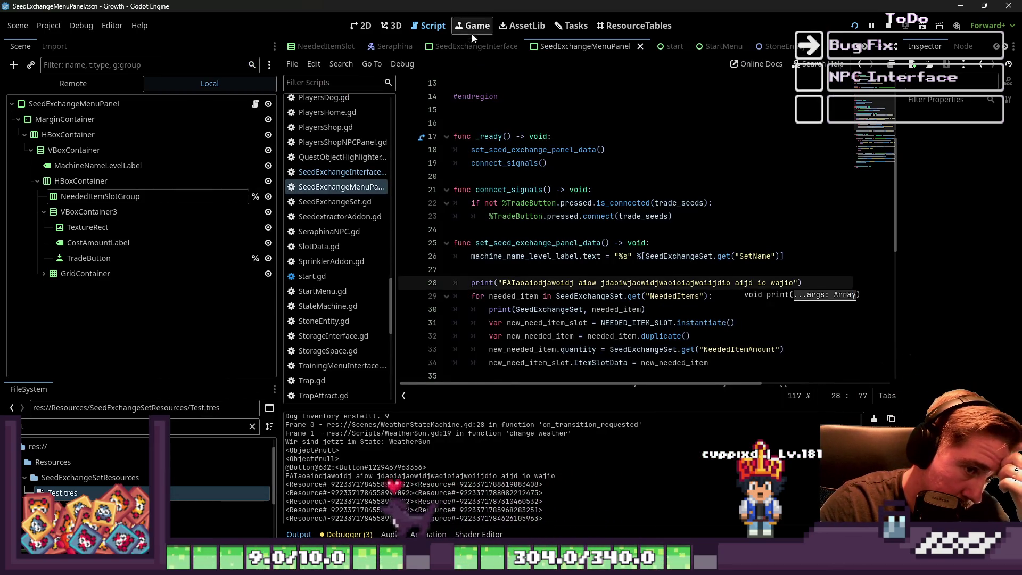
- Review the loop's uses of SeedExchangeSet, needed_item, NEEDED_ITEM_SLOT and new_need_item_slot
scroll(551, 249, down, 1)
double_click(548, 269)
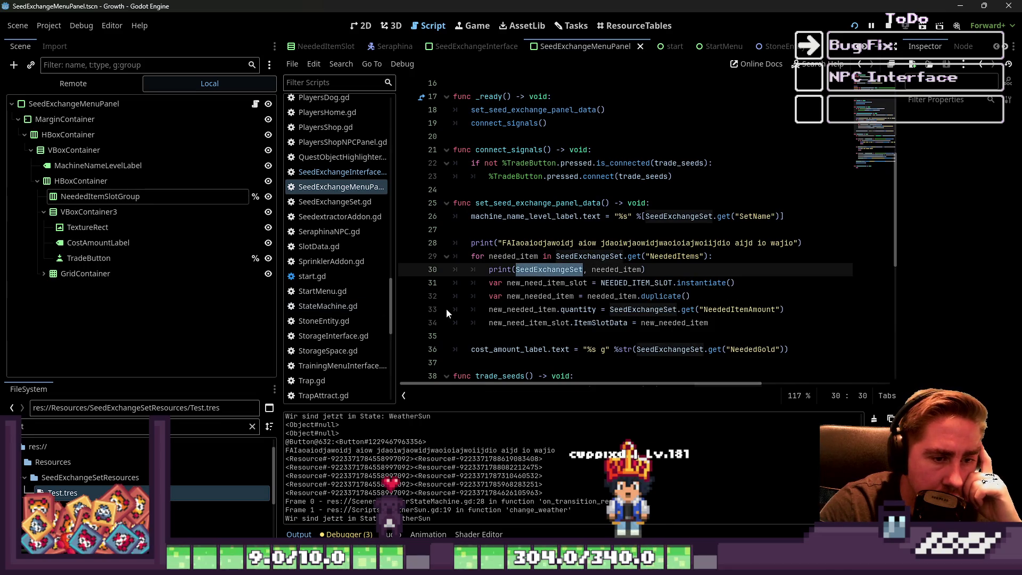
scroll(446, 308, down, 2)
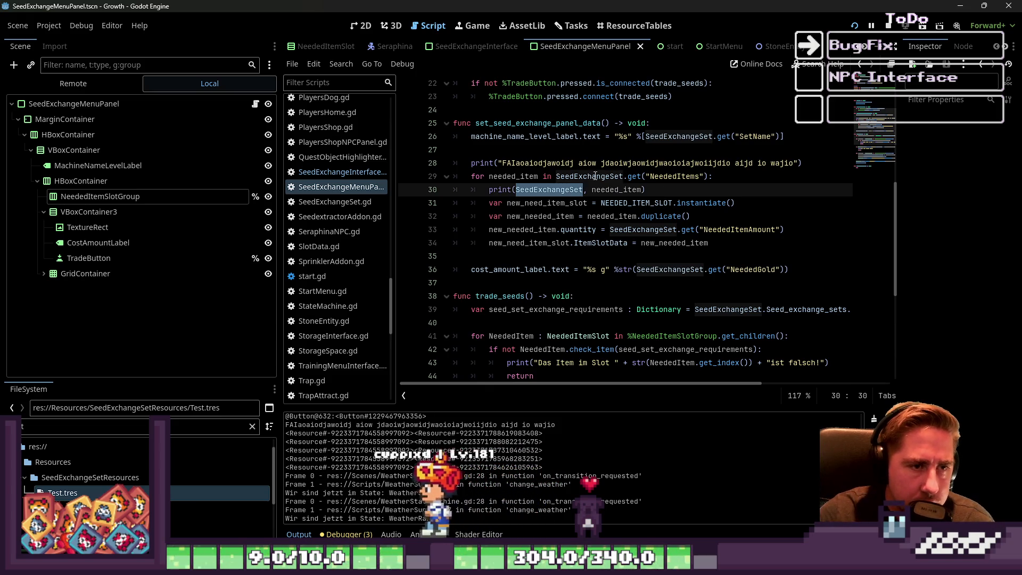
double_click(611, 190)
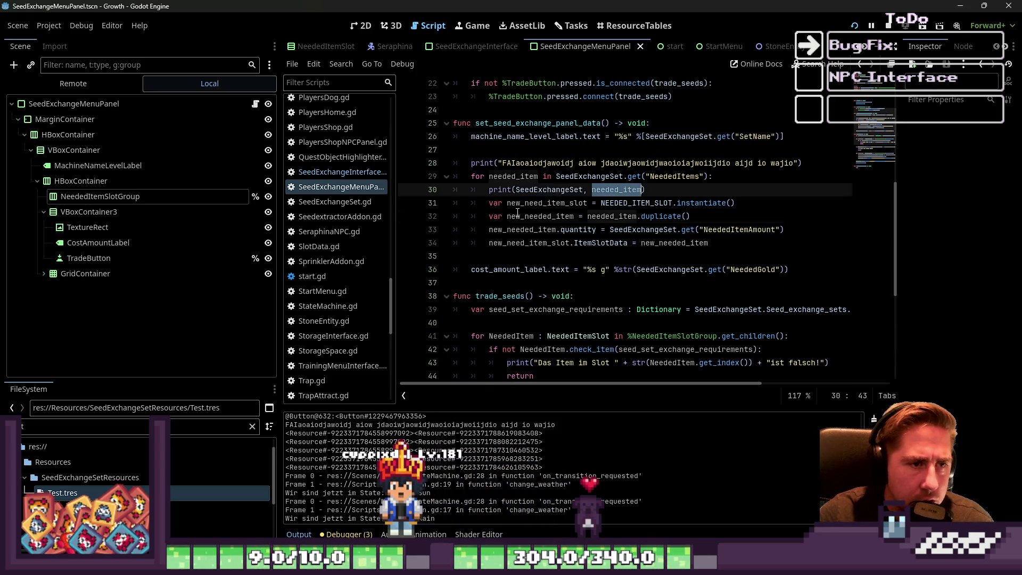
double_click(626, 202)
double_click(544, 204)
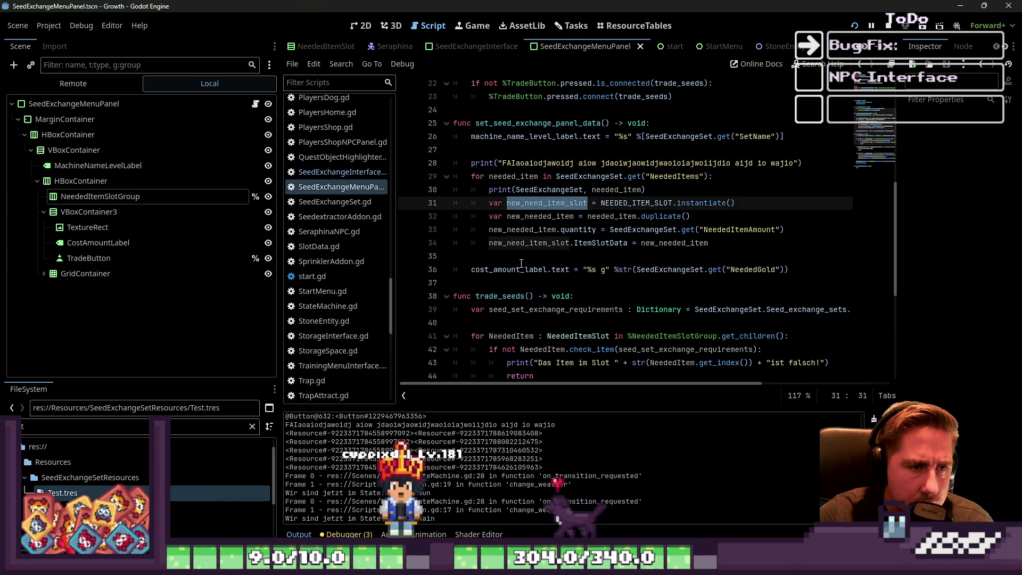
scroll(521, 248, down, 1)
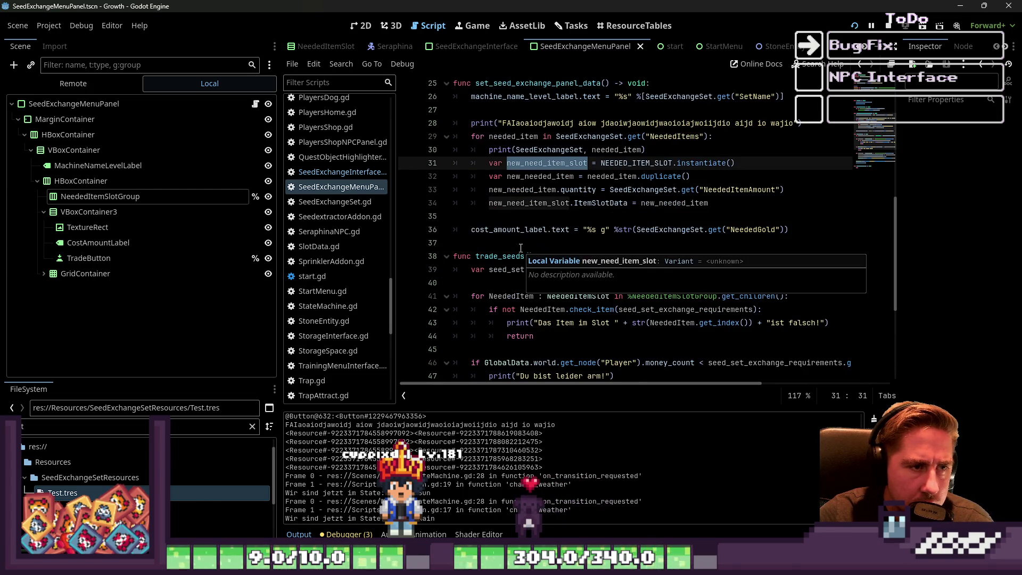
scroll(521, 248, up, 1)
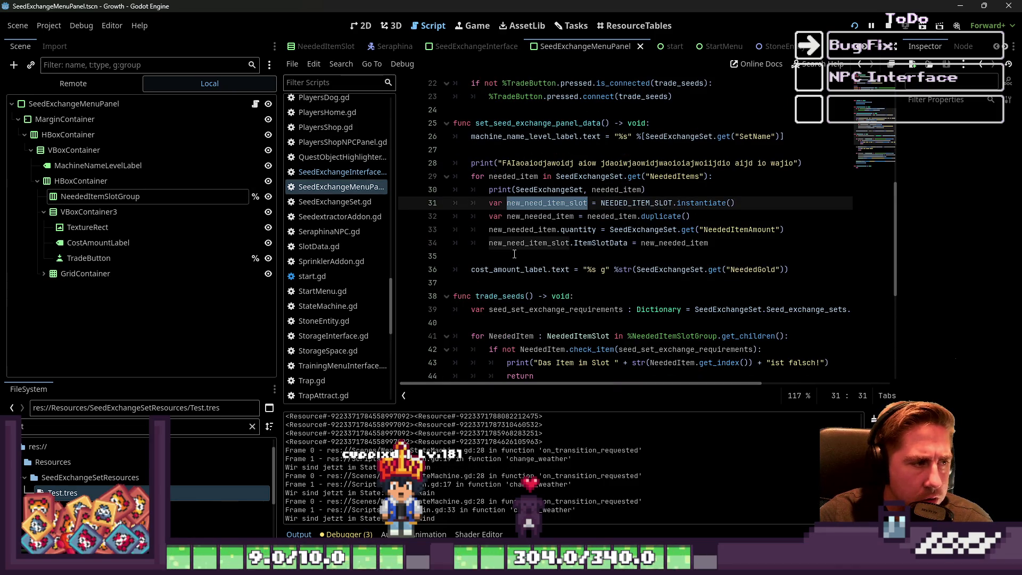
- Add %NeededItemSlotGroup.add_child(new_need_item_slot) at the end of the for loop
click(514, 255)
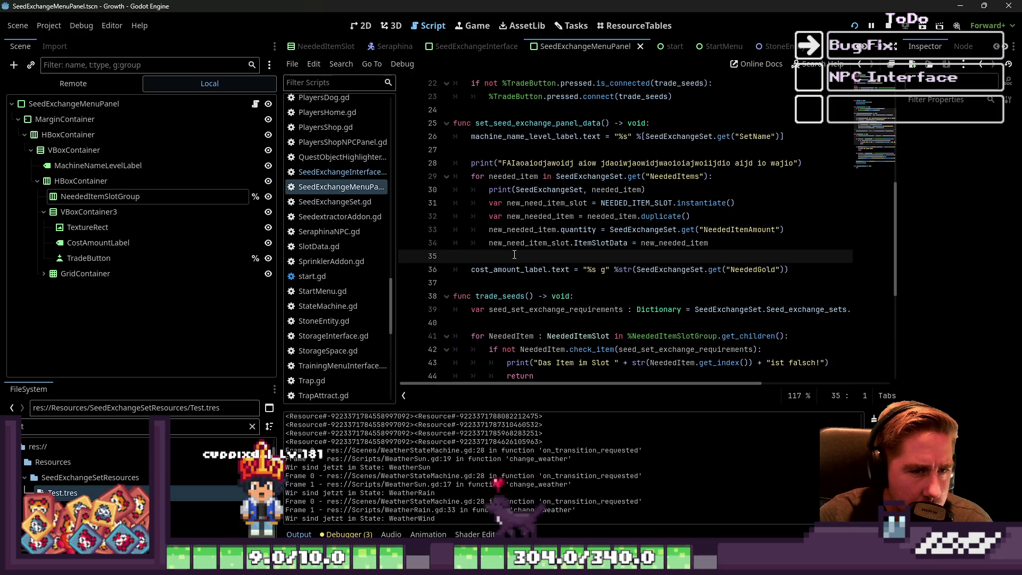
scroll(514, 255, down, 5)
scroll(514, 254, up, 6)
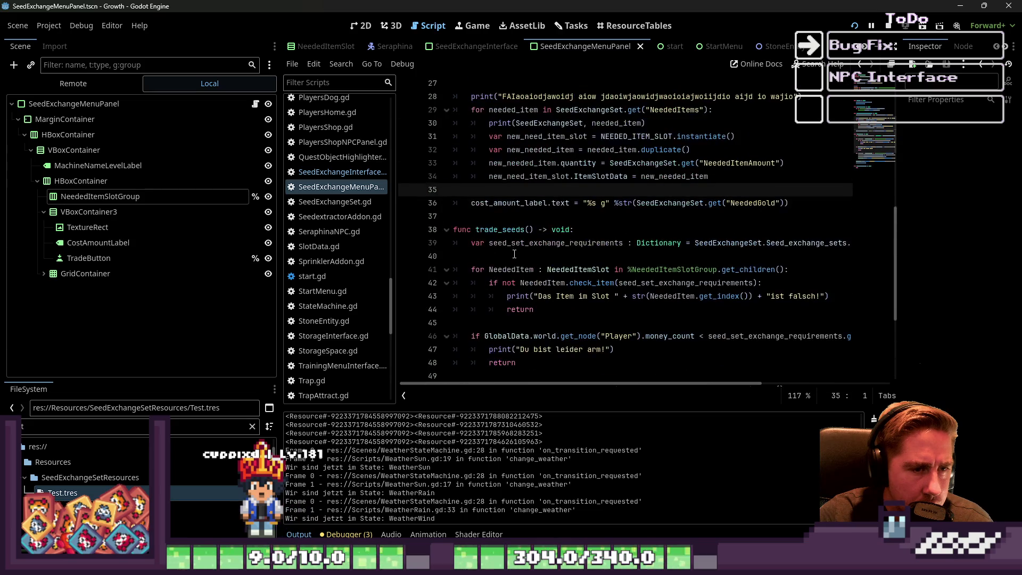
key(Up)
key(End)
key(Return)
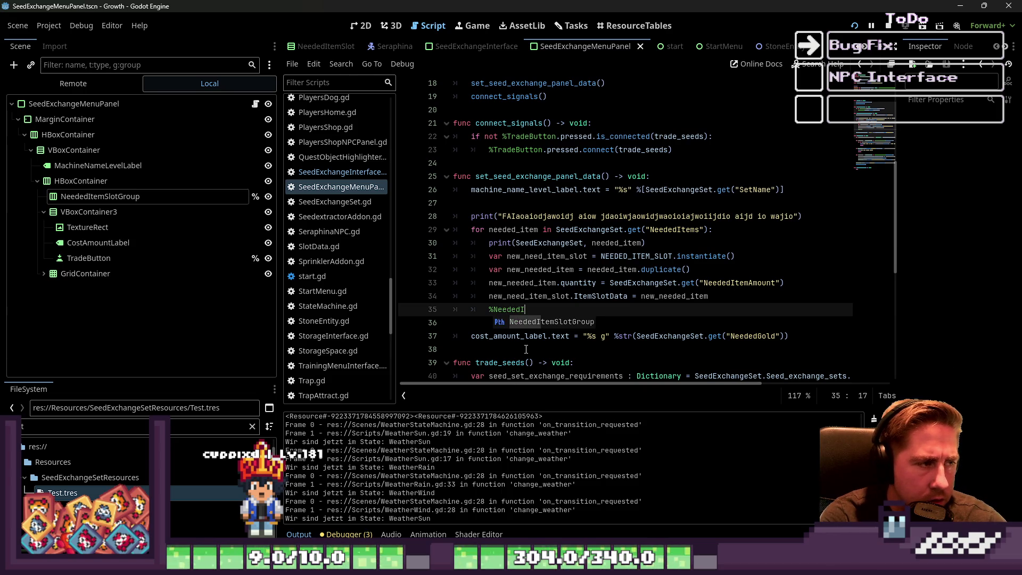
key(BackSpace)
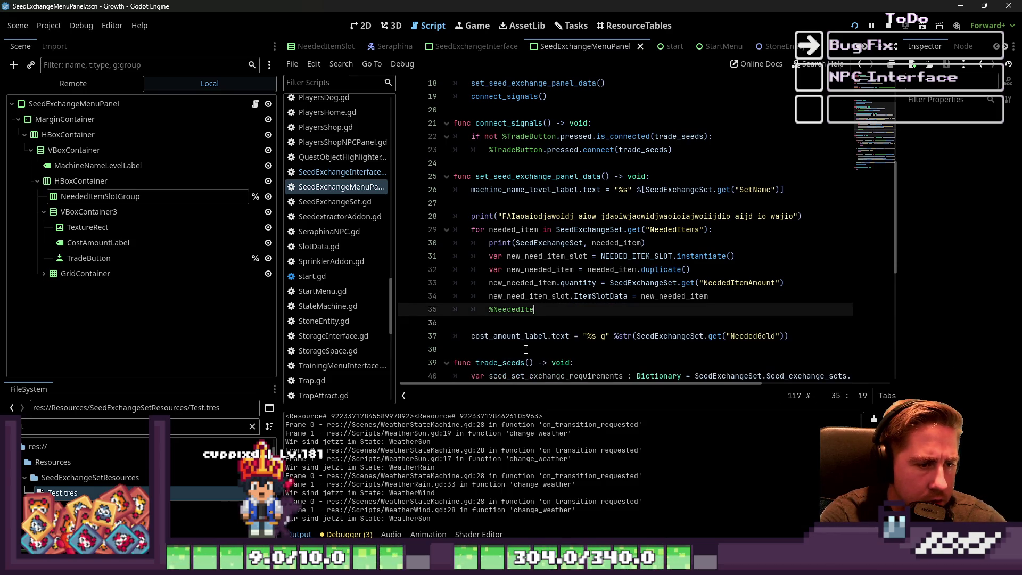
key(Return)
text(add:_chi)
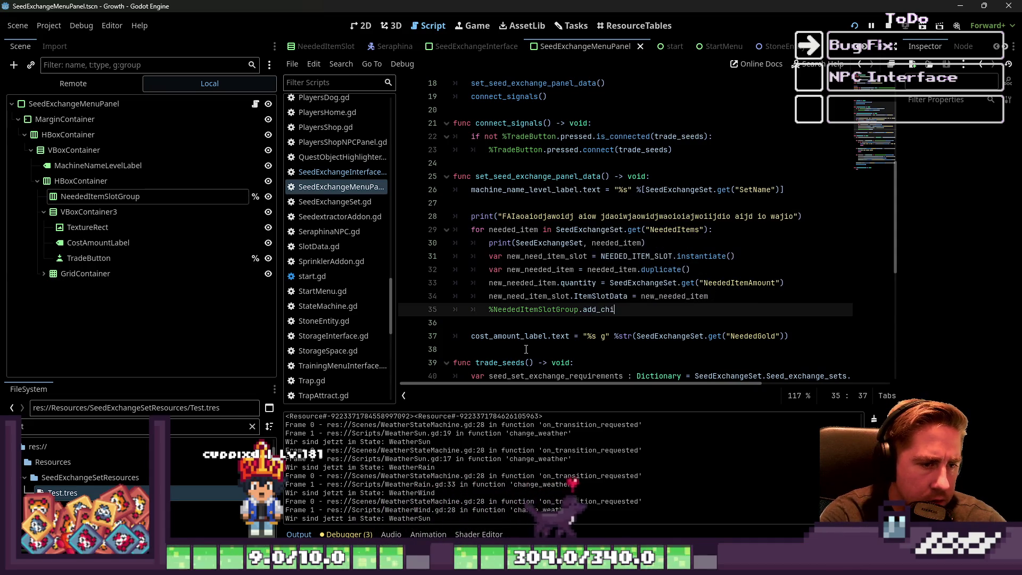
text(()
text(_)
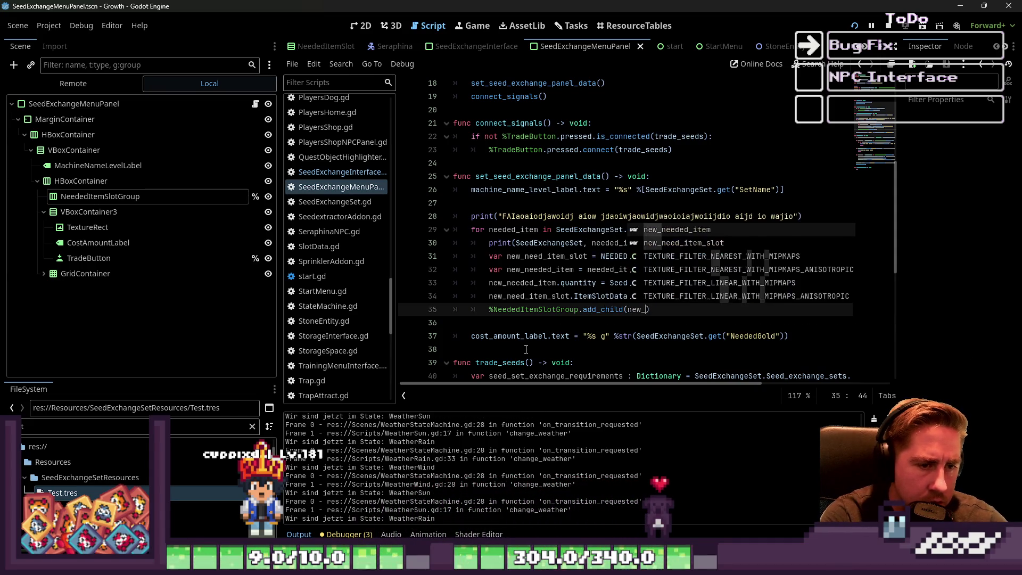
key(Down)
key(Return)
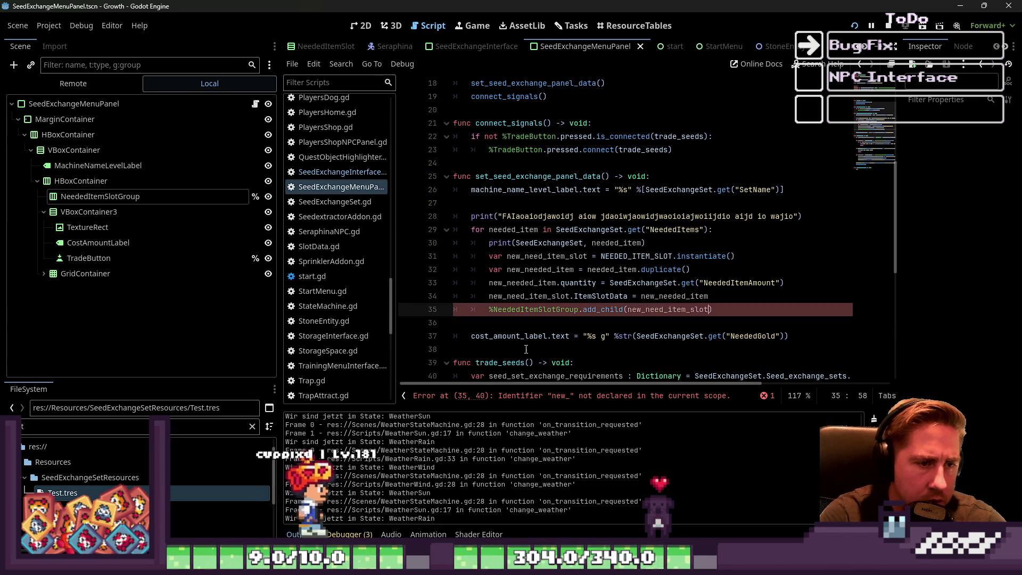
- Save the scene and run the game to test the change
click(686, 176)
key(ctrl+s)
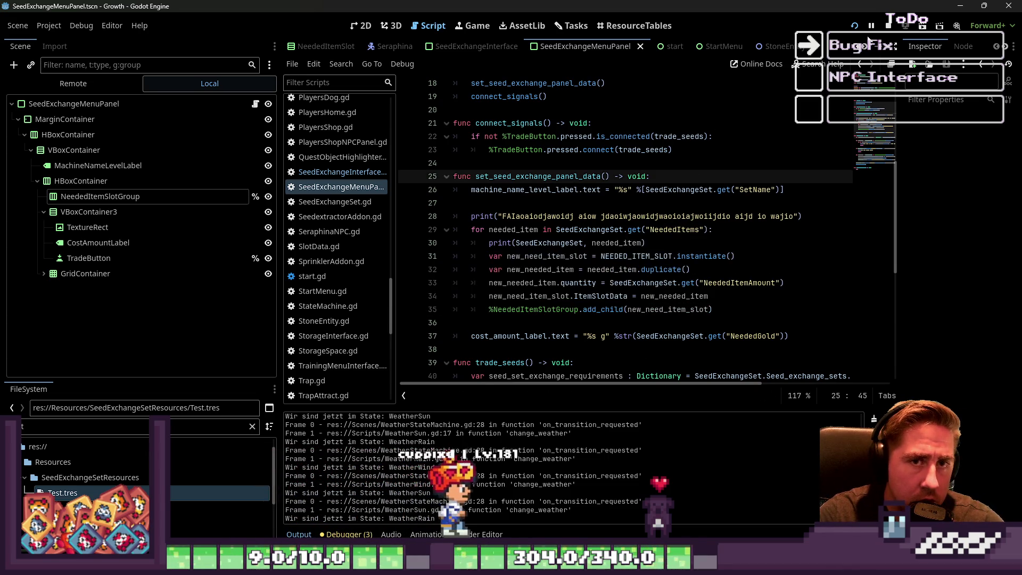
click(866, 26)
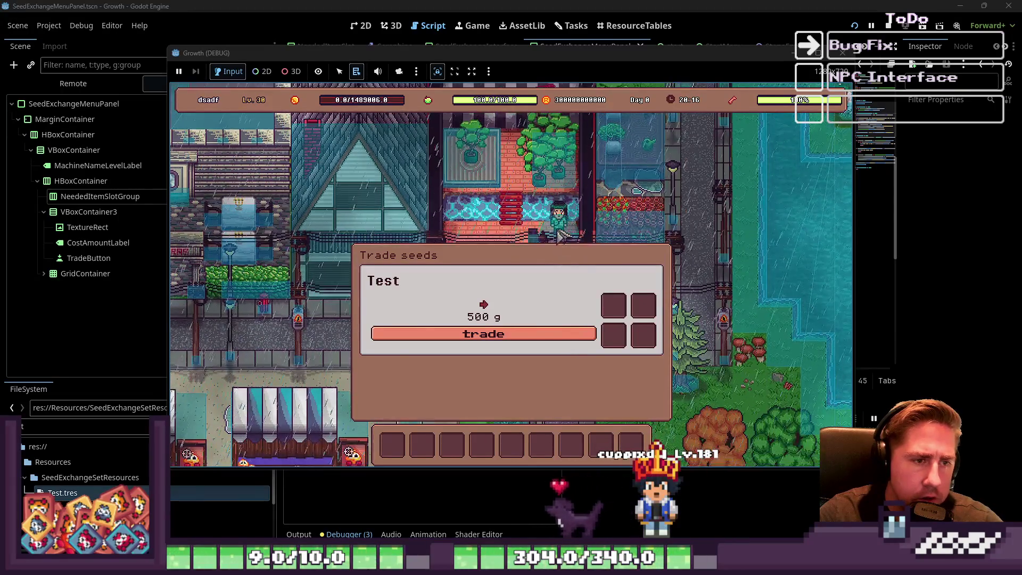
- Check that Trade seeds shows five needed seed items at 500 g, then return to the script
click(500, 340)
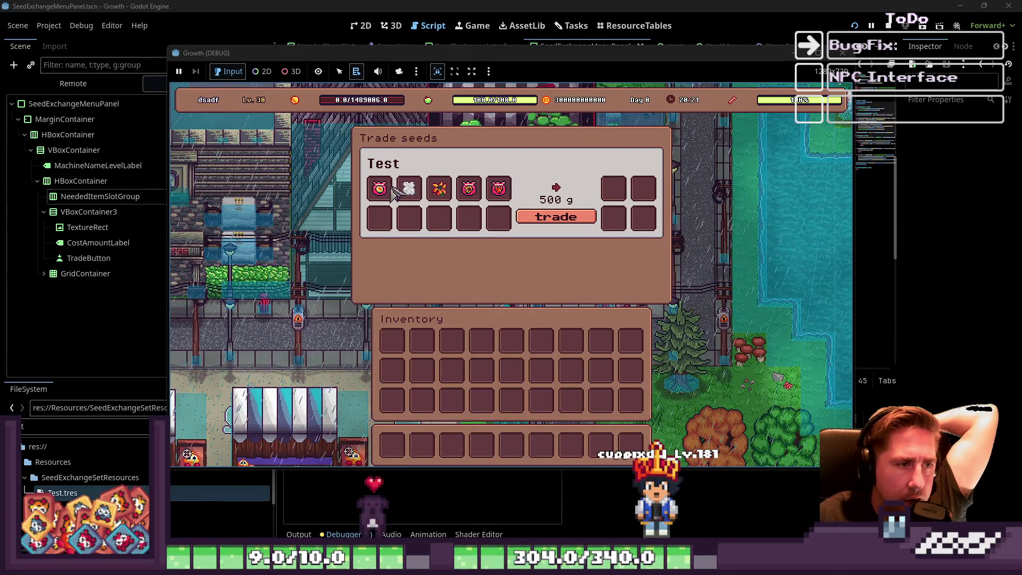
key(alt+Tab)
click(539, 246)
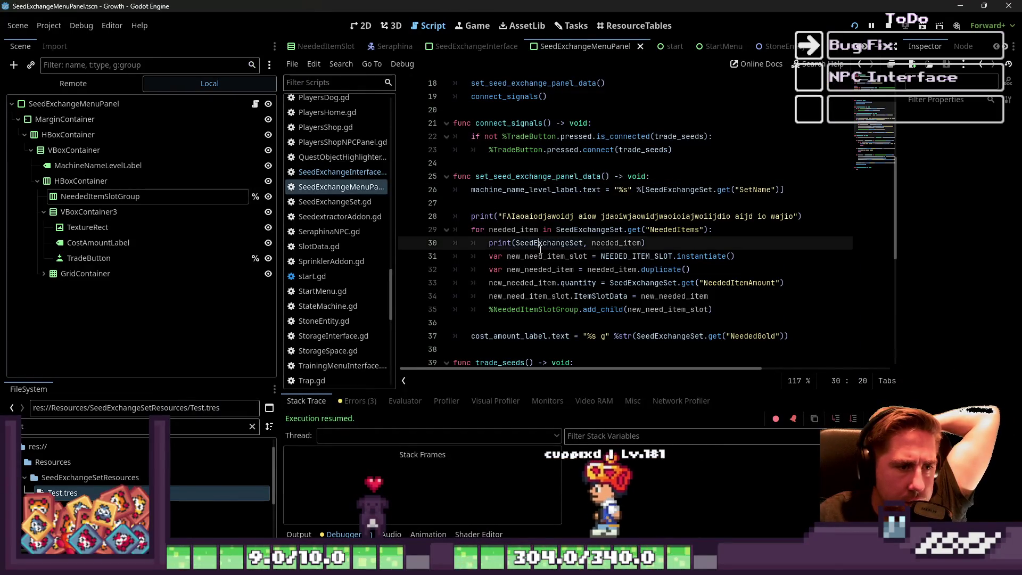
- Inspect the quantity assignment on line 33 and remove the blank line inside the loop
click(569, 294)
double_click(578, 283)
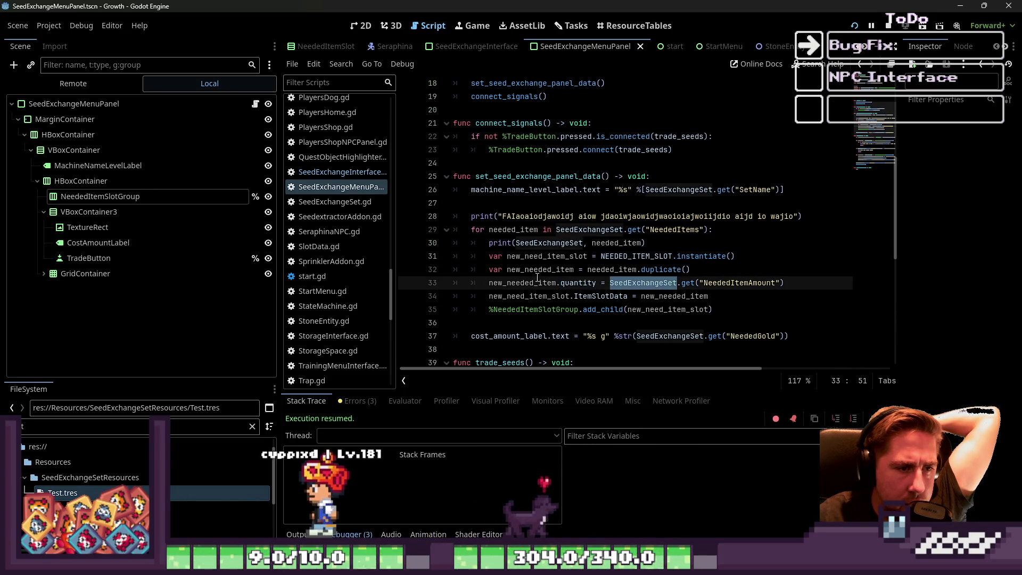
double_click(553, 283)
double_click(579, 283)
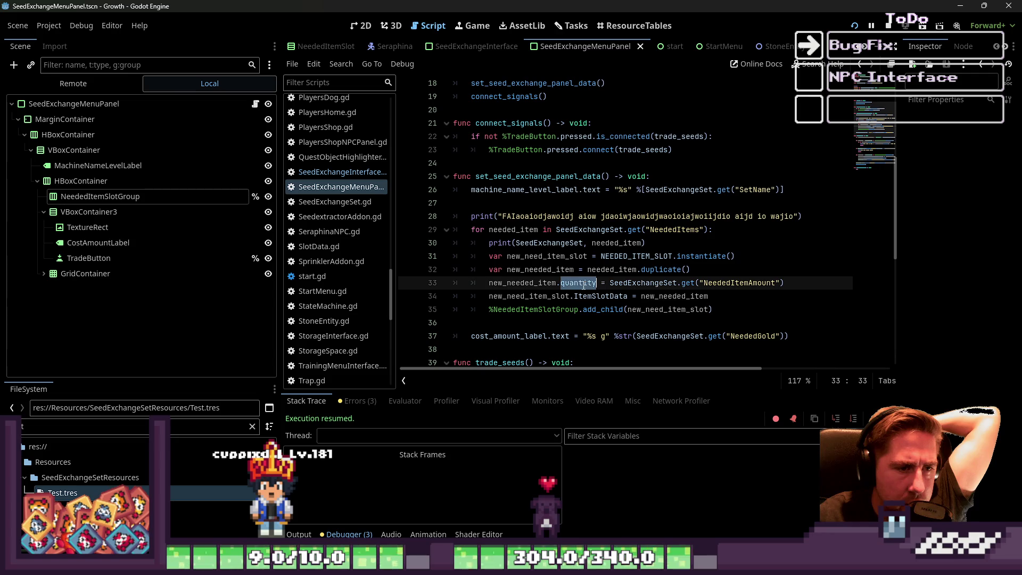
double_click(739, 283)
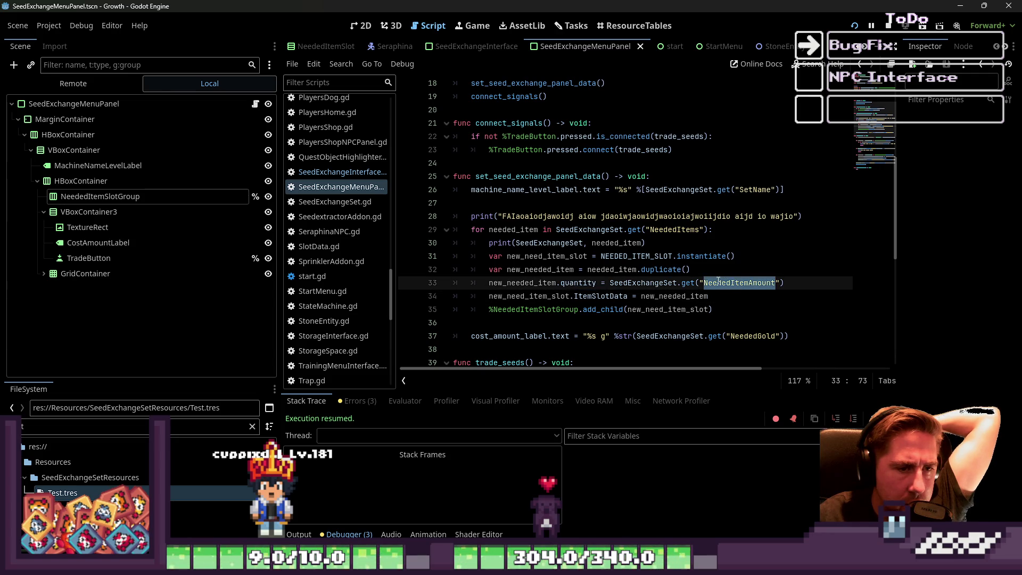
click(686, 269)
click(686, 247)
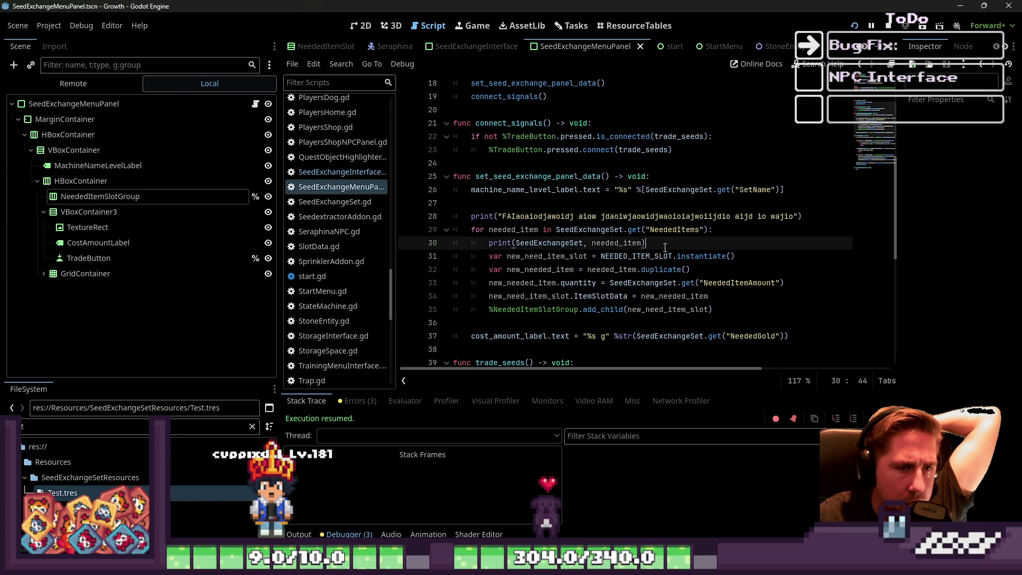
key(Return)
key(BackSpace)
key(BackSpace)
key(BackSpace)
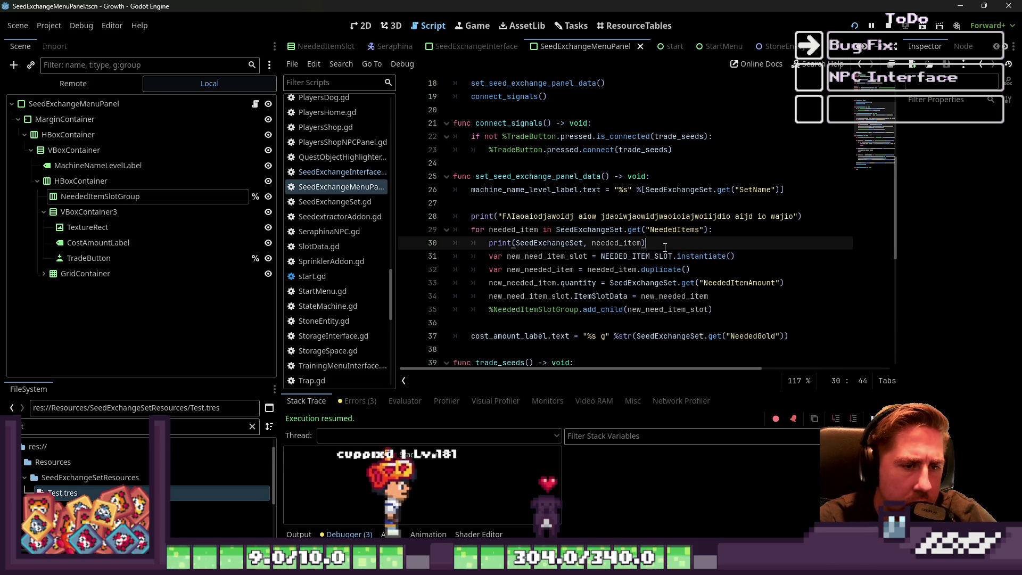
key(Down)
key(Down)
key(Down)
key(Down)
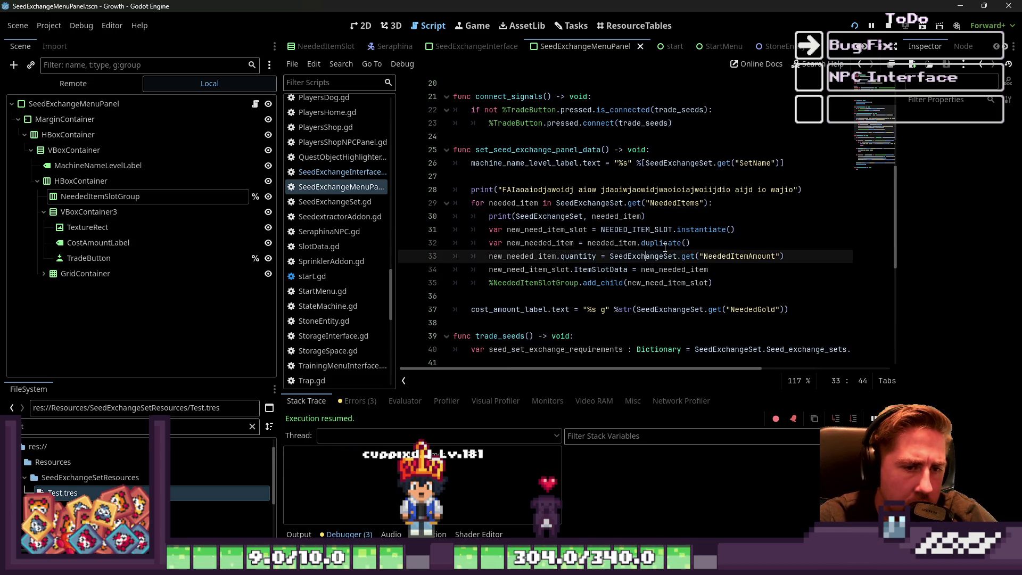
- Add print(new_needed_item.quantity) below the quantity assignment, save, and run the game
key(End)
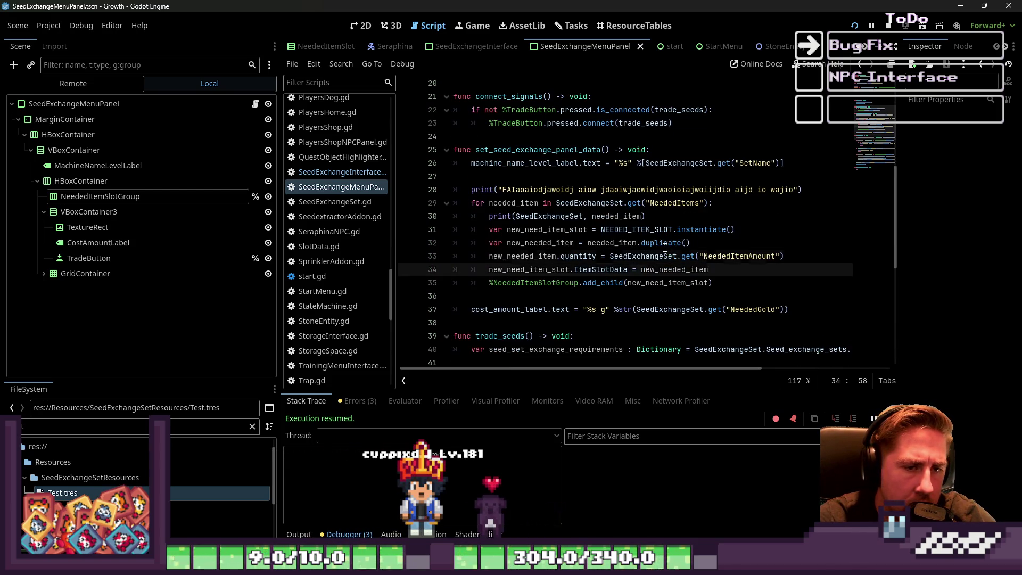
key(Up)
key(End)
key(Return)
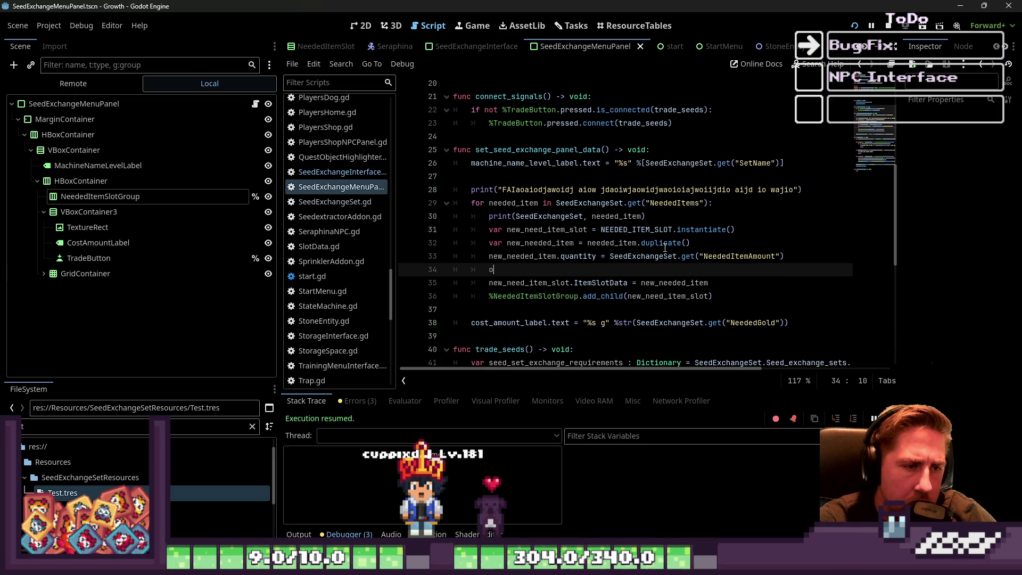
text(()
key(Up)
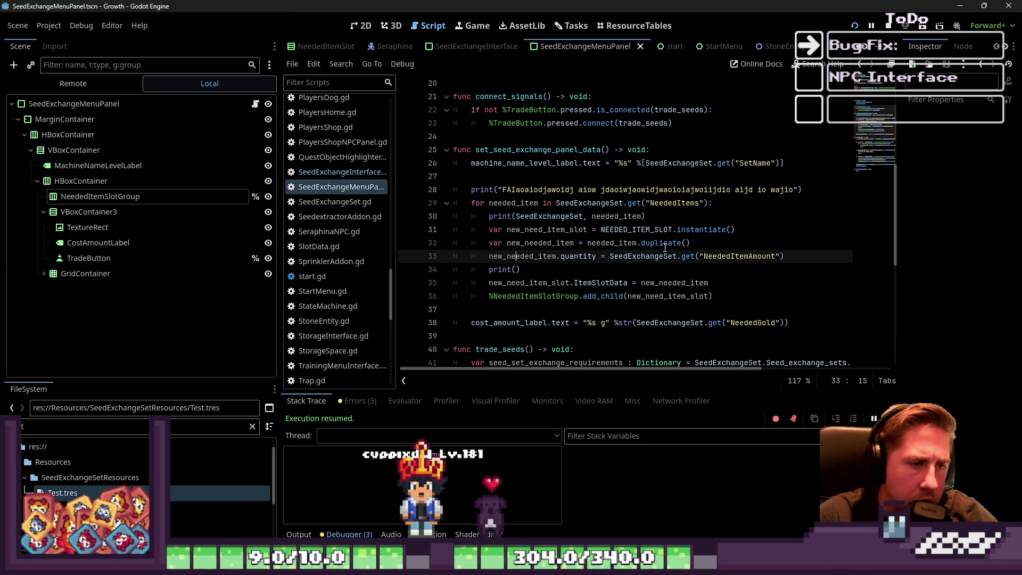
key(Home)
key(shift+ctrl+Right)
key(shift+ctrl+Right)
key(shift+ctrl+Right)
key(ctrl+c)
key(Down)
key(Left)
key(ctrl+v)
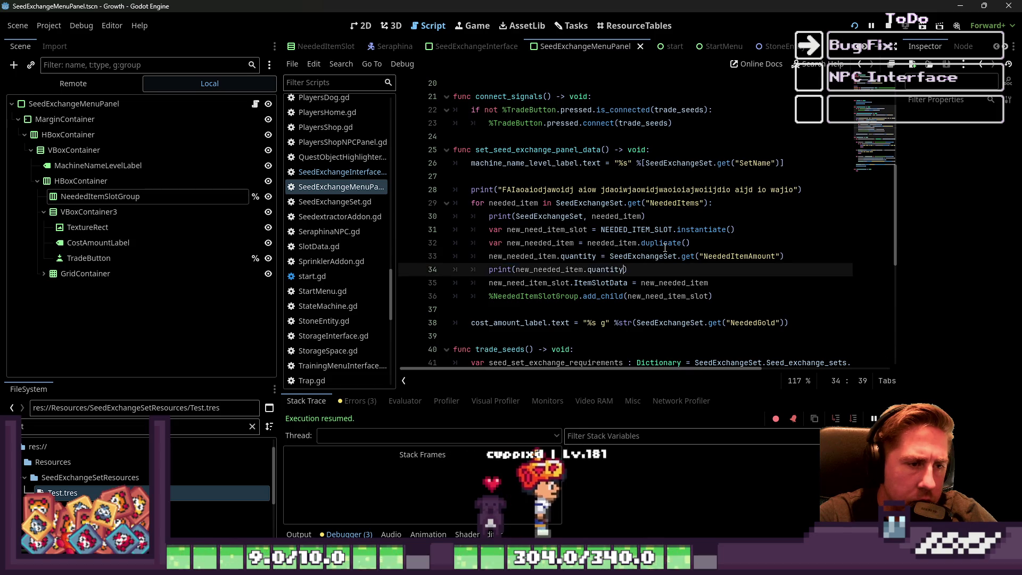
key(ctrl+s)
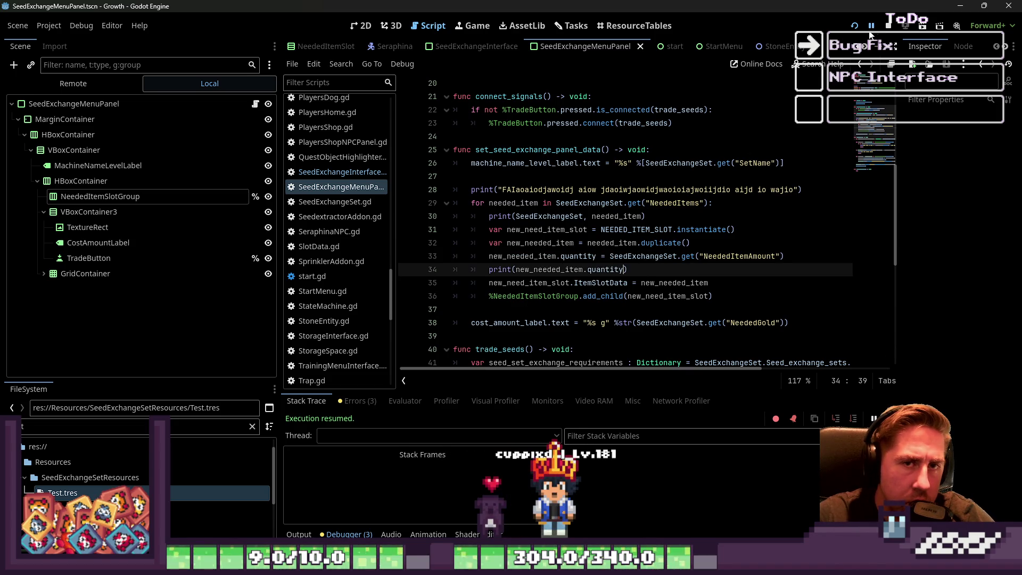
click(870, 32)
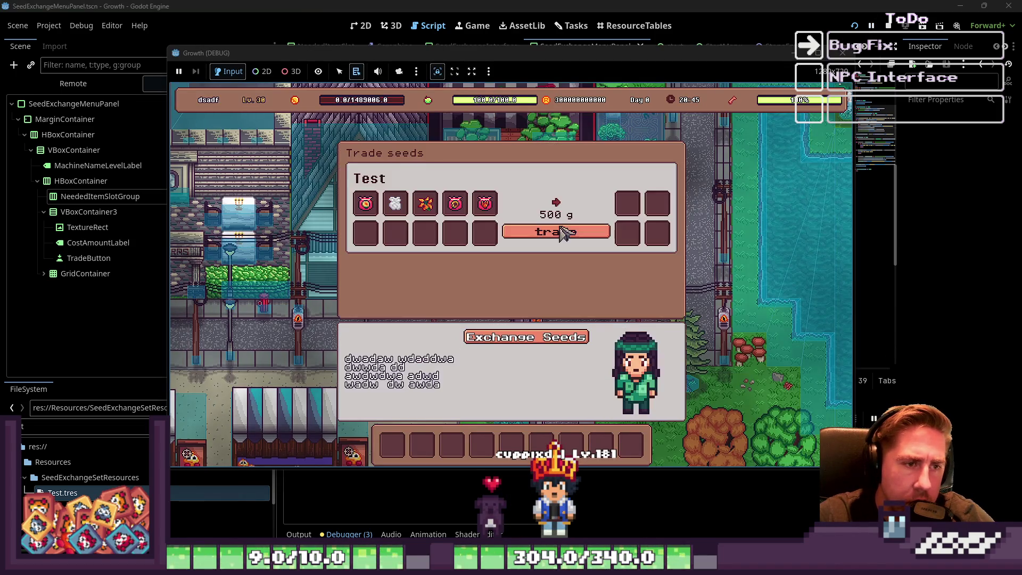
- Attempt the seed trade, resume past the trade_seeds line 41 error with F12, and retry
click(557, 232)
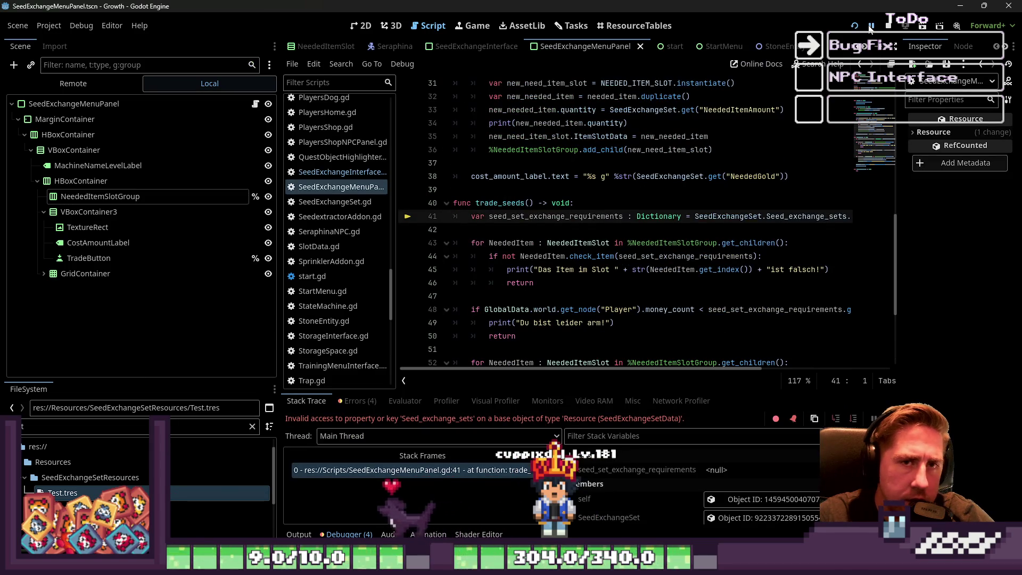
key(F12)
click(556, 238)
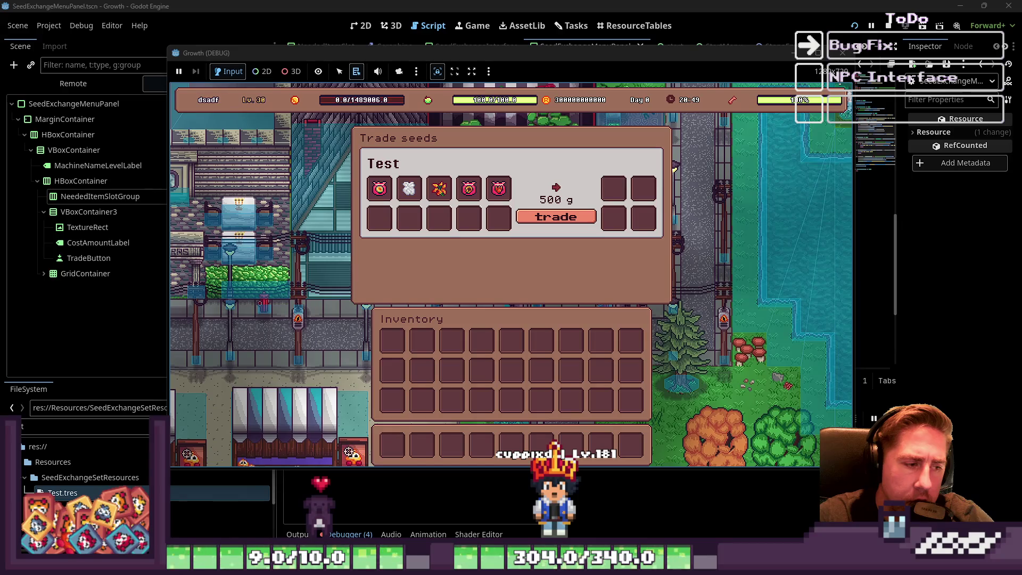
click(556, 217)
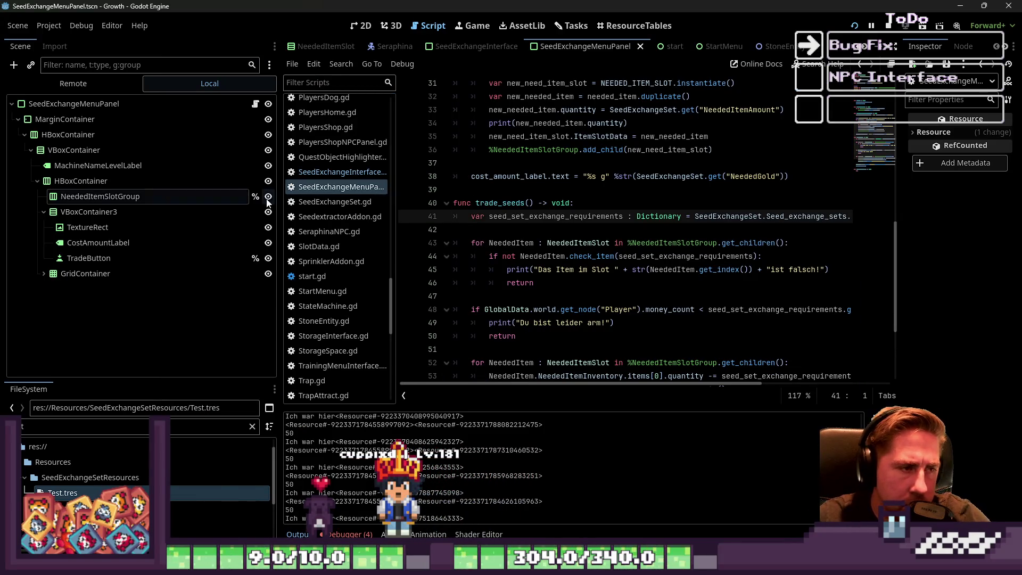
- Open NeededItemSlot.gd and delete the "Ich war hier" print line in set_needed_item_slot_data
scroll(308, 272, down, 6)
scroll(308, 270, up, 12)
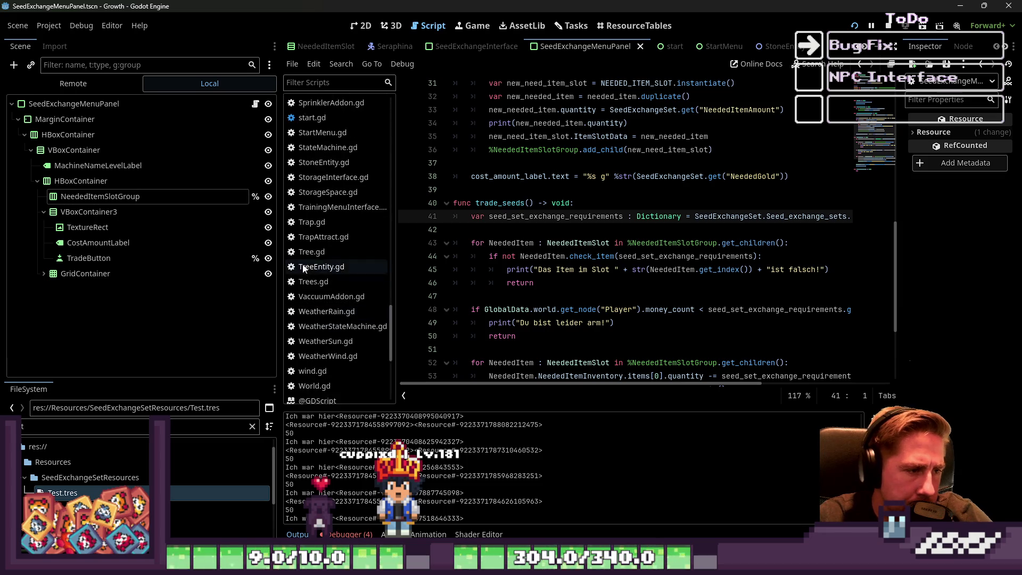
click(325, 219)
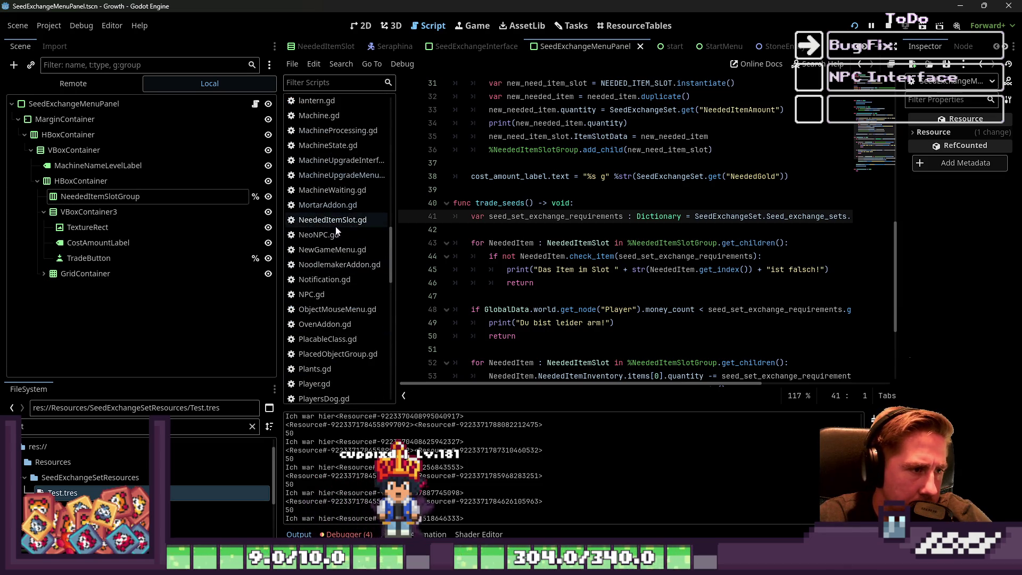
click(502, 222)
double_click(503, 228)
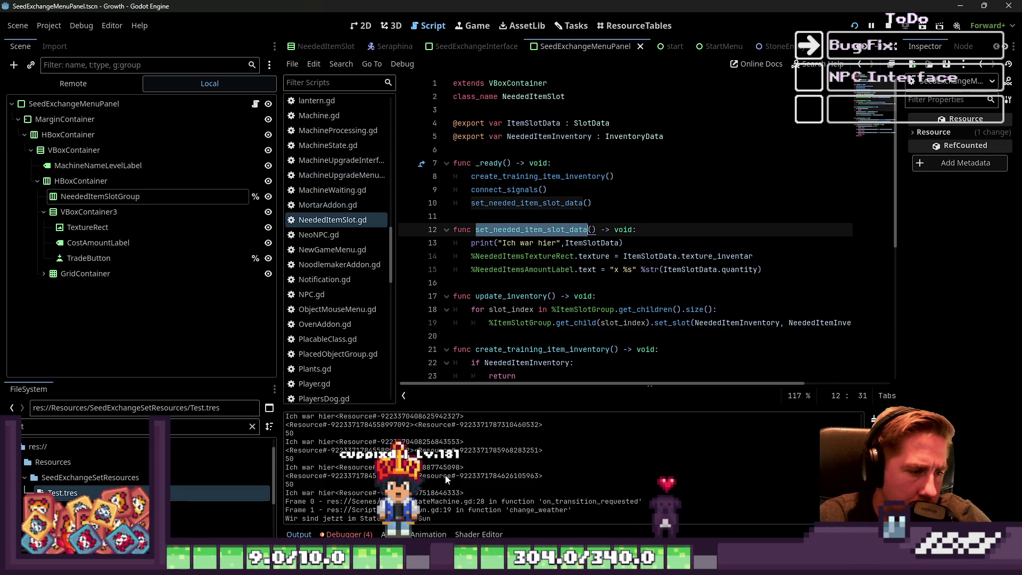
key(Down)
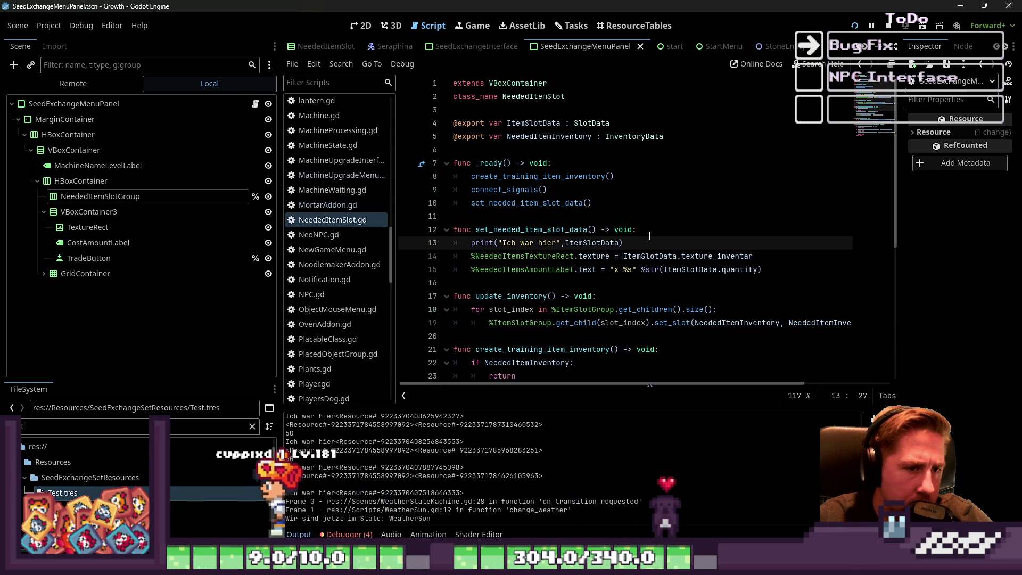
drag(639, 243, 425, 244)
key(BackSpace)
key(BackSpace)
key(Down)
key(Down)
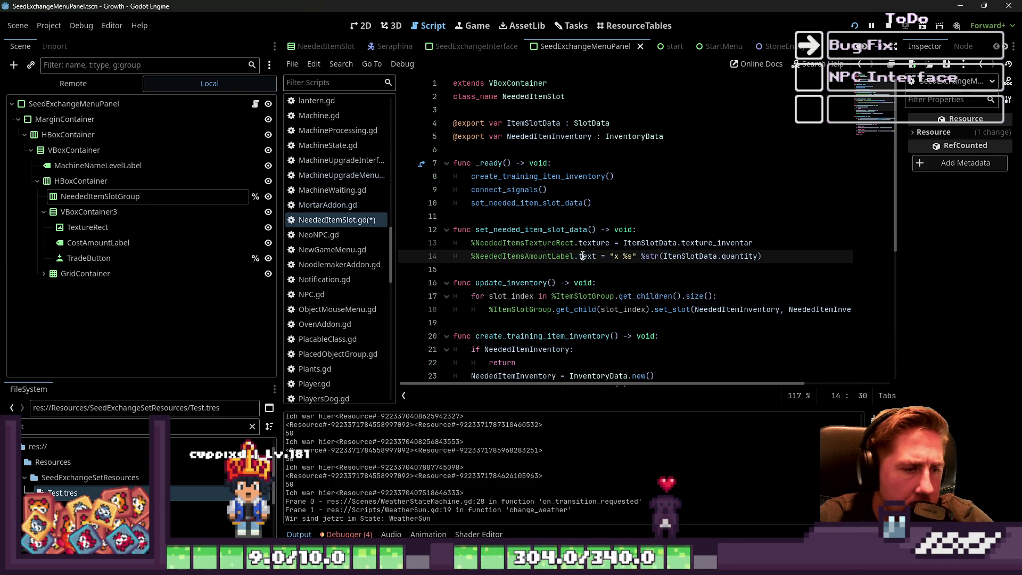
- Add a new line 15 calling %NeededItemsAmountLabel.text.show(), then bring the running game forward
key(Home)
key(Home)
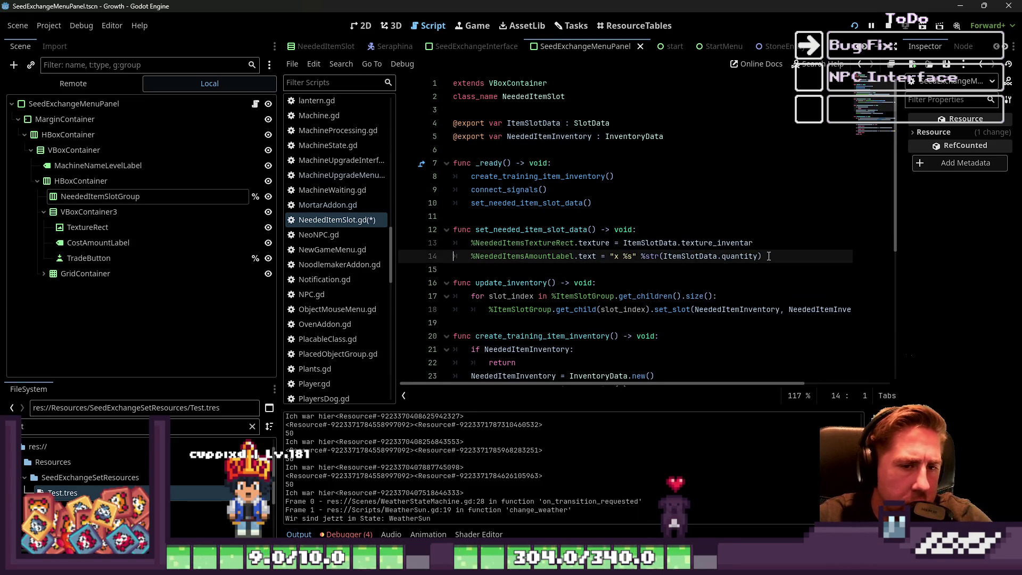
key(ctrl+shift+Right)
key(Left)
key(Left)
key(ctrl+shift+Right)
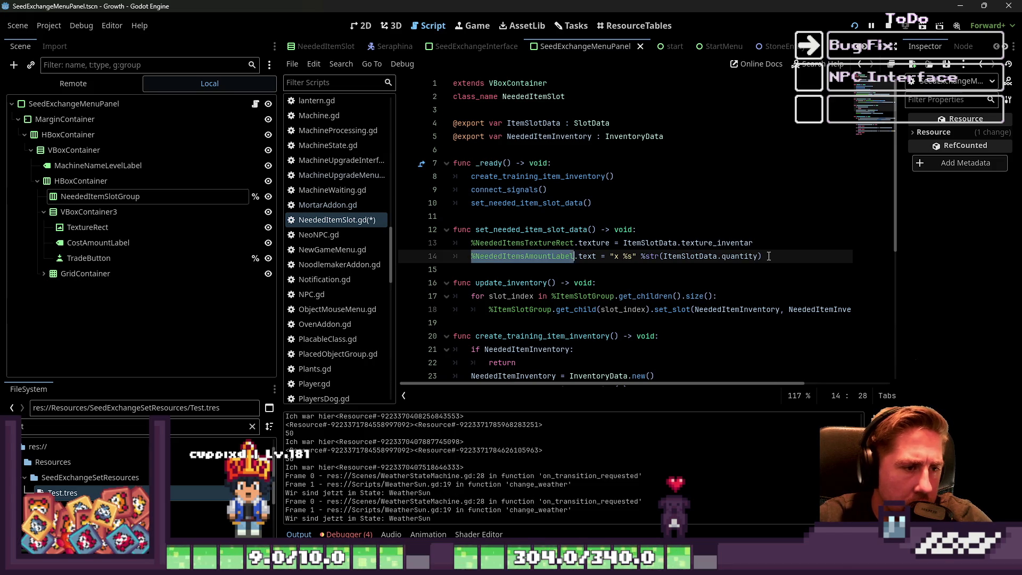
scroll(768, 256, down, 1)
key(ctrl+c)
key(End)
key(Return)
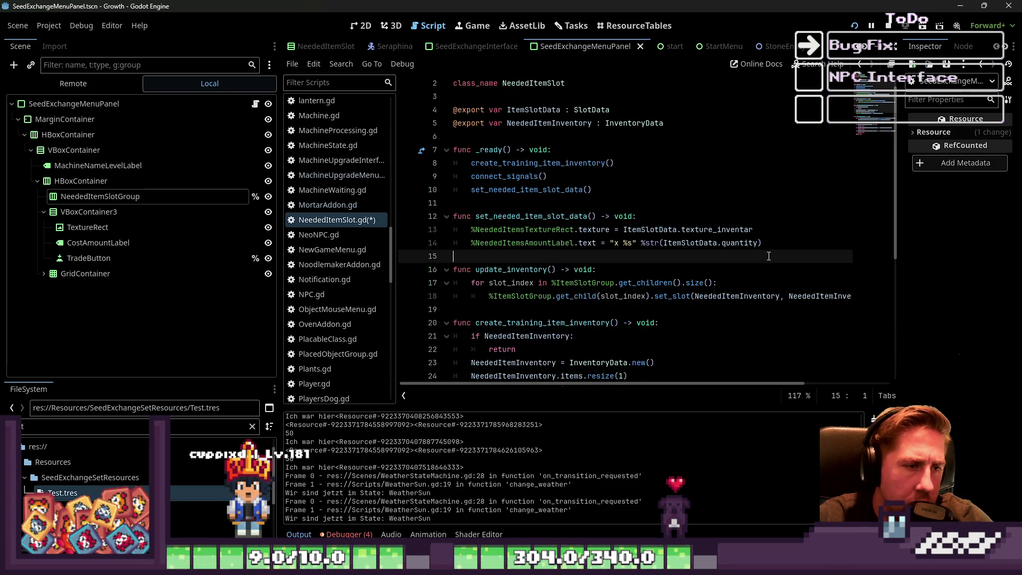
key(ctrl+v)
text(.)
text(s)
text(oh)
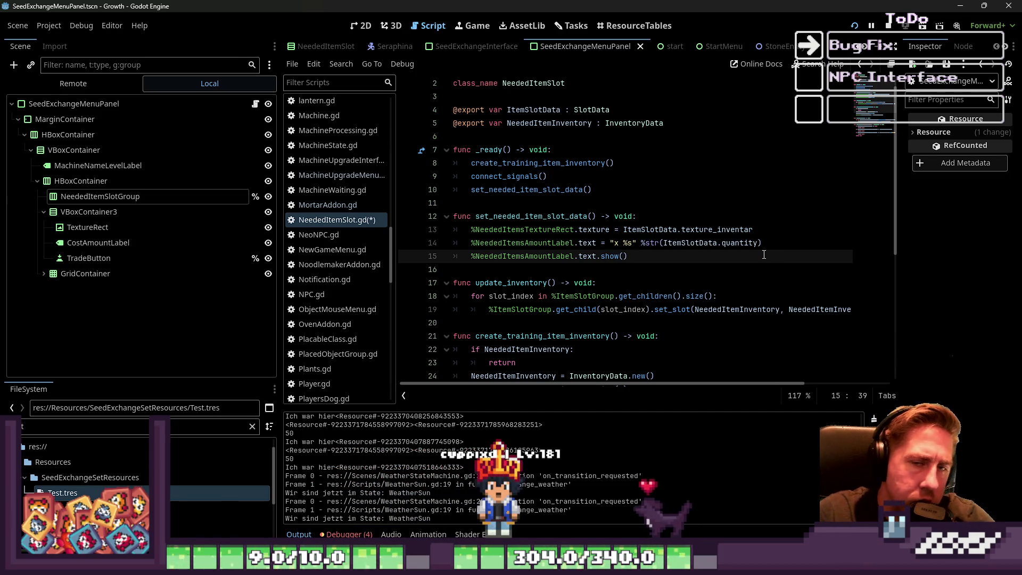
click(875, 29)
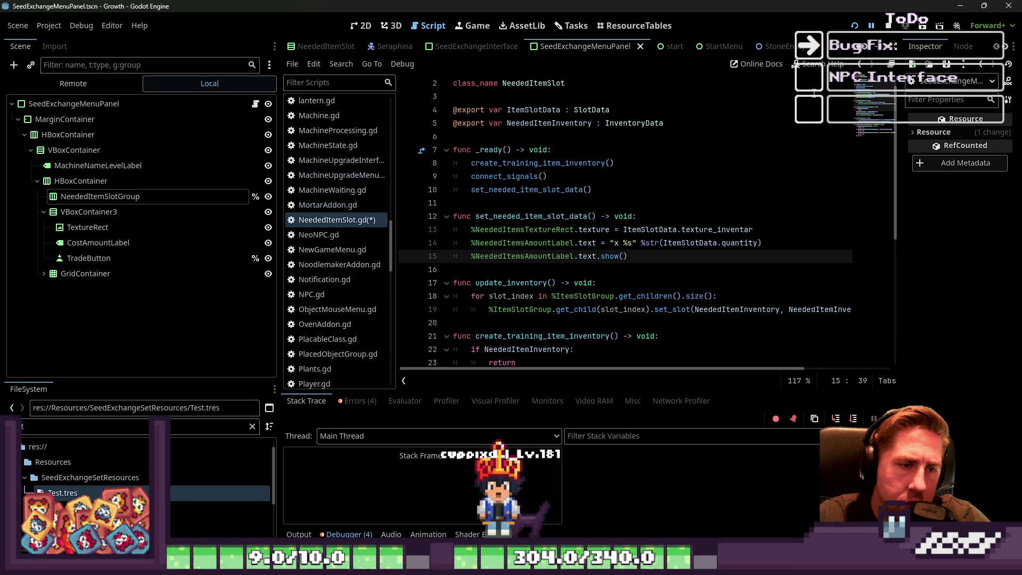
click(875, 26)
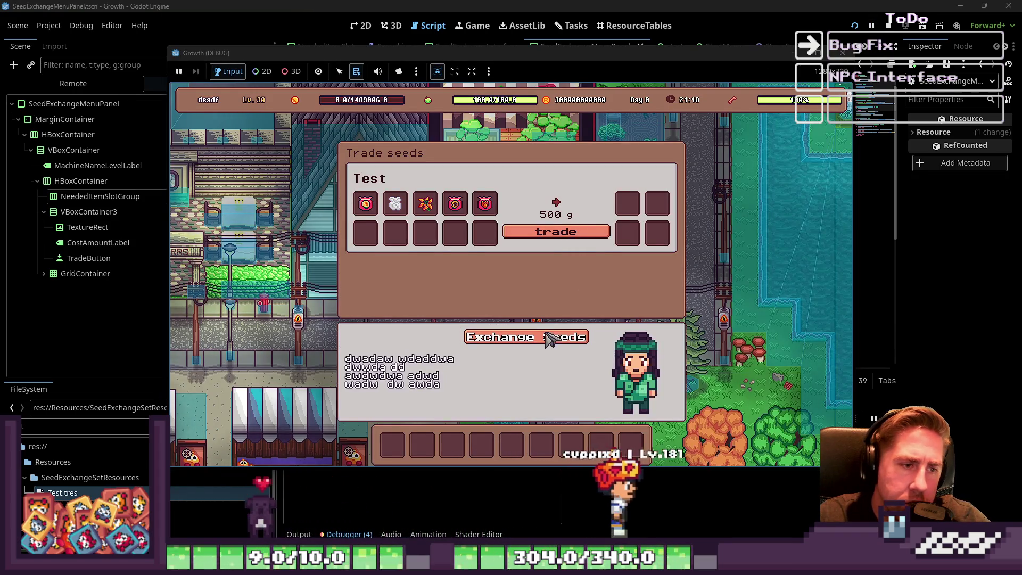
- Drop .text from line 15 so show() applies to %NeededItemsAmountLabel, and save
click(547, 337)
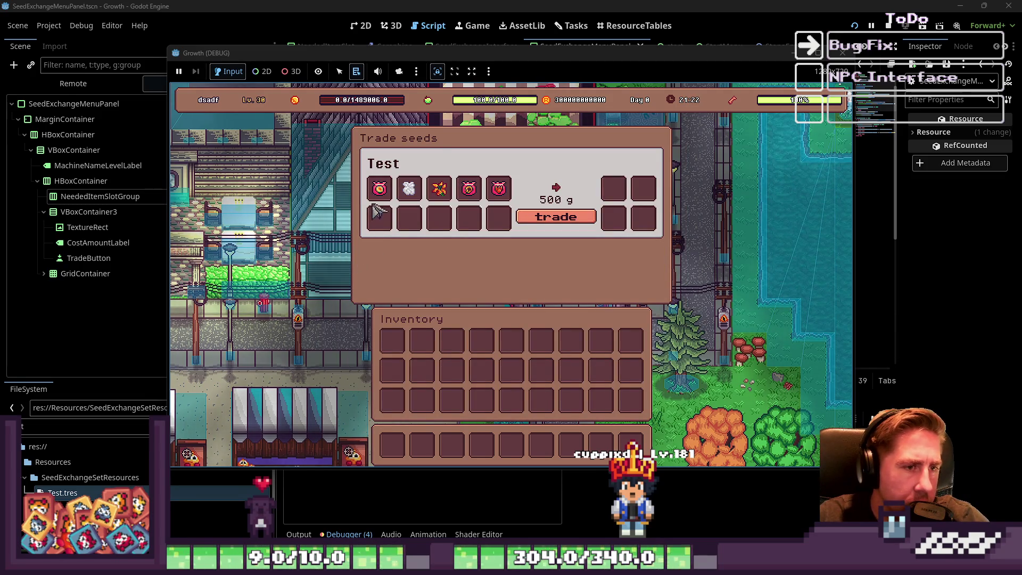
click(478, 5)
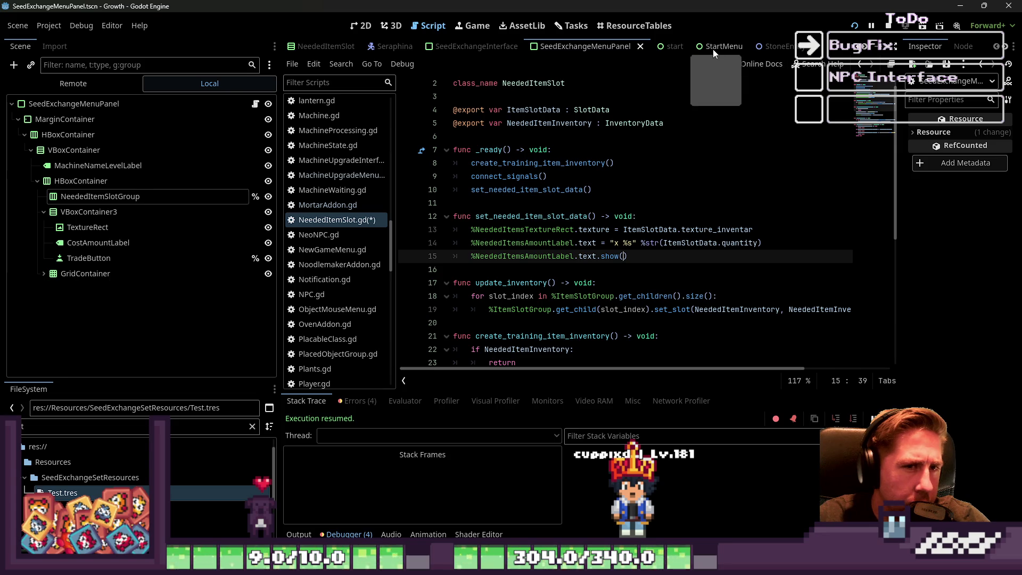
double_click(588, 256)
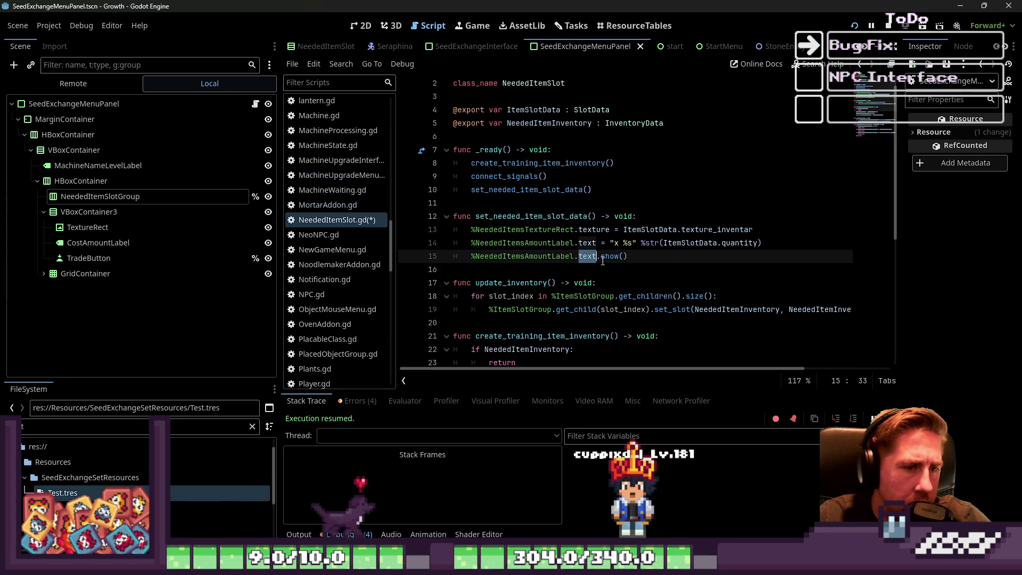
key(BackSpace)
key(BackSpace)
key(ctrl+s)
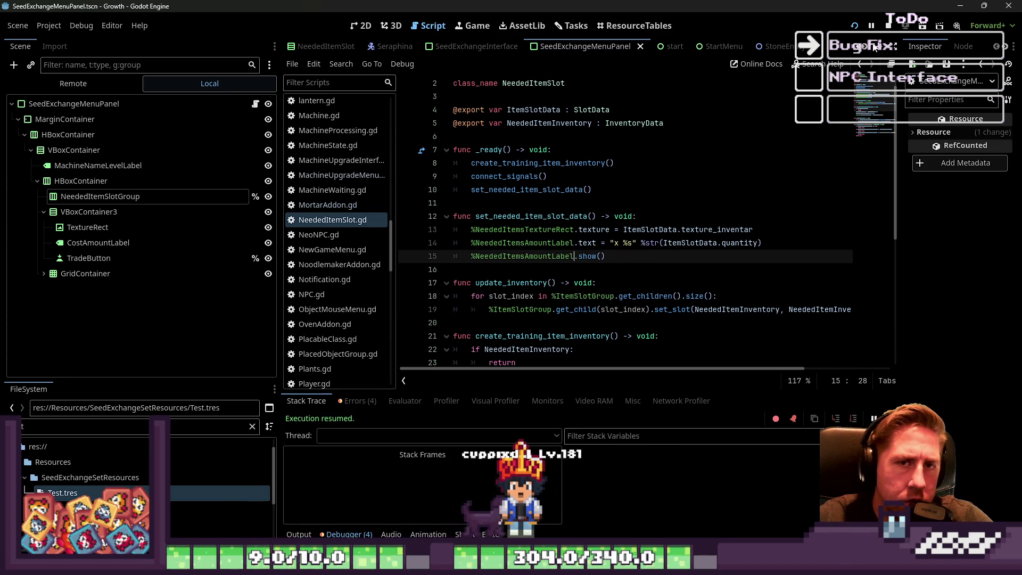
- Retest Trade seeds at the NPC, closing it with the inventory key i, then return to the editor
key(alt+Tab)
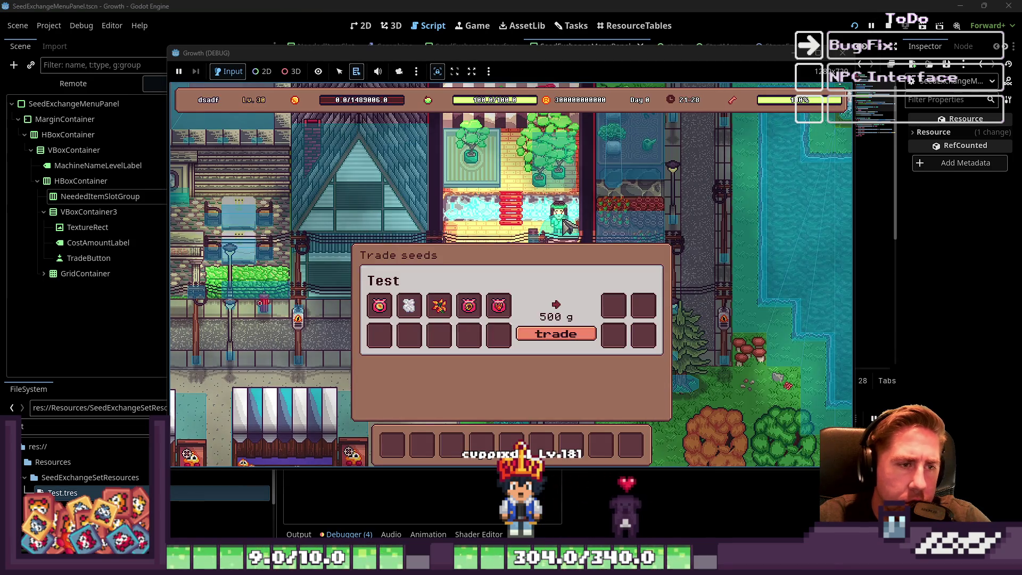
click(563, 219)
click(495, 338)
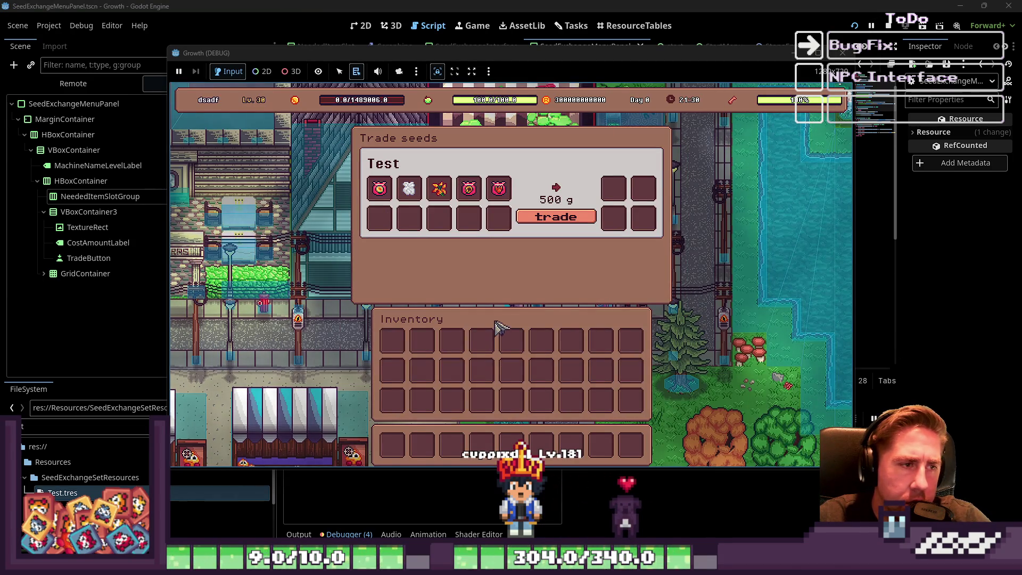
key(i)
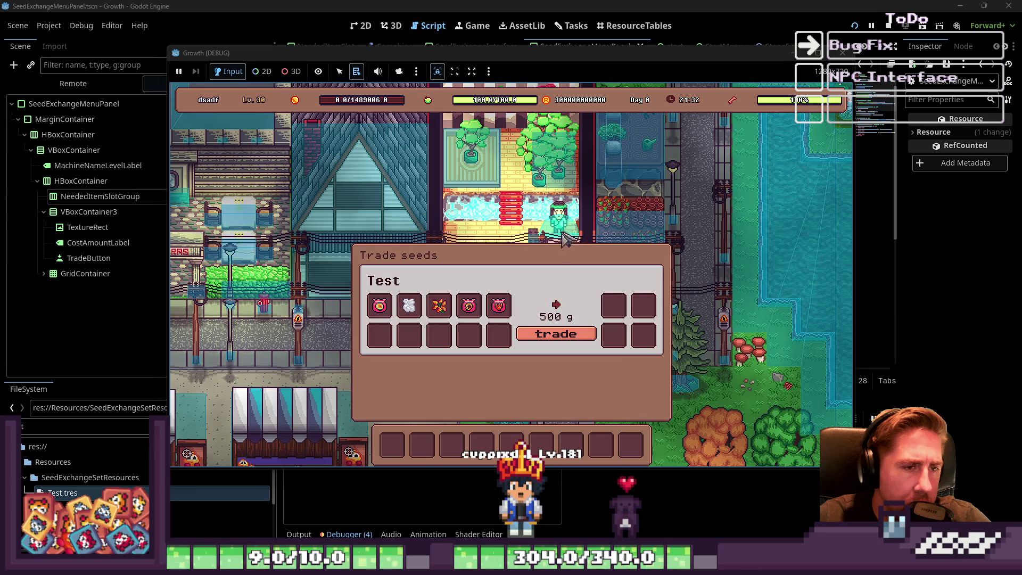
key(i)
click(527, 348)
key(i)
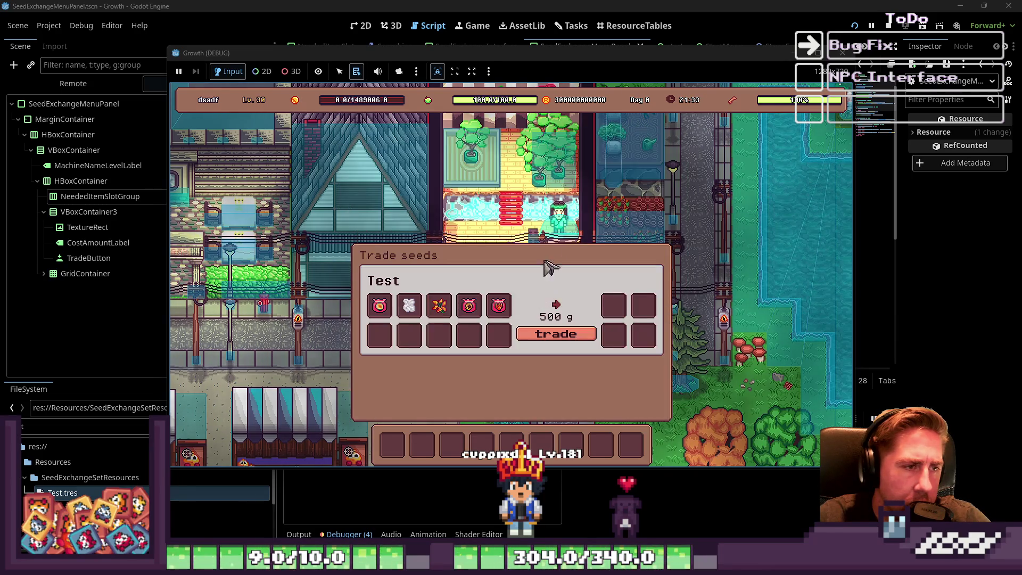
click(531, 4)
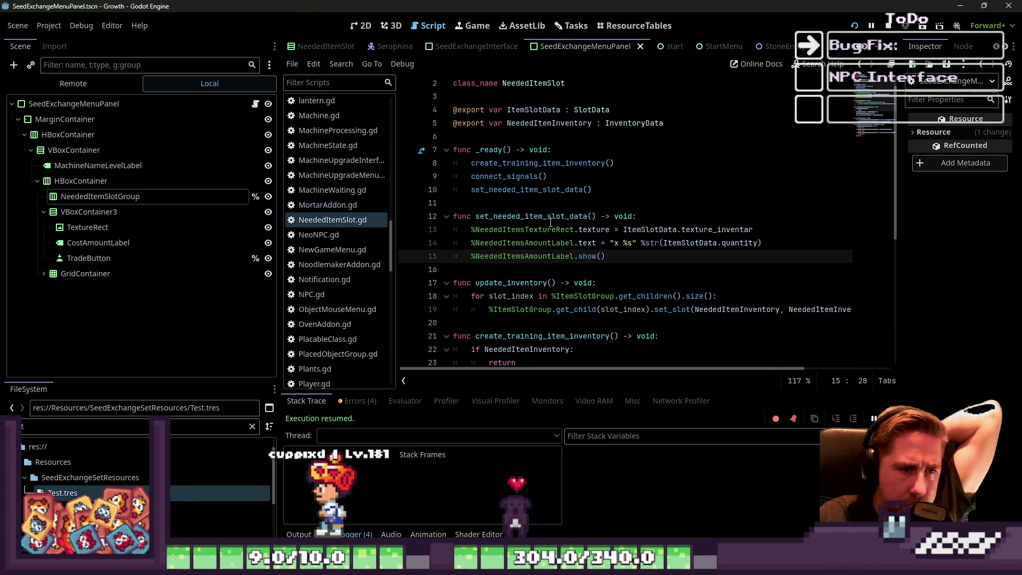
click(534, 283)
double_click(534, 283)
scroll(552, 314, down, 6)
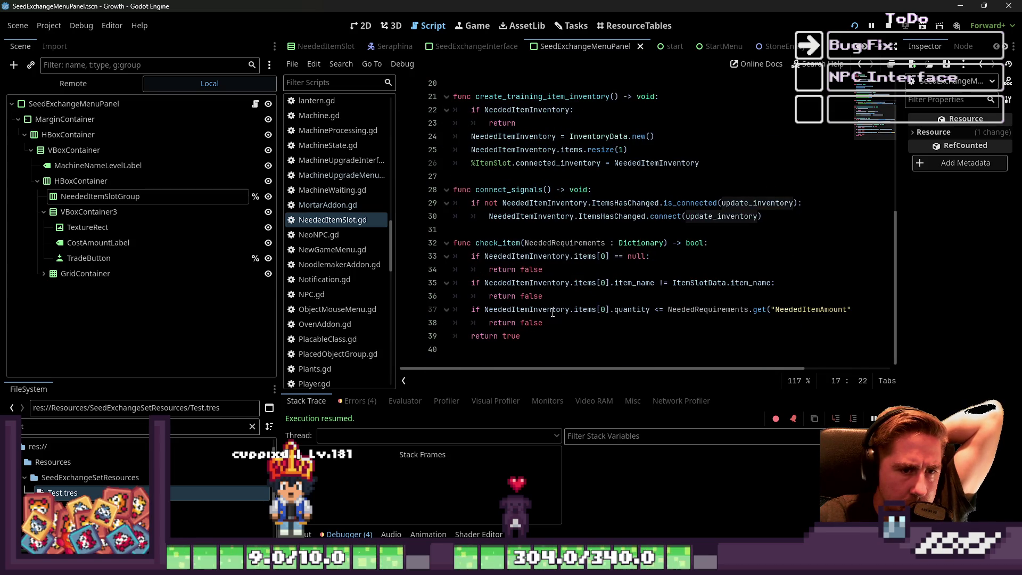
scroll(552, 313, up, 5)
double_click(519, 179)
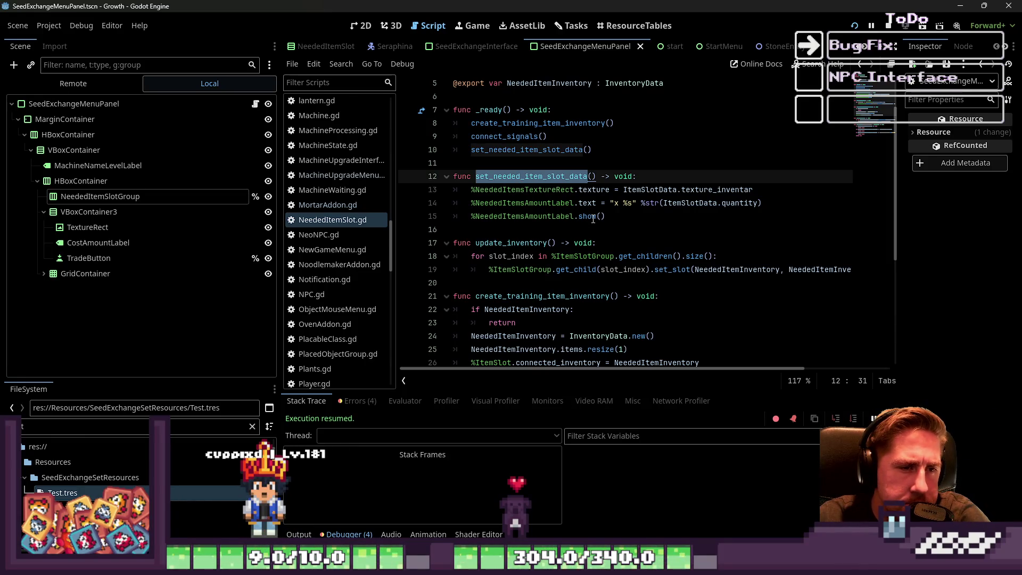
click(654, 206)
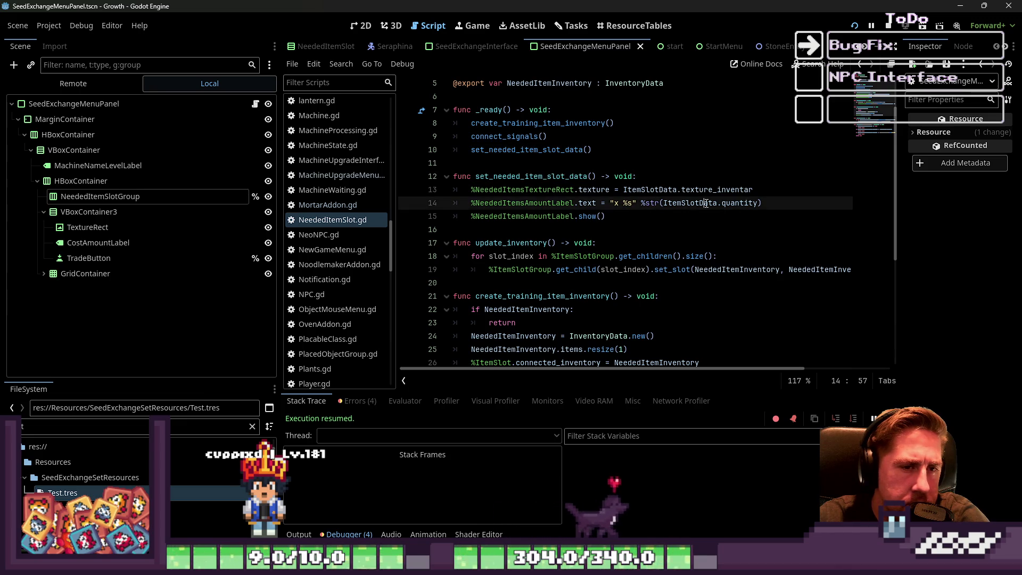
click(804, 194)
key(Down)
key(Down)
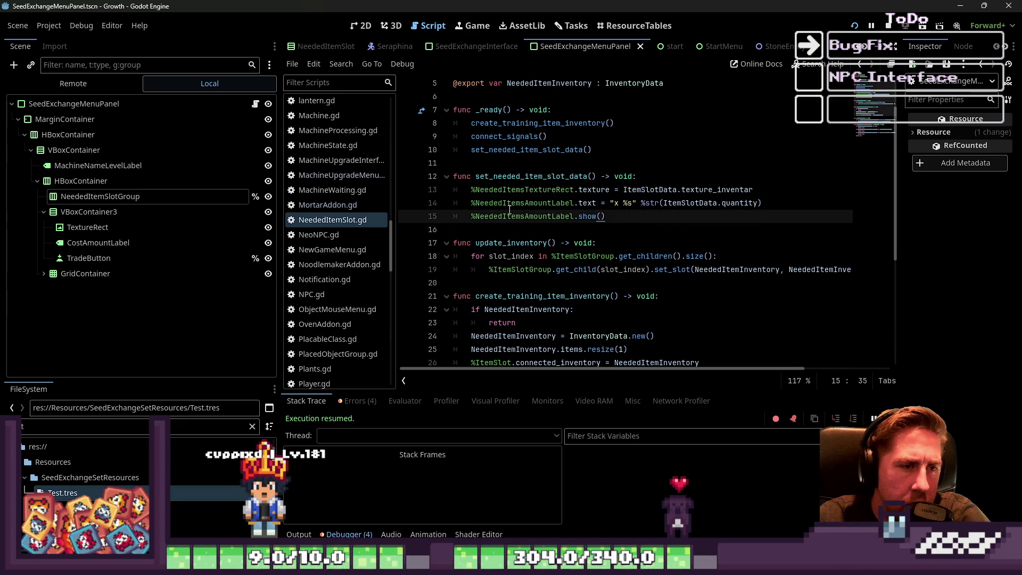
scroll(613, 46, down, 1)
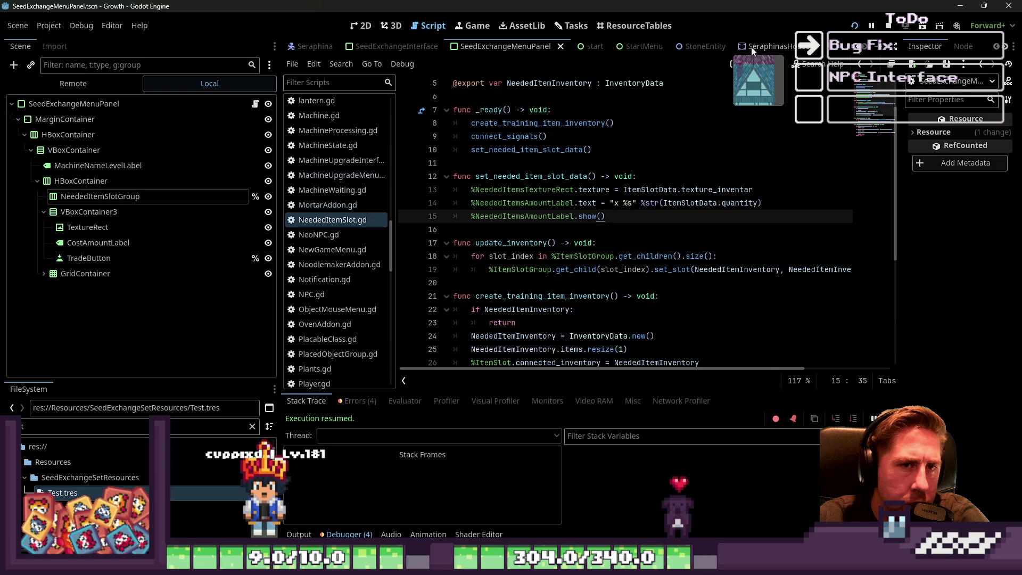
scroll(497, 46, up, 5)
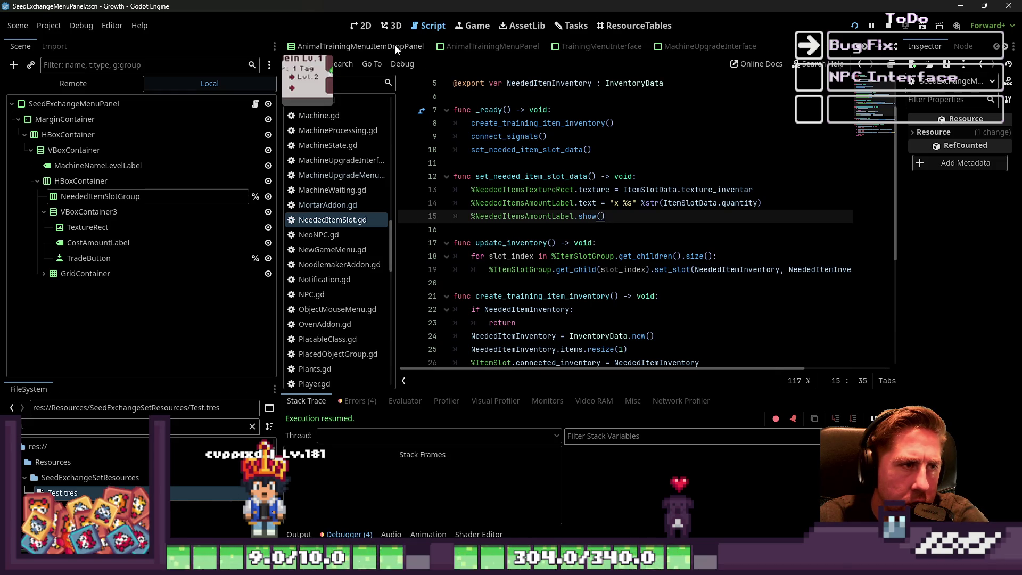
scroll(497, 52, up, 6)
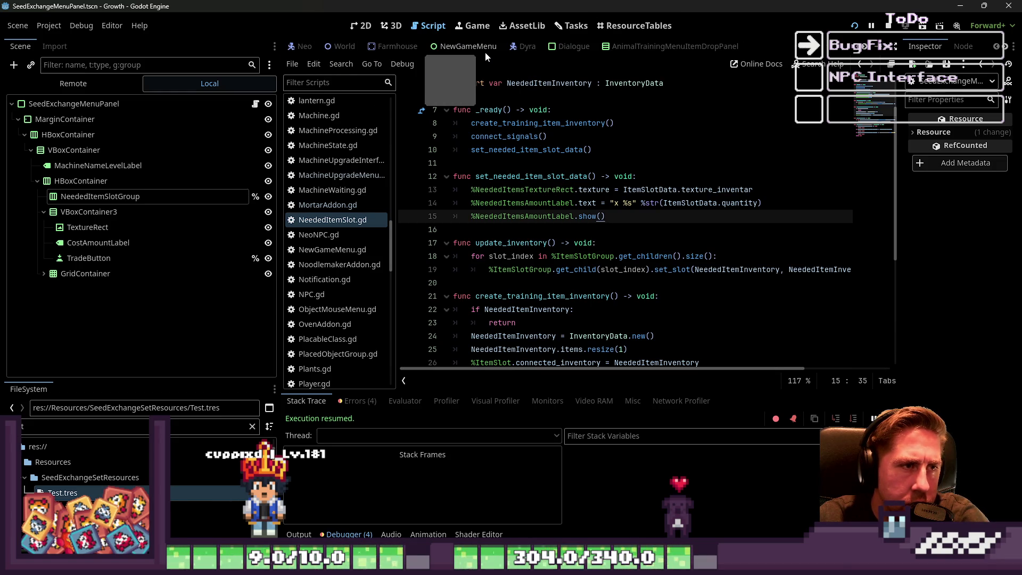
scroll(444, 48, down, 5)
click(61, 64)
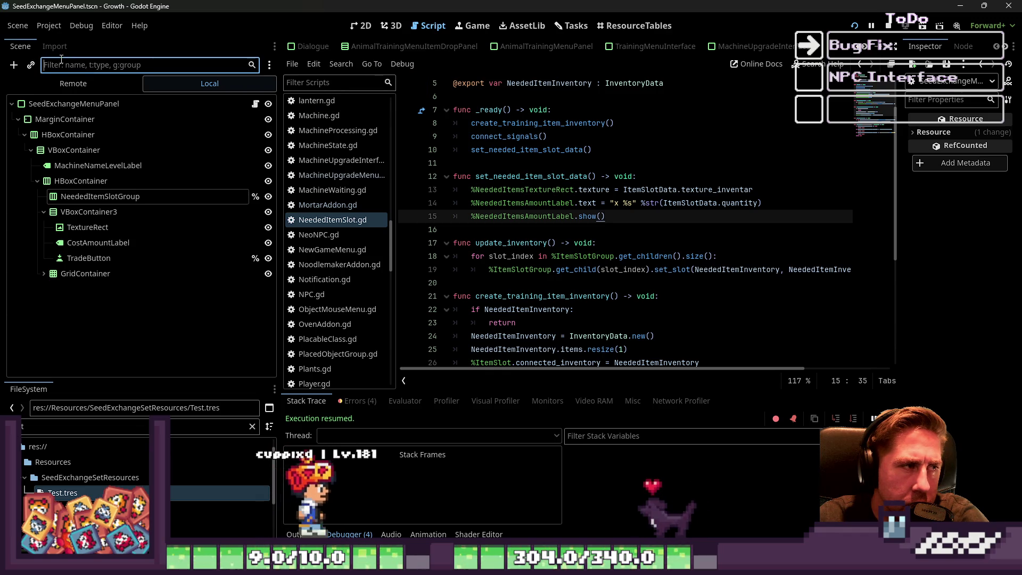
- Open NeededItemSlot.tscn via a 'Needed' FileSystem filter and select NeededItemsAmountLabel in 2D view
text(Needed)
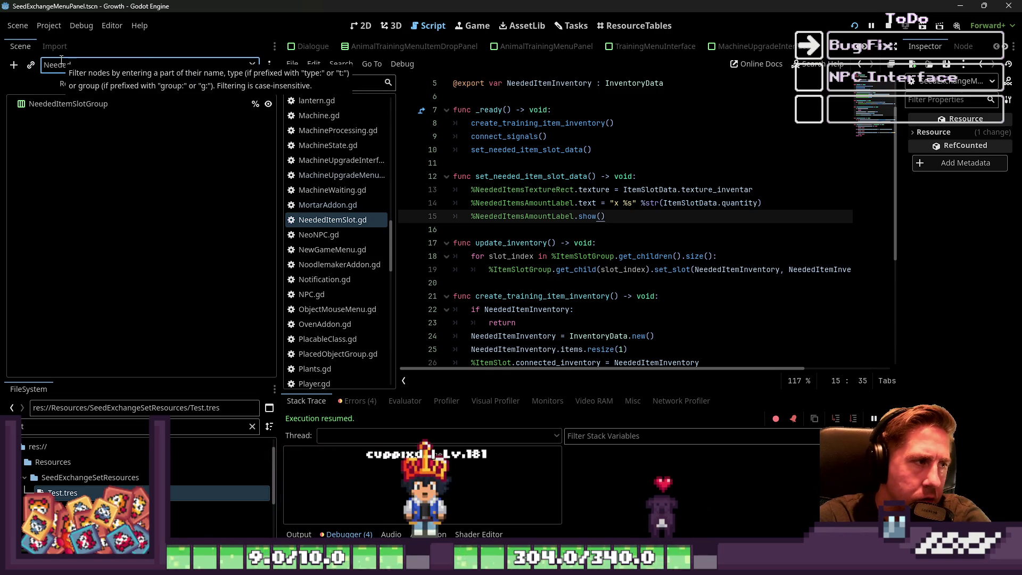
click(30, 427)
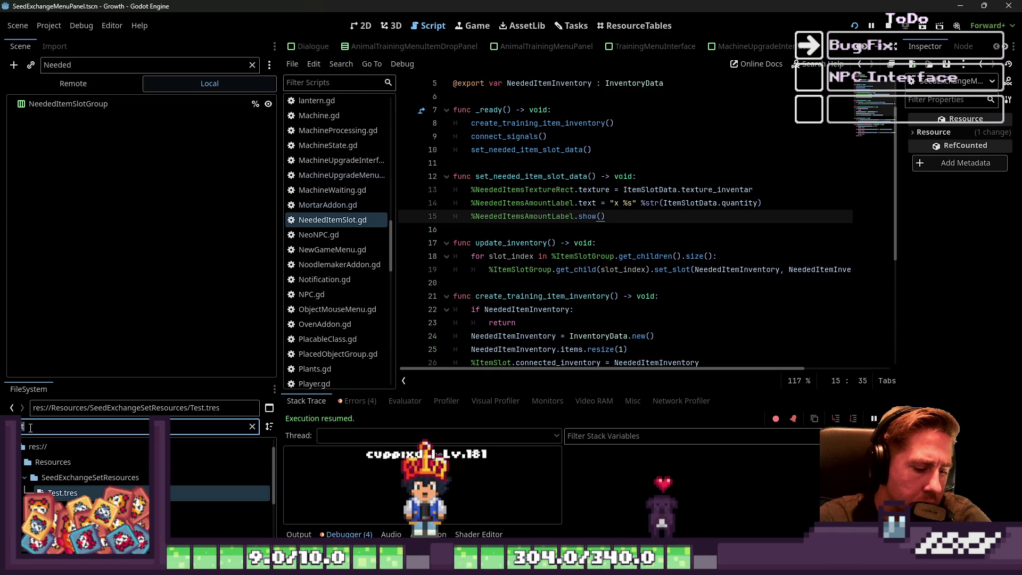
text(Needed)
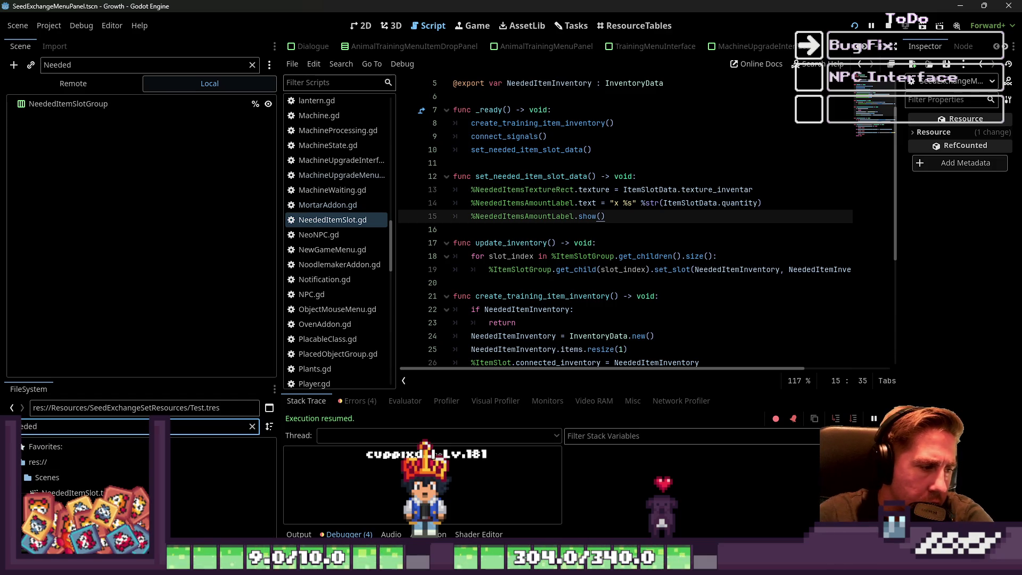
double_click(106, 493)
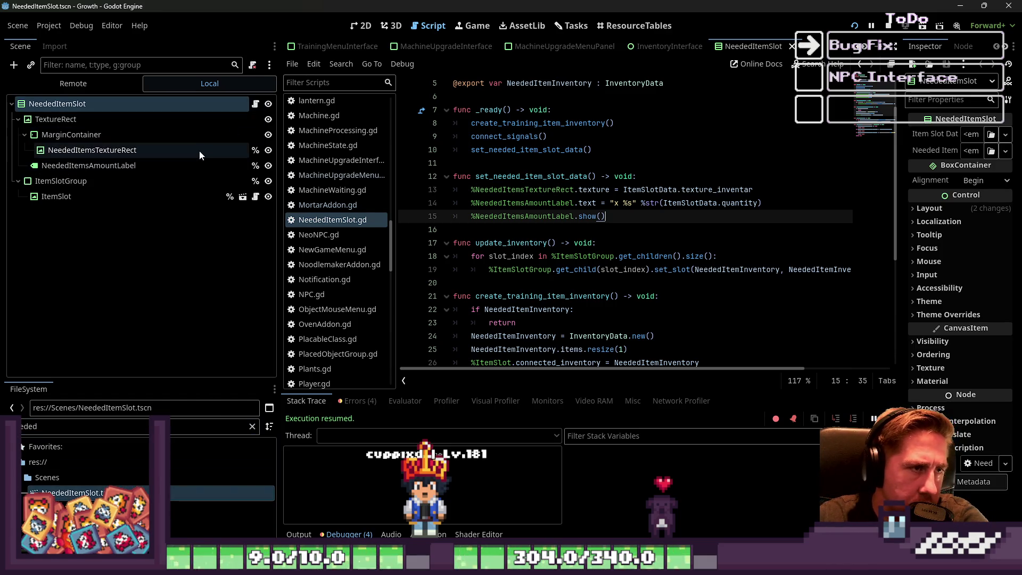
click(137, 166)
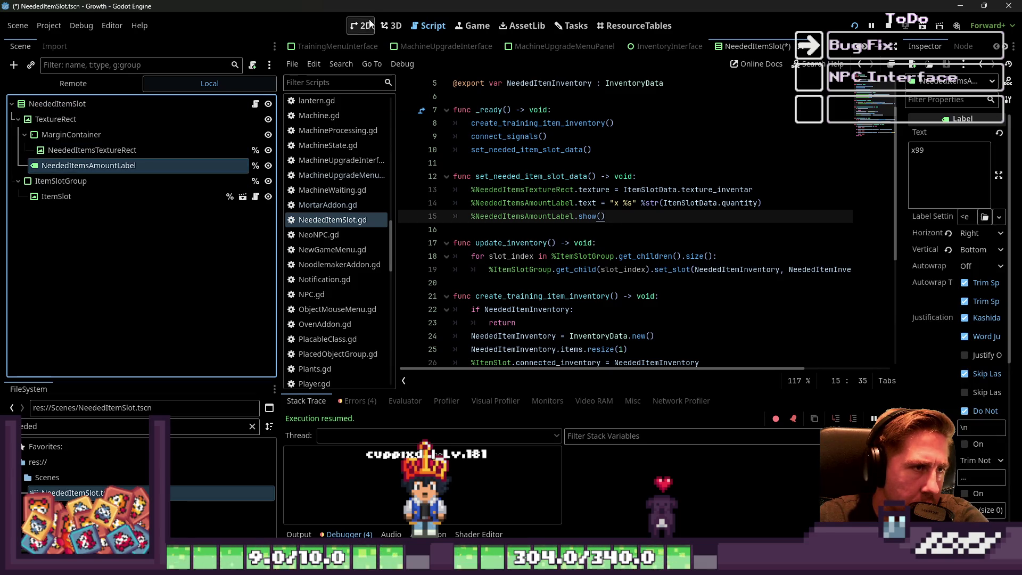
click(359, 25)
- Resize the x99 amount label up into the top item slot, then save and run with F5
click(953, 155)
scroll(576, 259, up, 3)
scroll(575, 259, up, 8)
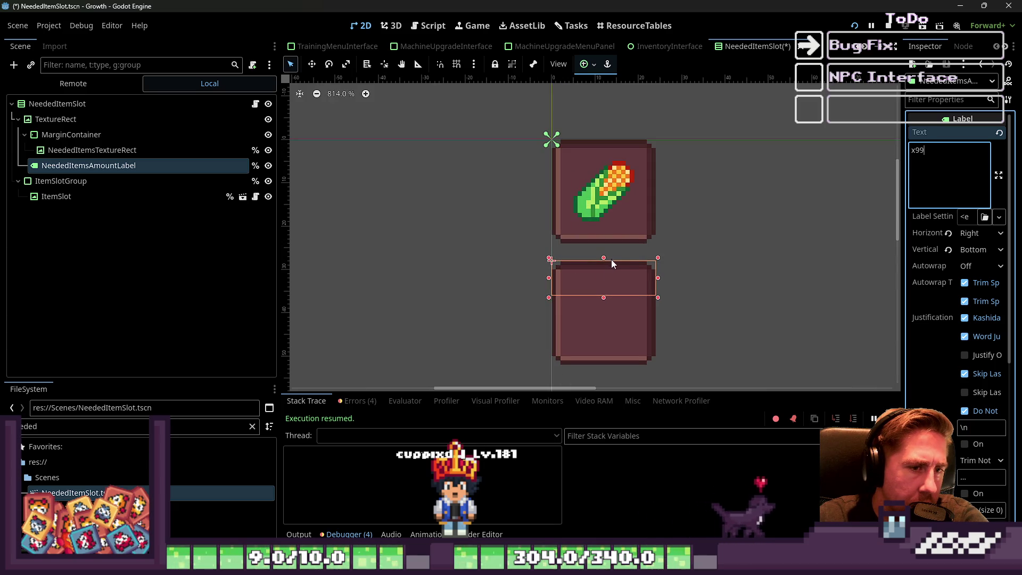
drag(603, 259, 604, 211)
drag(603, 297, 603, 245)
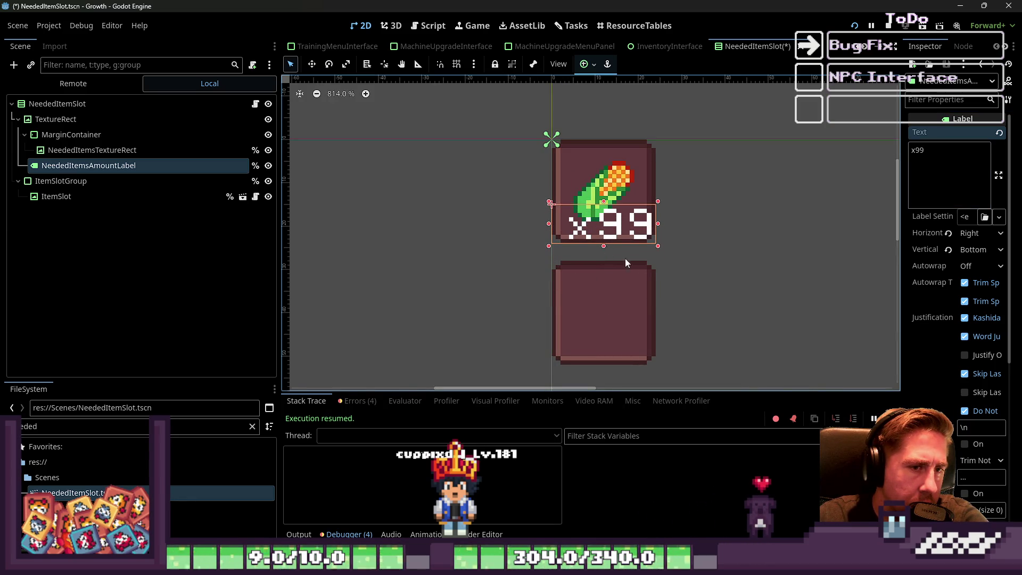
key(F5)
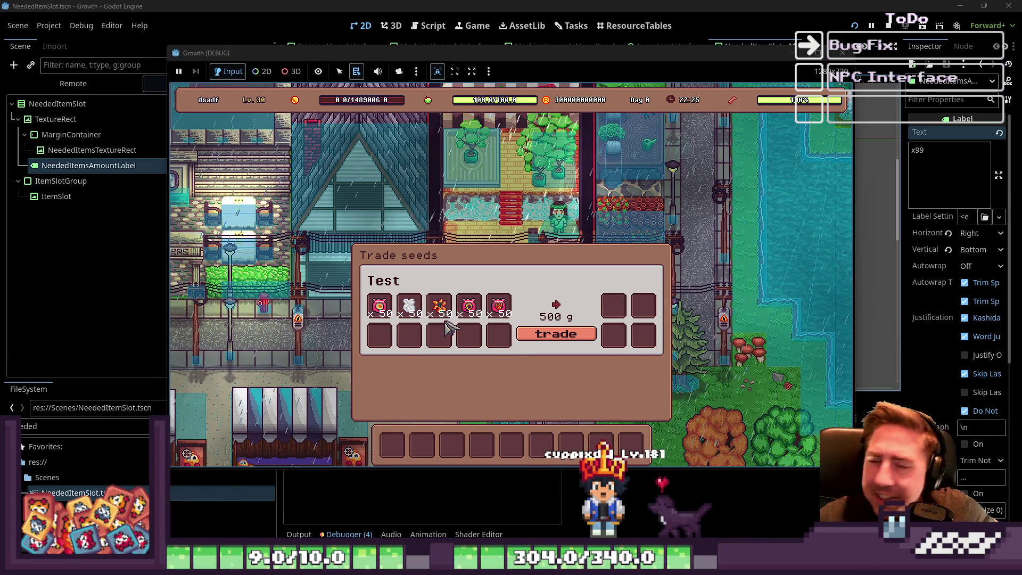
- Open the F1 debug grid of x99 items and pick hotbar slots 1, 7 and 9
key(1)
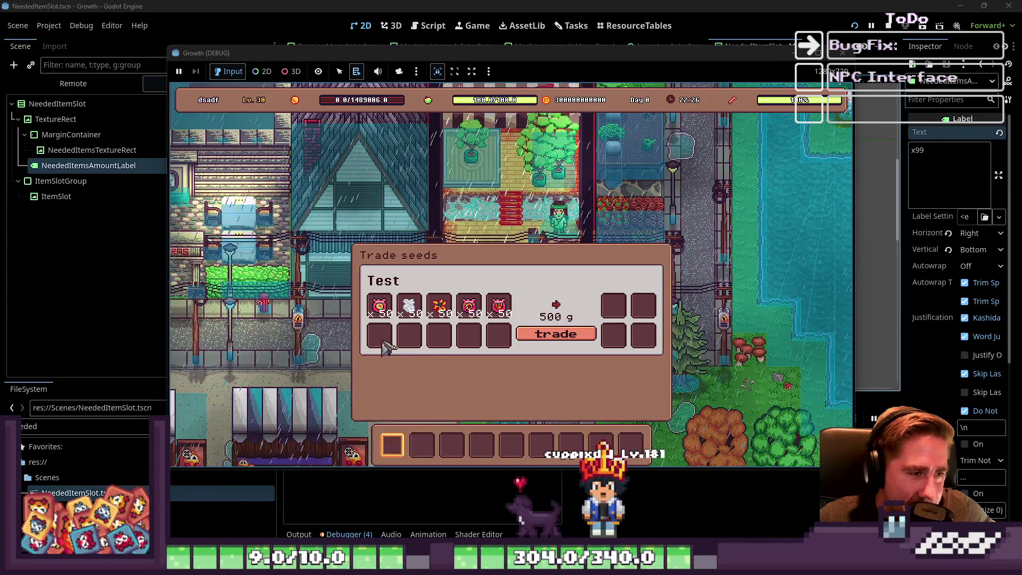
key(i)
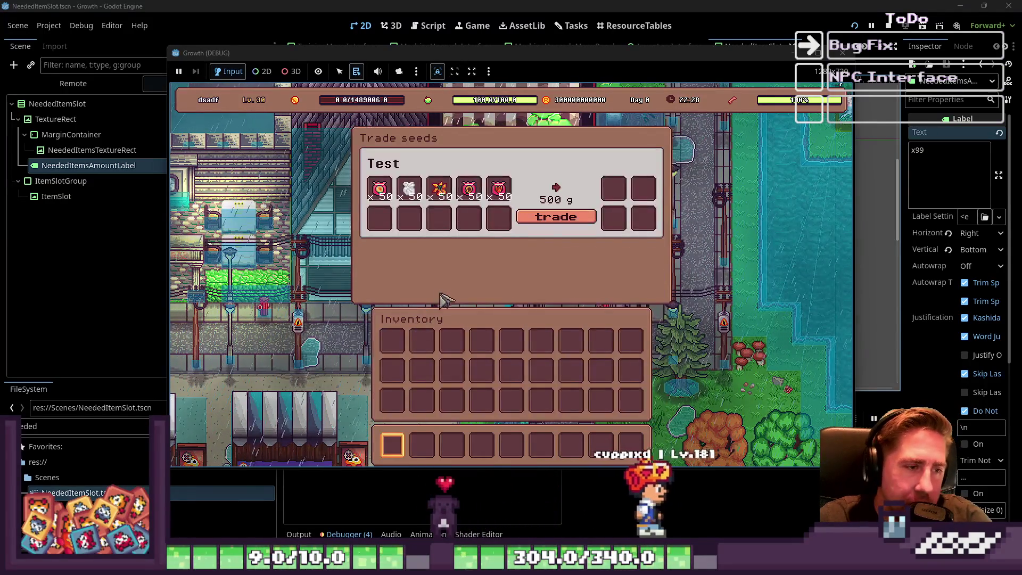
key(i)
key(F1)
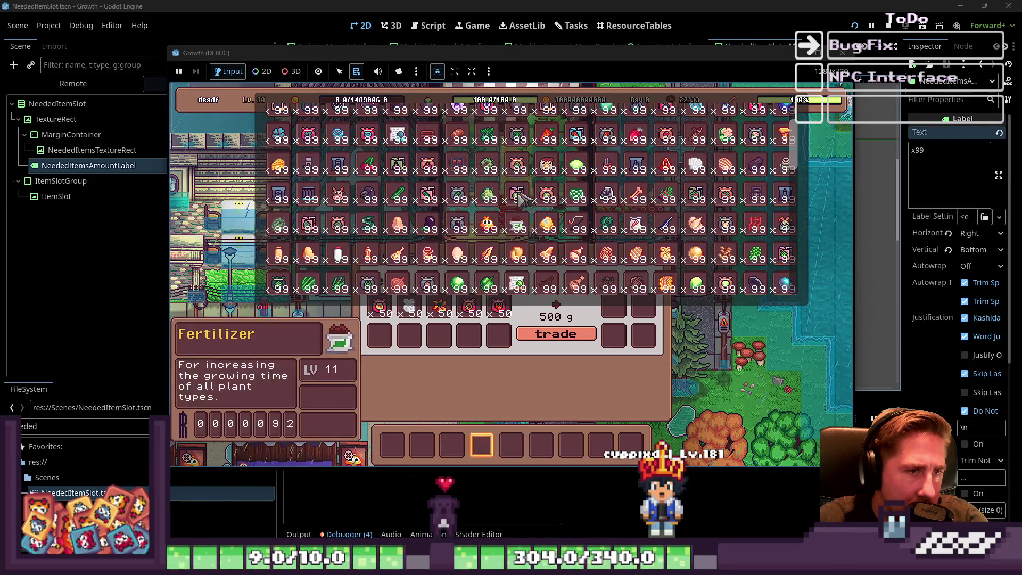
key(7)
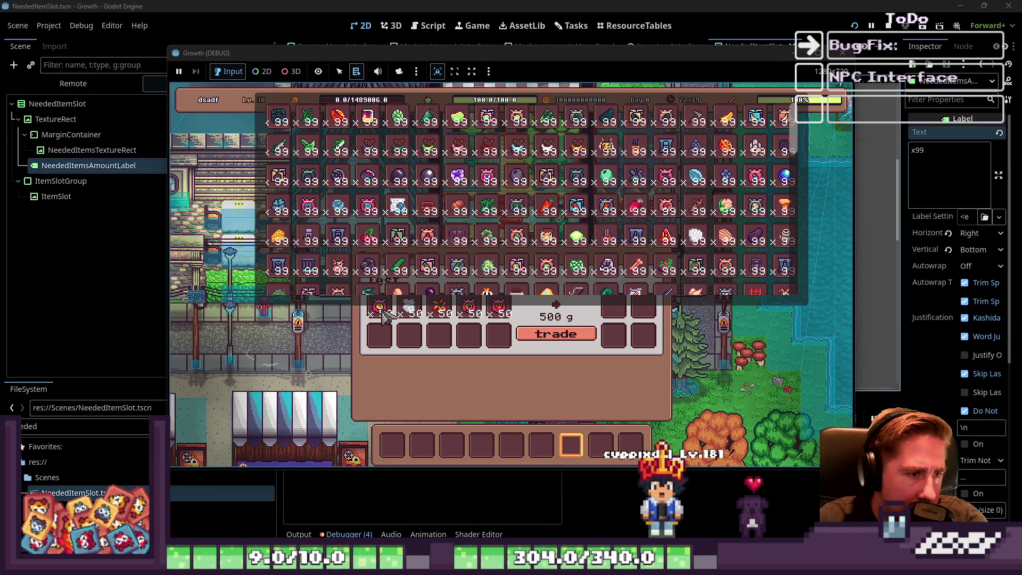
scroll(452, 201, down, 5)
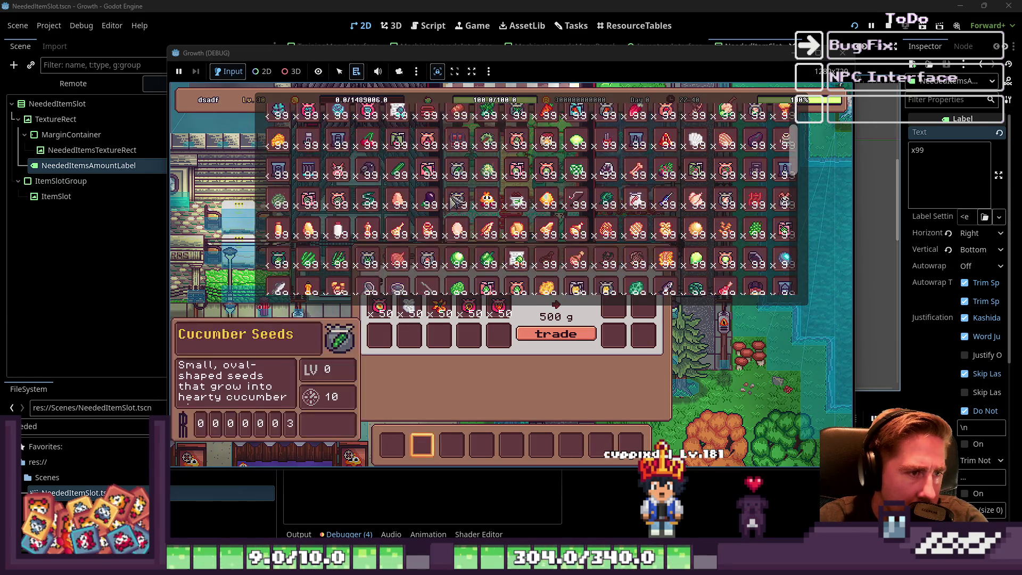
key(1)
scroll(452, 202, down, 3)
key(9)
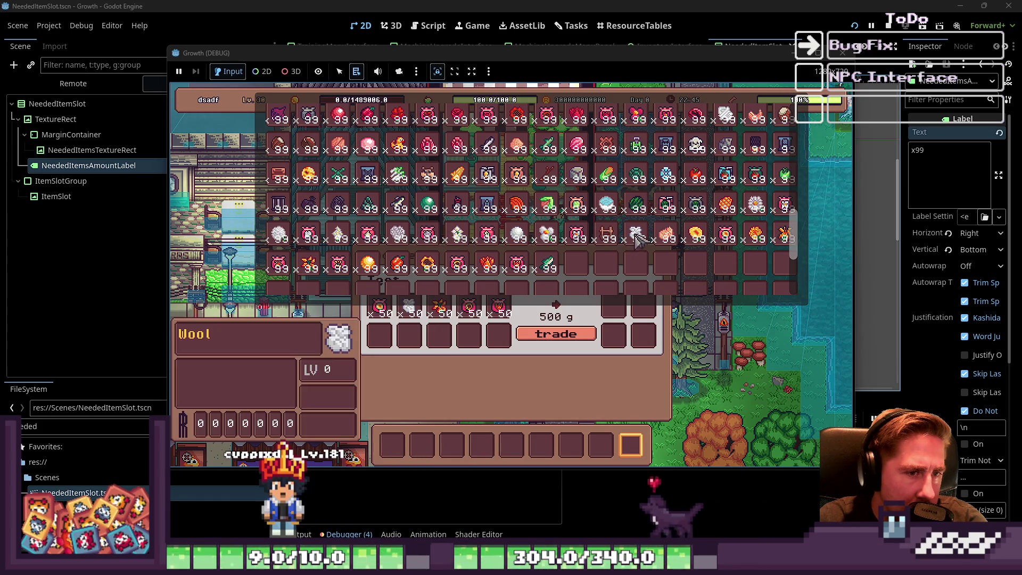
- Drag Wool, Yellow Freezia and a pink item into the trade offer slots and attempt the trade
mouse_move(638, 235)
mouse_down()
mouse_move(449, 444)
mouse_move(397, 444)
mouse_move(409, 337)
mouse_up()
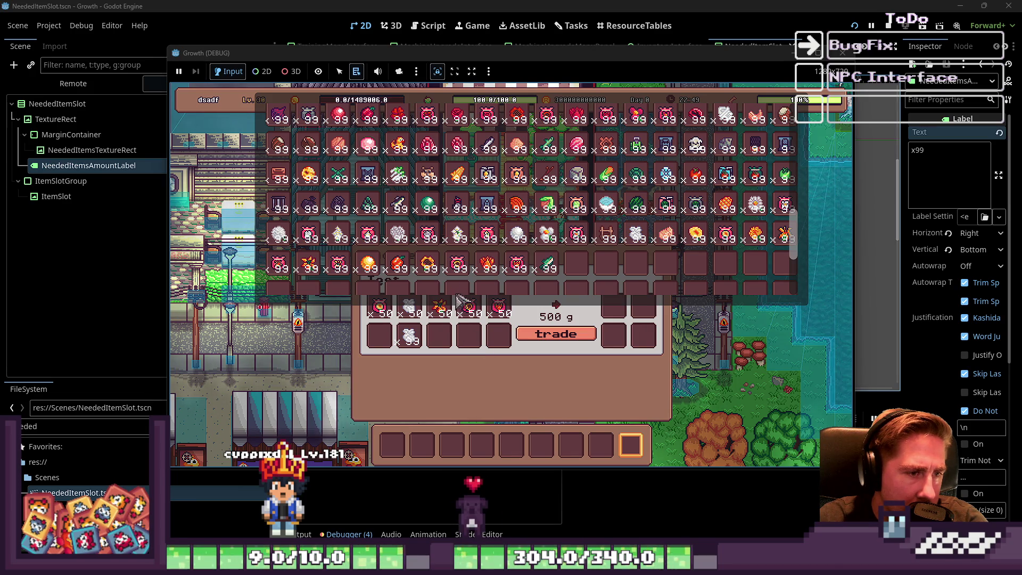
mouse_move(793, 234)
mouse_down()
mouse_move(503, 337)
mouse_move(444, 341)
mouse_up()
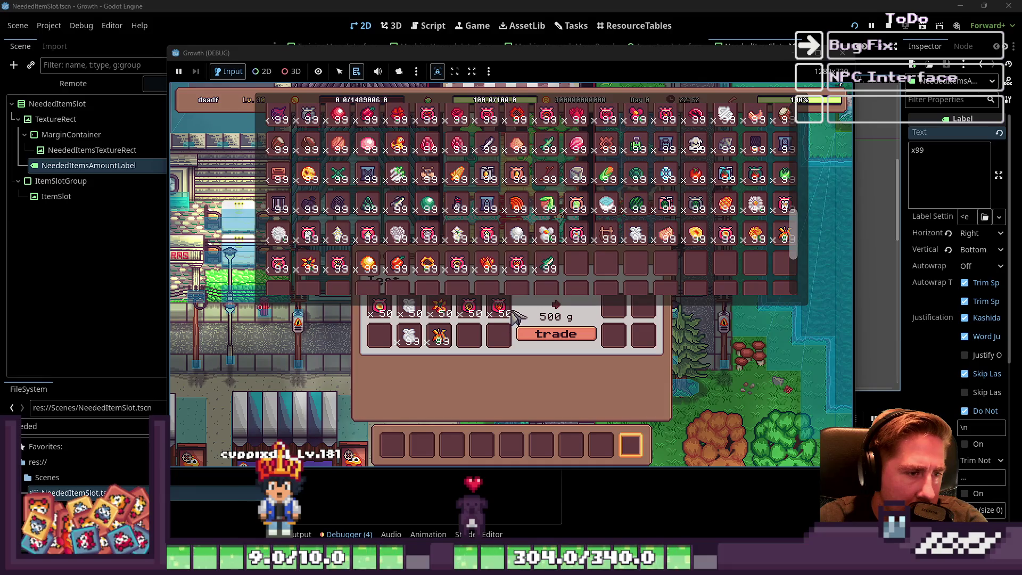
mouse_move(468, 300)
mouse_down()
mouse_move(475, 333)
mouse_move(501, 298)
mouse_move(508, 307)
mouse_move(500, 336)
mouse_up()
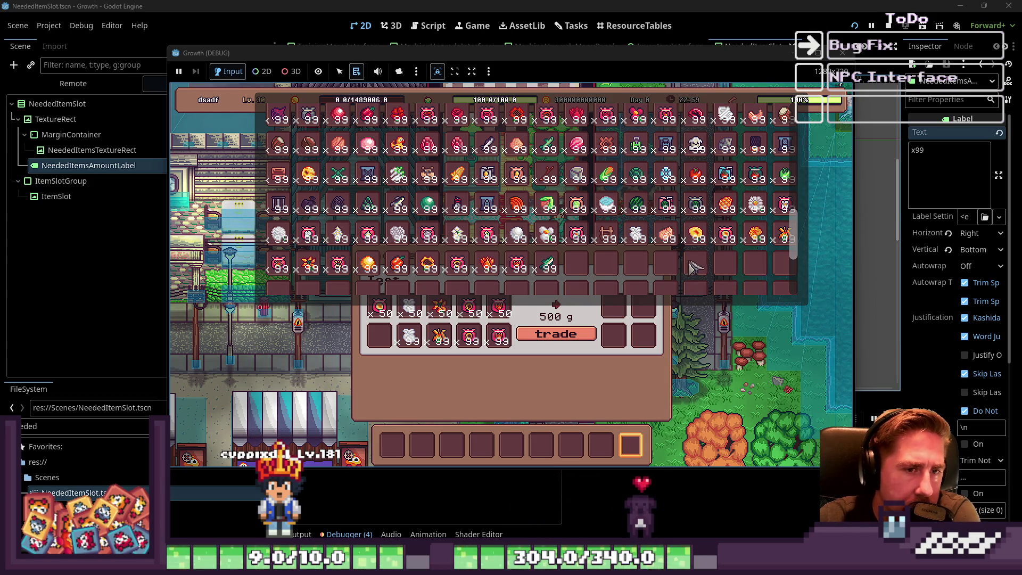
click(541, 335)
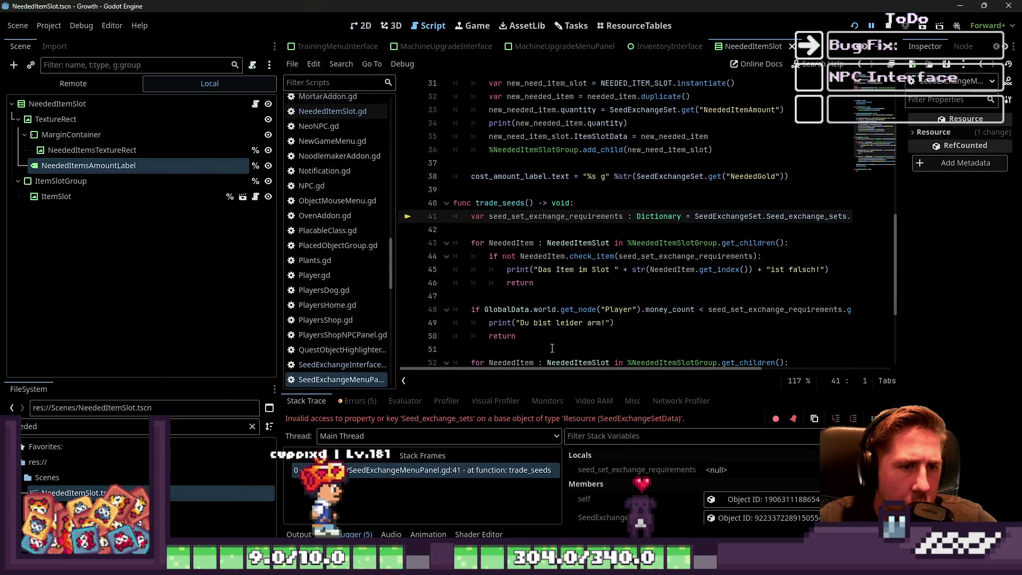
- Drop the .Seed_exchange_sets access and delete the seed_set_exchange_requirements declaration line
drag(627, 370, 695, 368)
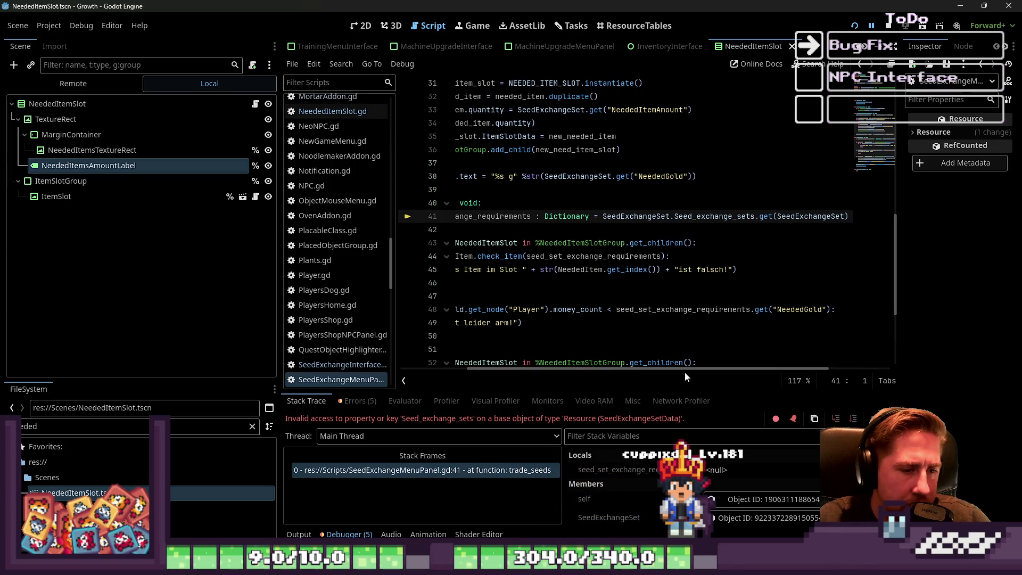
double_click(657, 218)
scroll(608, 242, up, 1)
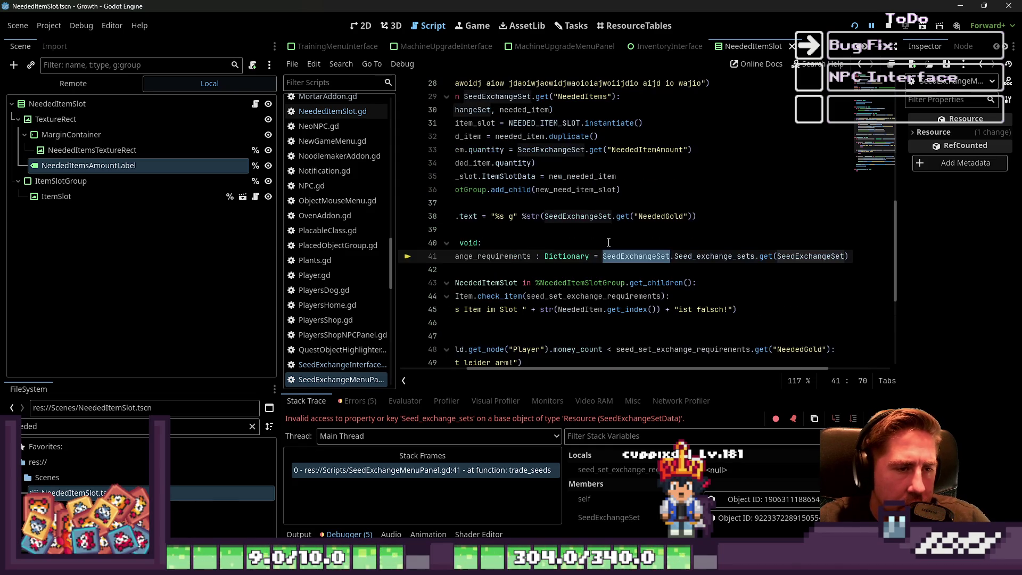
scroll(586, 343, up, 9)
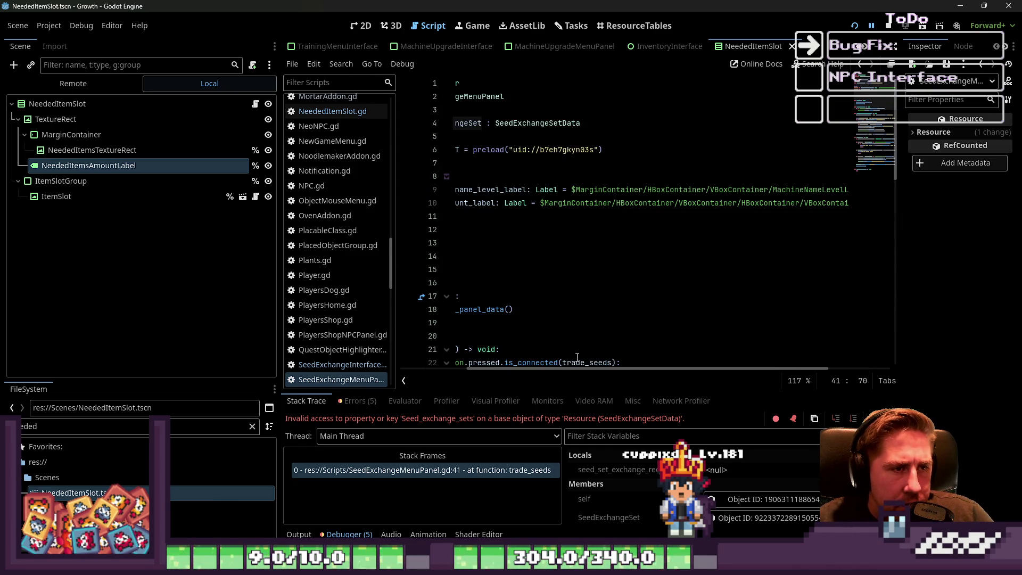
scroll(577, 351, down, 10)
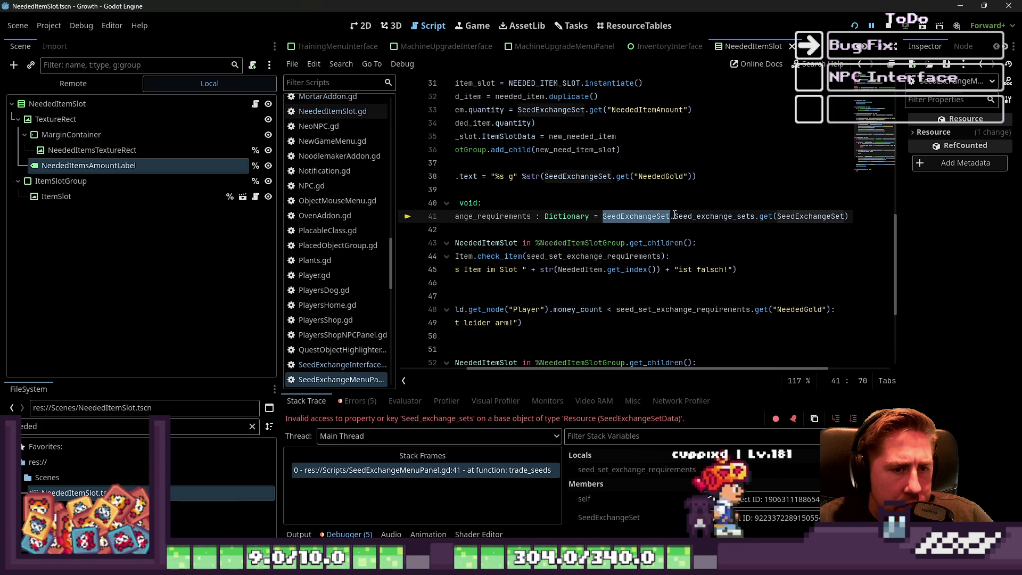
click(675, 214)
key(ctrl+shift+Right)
key(Delete)
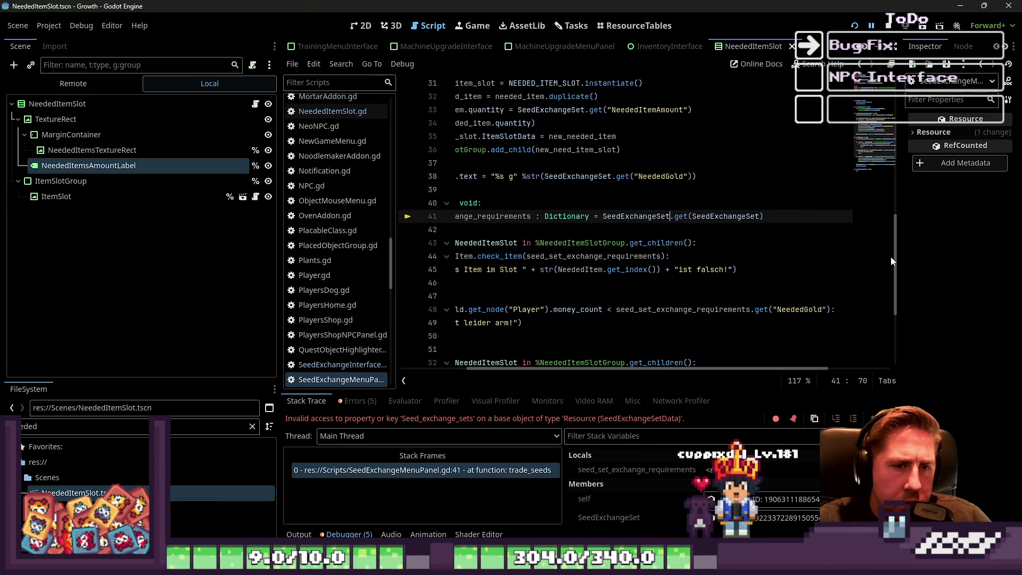
click(772, 229)
click(815, 217)
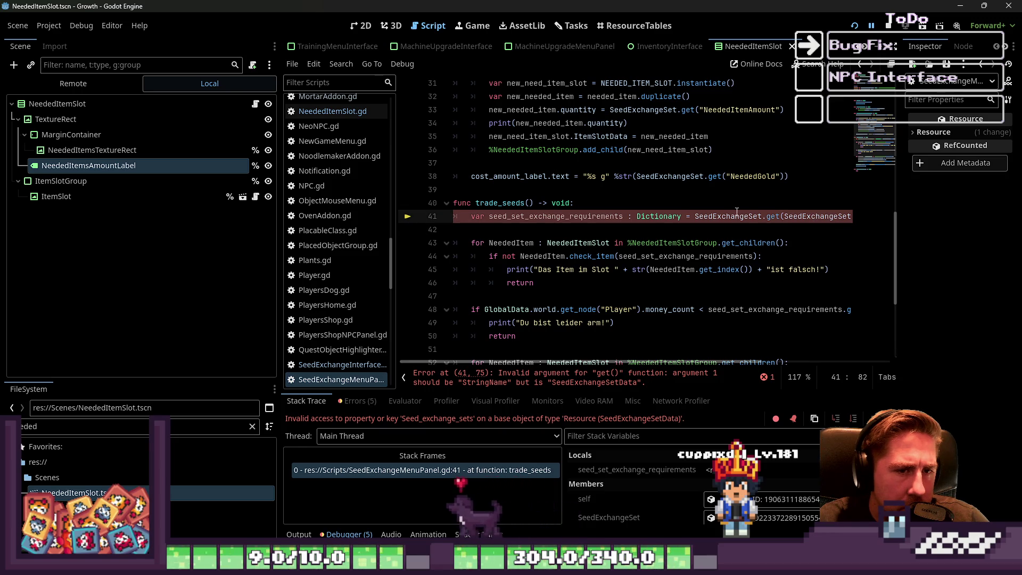
click(457, 221)
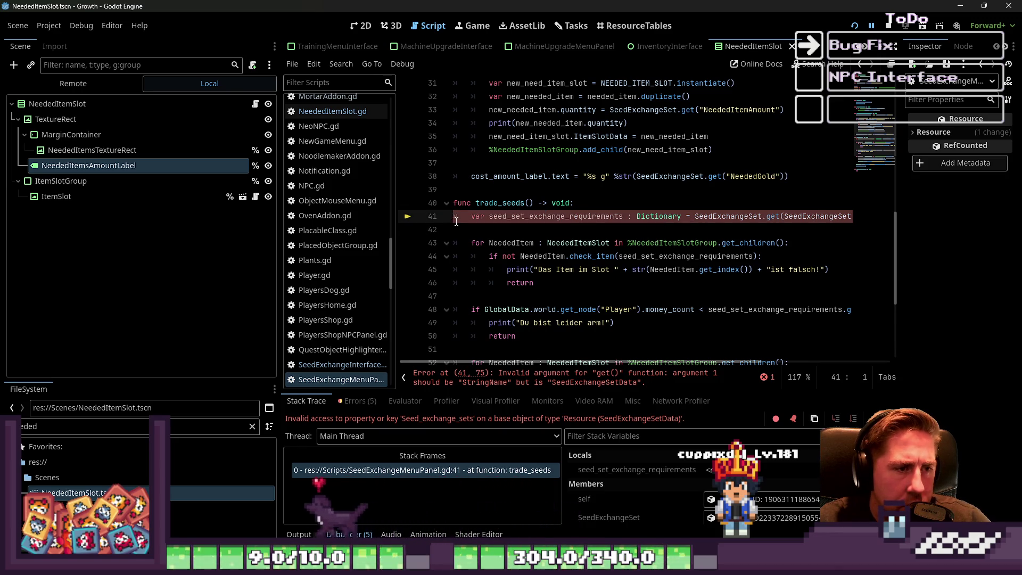
key(shift+Down)
key(Delete)
- In line 42's check_item call, replace the old name with SeedExchangeSet and add a get() lookup
click(587, 232)
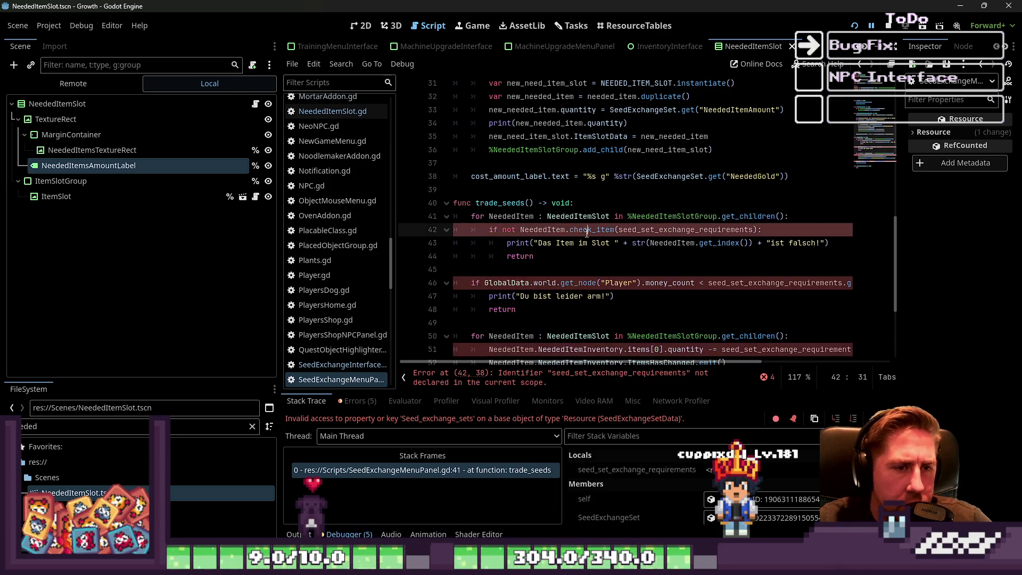
double_click(682, 230)
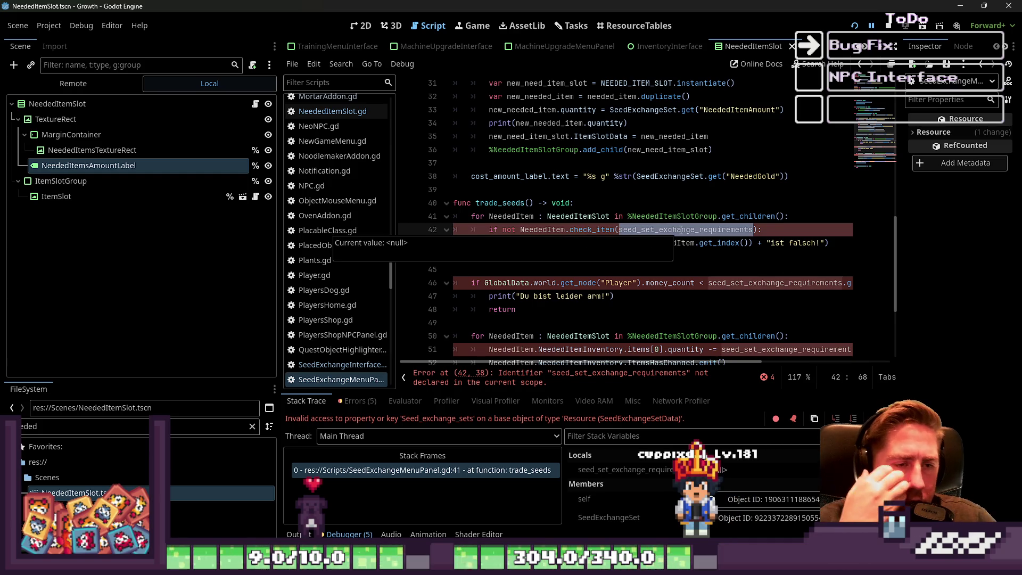
text(S)
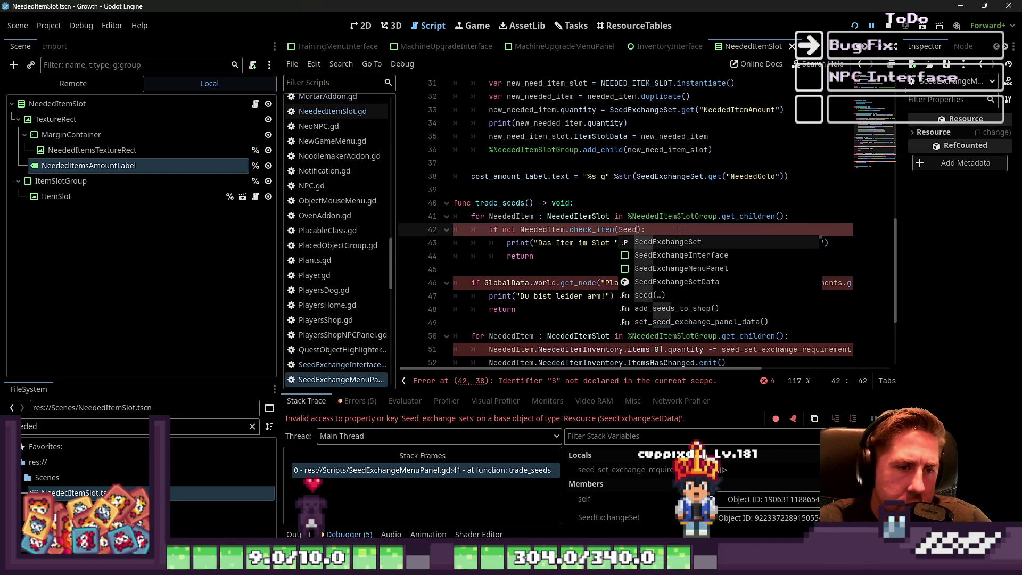
key(Return)
key(ctrl+shift+Left)
key(ctrl+c)
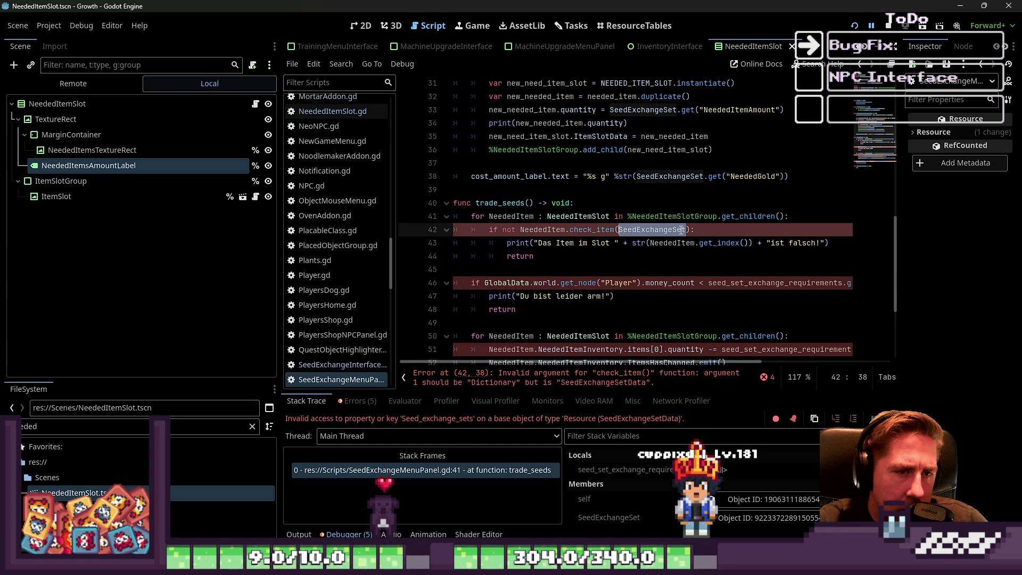
key(Right)
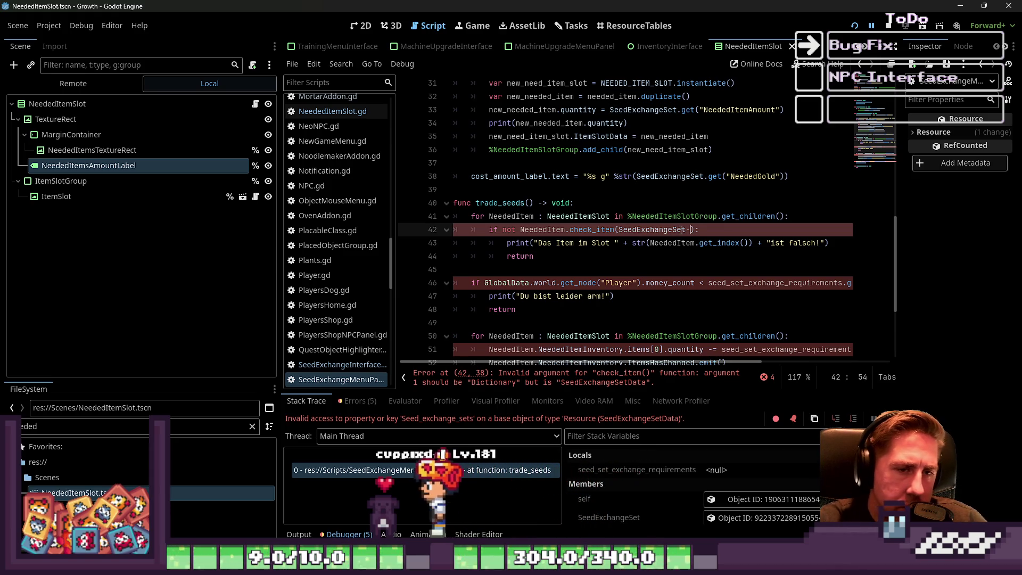
text(get("NeededIt)
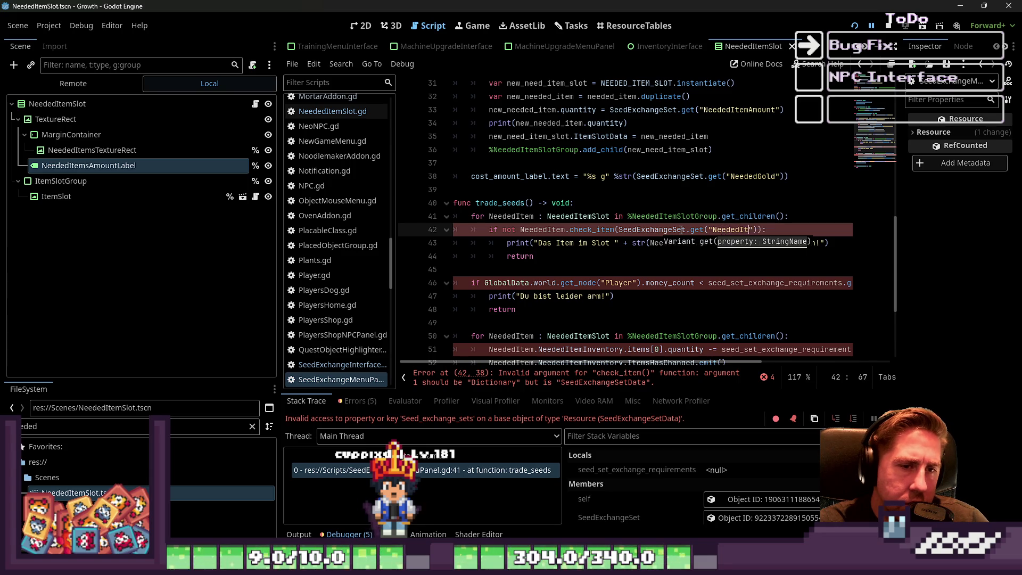
text(s)
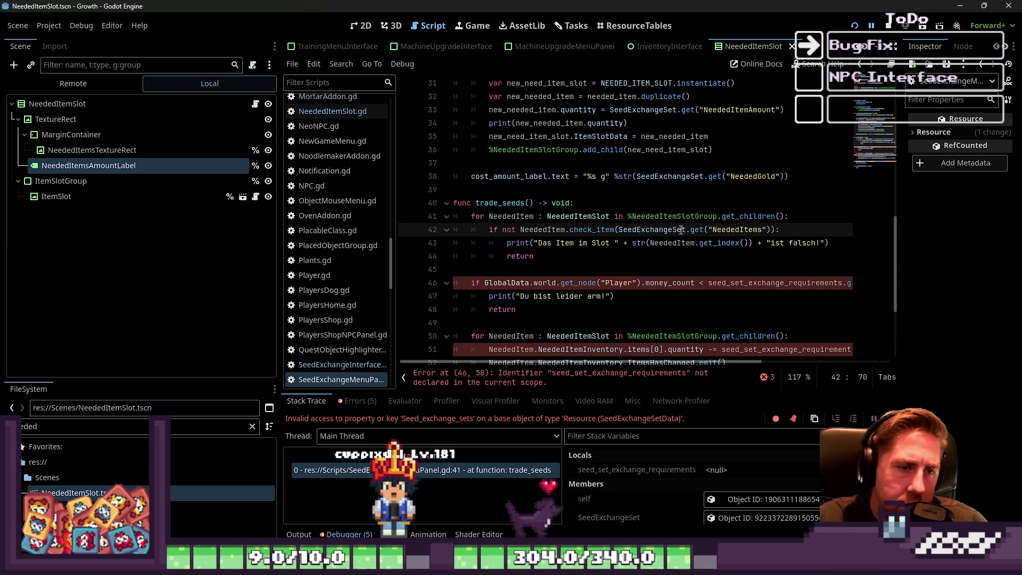
scroll(648, 230, down, 1)
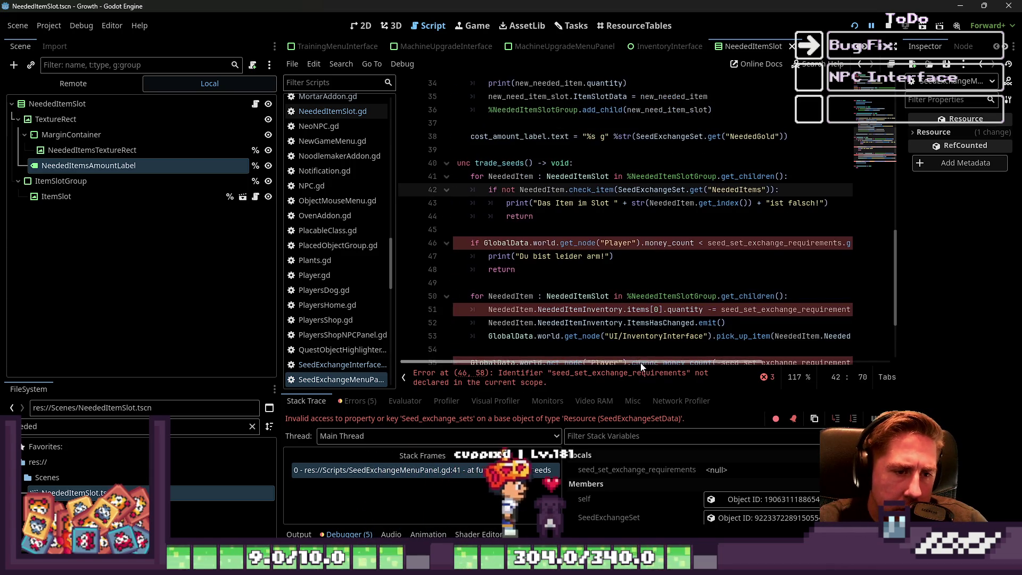
drag(640, 362, 740, 361)
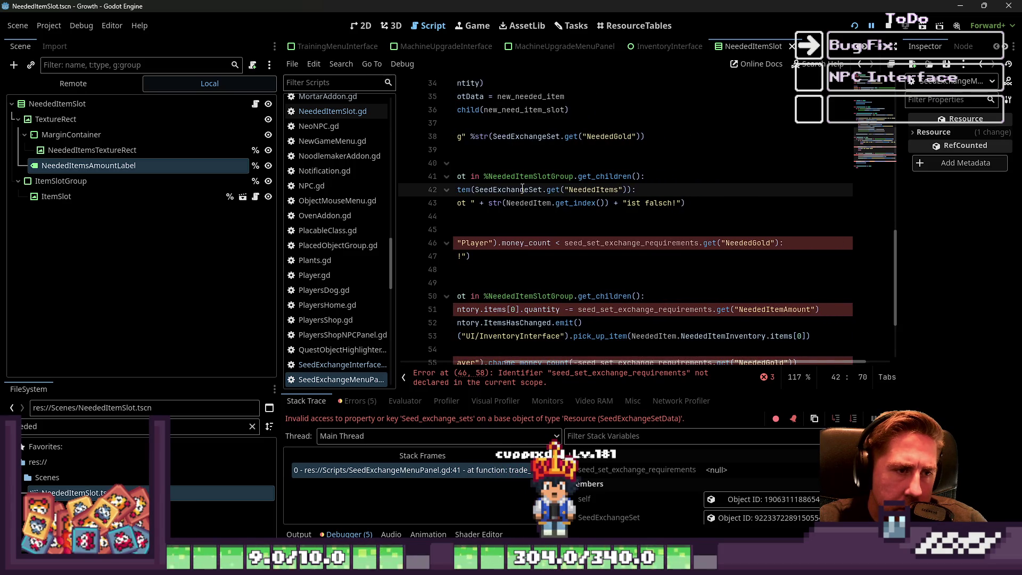
- Use SeedExchangeSet in the gold check, quantity deduction and money deduction, then save
mouse_move(566, 244)
mouse_down()
mouse_move(830, 253)
mouse_move(804, 245)
mouse_up()
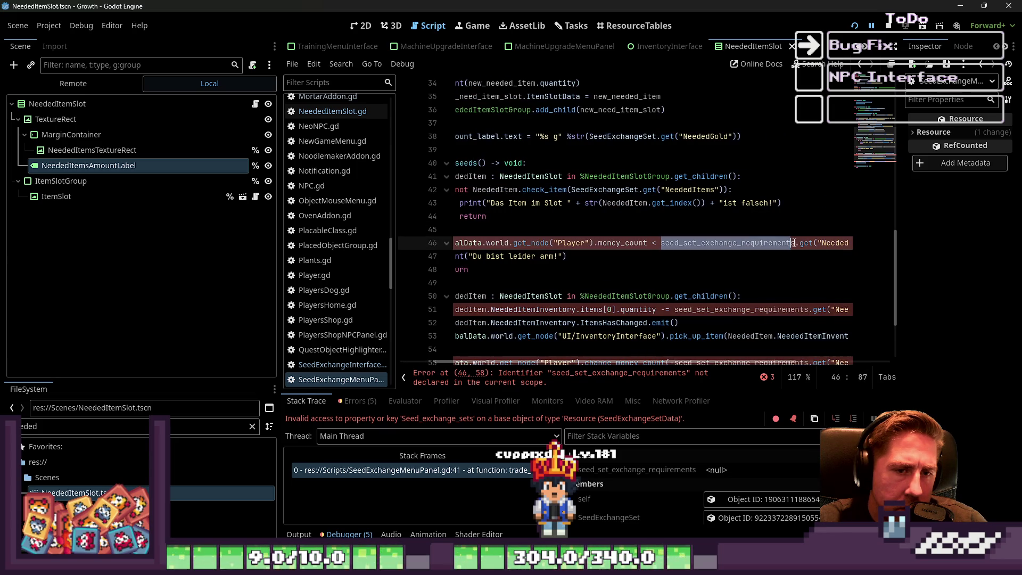
click(797, 243)
key(ctrl+shift+Left)
text(SeedExchangeSet)
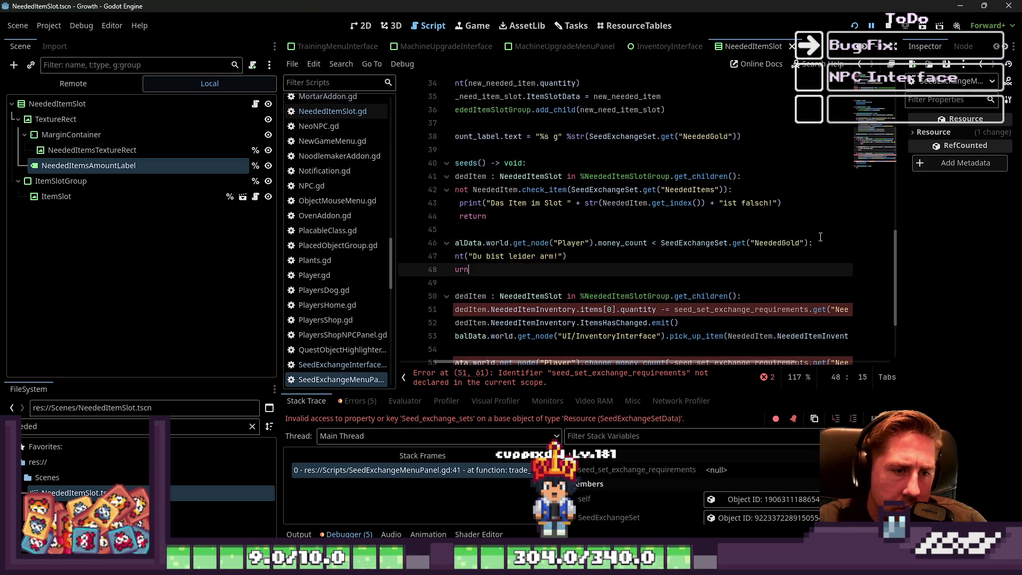
key(Down)
key(Down)
key(Down)
key(Up)
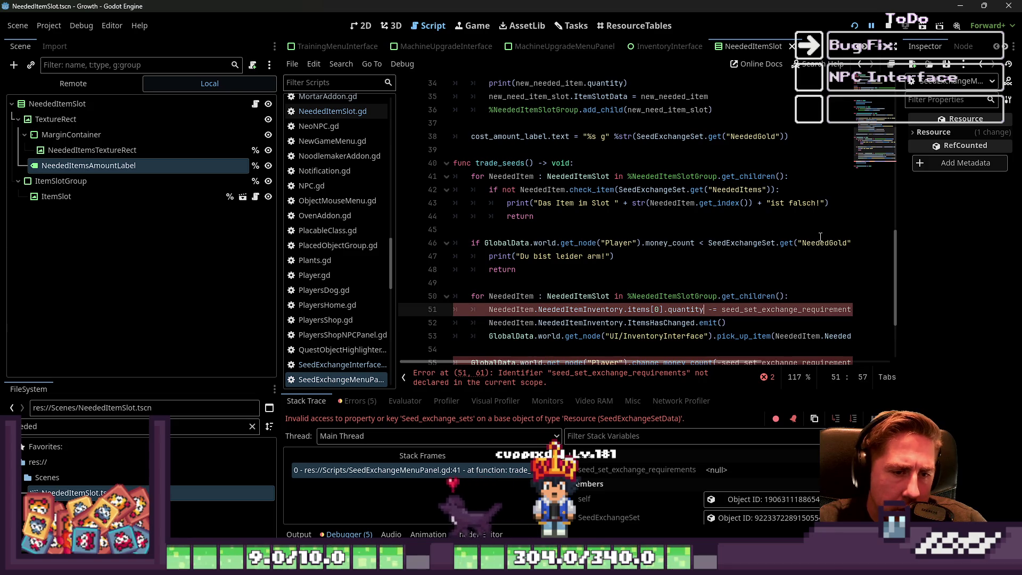
key(ctrl+Right)
key(ctrl+Right)
key(ctrl+shift+Right)
text(SeedExchangeSet)
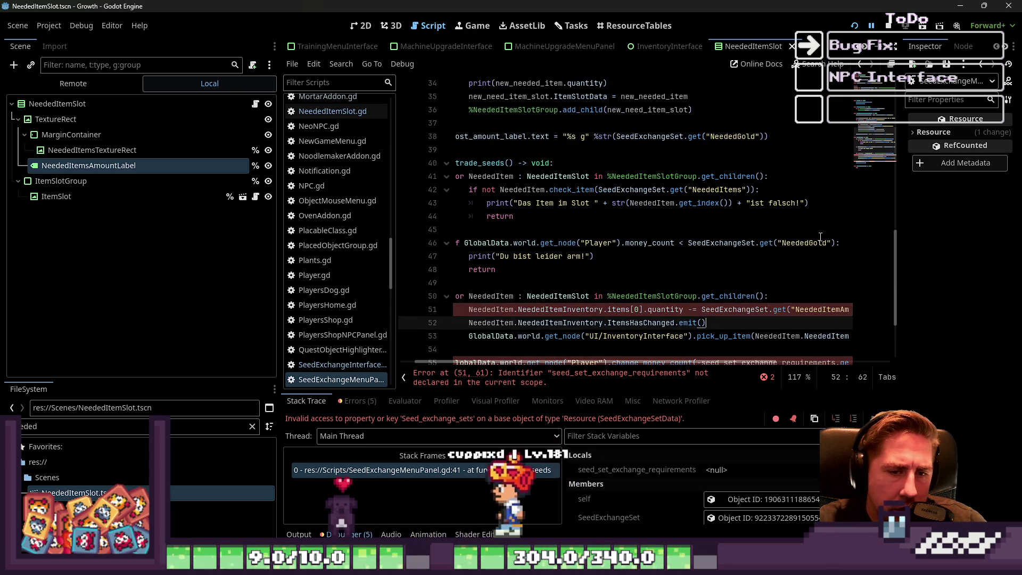
key(Down)
key(Down)
key(Down)
key(Up)
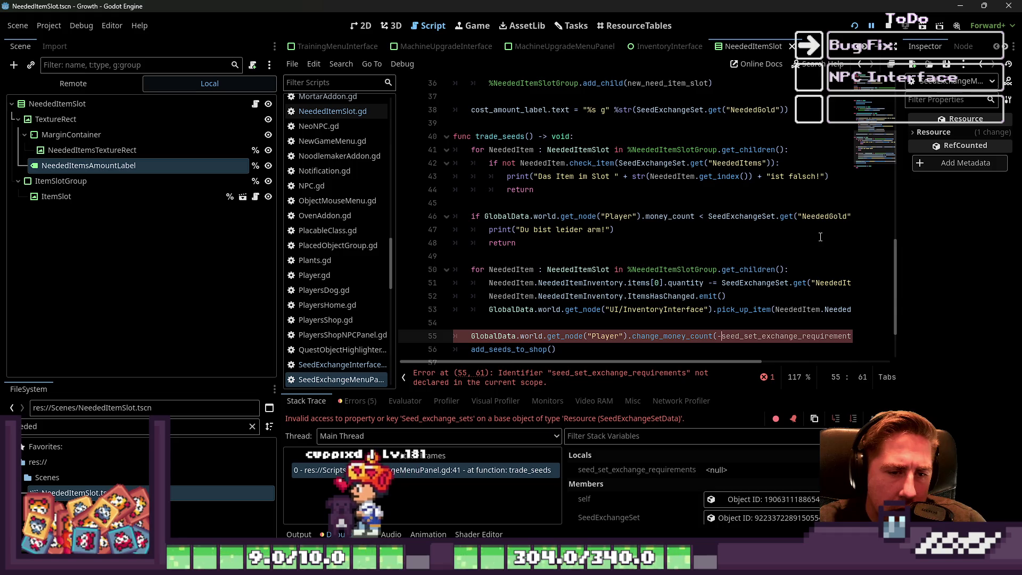
key(ctrl+Right)
key(ctrl+Right)
key(ctrl+Right)
key(ctrl+shift+Right)
key(ctrl+shift+Right)
key(ctrl+v)
key(Up)
key(ctrl+s)
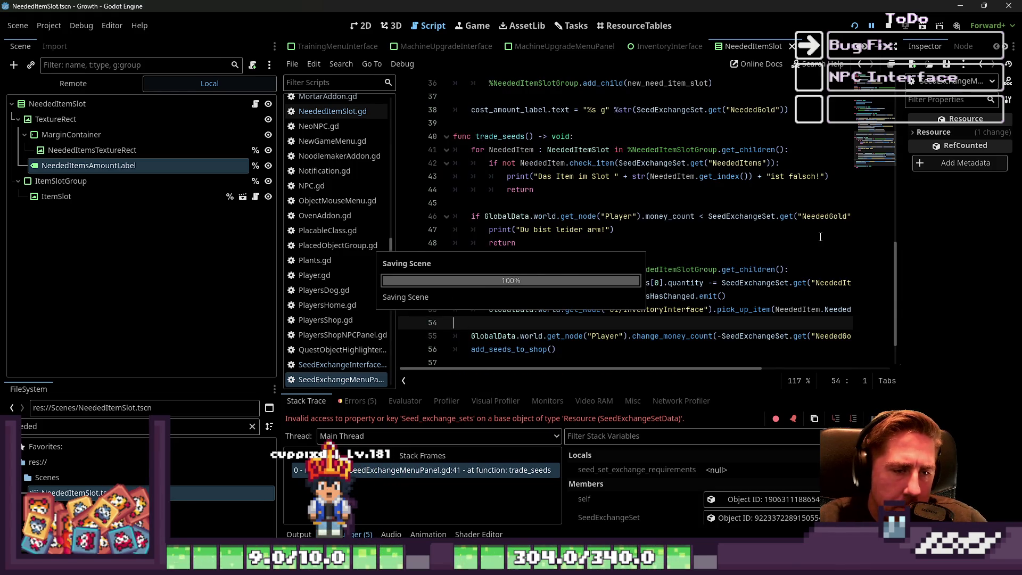
- Resume the game, attempt a seed trade, and save the script
click(871, 26)
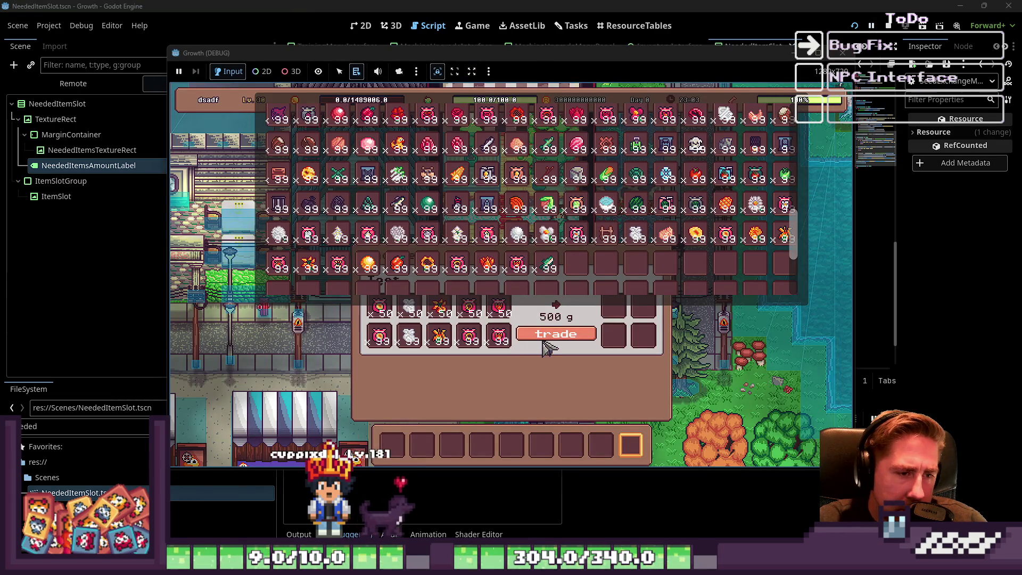
click(547, 335)
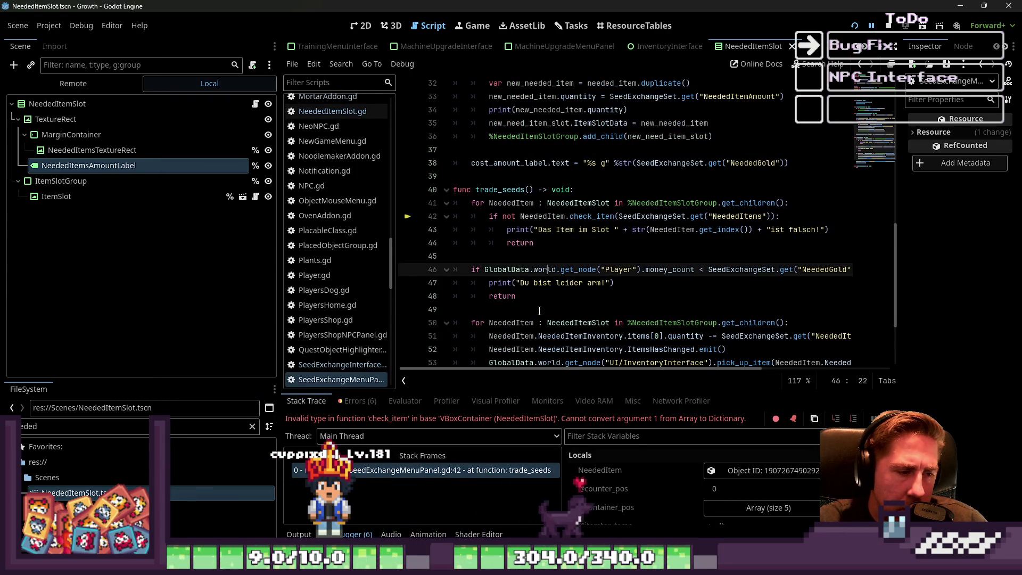
click(541, 304)
key(ctrl+s)
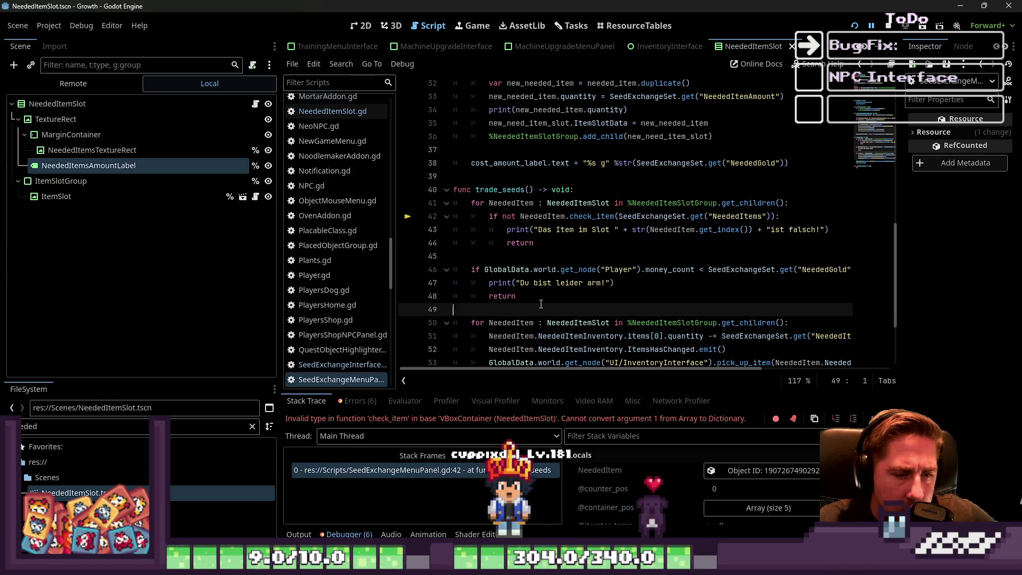
- Inspect the failing check_item call on line 42 and open NeededItemSlot.gd's check_item
scroll(541, 304, down, 1)
scroll(541, 303, down, 2)
scroll(540, 304, up, 3)
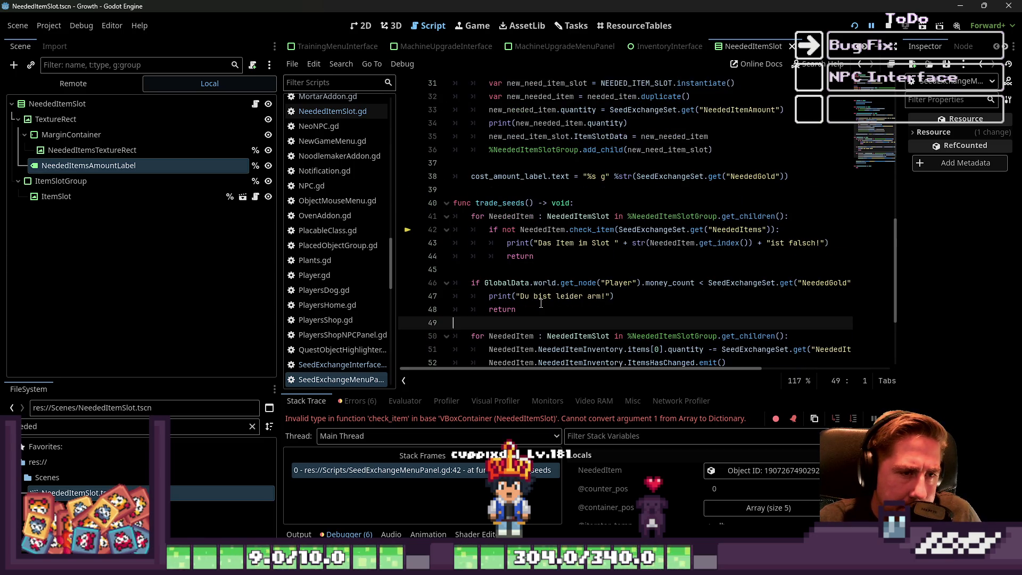
scroll(541, 303, down, 3)
scroll(541, 299, up, 2)
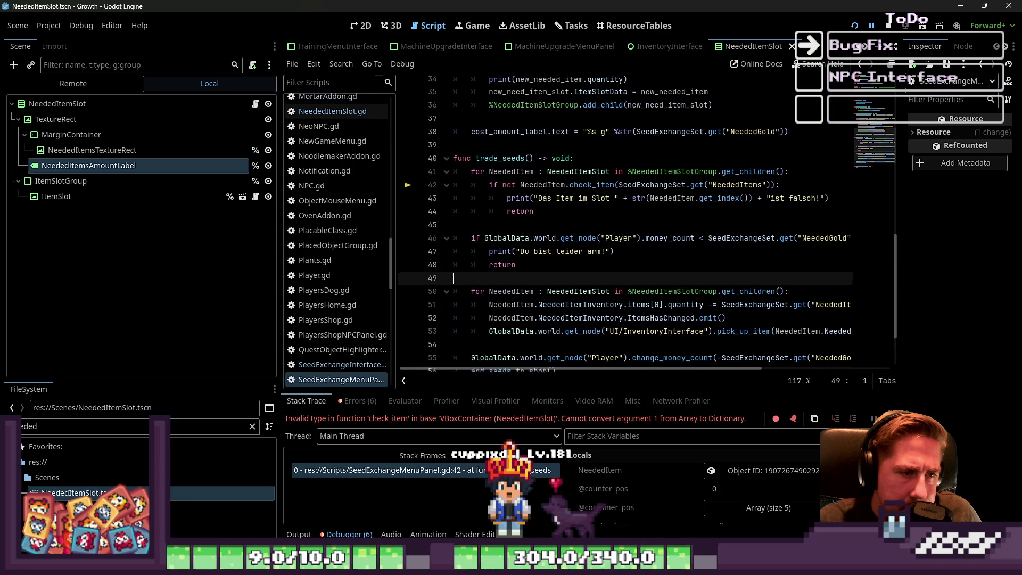
drag(535, 203, 534, 191)
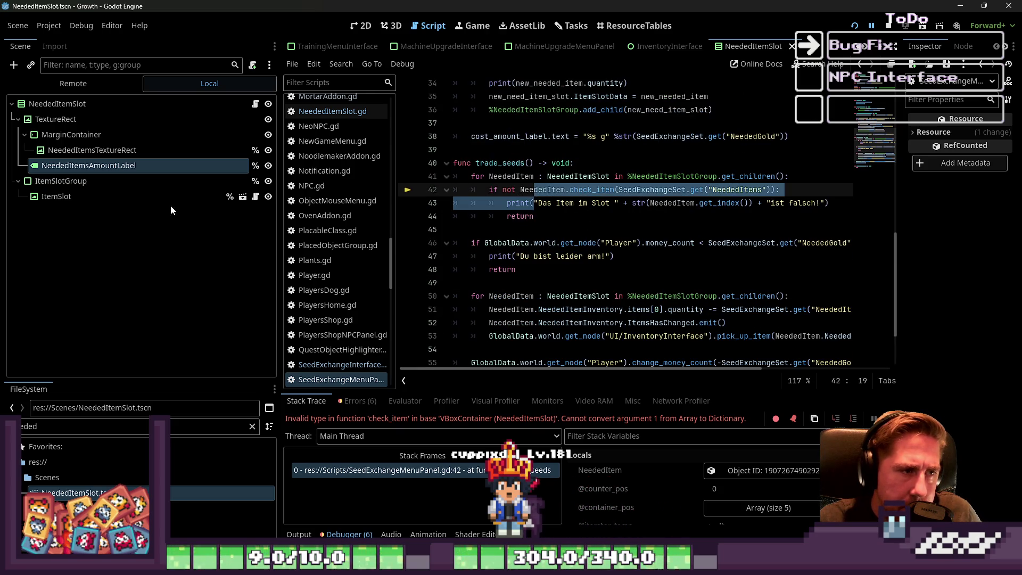
scroll(320, 152, up, 2)
click(321, 148)
scroll(554, 234, down, 5)
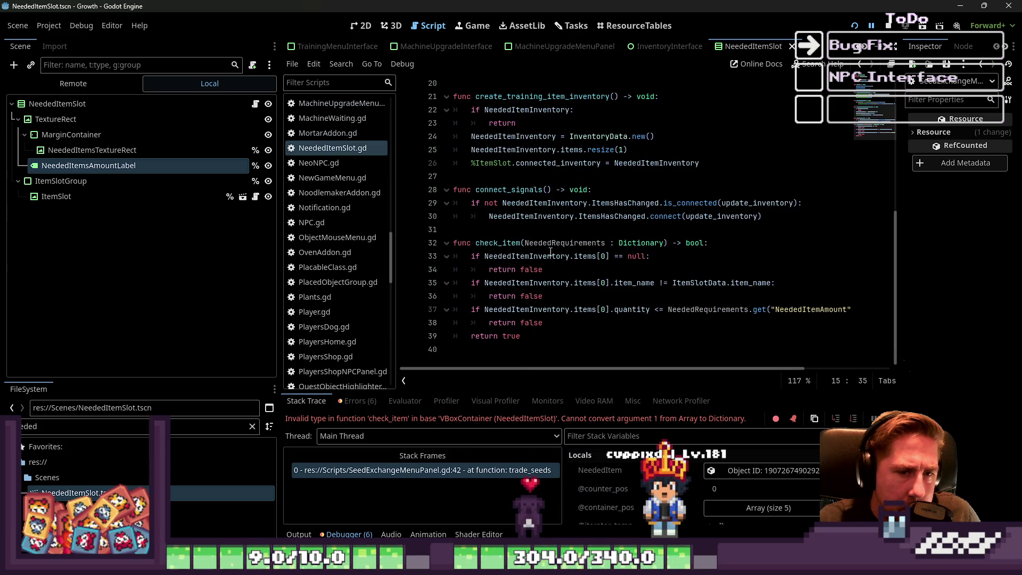
- Delete .get("NeededItems") on line 42, leaving check_item(SeedExchangeSet)
mouse_move(732, 371)
mouse_down()
mouse_move(766, 373)
mouse_move(640, 367)
mouse_up()
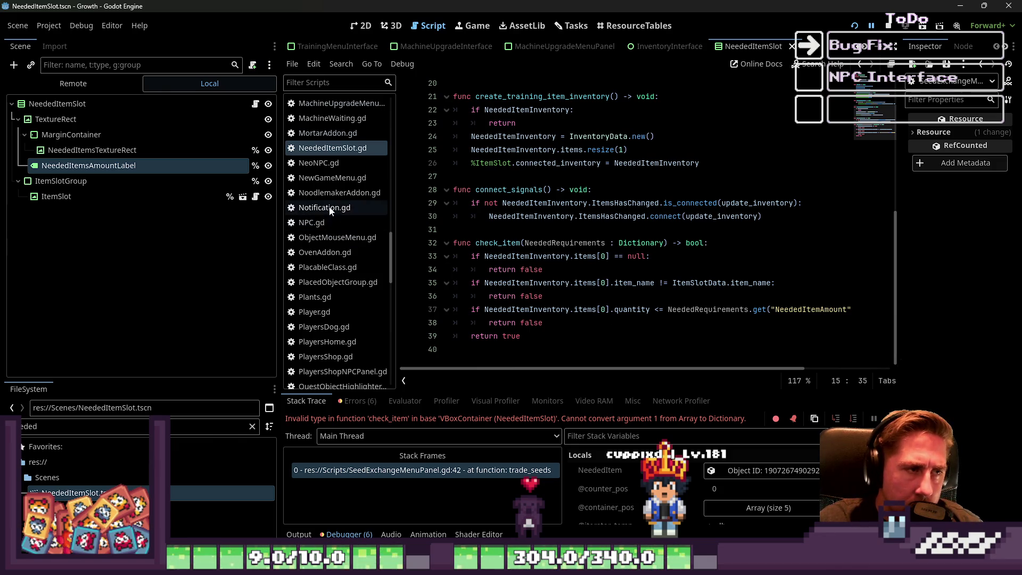
scroll(329, 208, up, 2)
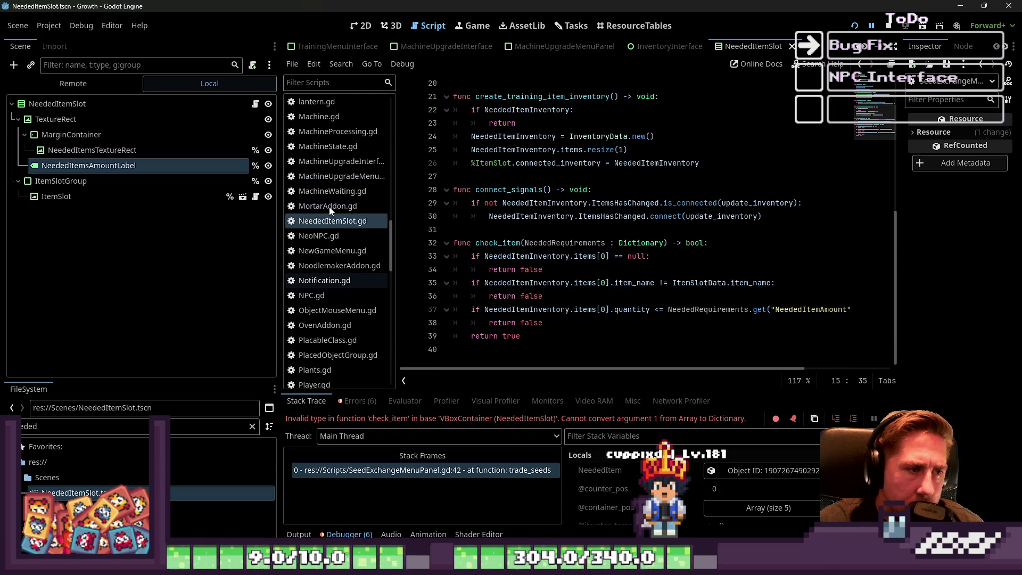
scroll(329, 206, up, 10)
scroll(330, 210, down, 8)
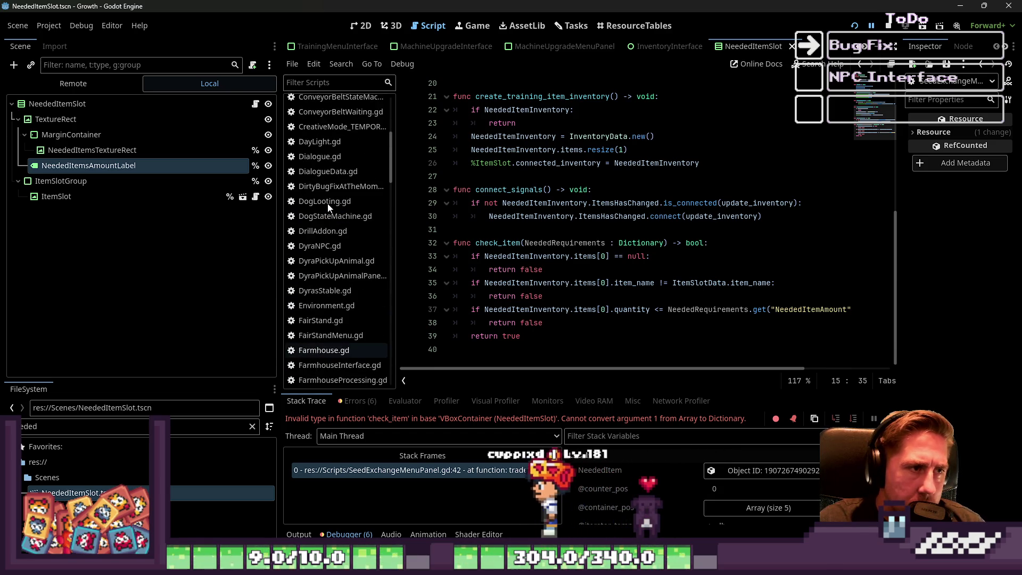
click(340, 469)
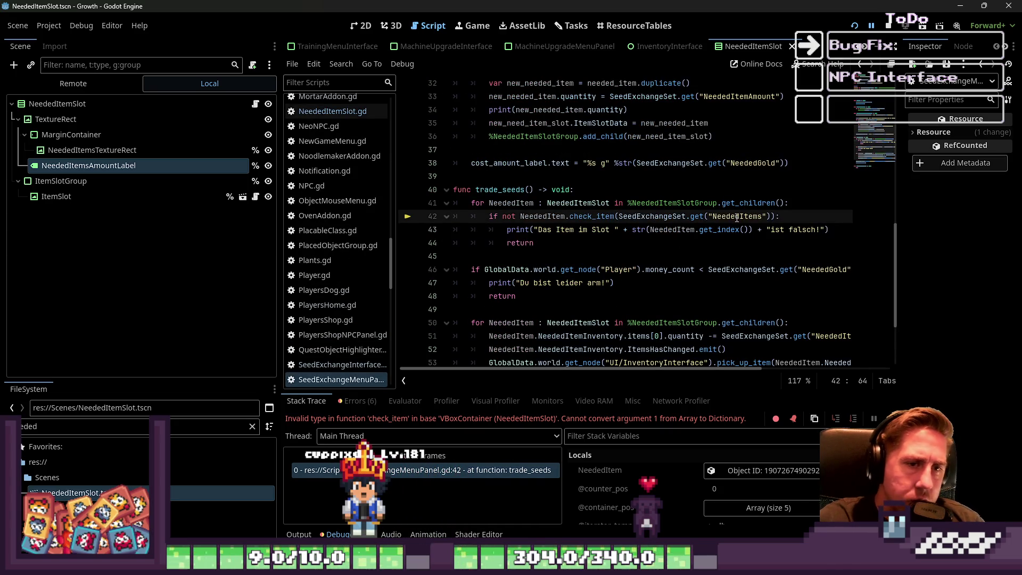
key(Return)
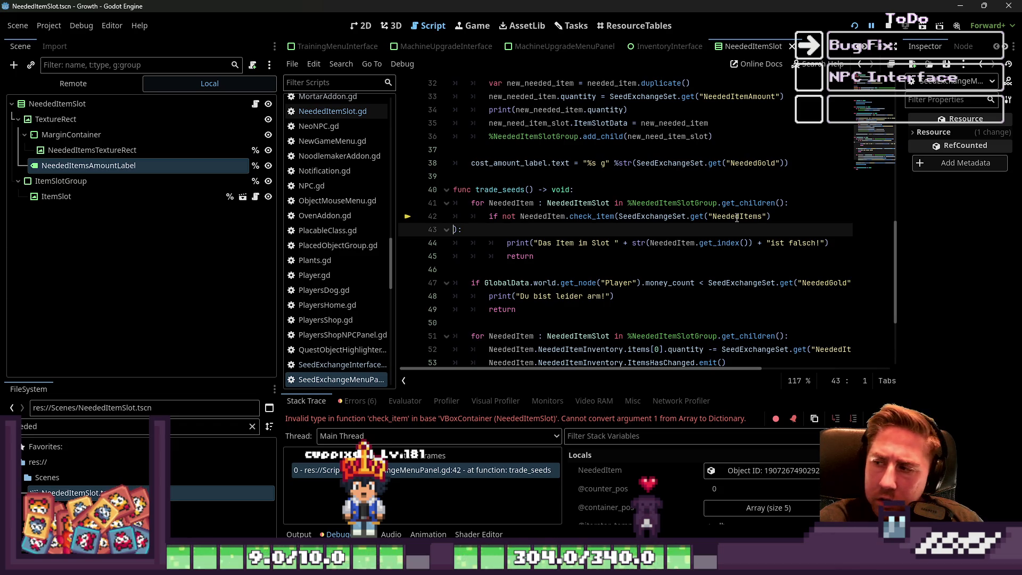
key(BackSpace)
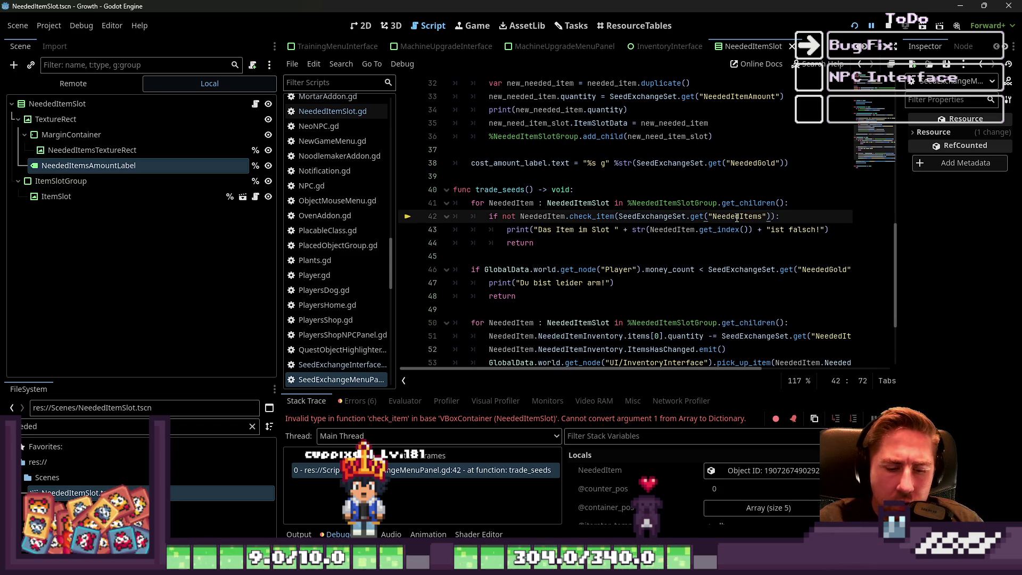
key(shift+Left)
key(shift+Left)
key(shift+Left)
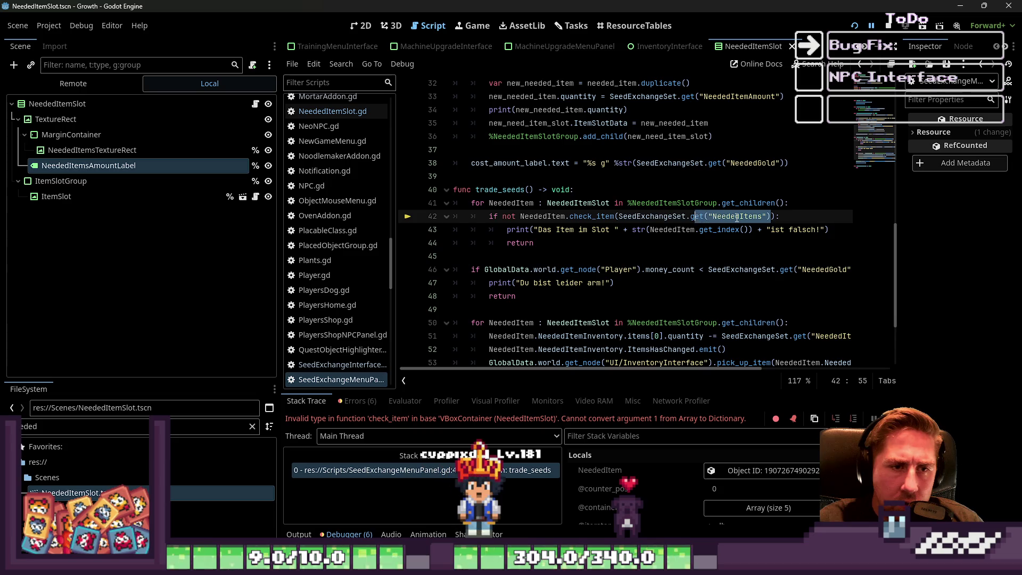
key(BackSpace)
key(BackSpace)
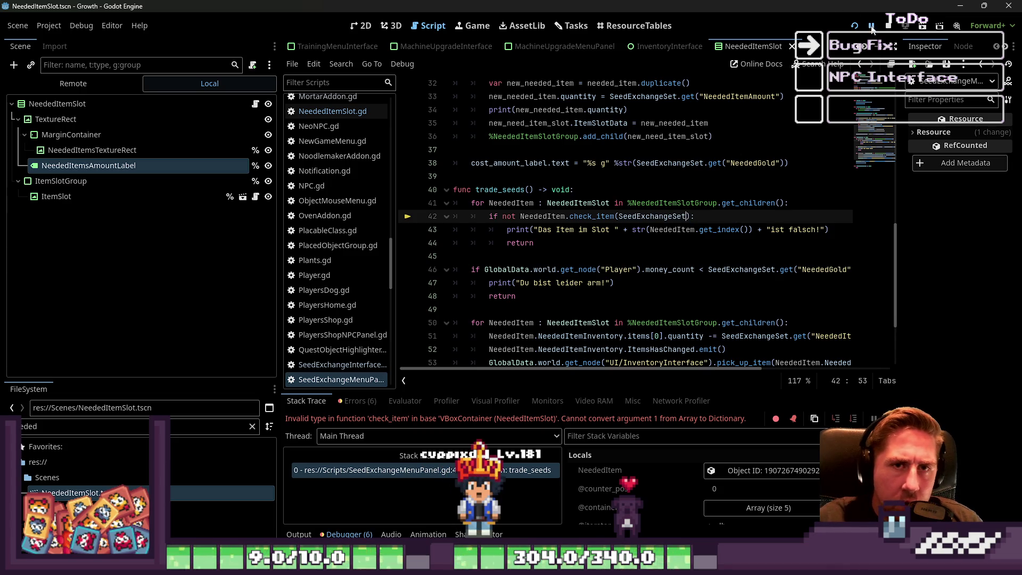
- Resume the game, retry the trade, and inspect SeedExchangeSet's value at the line-42 halt
click(871, 26)
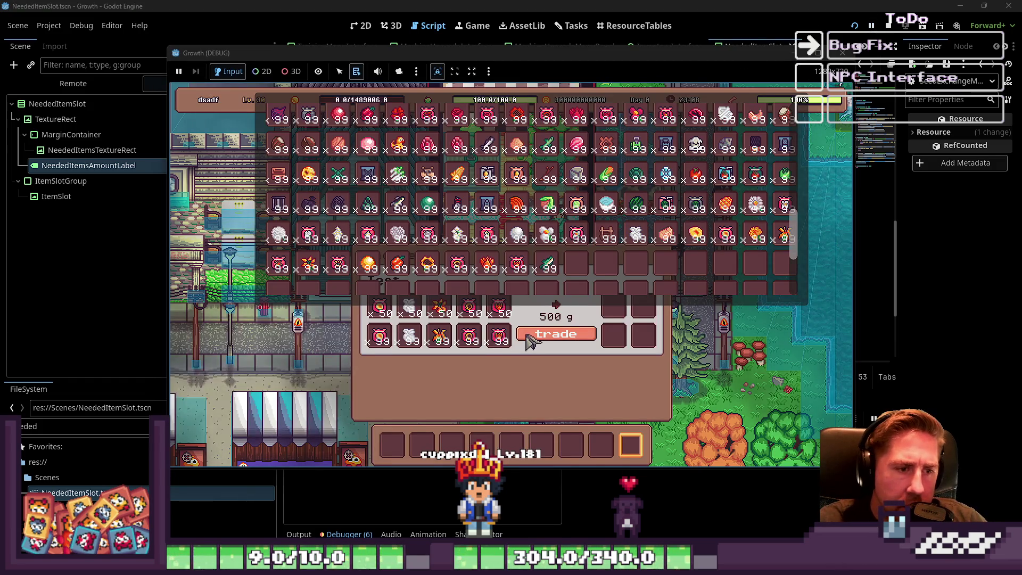
click(527, 335)
click(536, 246)
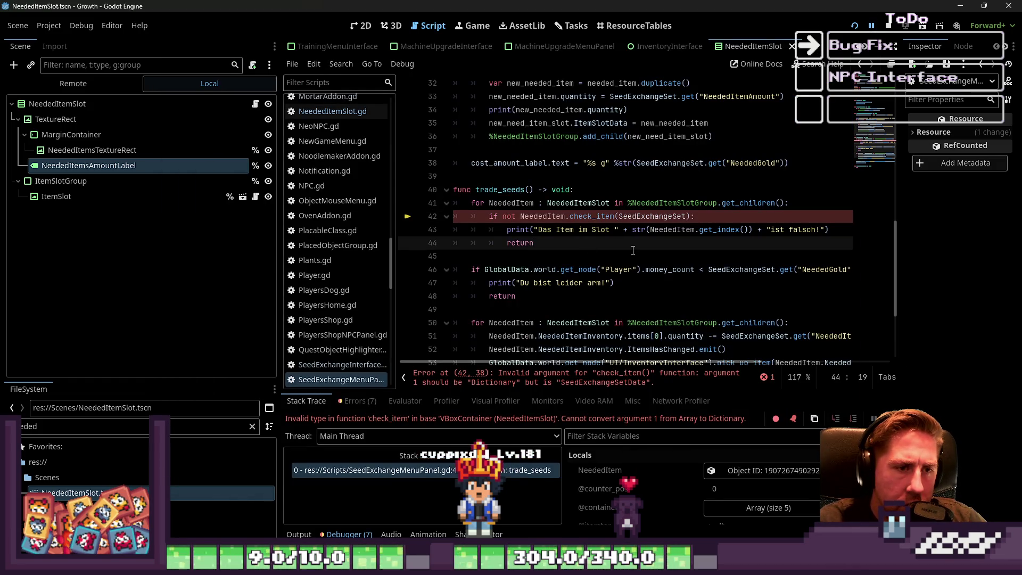
double_click(653, 216)
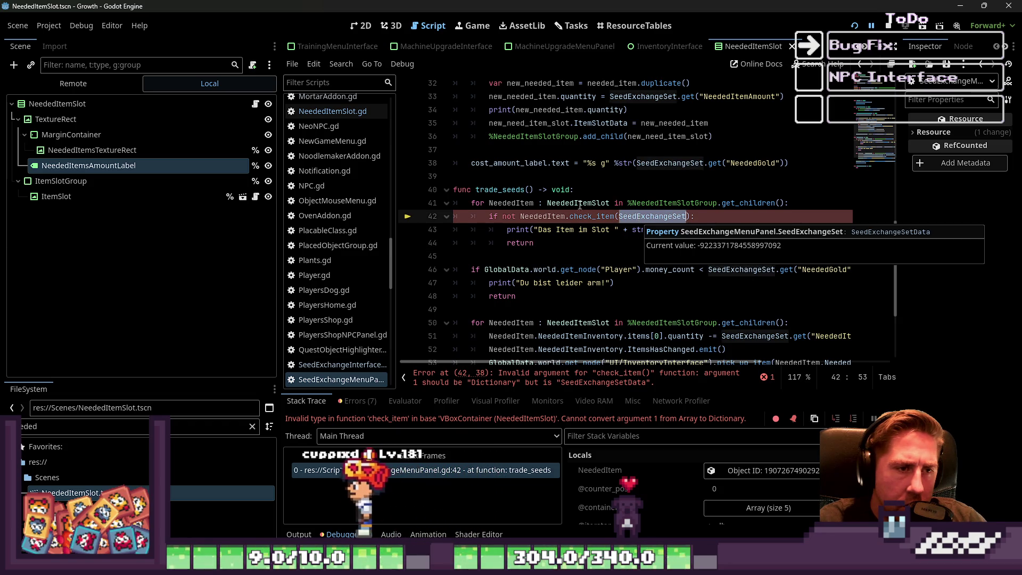
click(577, 203)
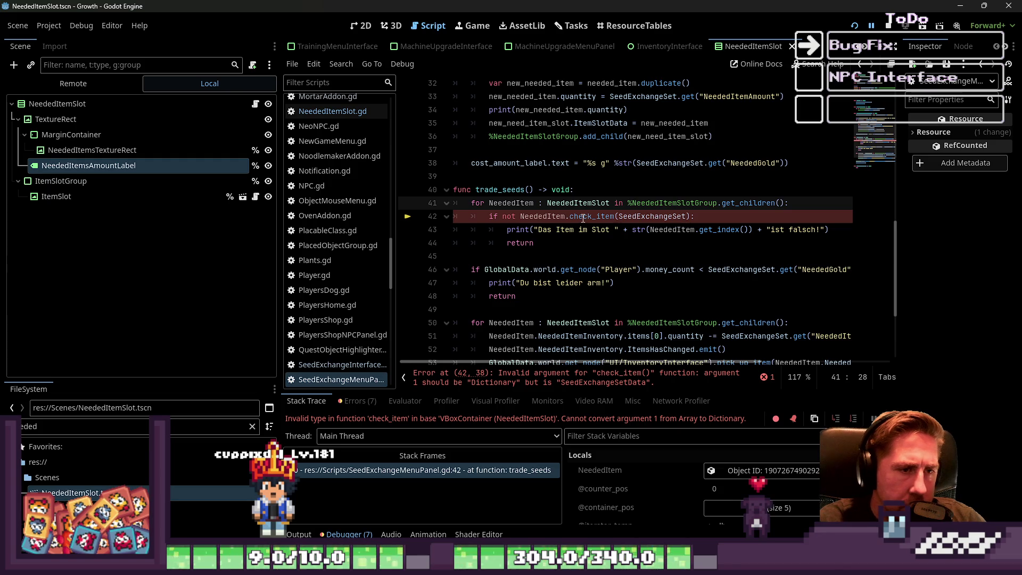
double_click(556, 216)
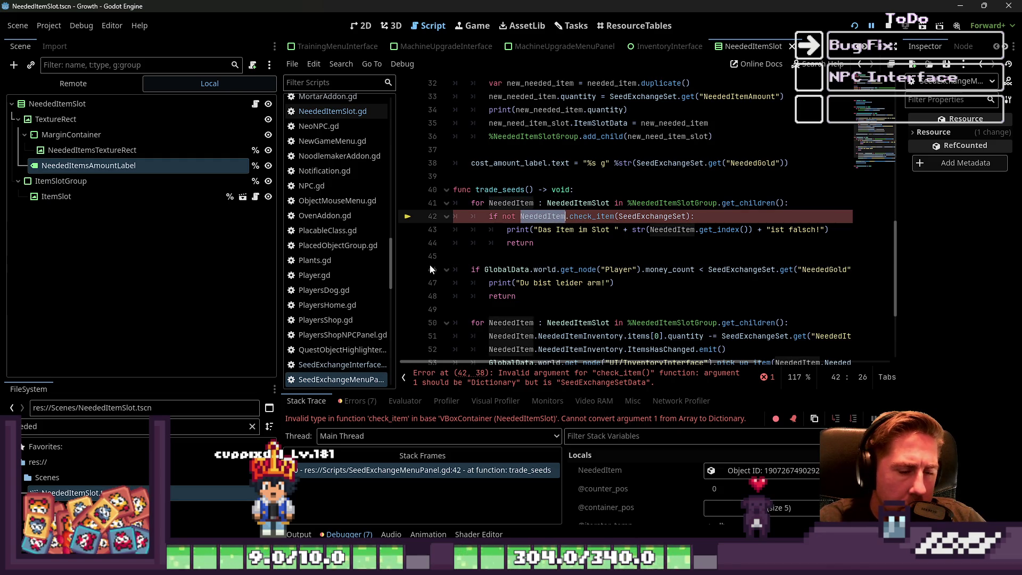
click(685, 216)
scroll(639, 258, up, 4)
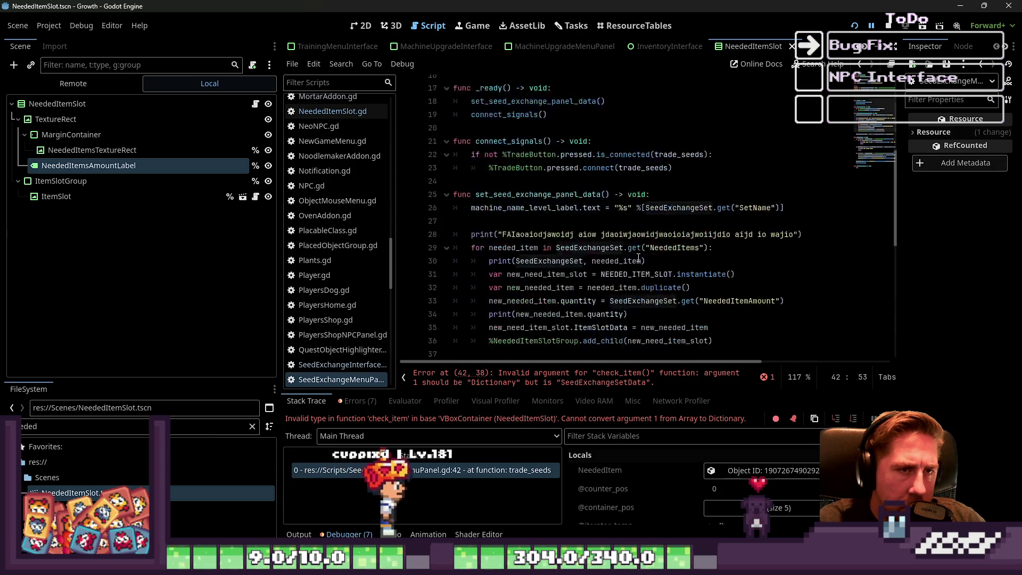
scroll(638, 258, up, 6)
scroll(638, 258, down, 2)
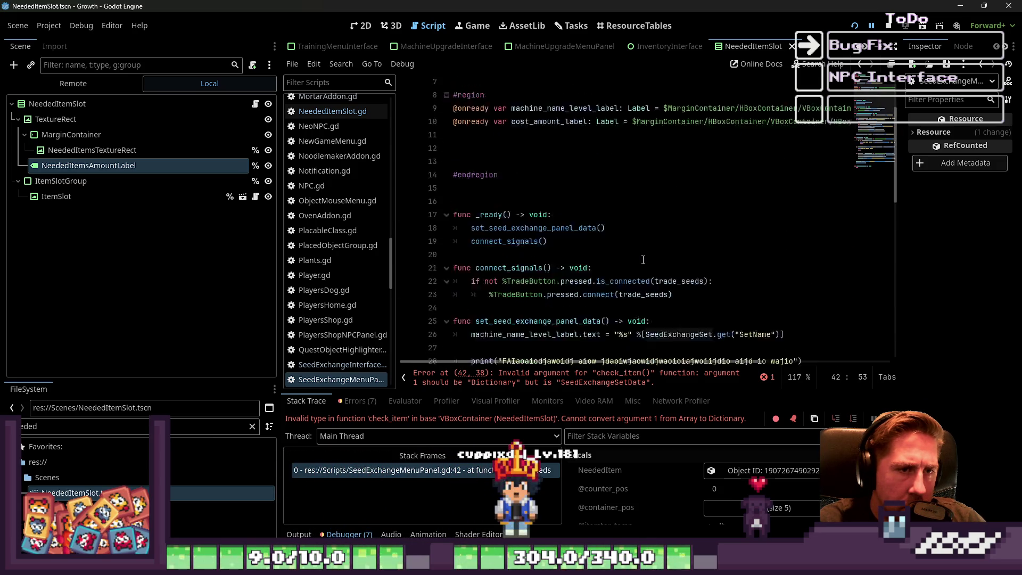
scroll(639, 258, down, 7)
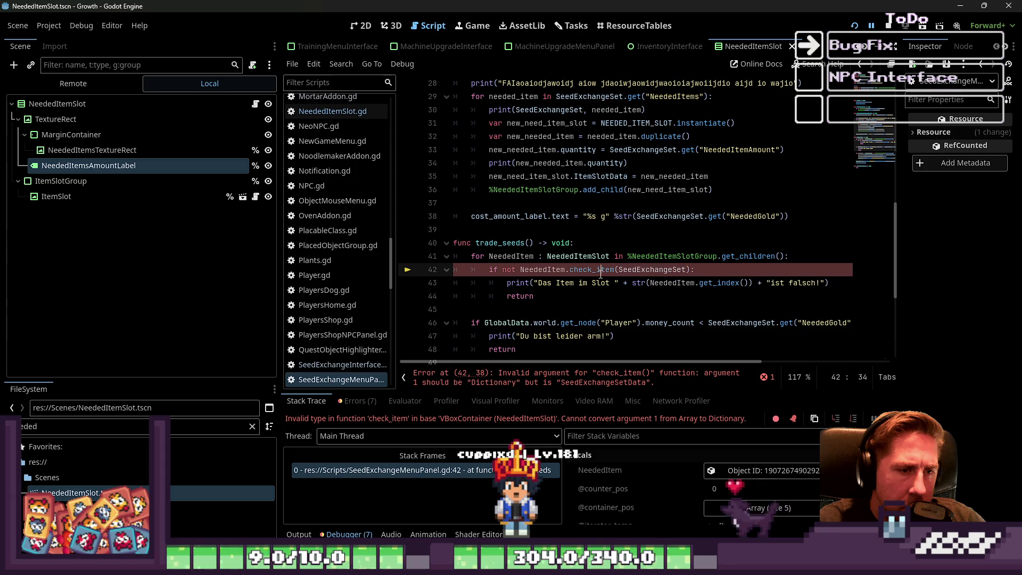
click(648, 271)
double_click(648, 272)
scroll(593, 248, up, 9)
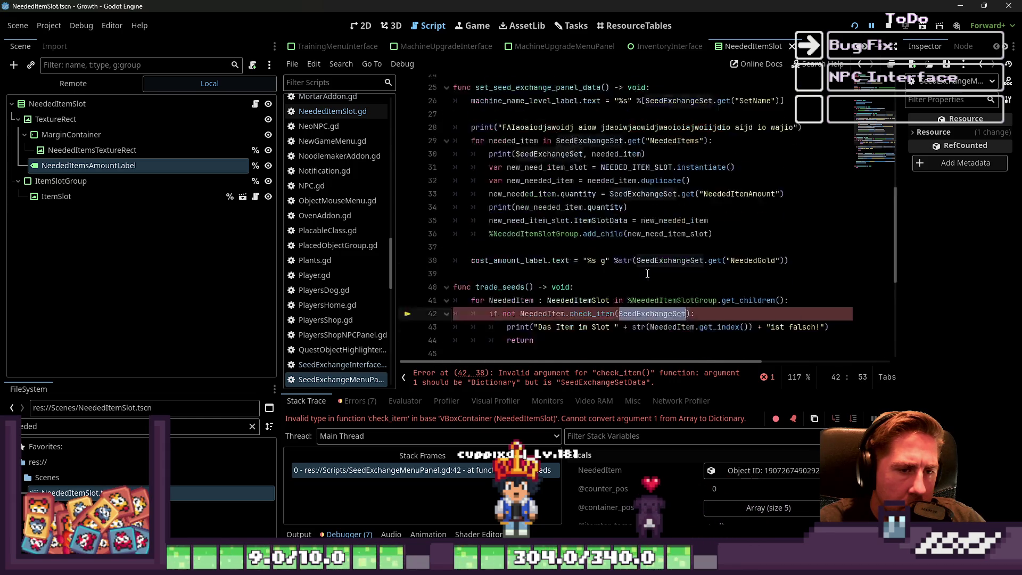
double_click(554, 127)
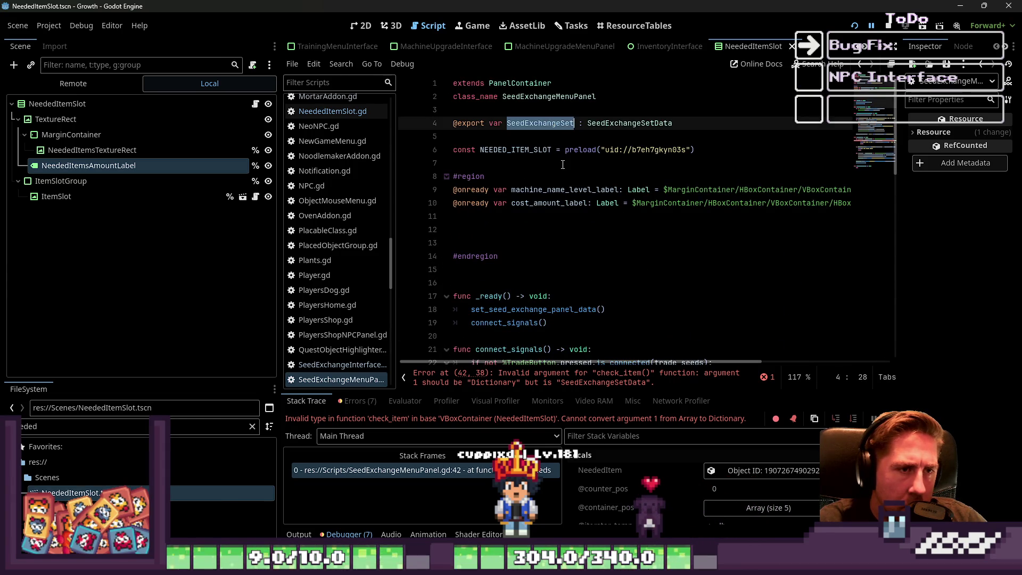
scroll(618, 238, down, 8)
double_click(650, 308)
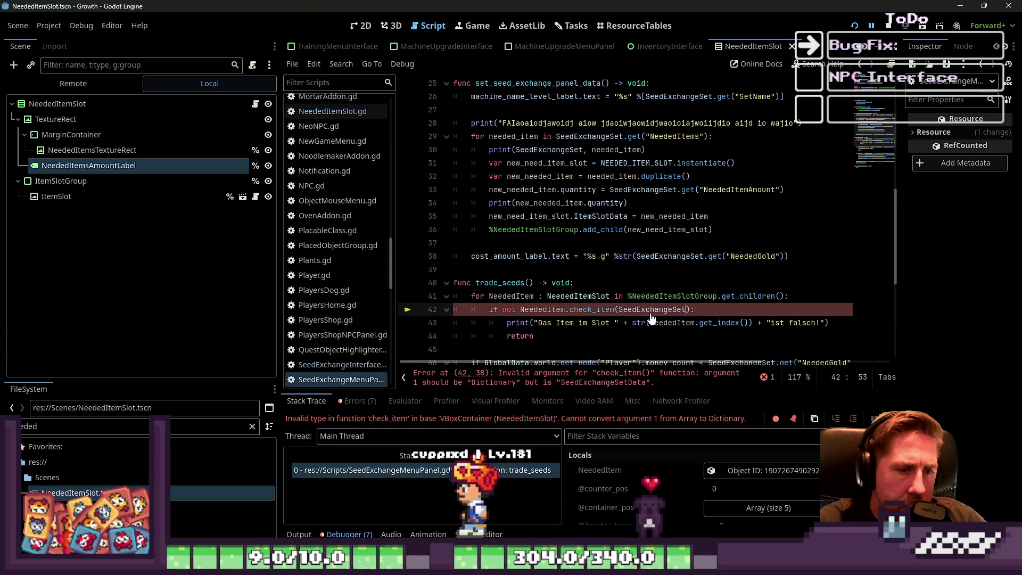
mouse_move(651, 311)
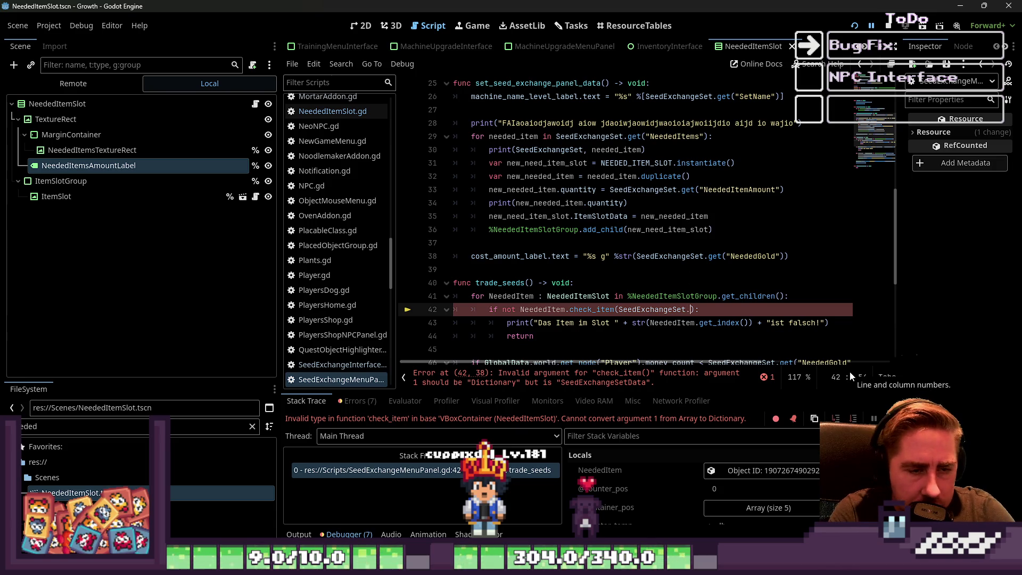
- Append .get("ItemAmount") to SeedExchangeSet in line 42's check_item call
text(.get)
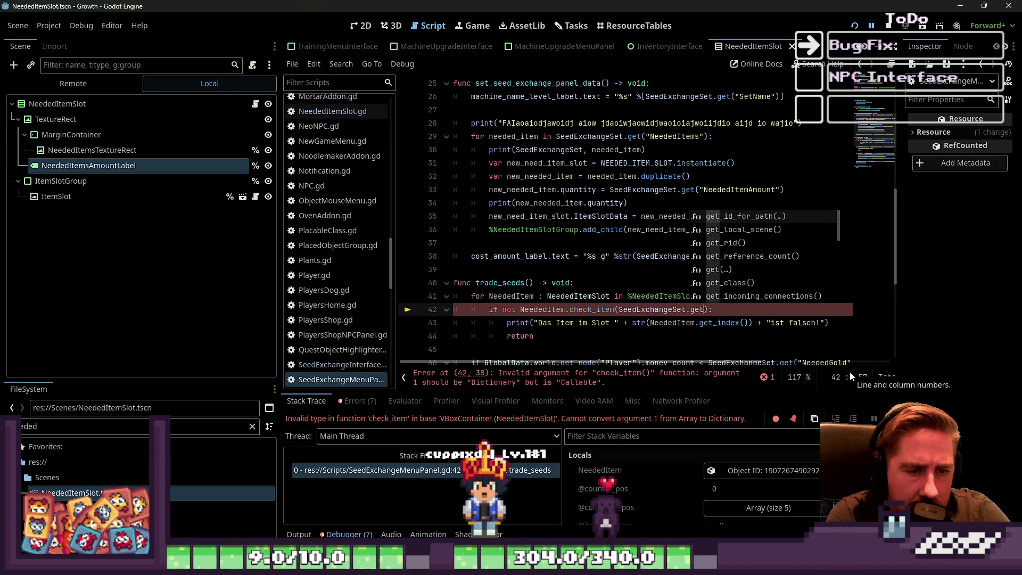
text((")
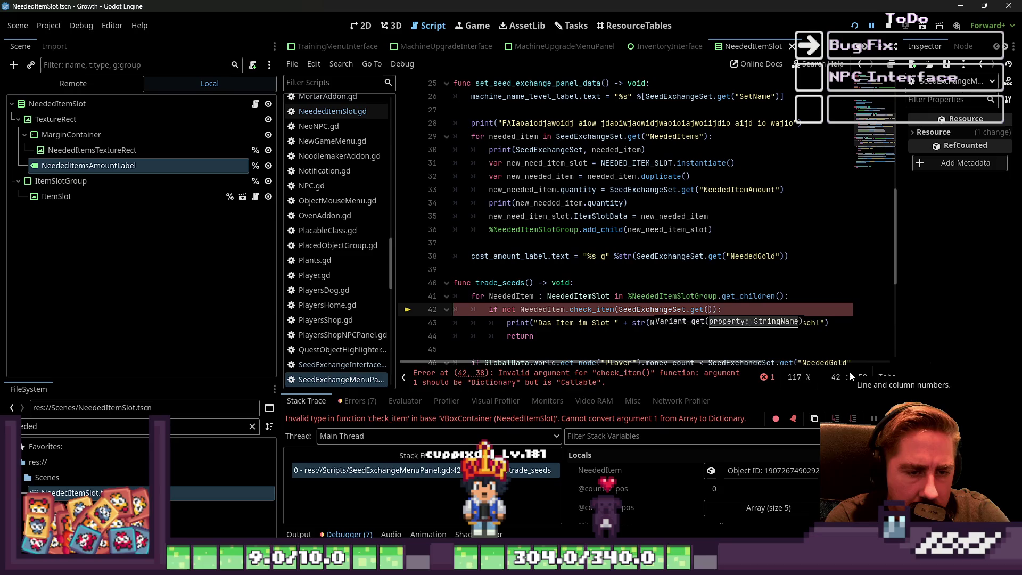
text(ItemM)
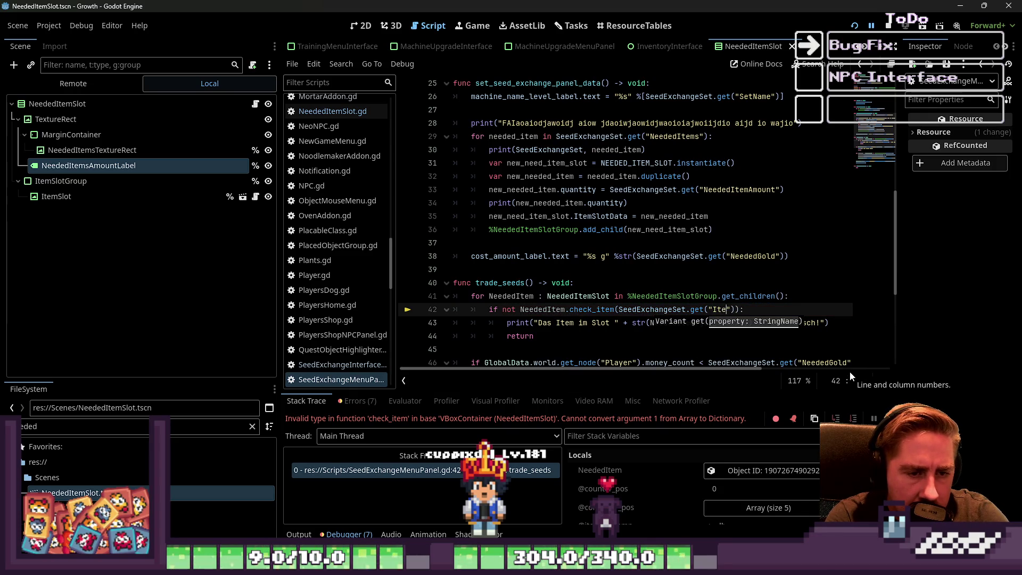
key(BackSpace)
text(Amount)
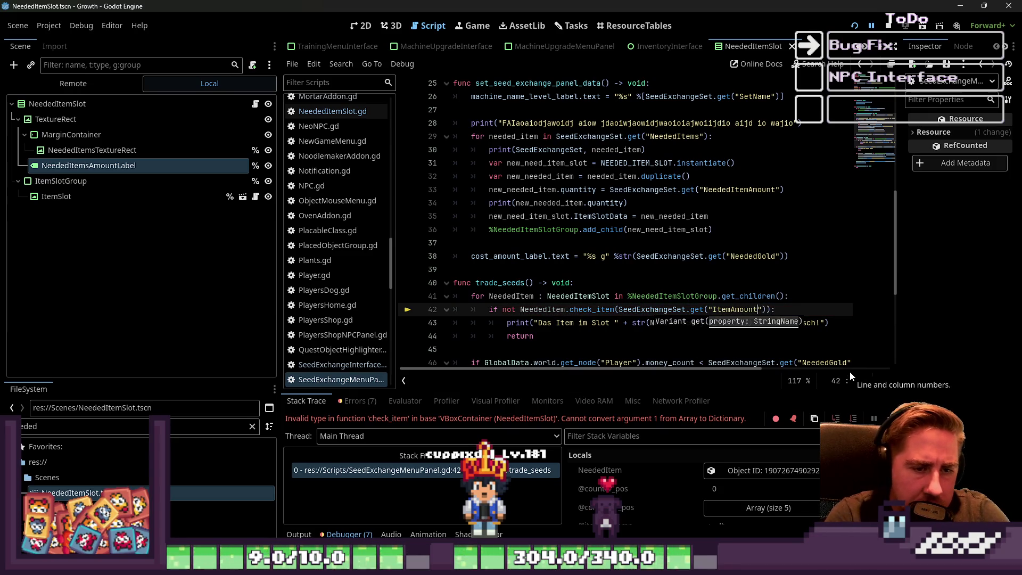
key(Up)
key(Up)
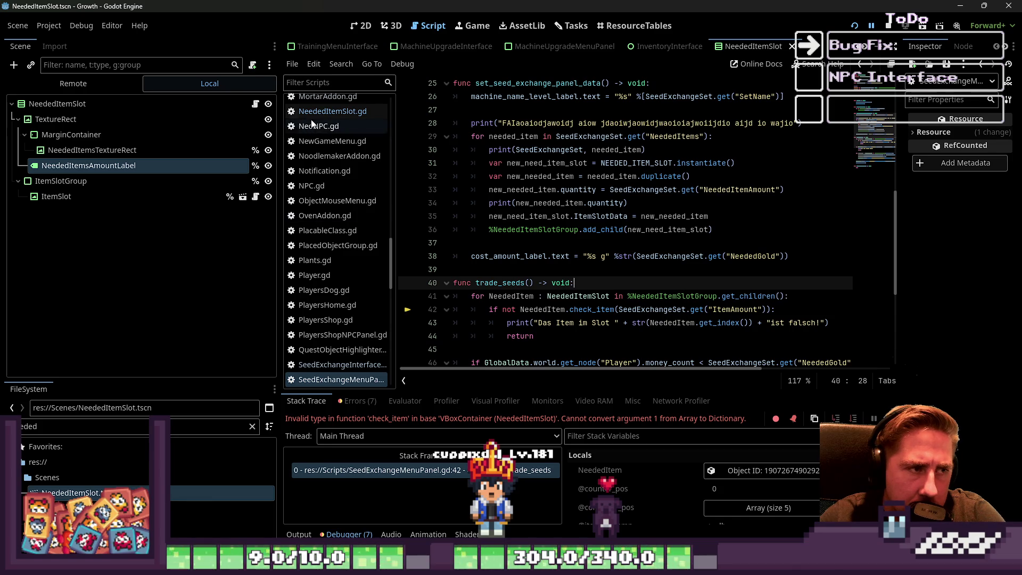
- In NeededItemSlot.gd, rename check_item's NeededRequirements parameter to NeededItemAmount
click(314, 112)
double_click(513, 309)
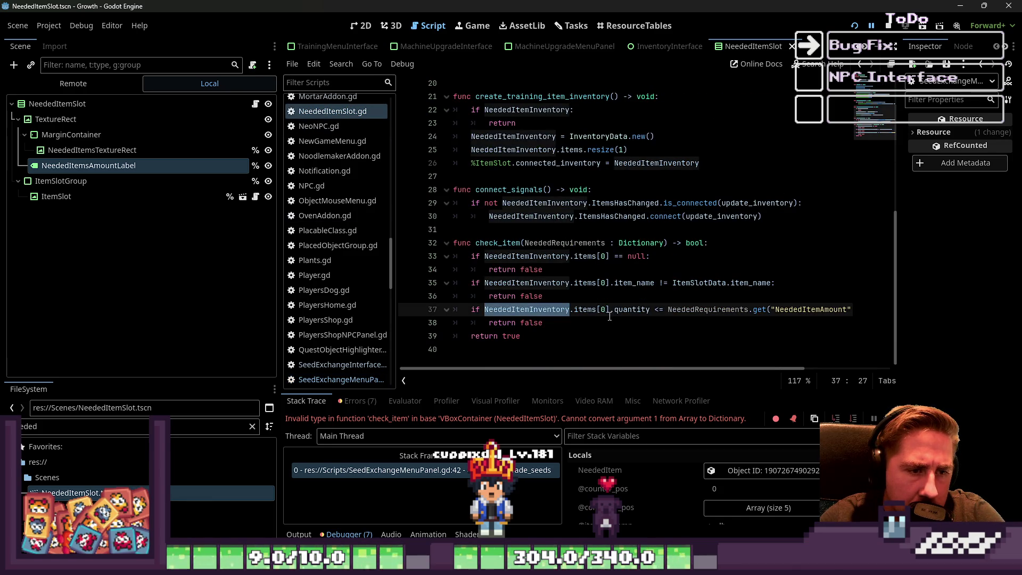
double_click(704, 309)
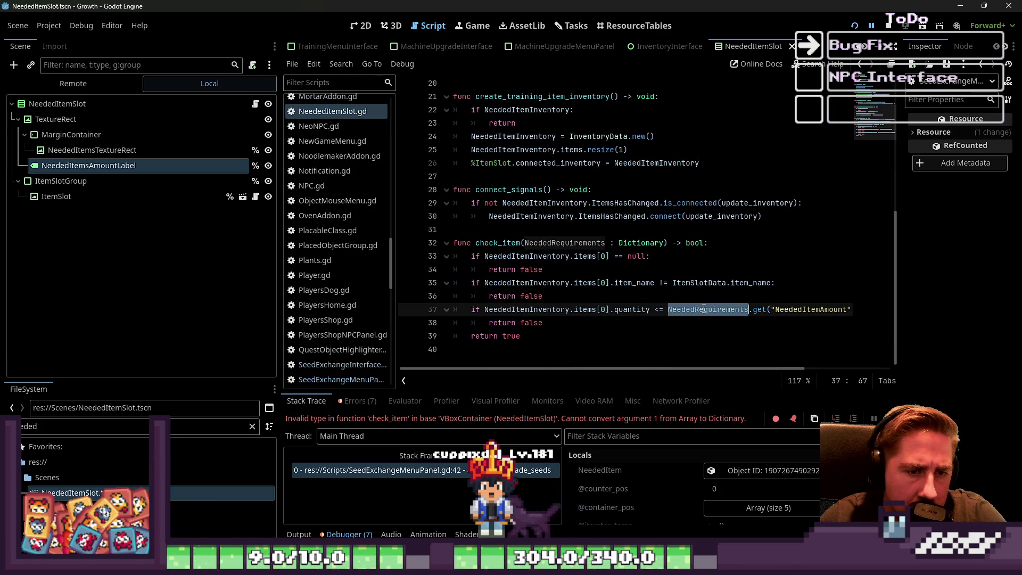
mouse_move(784, 367)
mouse_down()
mouse_move(856, 372)
mouse_move(751, 382)
mouse_up()
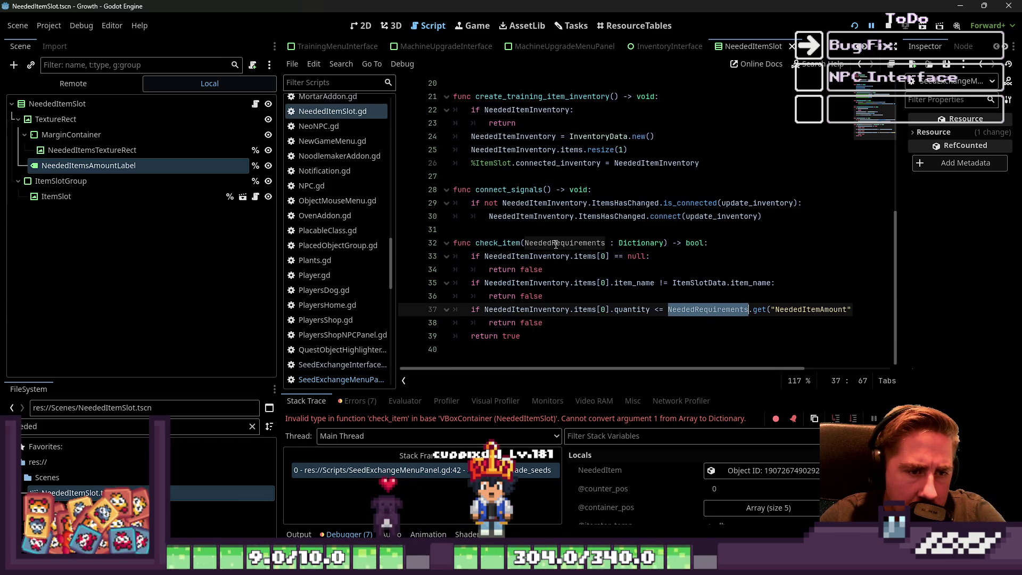
click(726, 309)
scroll(692, 298, right, 1)
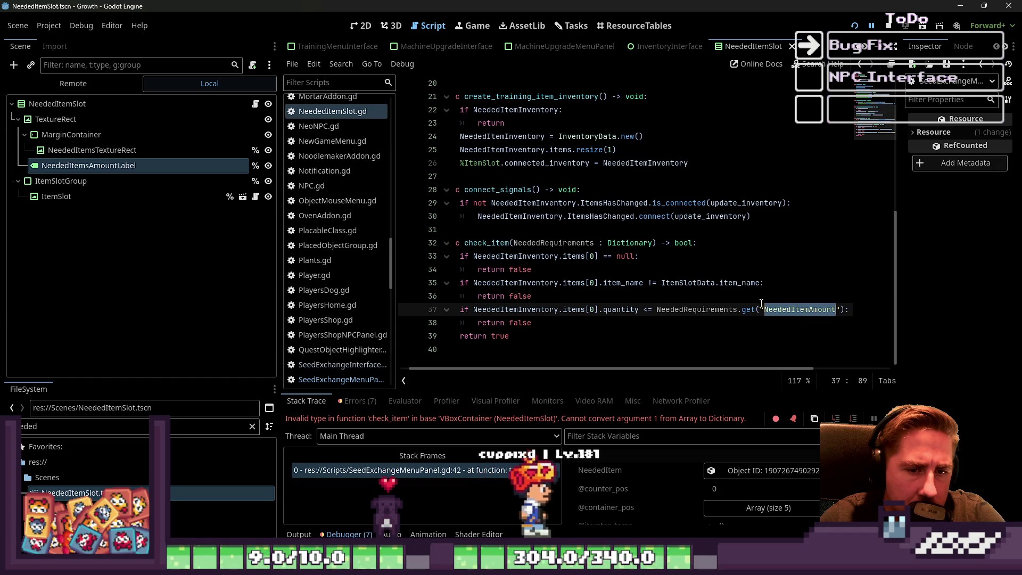
double_click(573, 243)
text(NeededItemAmount)
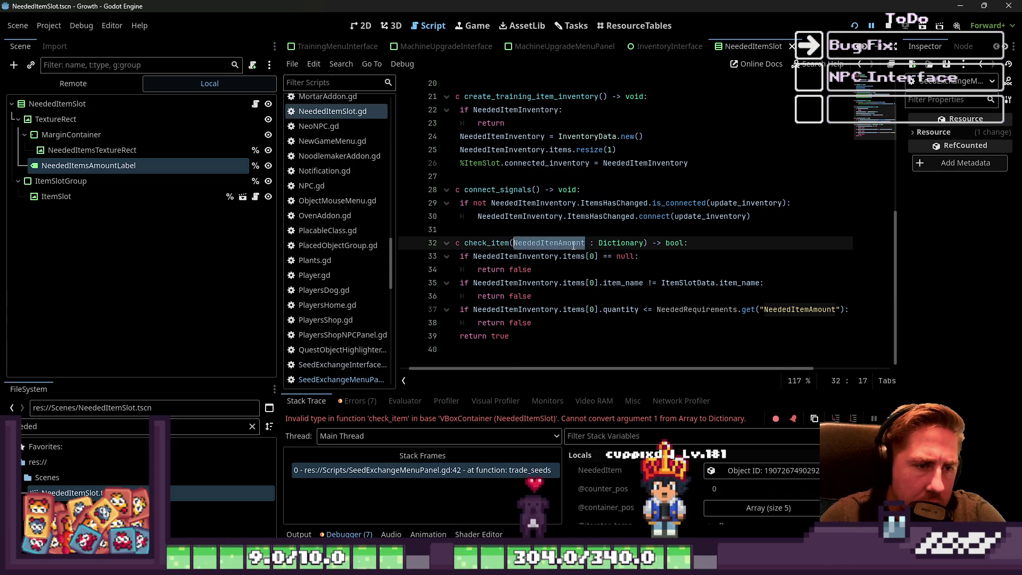
- Give NeededItemAmount an int hint, compare quantity to it directly on line 37, and save
key(ctrl+shift+Right)
key(BackSpace)
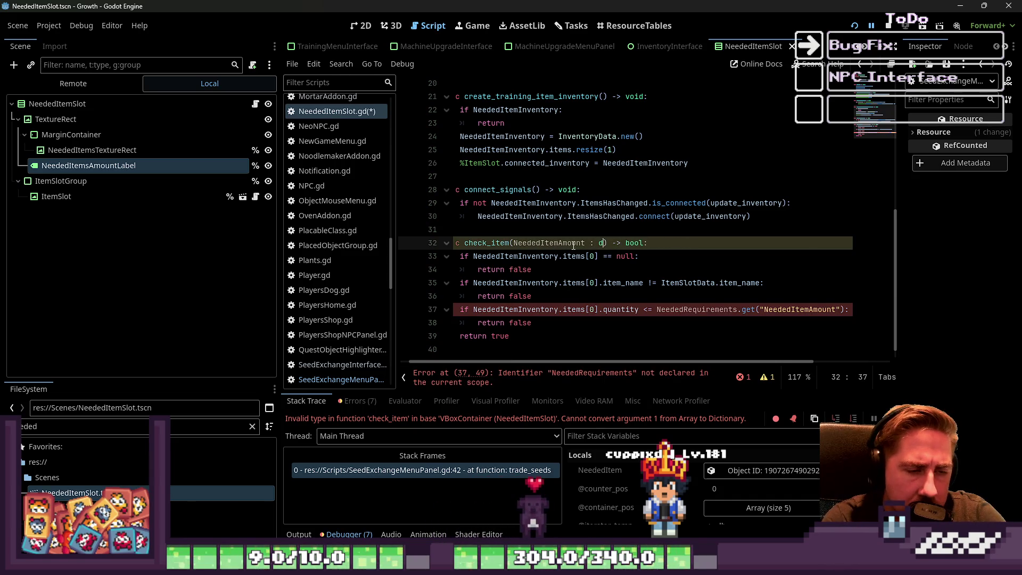
key(BackSpace)
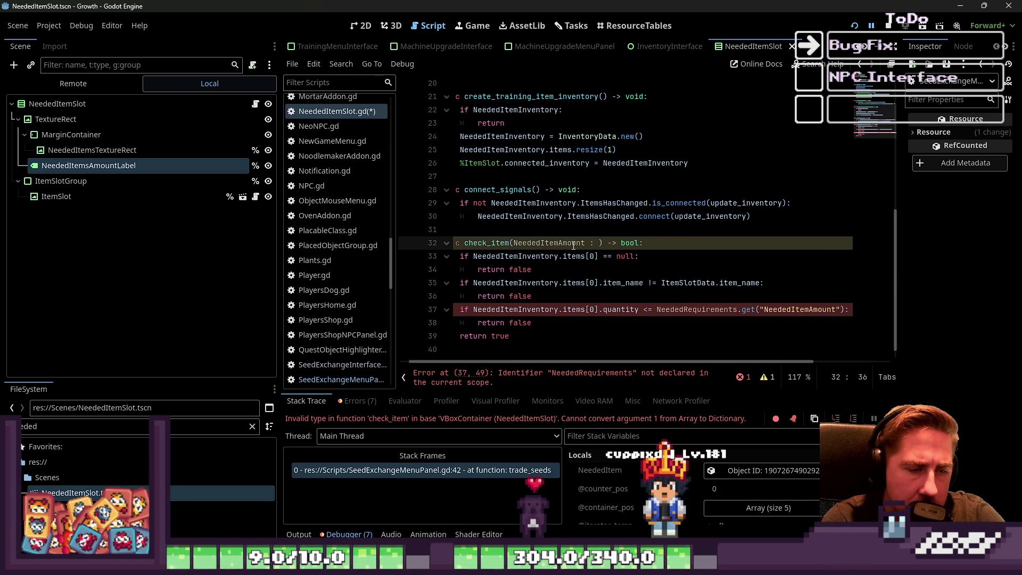
click(662, 311)
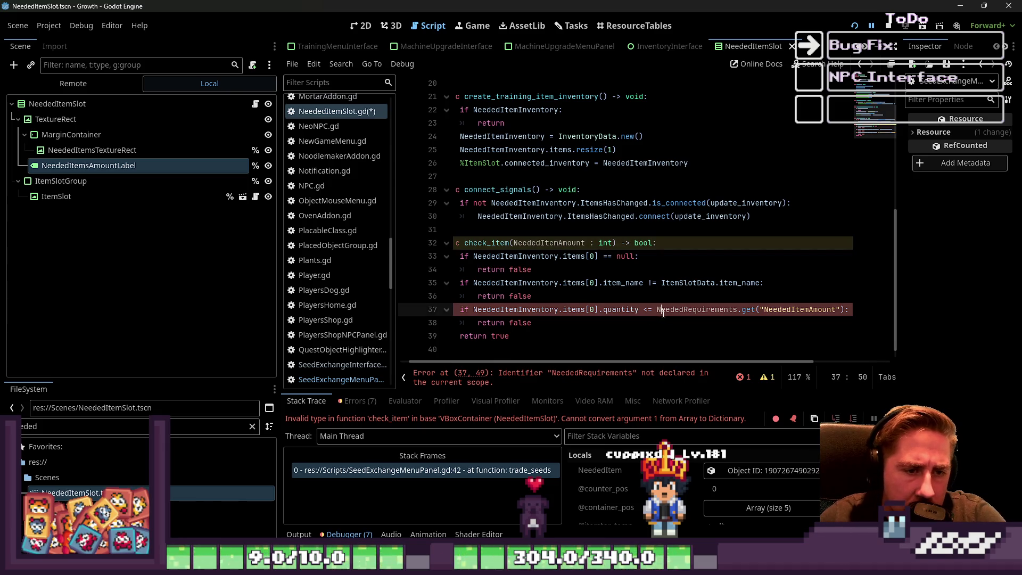
key(ctrl+shift+Right)
key(ctrl+shift+Right)
key(ctrl+shift+Right)
text(NeededItemAmount)
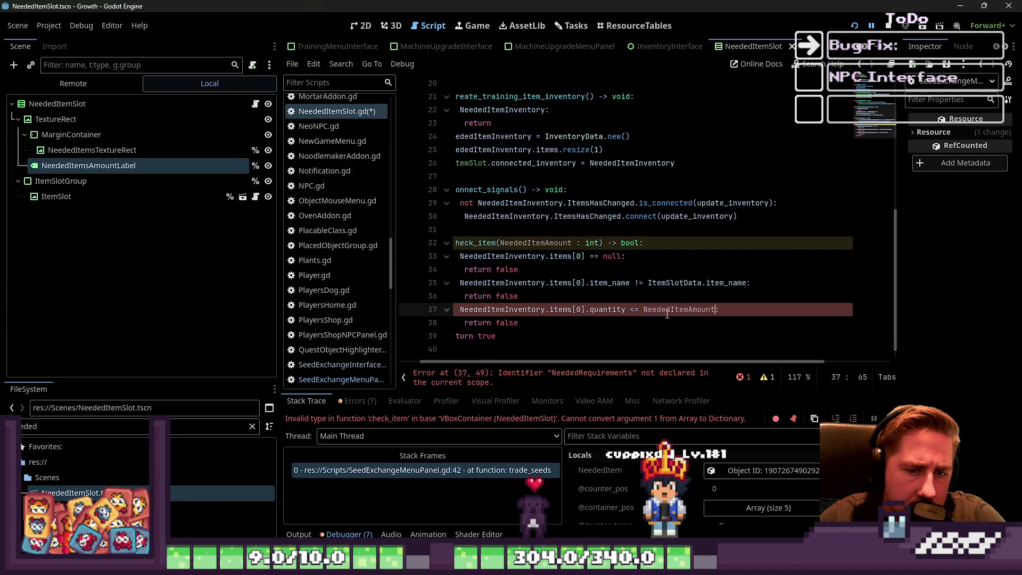
key(Up)
click(667, 314)
key(ctrl+s)
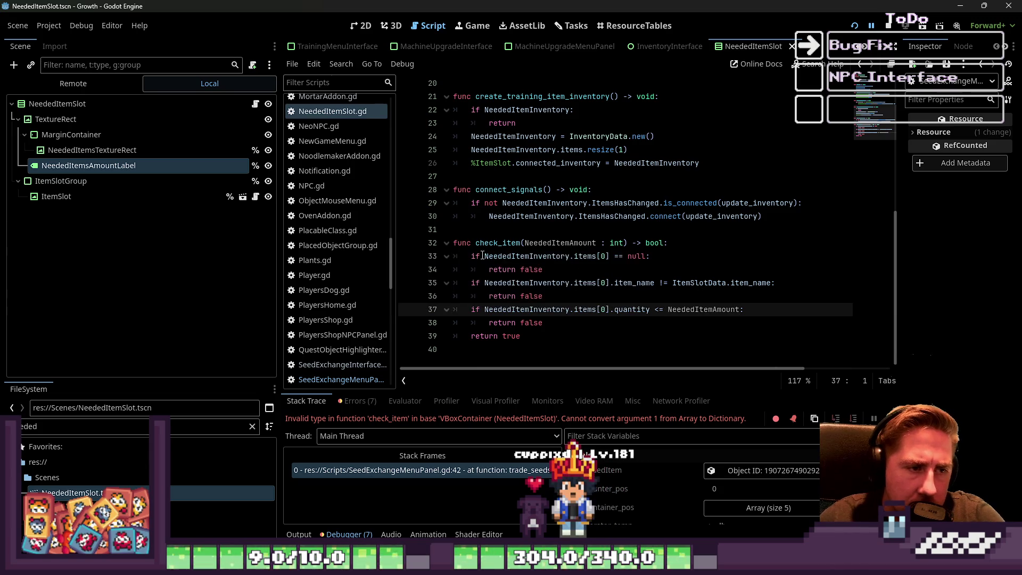
double_click(498, 244)
key(ctrl+shift+f)
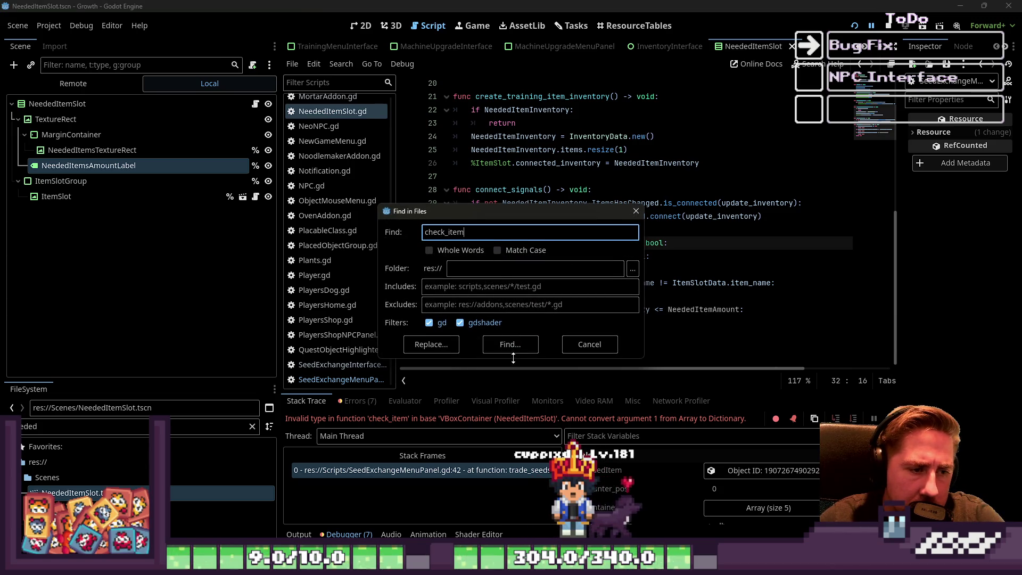
- Find every check_item call across scripts and open the trade_seeds one
click(514, 351)
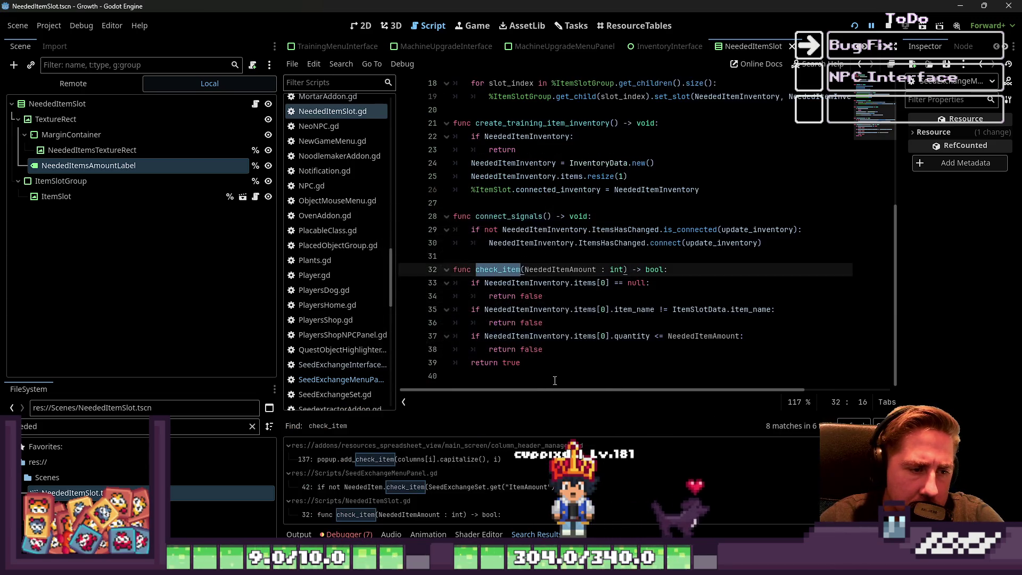
click(442, 492)
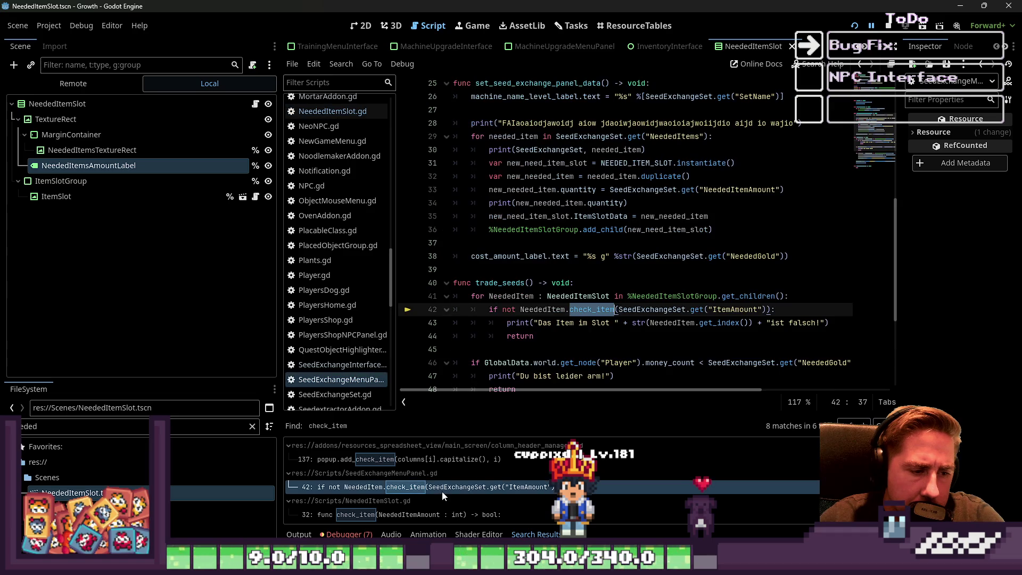
click(646, 323)
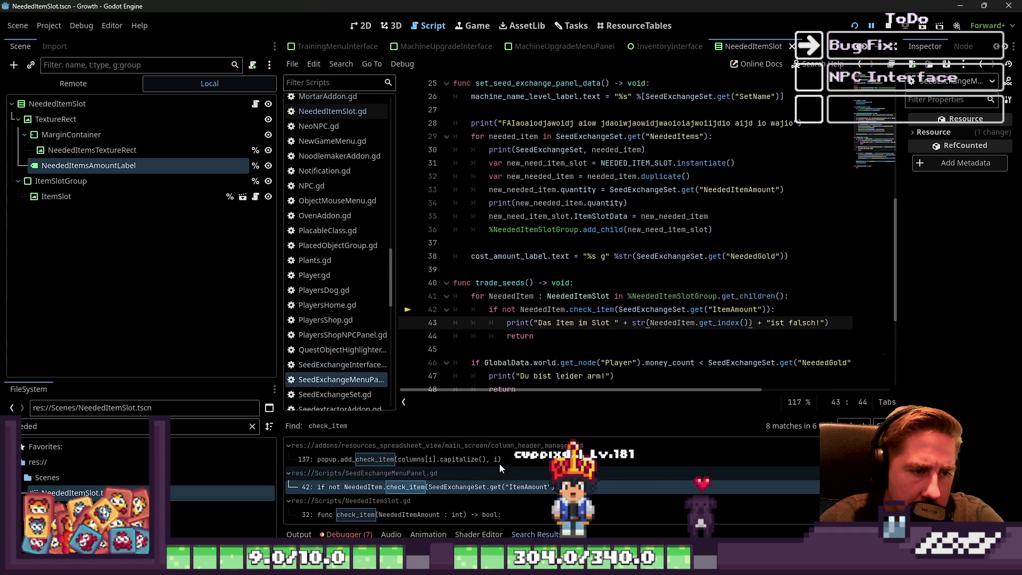
scroll(476, 463, down, 5)
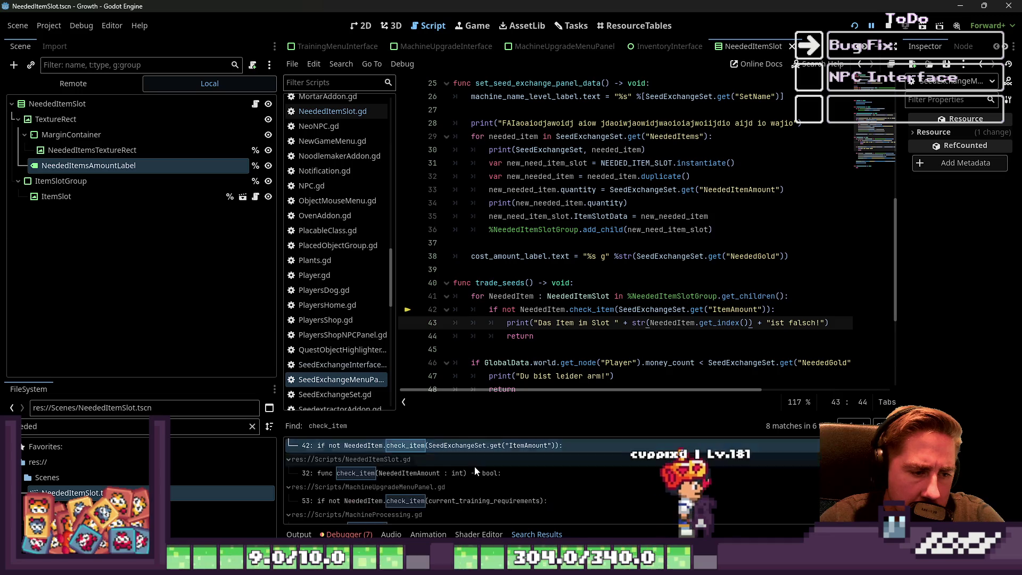
scroll(477, 482, up, 2)
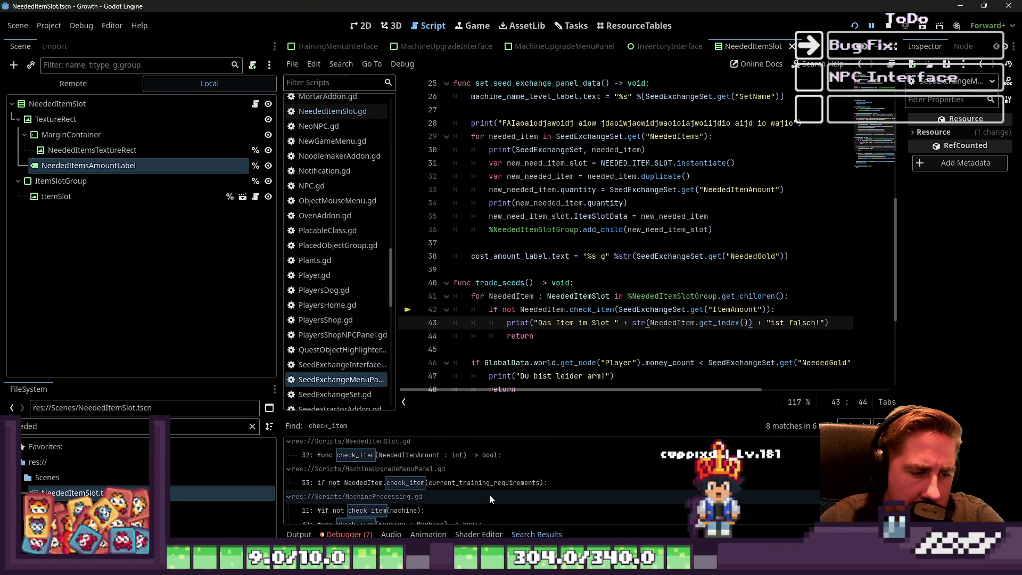
- In MachineUpgradeMenuPanel line 53, pass current_training_requirements.get("NeededAmount") to check_item
click(490, 482)
double_click(639, 376)
scroll(629, 343, down, 2)
key(Right)
text(.g)
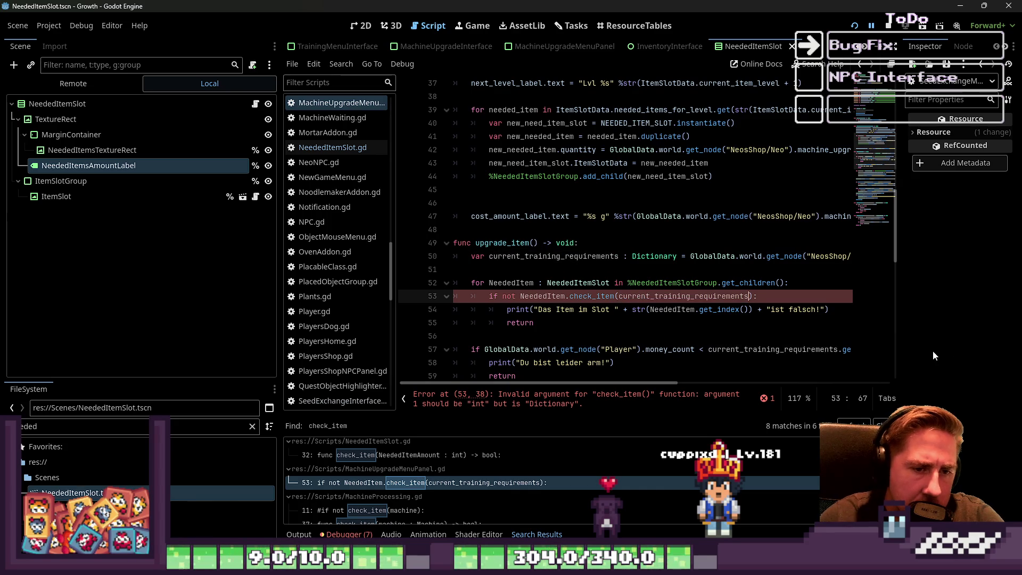
text(et("Need)
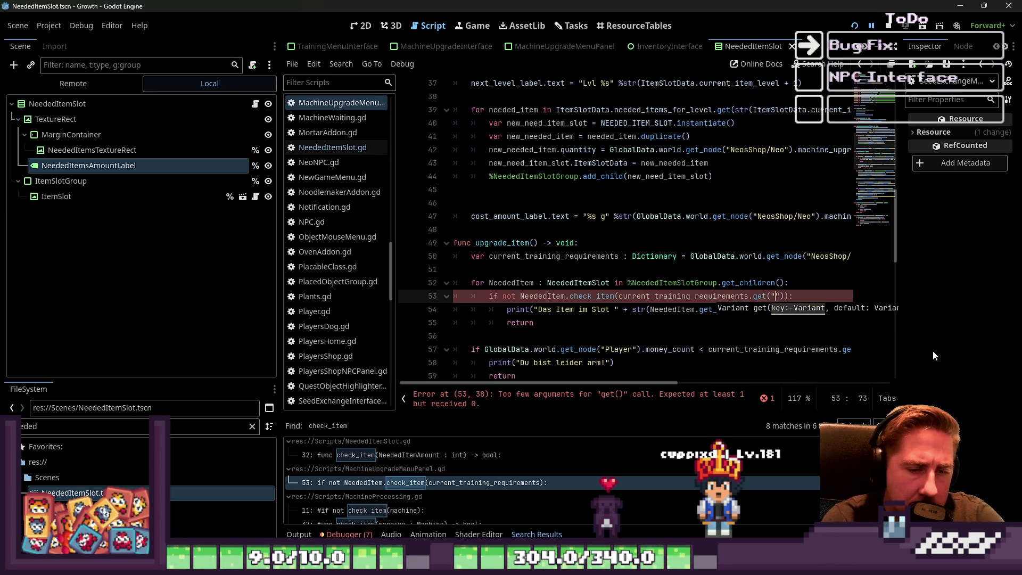
text(edA)
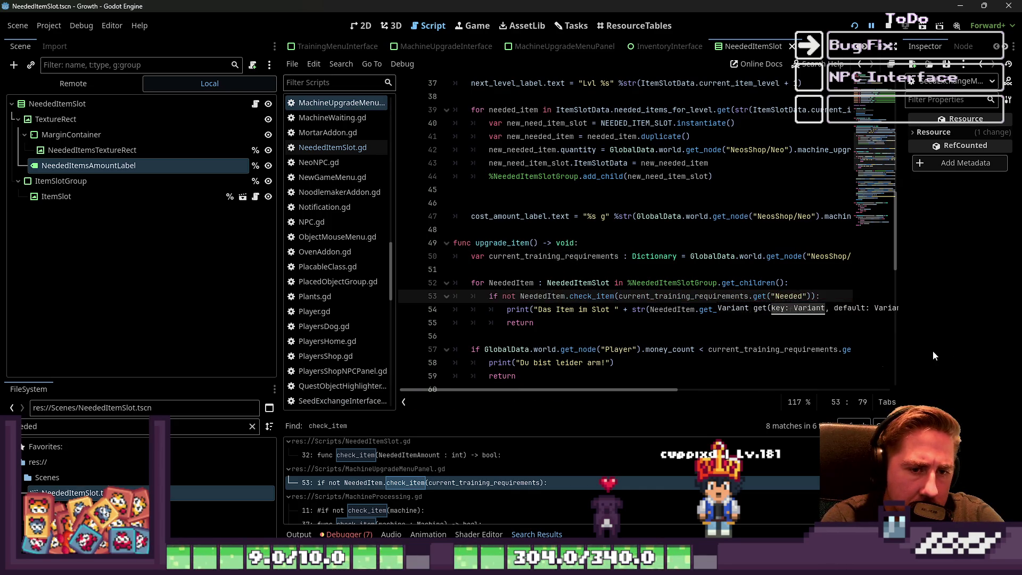
text(mount)
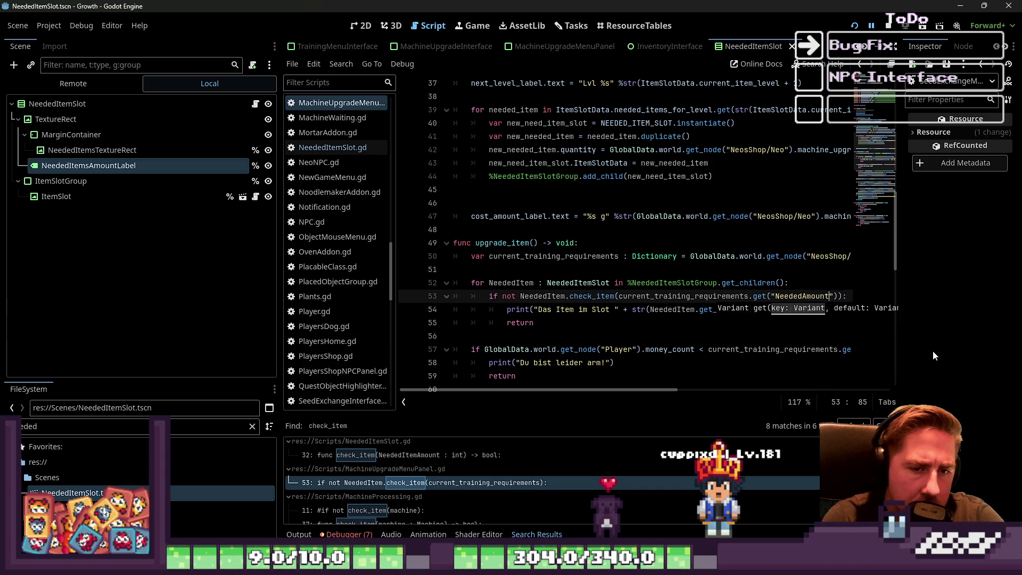
scroll(532, 298, up, 5)
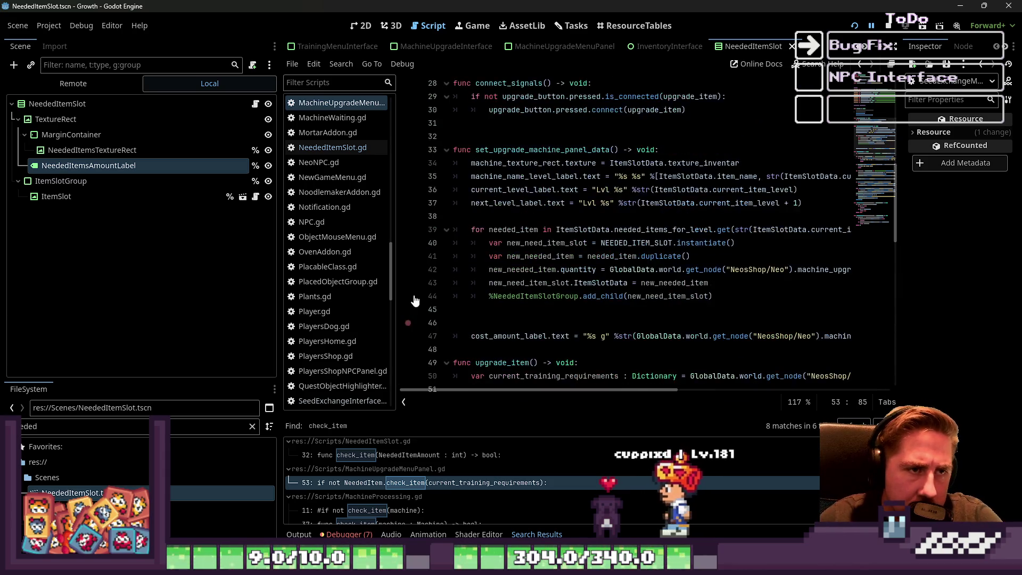
scroll(612, 346, down, 4)
mouse_move(630, 392)
mouse_down()
mouse_move(749, 364)
mouse_move(870, 359)
mouse_up()
- Review the NeededItemAmount key used on lines 42 and 62
click(801, 195)
double_click(801, 194)
mouse_move(752, 392)
mouse_down()
mouse_move(571, 435)
mouse_move(616, 400)
mouse_up()
scroll(627, 323, down, 4)
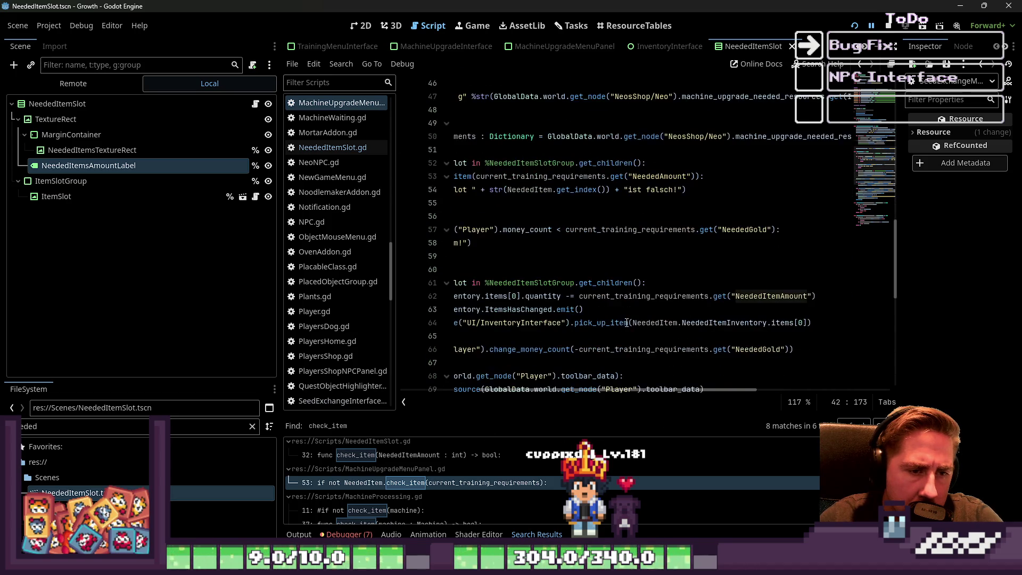
click(782, 296)
double_click(782, 300)
mouse_move(706, 392)
mouse_down()
mouse_move(528, 392)
mouse_move(762, 395)
mouse_move(695, 410)
mouse_up()
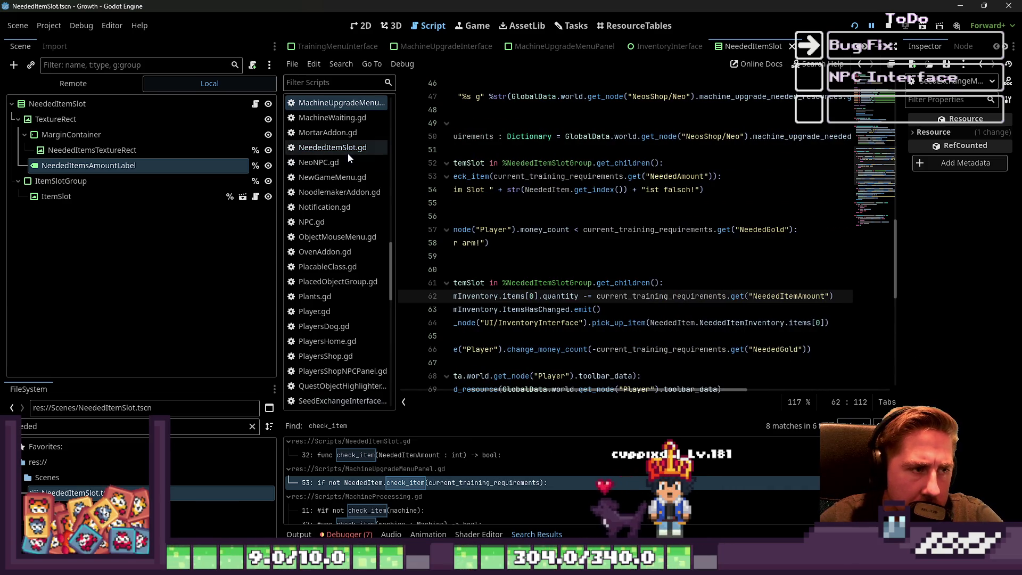
scroll(347, 160, down, 5)
- In SeedExchangeMenuPanel line 42, change the ItemAmount key to NeededItemAmount and save
click(342, 300)
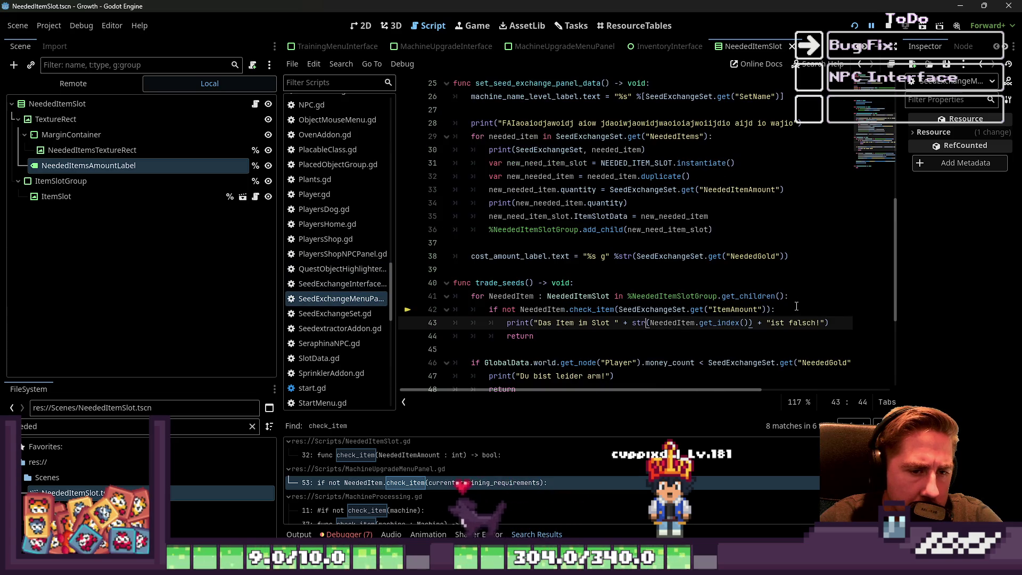
scroll(791, 311, down, 1)
double_click(729, 269)
text(NeededItemAmount)
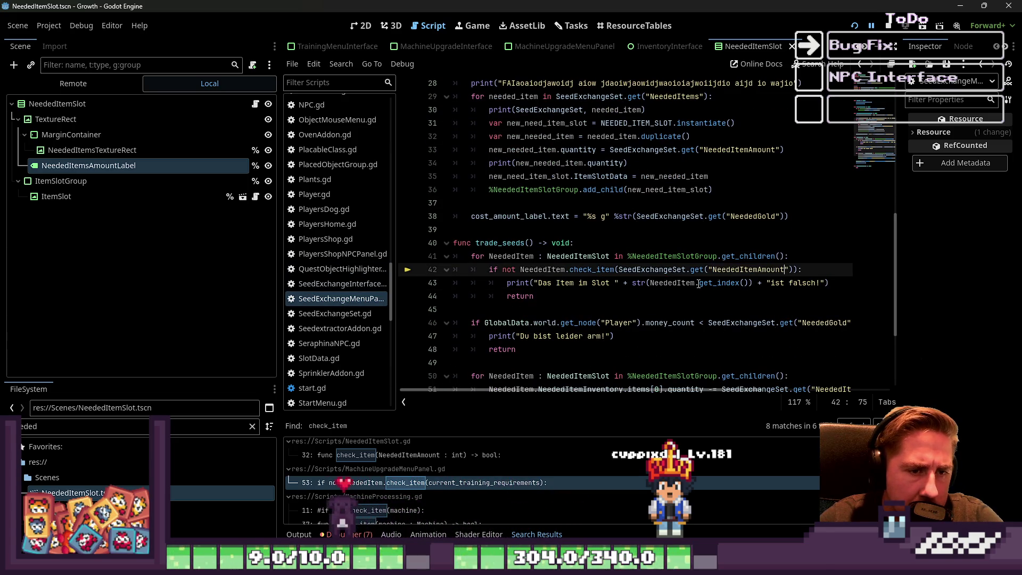
click(698, 296)
key(ctrl+s)
scroll(697, 296, down, 3)
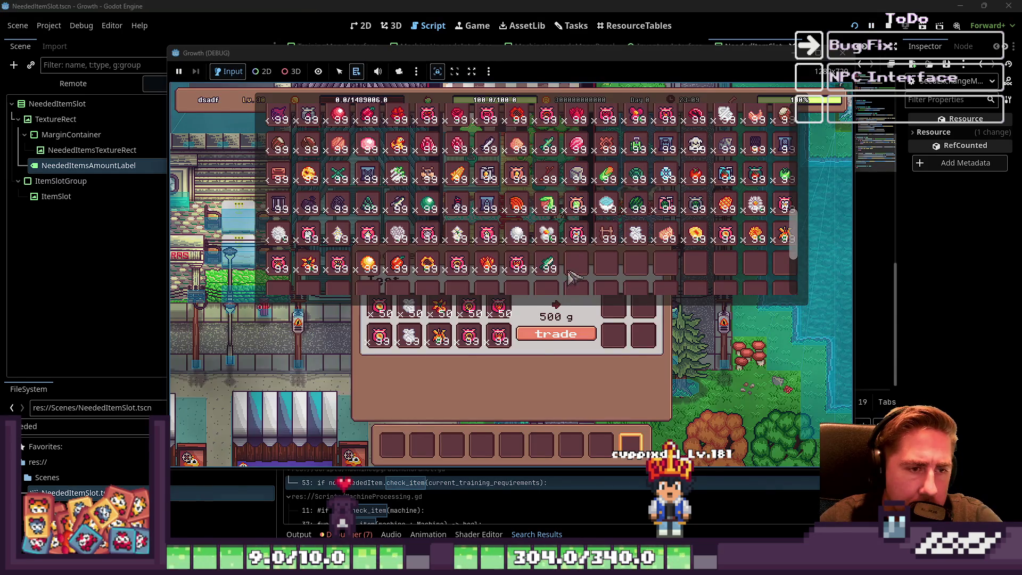
- Retry the seed trade, which halts on line 42 with the int-to-Dictionary error
click(542, 336)
click(557, 255)
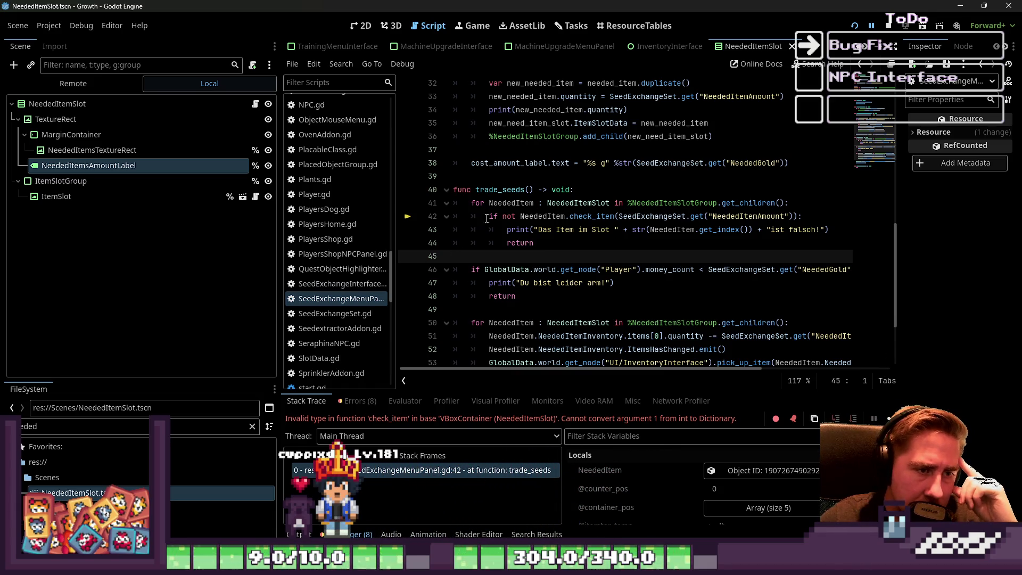
- Jump to check_item's definition, then resume the game and retry the trade
click(582, 205)
double_click(728, 219)
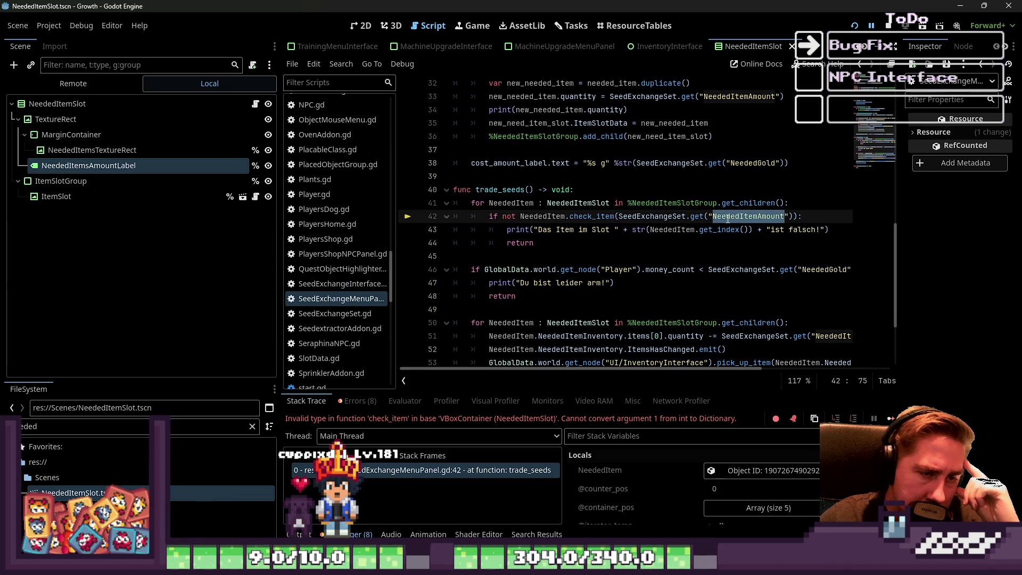
click(562, 216)
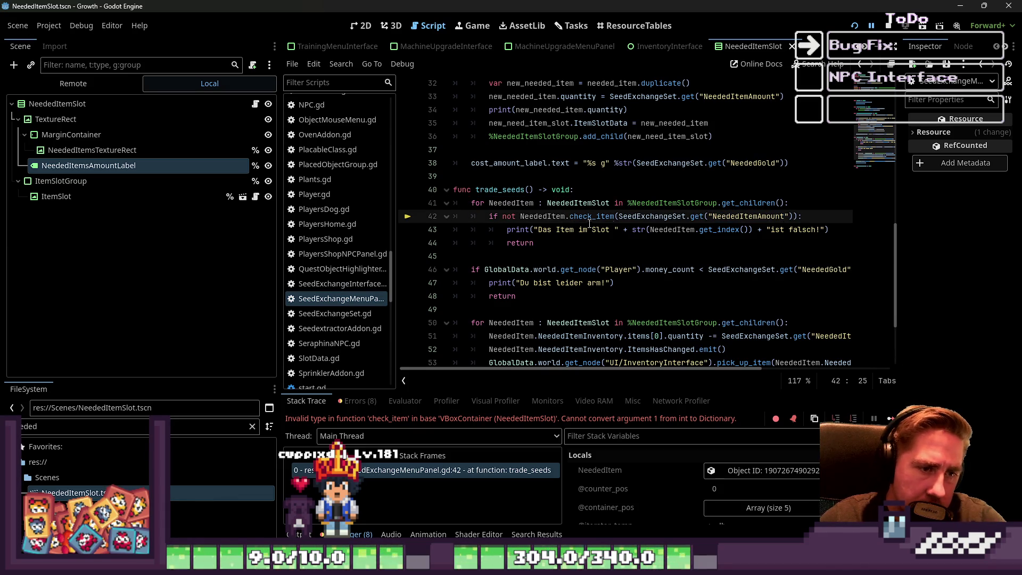
ctrl+click(590, 218)
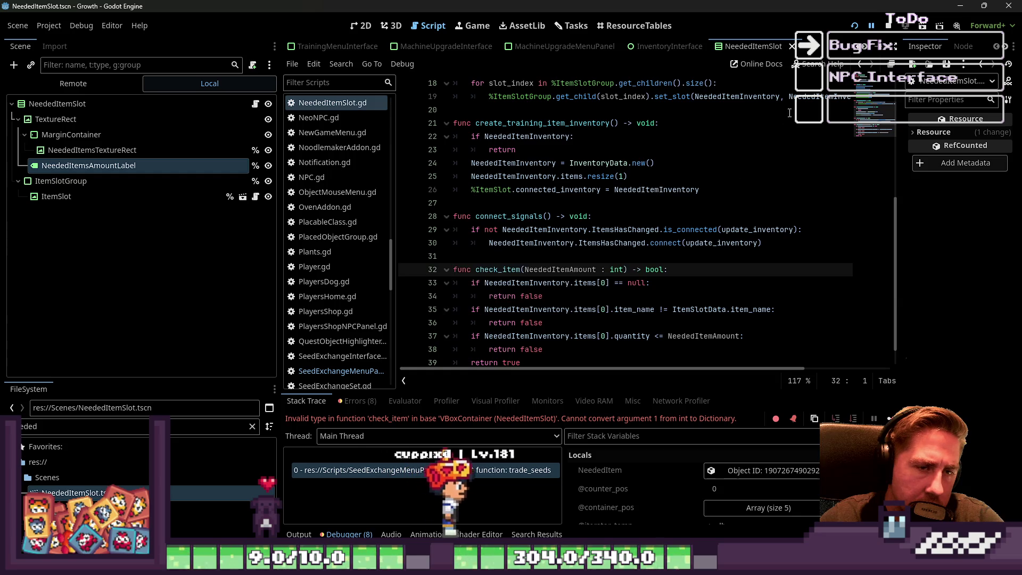
click(872, 26)
click(558, 331)
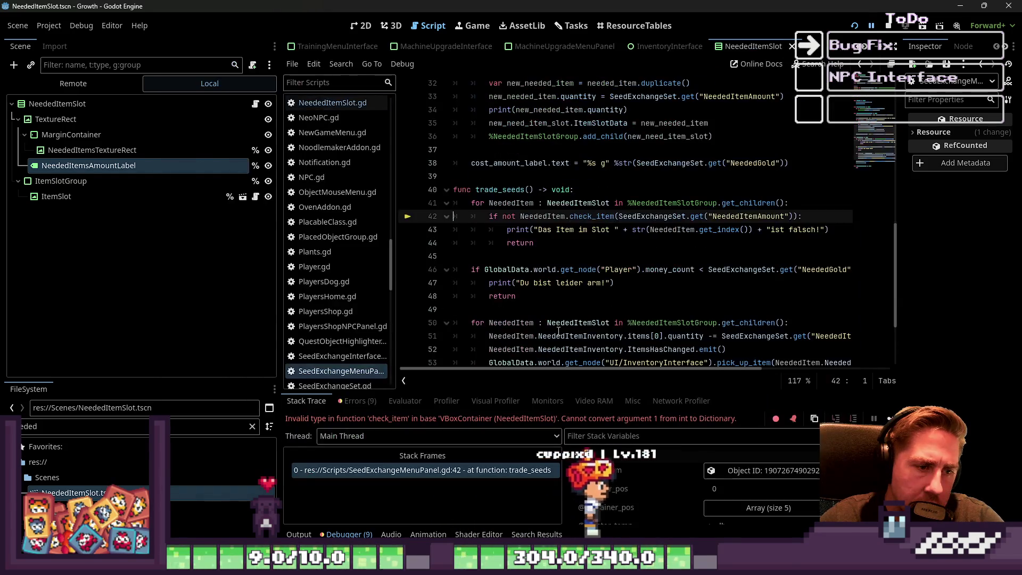
click(561, 261)
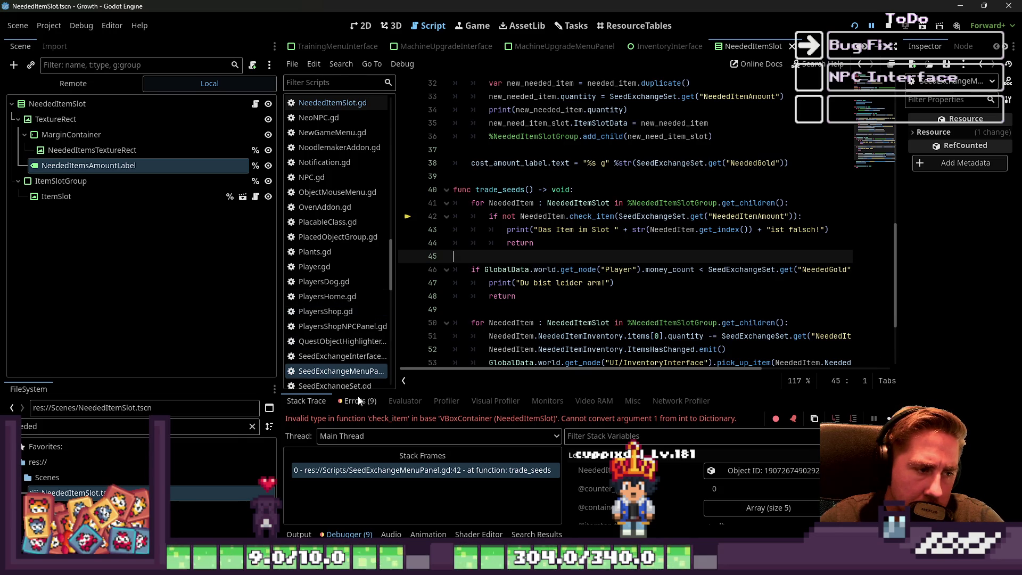
- Review SeedExchangeSet.gd and check_item's NeededItemAmount parameter, then relaunch the game
click(348, 385)
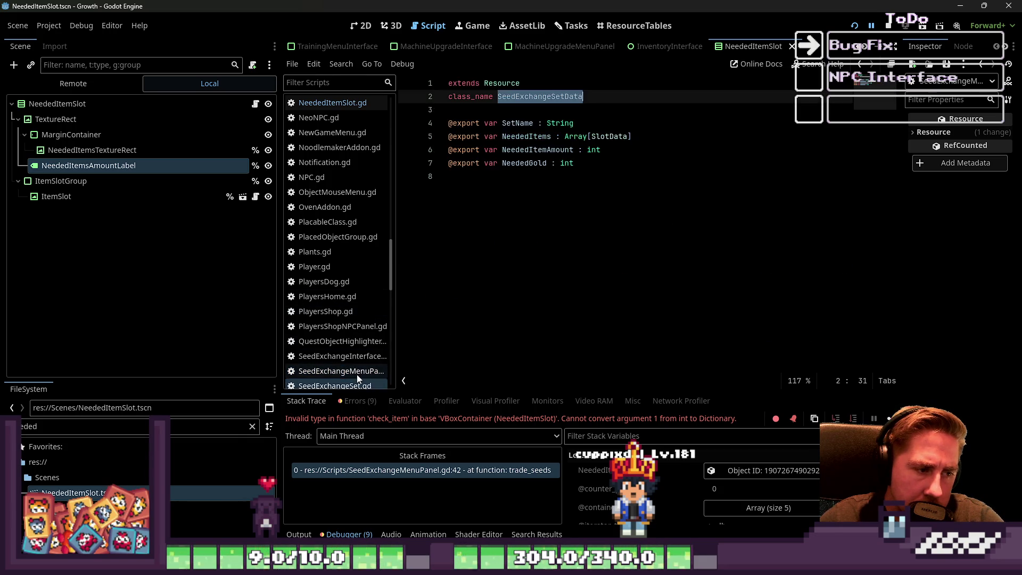
click(379, 469)
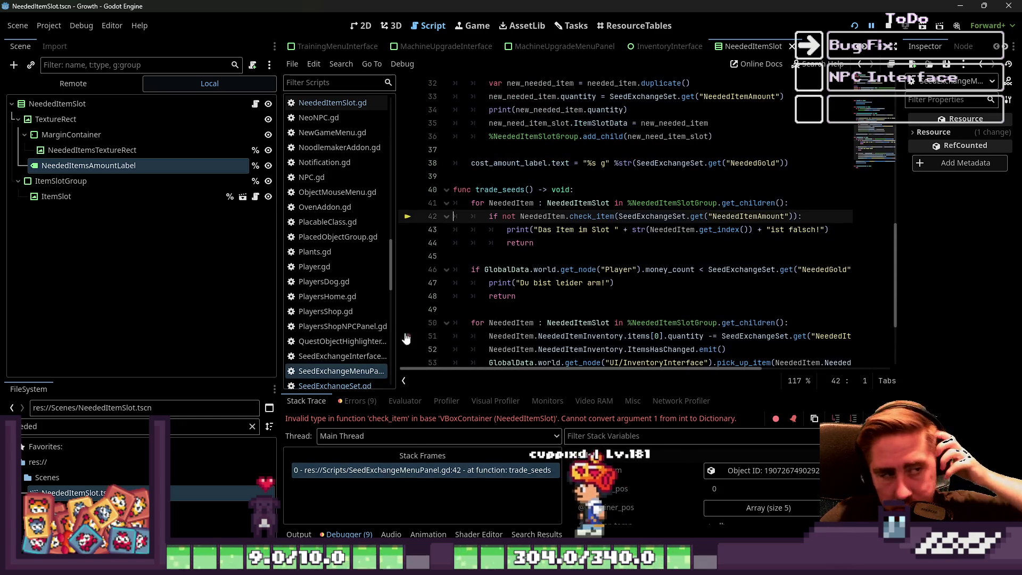
click(333, 103)
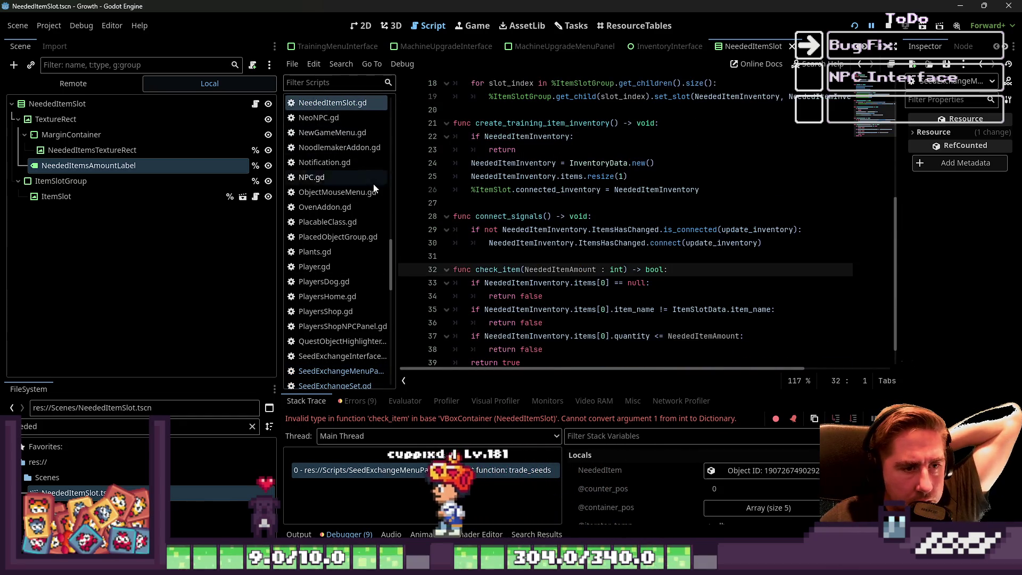
click(610, 269)
double_click(530, 269)
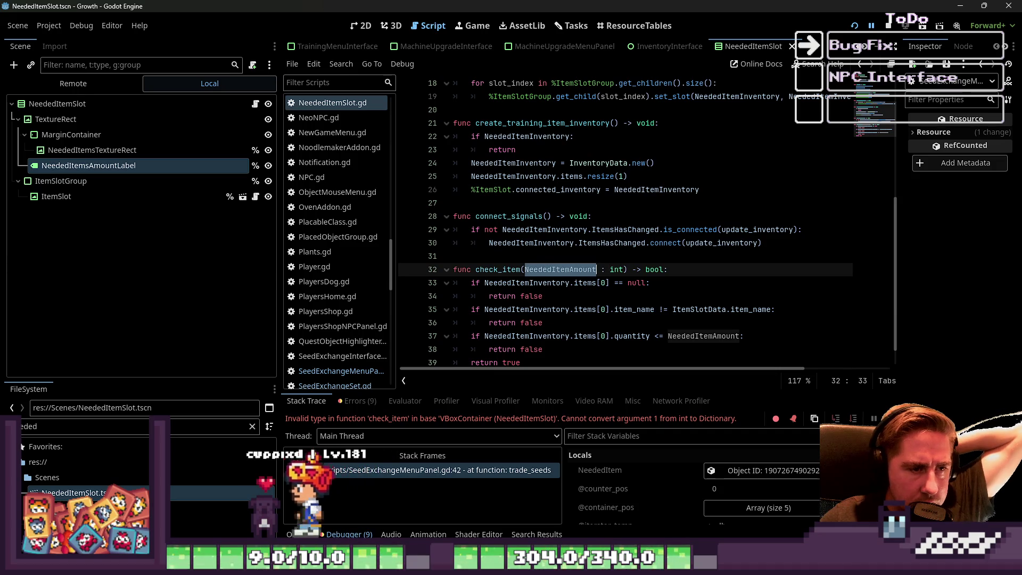
click(854, 25)
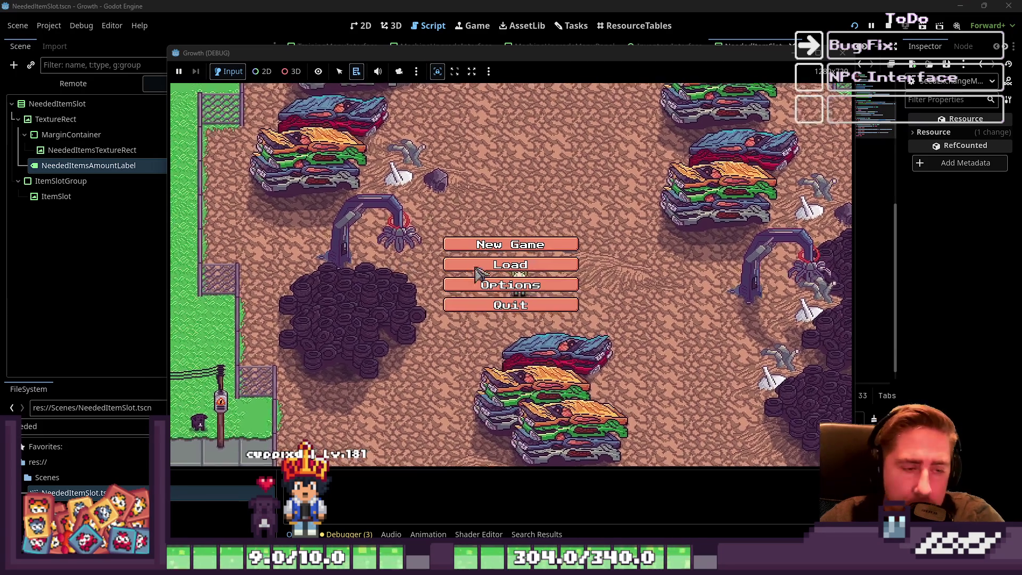
- Load the existing save, walk to Seraphina's shop, and choose Exchange Seeds
click(572, 266)
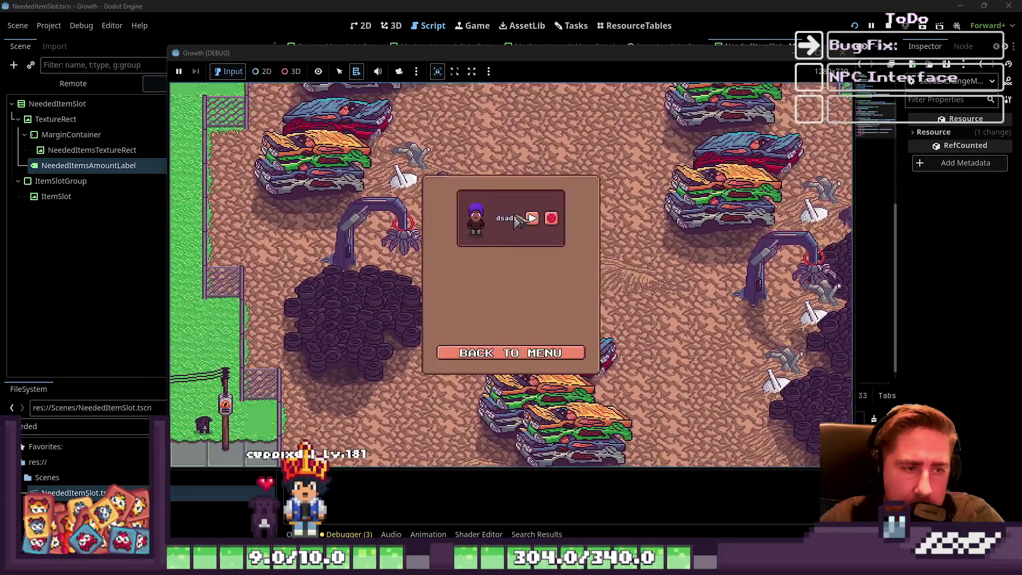
click(559, 243)
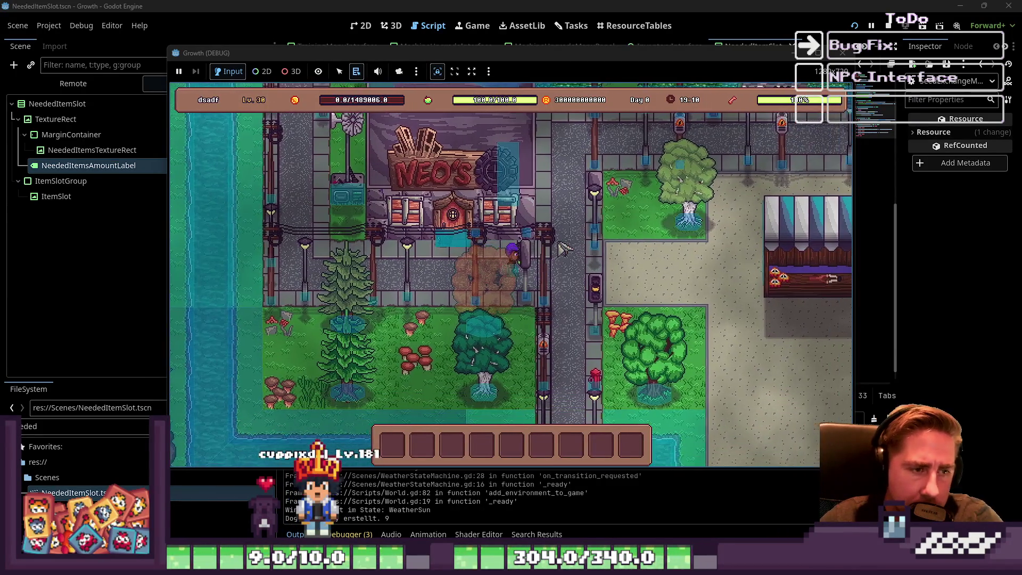
key(w)
key(d)
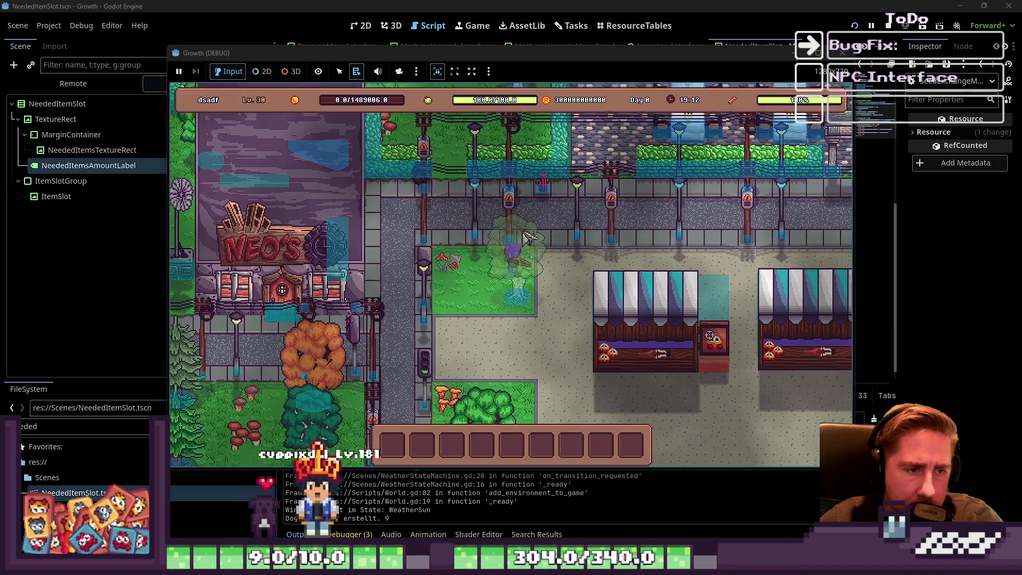
key(d)
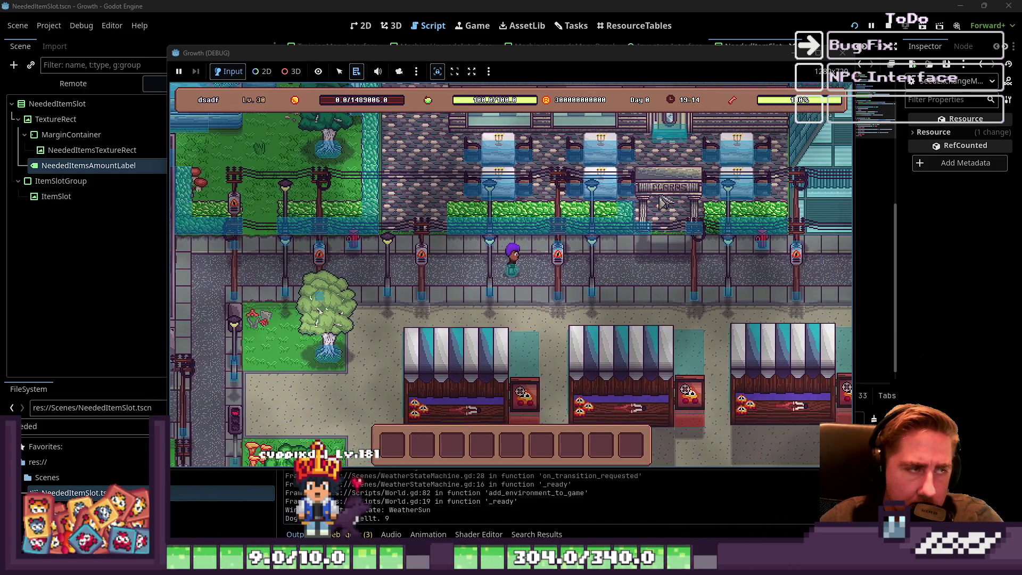
key(d)
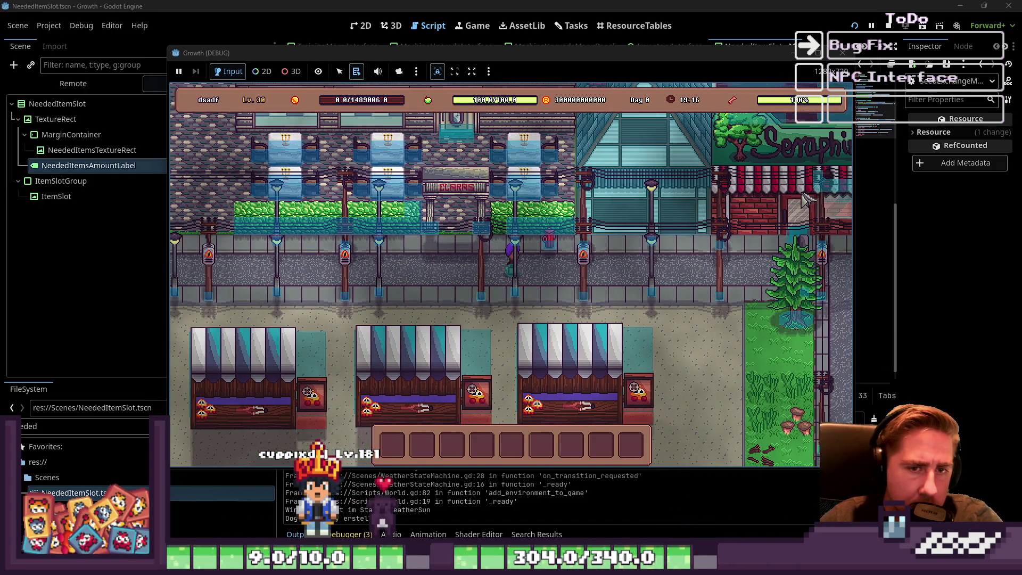
click(574, 338)
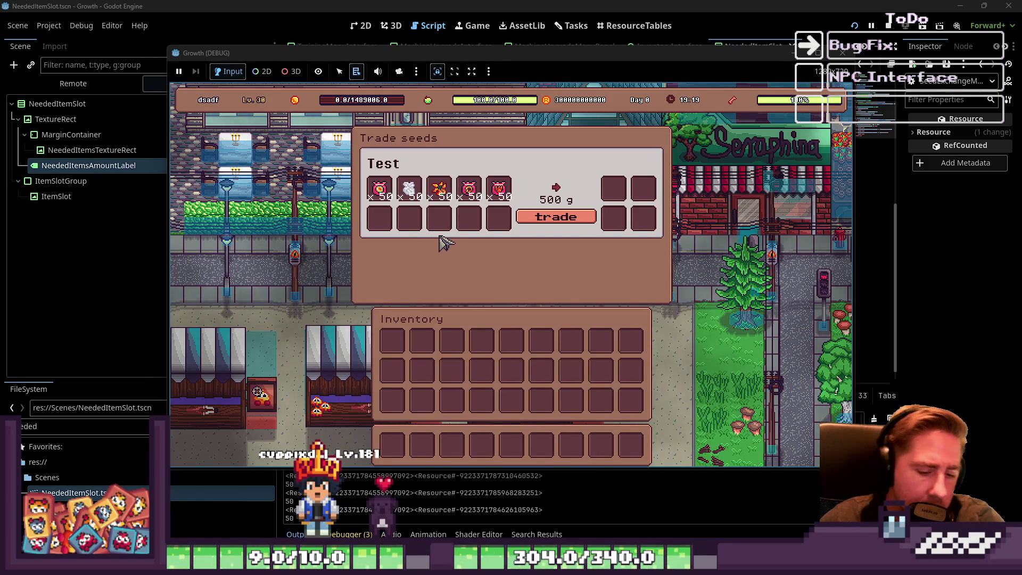
- Offer the Wool stack and a seed pouch from the all-items grid and attempt the trade
key(Tab)
key(e)
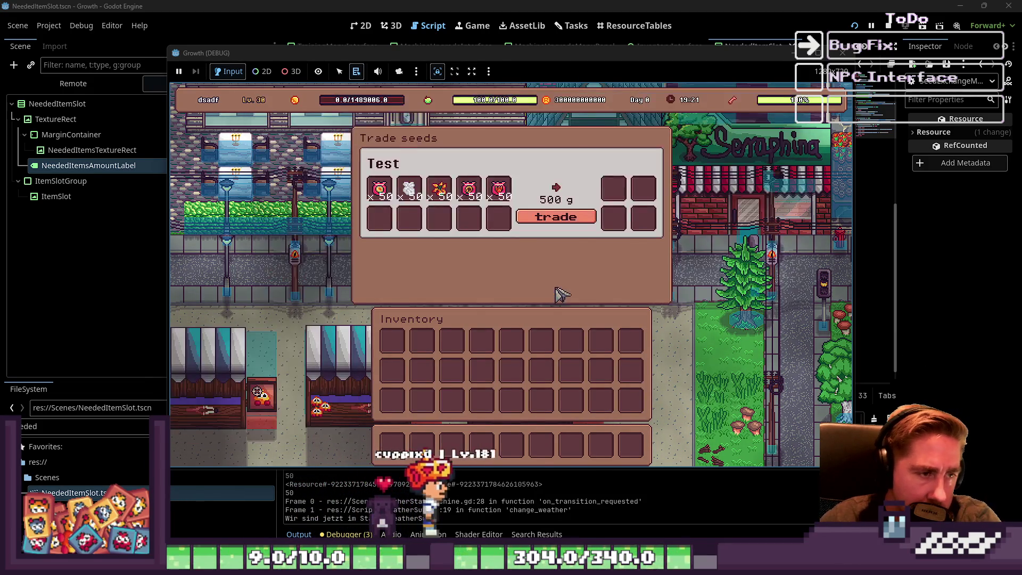
scroll(665, 223, down, 10)
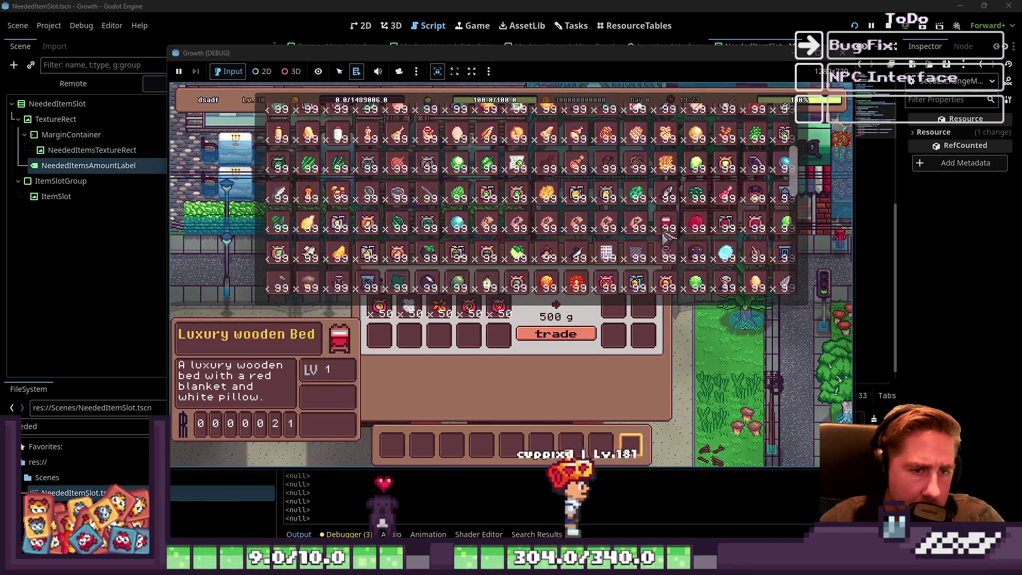
scroll(665, 224, up, 3)
scroll(665, 223, up, 1)
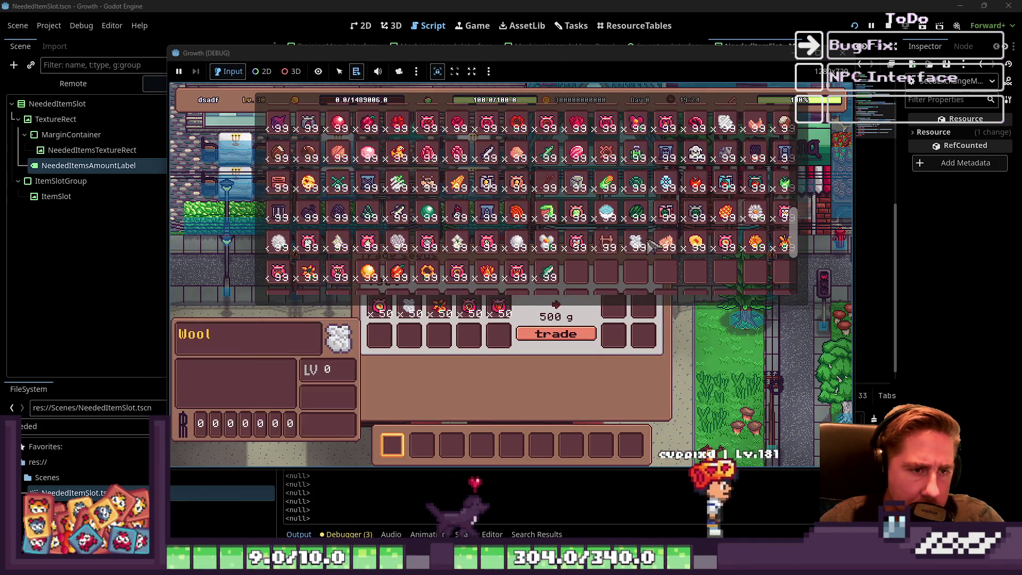
click(637, 244)
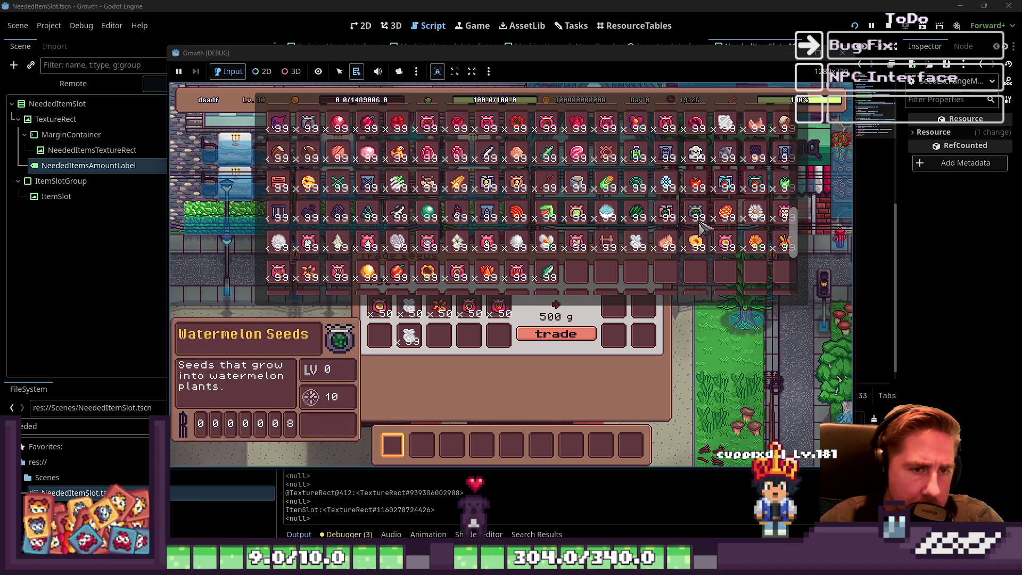
click(500, 311)
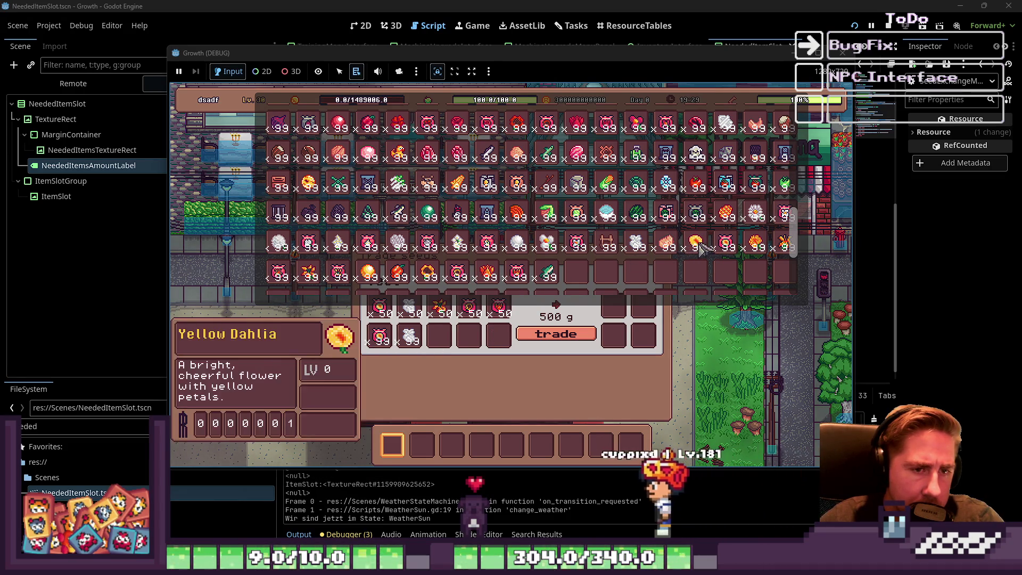
click(558, 340)
click(559, 341)
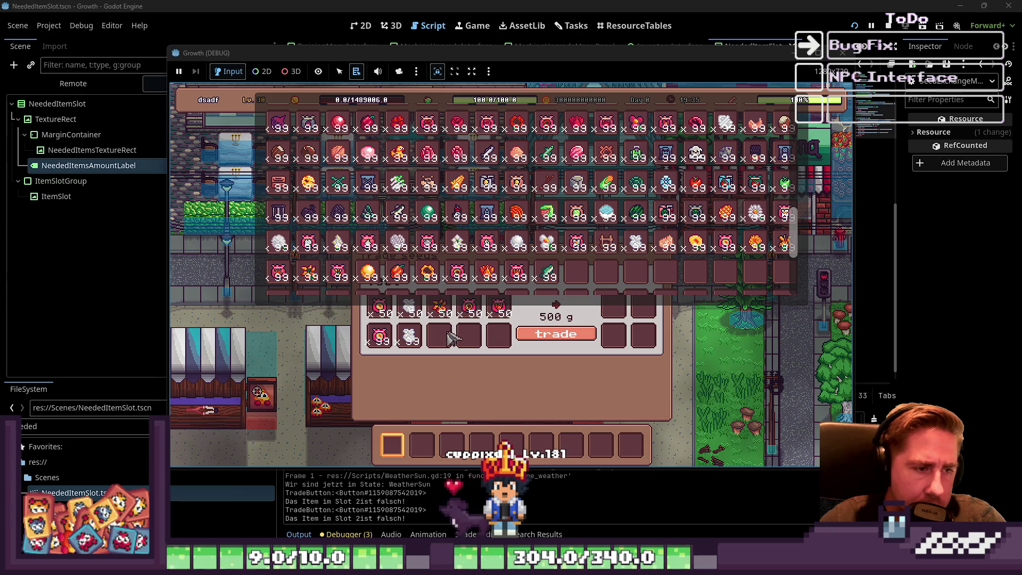
- Add orange flower and pink stacks to the offer, rearrange the slots, and retry the trade
click(308, 273)
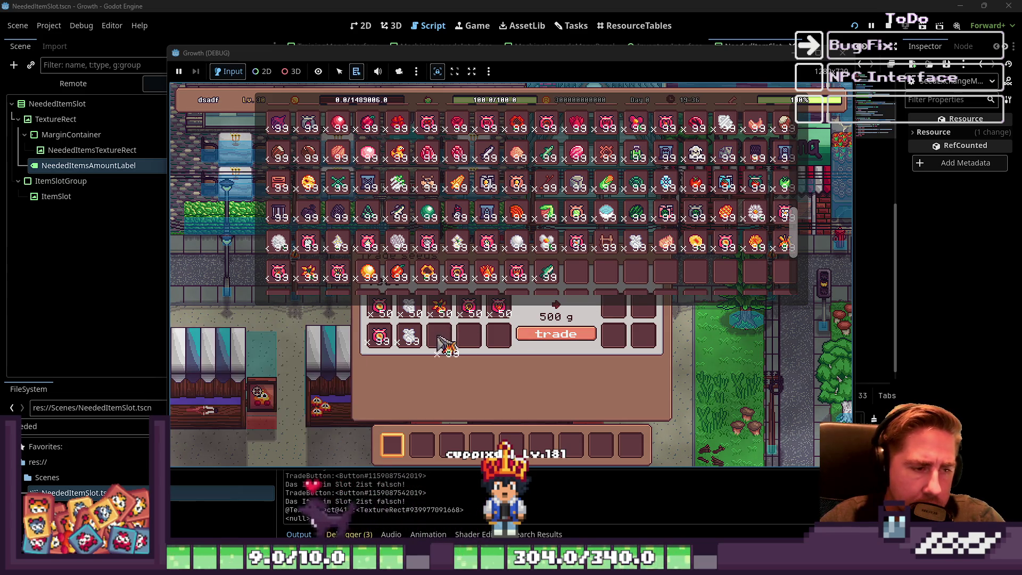
click(465, 274)
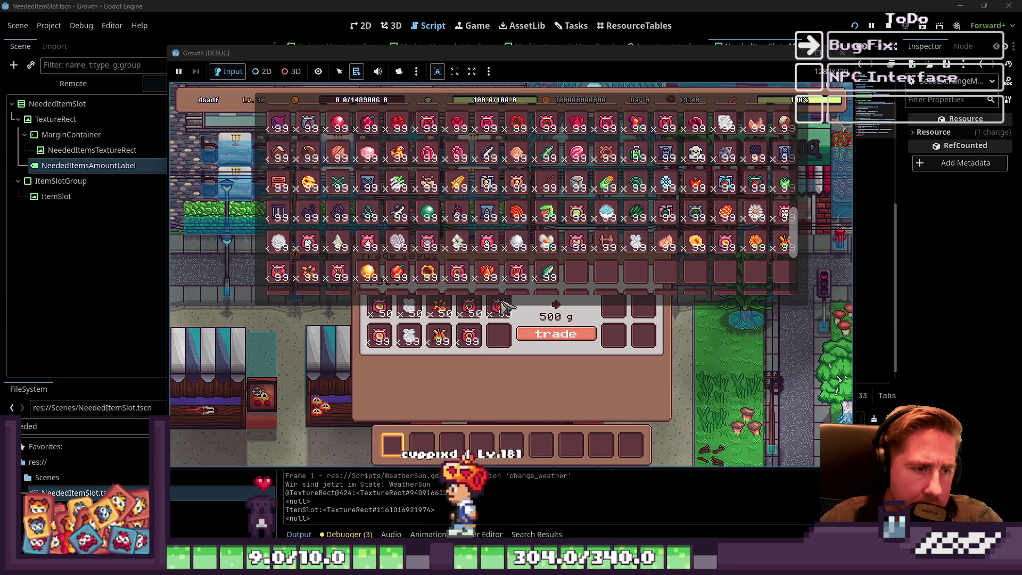
drag(469, 336, 500, 343)
click(539, 340)
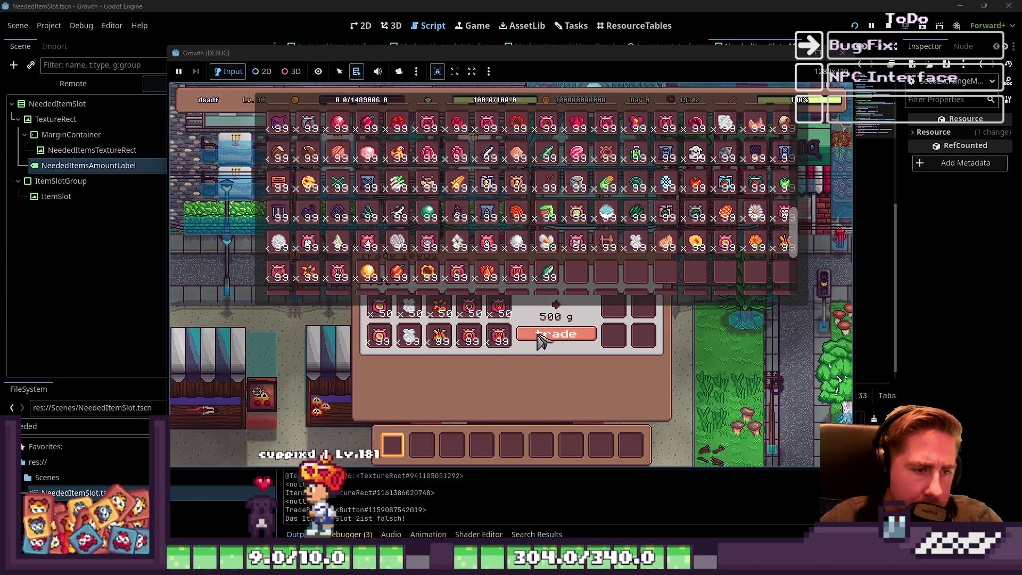
click(539, 341)
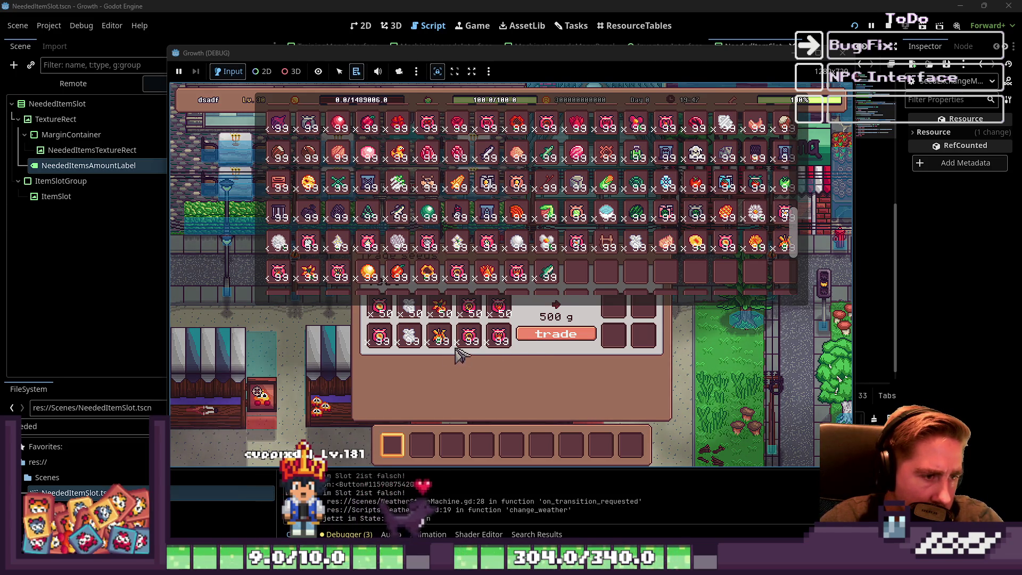
drag(439, 338, 431, 443)
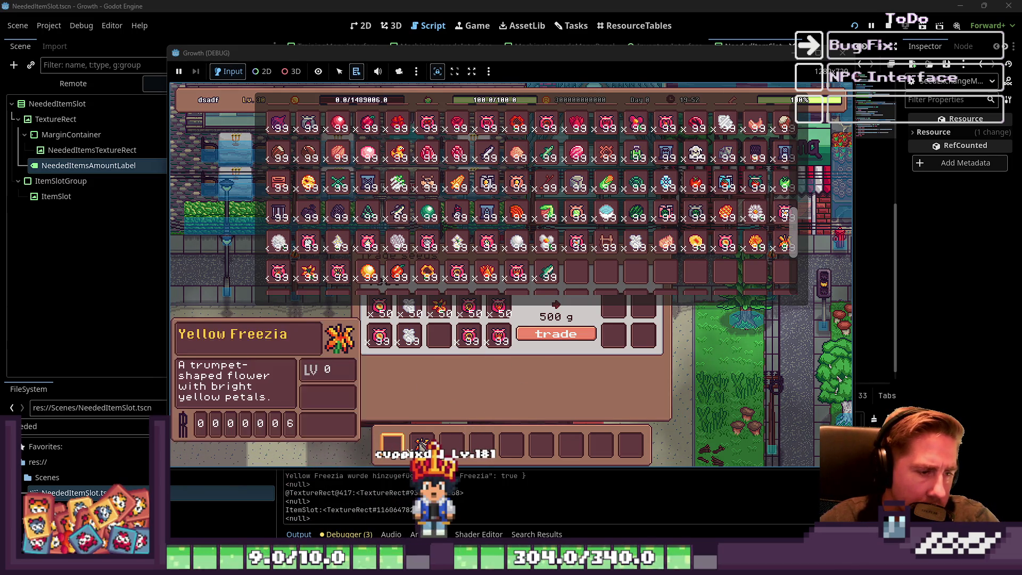
mouse_move(442, 334)
mouse_down()
mouse_move(430, 374)
mouse_move(447, 345)
mouse_up()
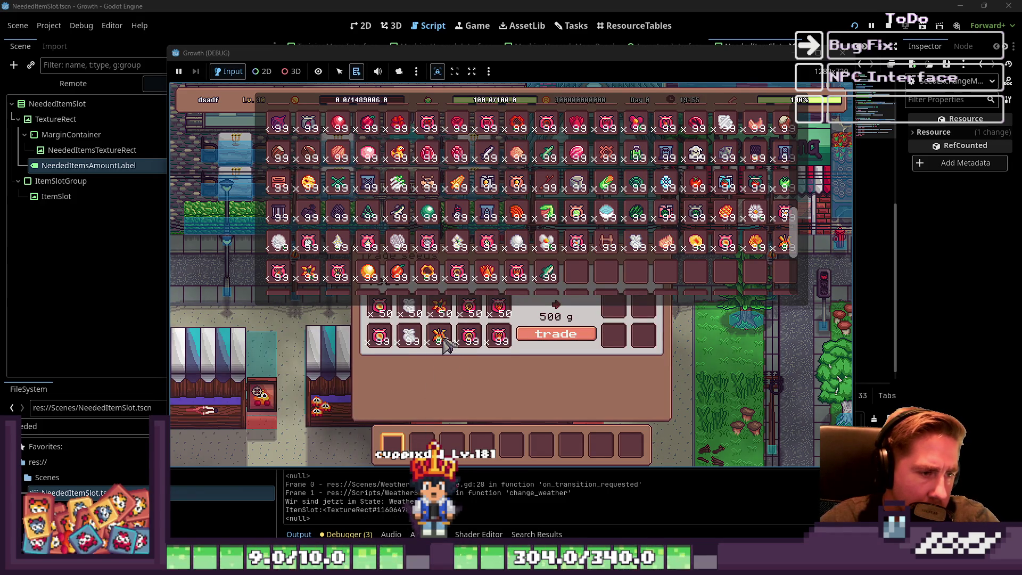
click(559, 335)
click(559, 335)
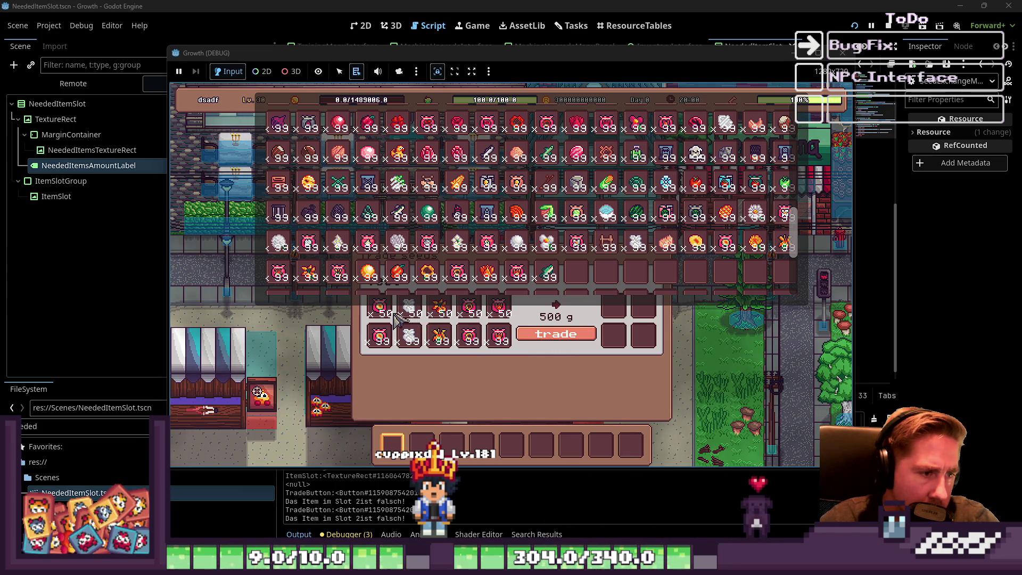
- Reposition the flower stack, complete the seed trade for 500 g, retry, then stop the game
mouse_move(465, 348)
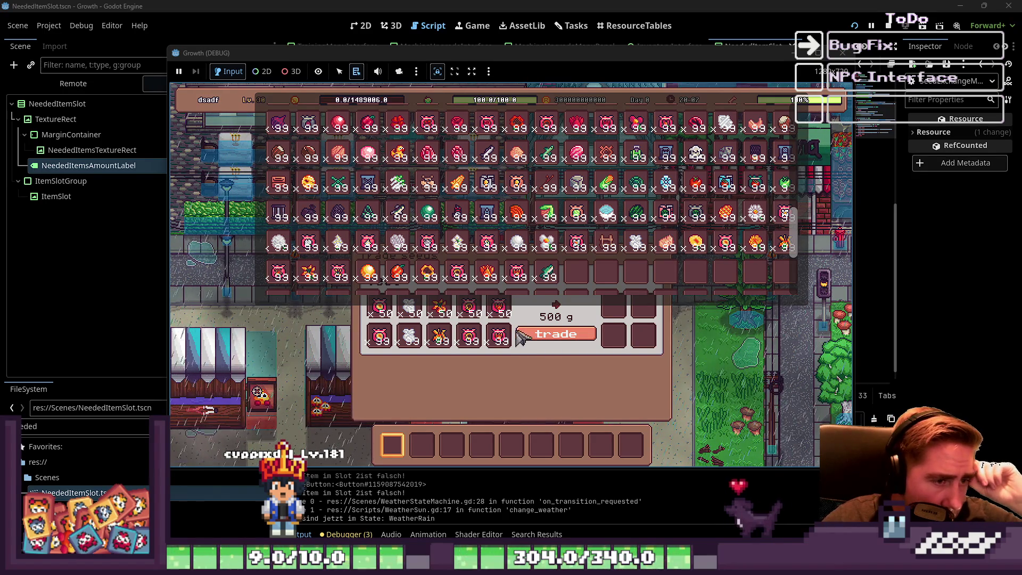
drag(439, 336, 345, 323)
mouse_move(415, 451)
mouse_down()
mouse_move(434, 338)
mouse_move(452, 446)
mouse_move(426, 448)
mouse_move(439, 336)
mouse_up()
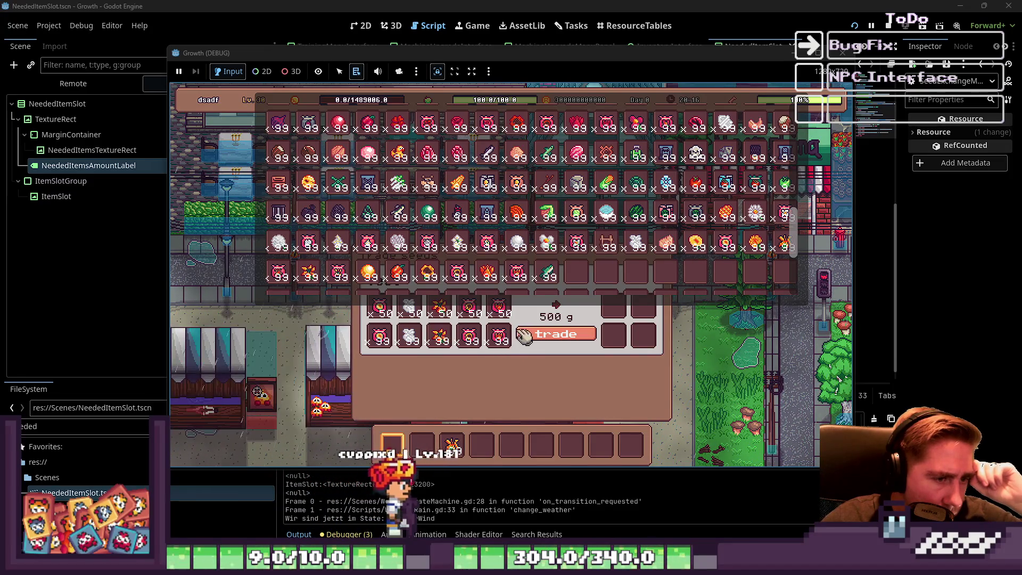
click(550, 335)
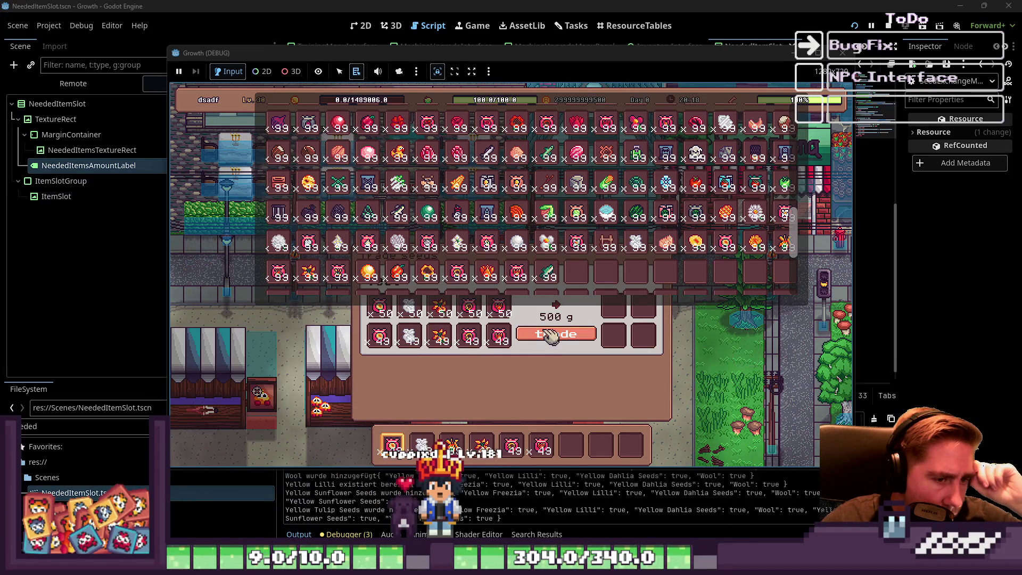
click(551, 335)
click(551, 335)
click(551, 336)
click(551, 336)
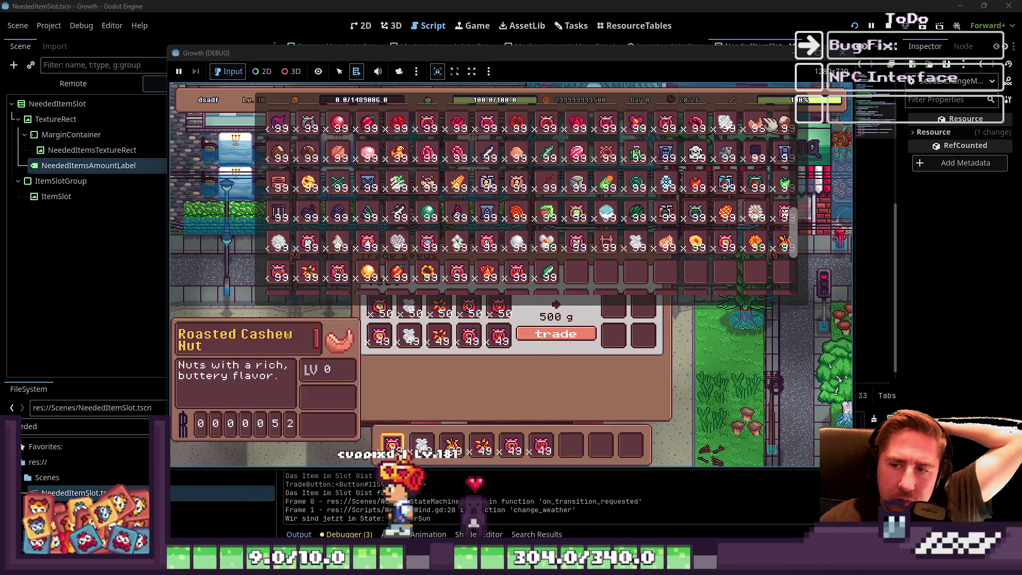
click(842, 53)
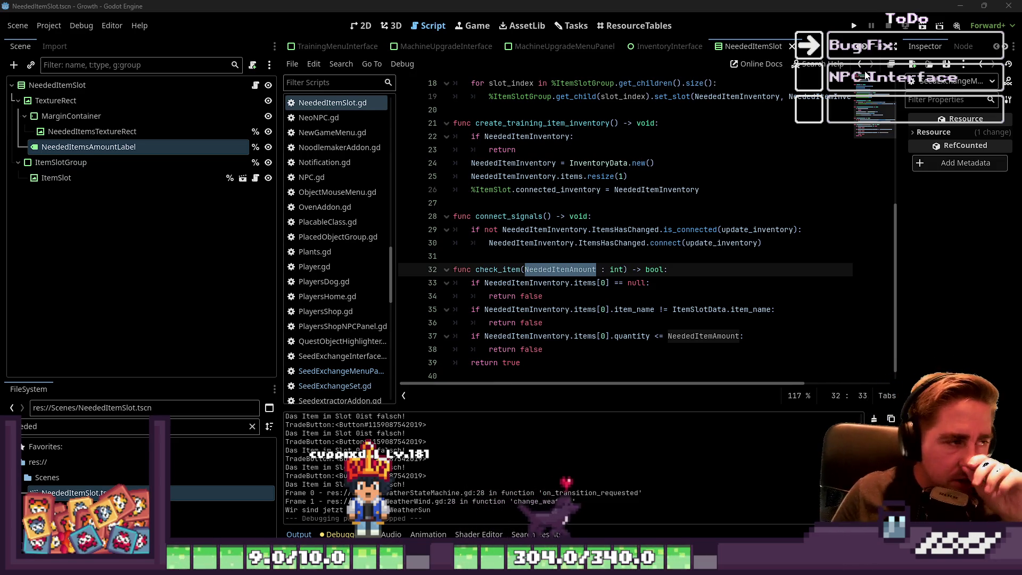
- Browse the InventoryData and InventoryInterface scripts
scroll(330, 315, up, 6)
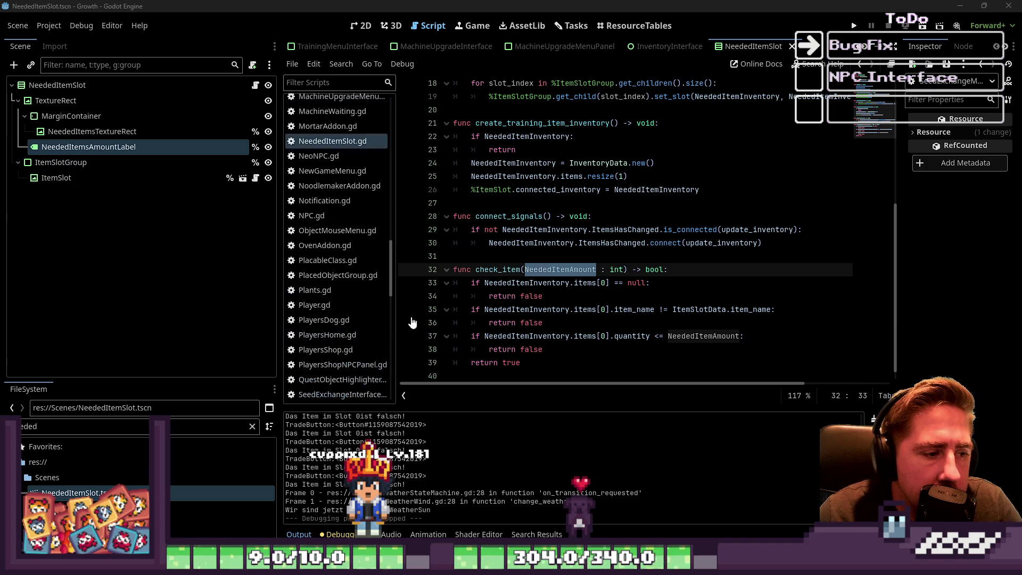
click(329, 192)
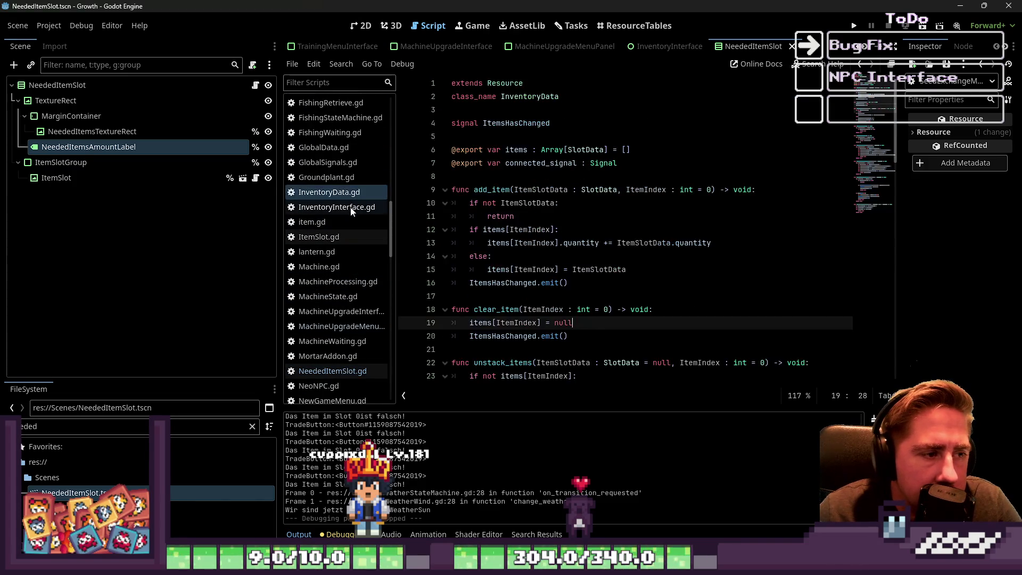
click(336, 207)
scroll(615, 242, down, 5)
scroll(615, 243, up, 8)
scroll(615, 243, down, 20)
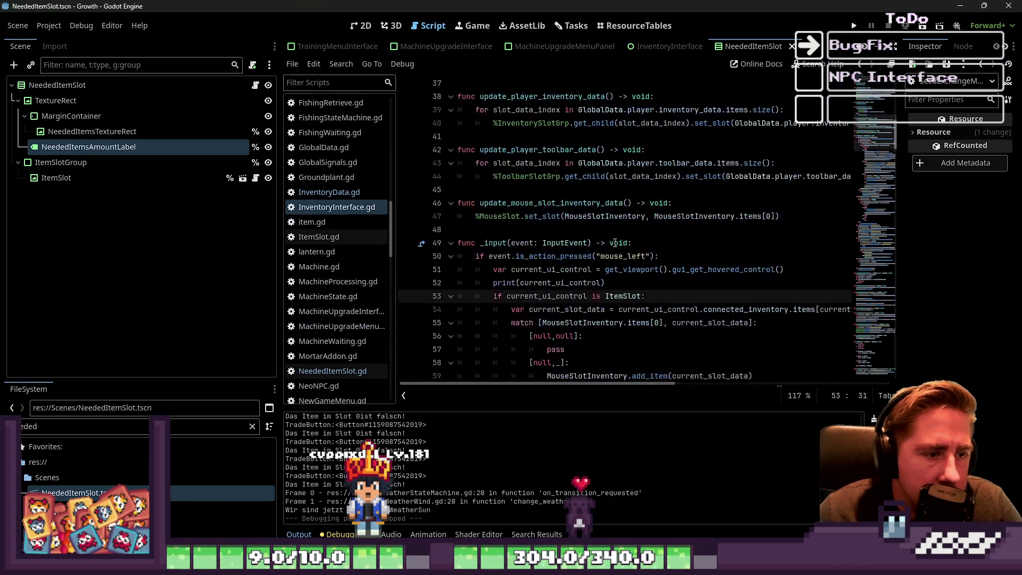
scroll(615, 243, down, 20)
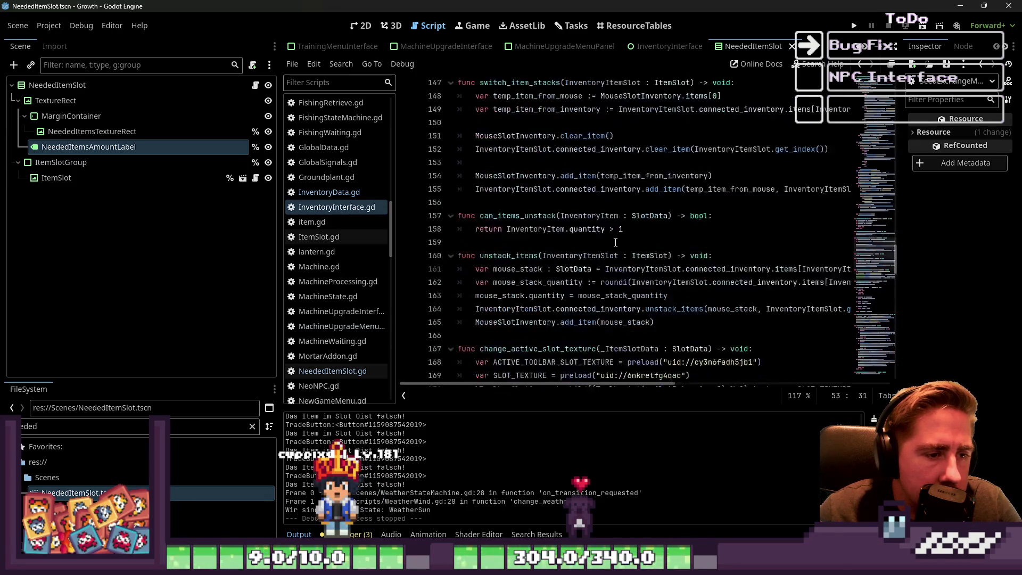
scroll(305, 190, up, 3)
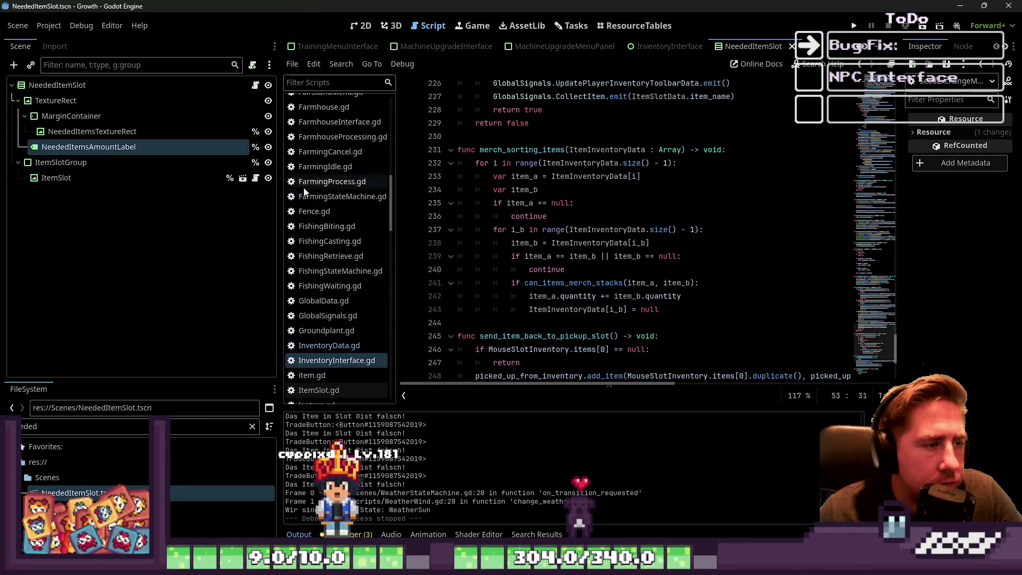
- In GlobalData.gd, find the E-key toggle block and select the MachineUpgradeInterface check on lines 816–817
click(336, 301)
scroll(404, 274, down, 4)
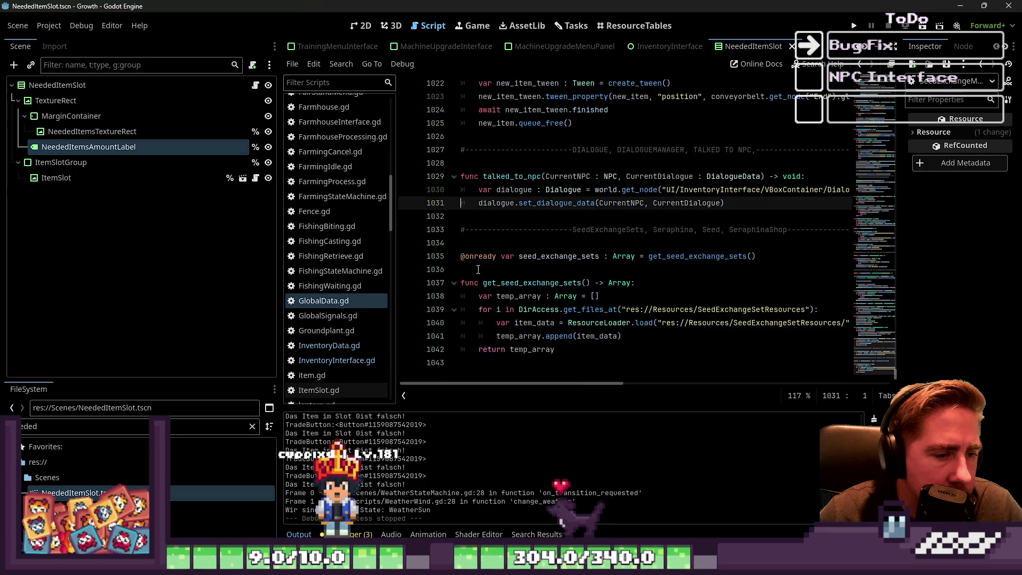
scroll(479, 269, up, 12)
scroll(486, 268, up, 10)
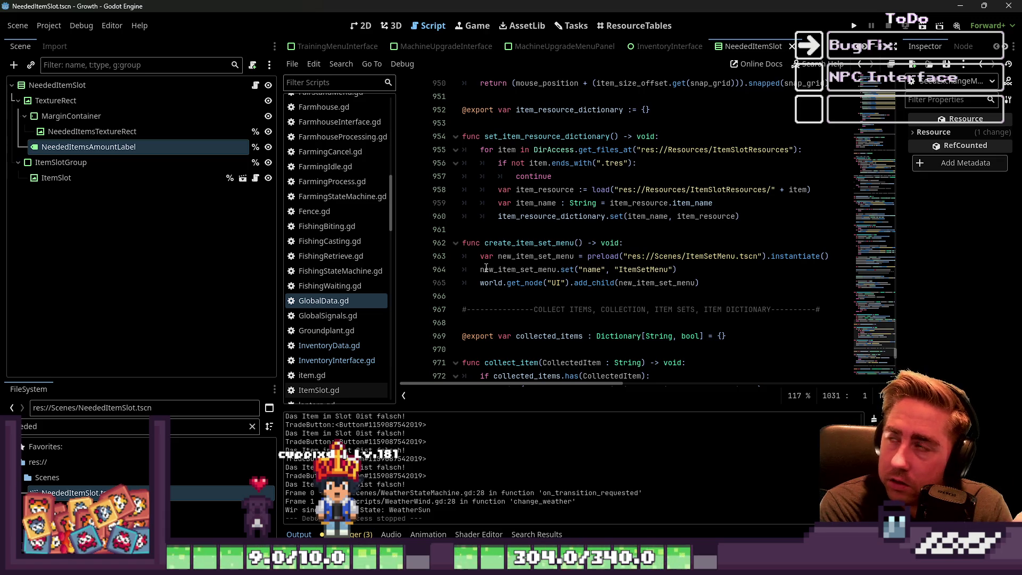
scroll(463, 197, up, 20)
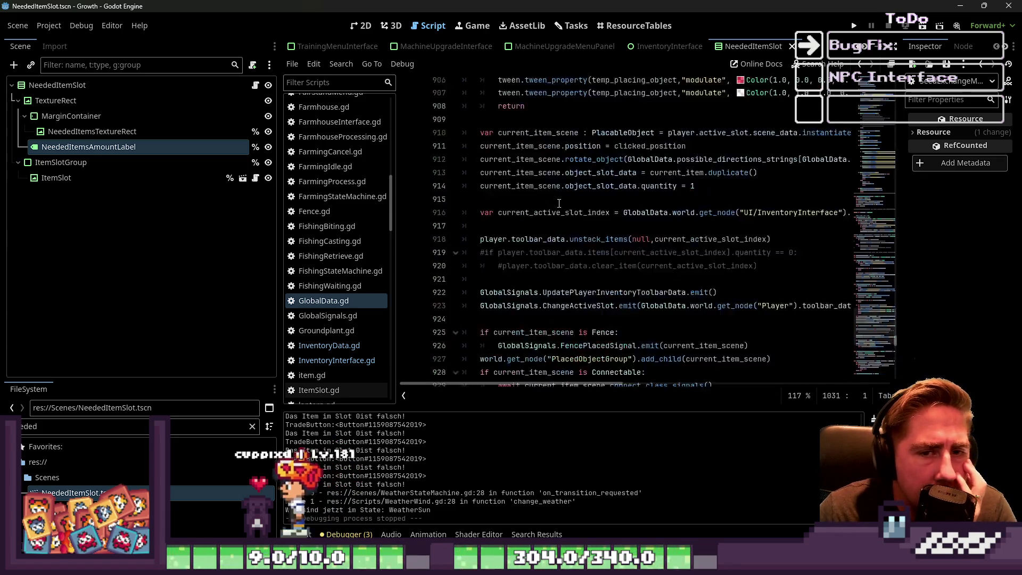
scroll(577, 205, up, 12)
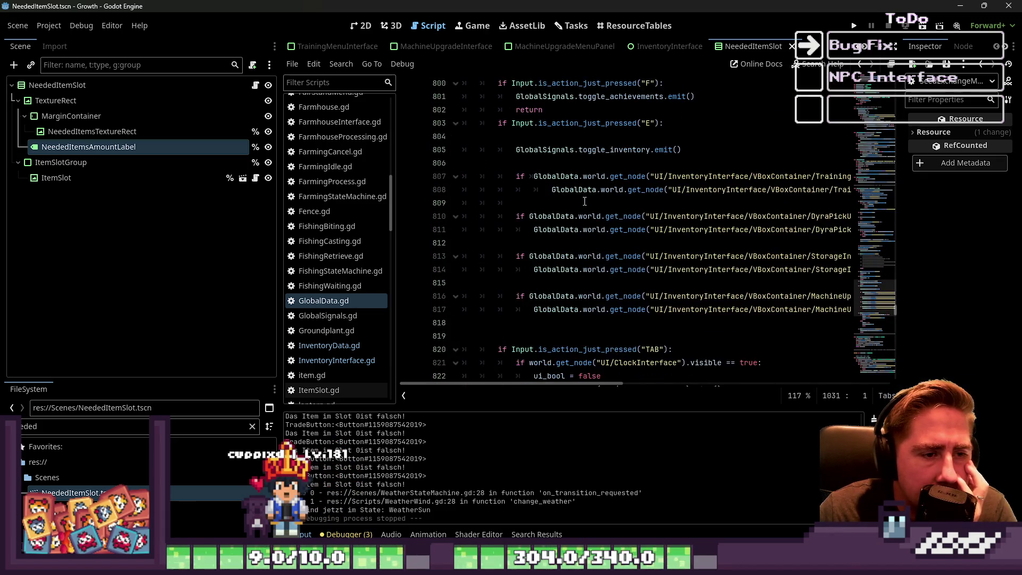
scroll(584, 201, up, 4)
scroll(532, 291, down, 6)
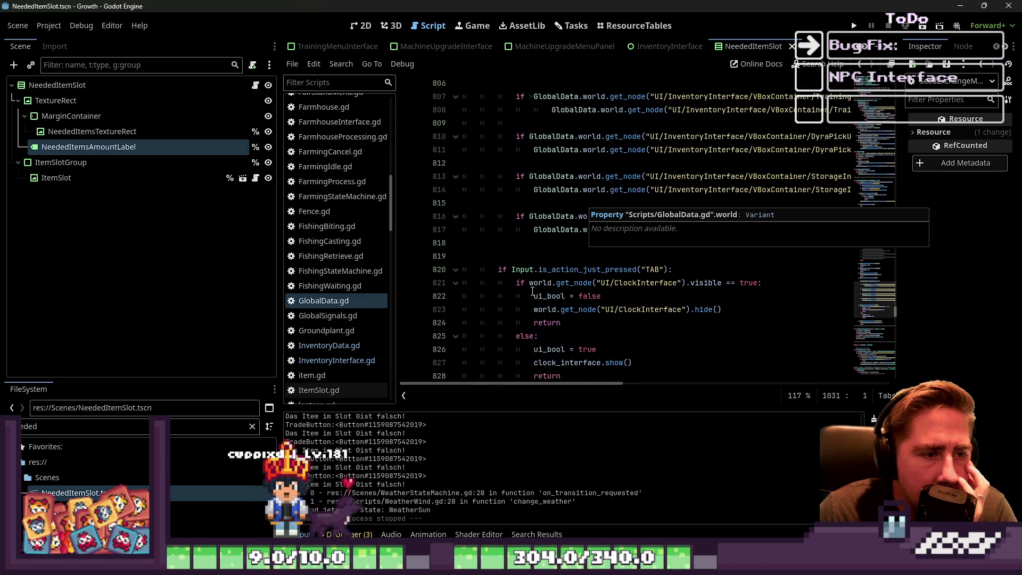
scroll(532, 290, up, 3)
drag(525, 383, 607, 397)
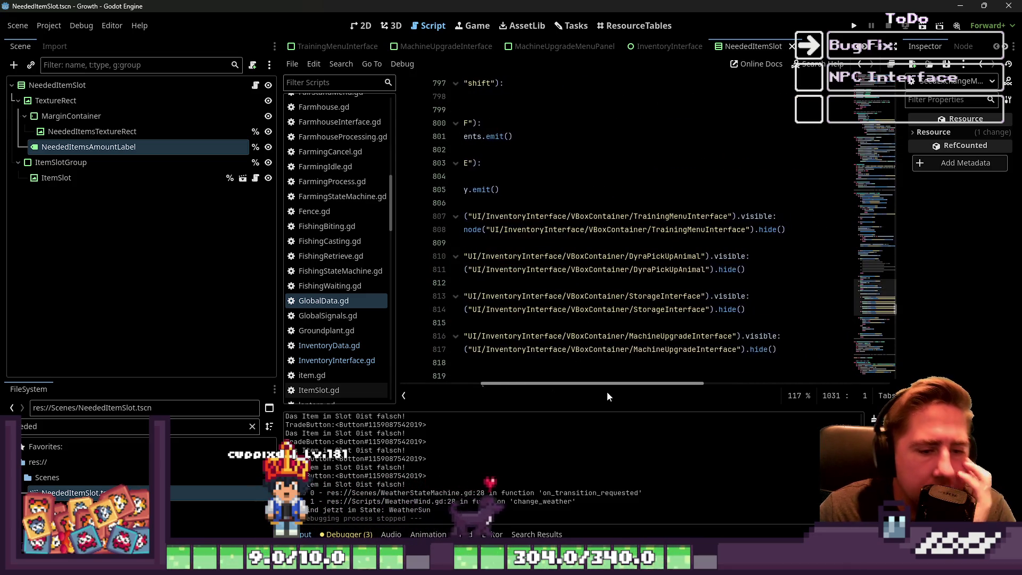
drag(802, 352, 447, 334)
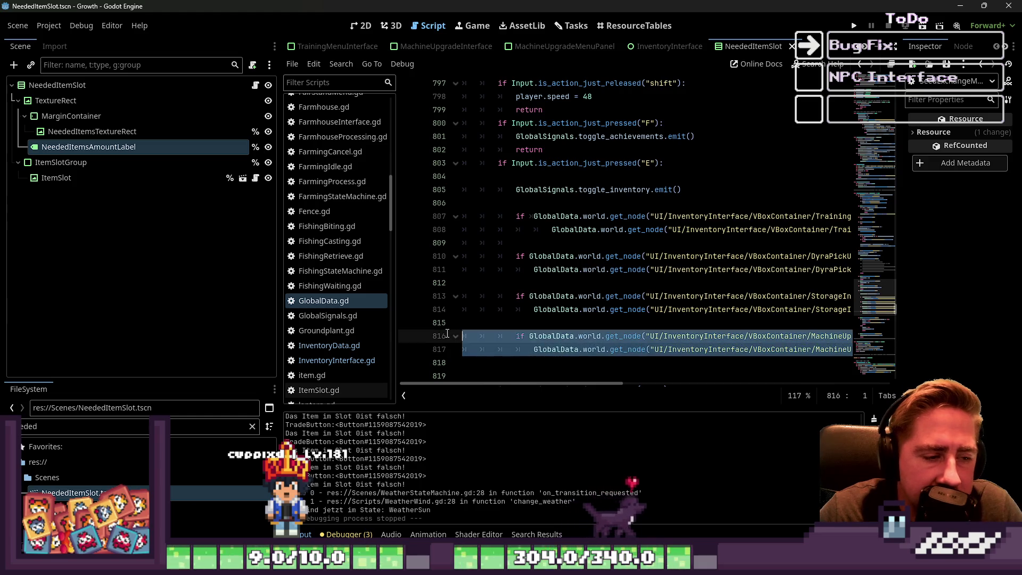
scroll(488, 333, down, 2)
- Paste the copied visibility check as new lines and delete the MachineUpgradeInterface name on line 819
click(473, 286)
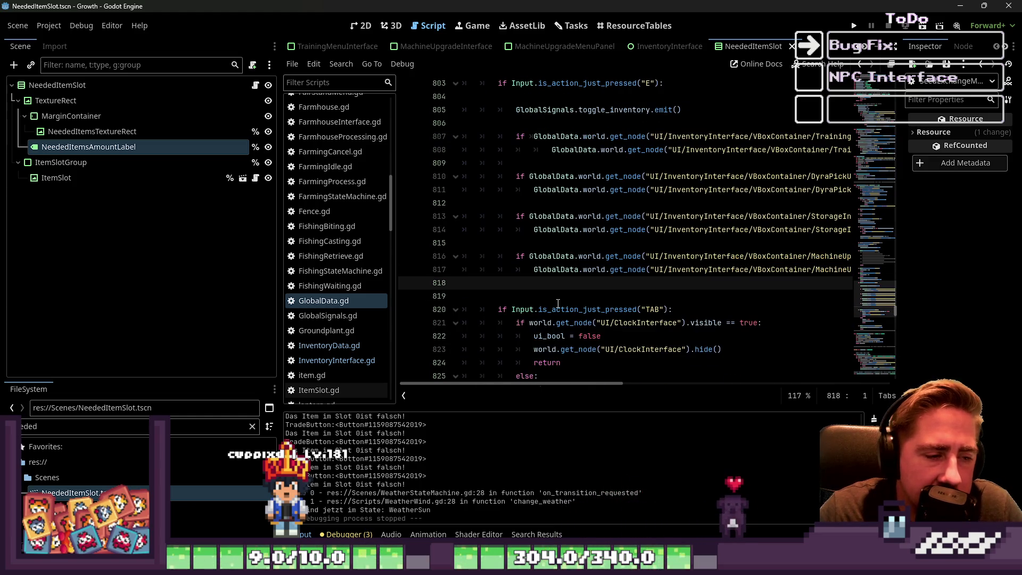
key(Return)
text(if GlobalData.world.get_node("UI/InventoryInterface/VBoxContainer/MachineUpgradeInterface").visible: 				GlobalData.world.get_node("UI/InventoryInterface/VBoxContainer/MachineUpgradeInterface").hide())
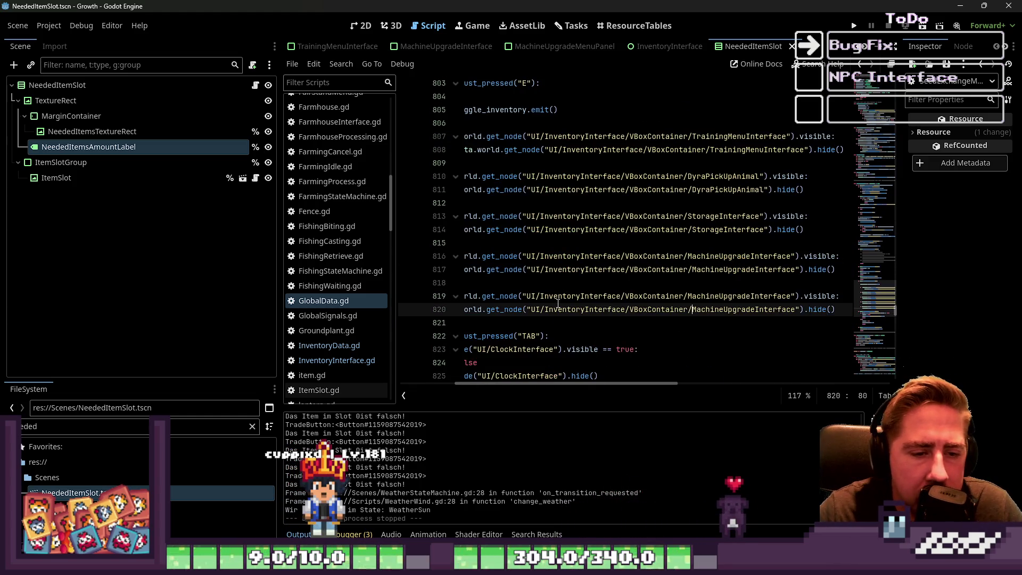
key(Up)
key(ctrl+shift+Right)
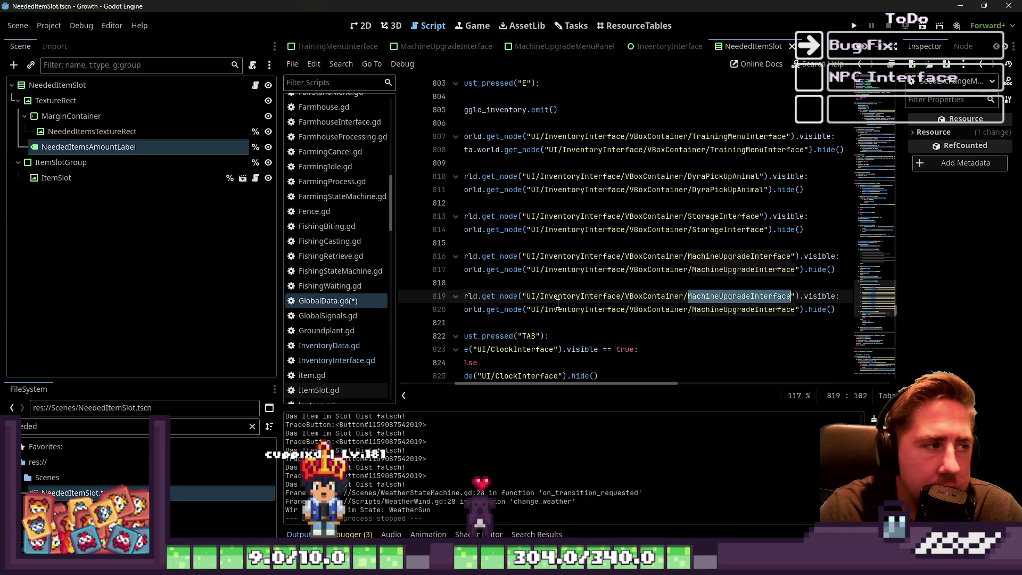
key(BackSpace)
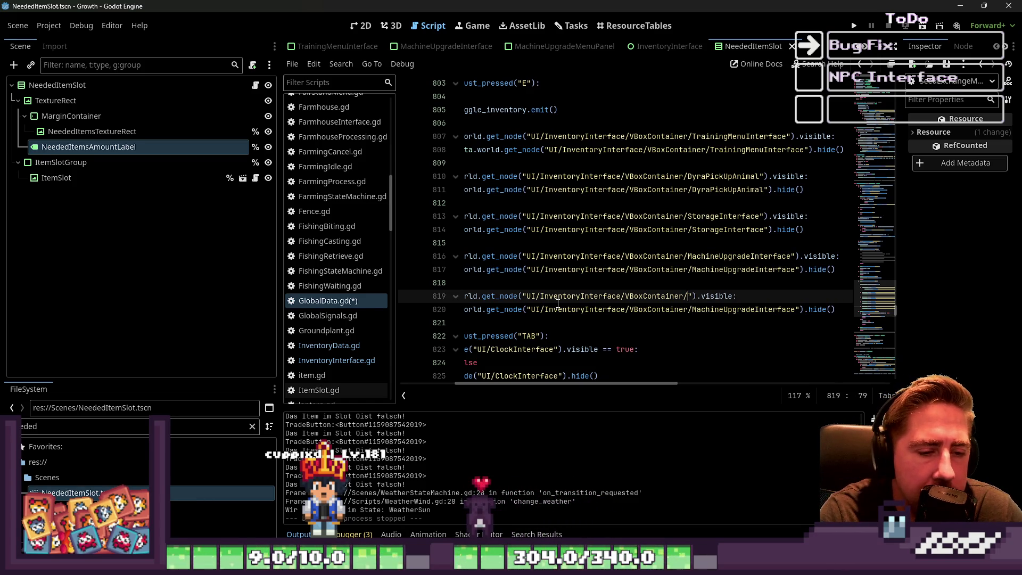
- Copy the SeedExchangeInterface node name from the InventoryInterface scene
scroll(358, 48, down, 4)
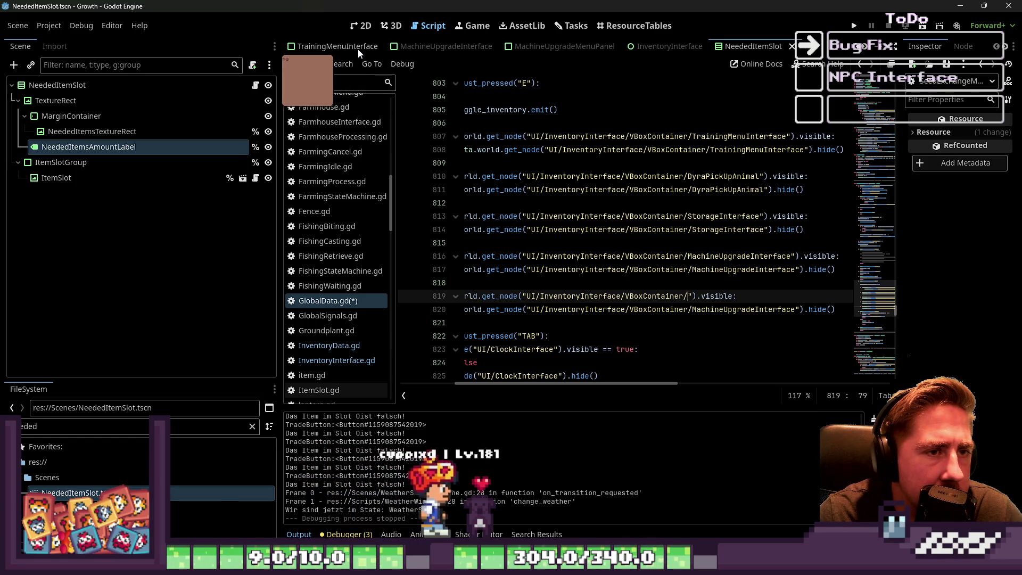
scroll(358, 49, up, 4)
scroll(358, 49, up, 5)
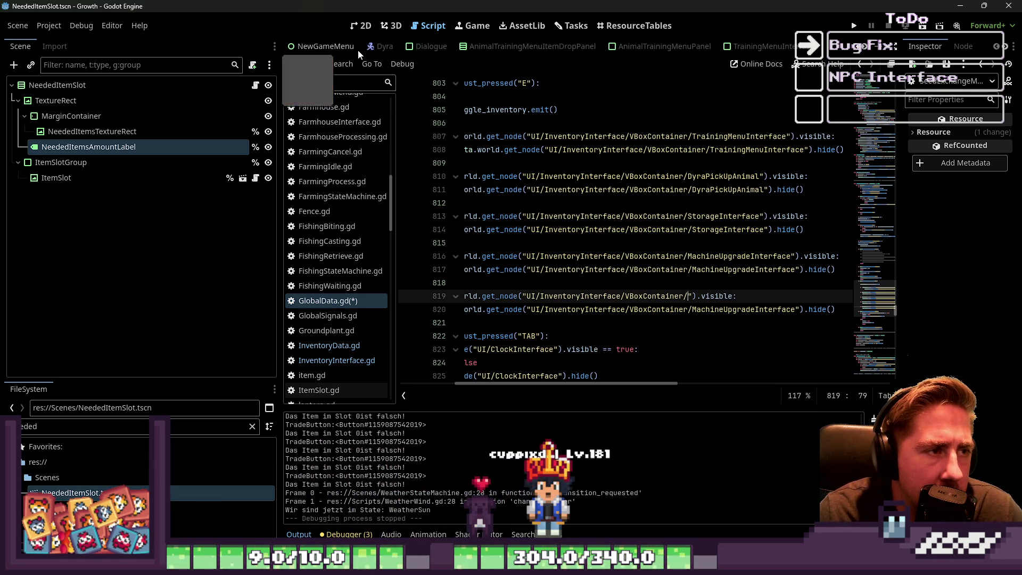
scroll(381, 47, down, 7)
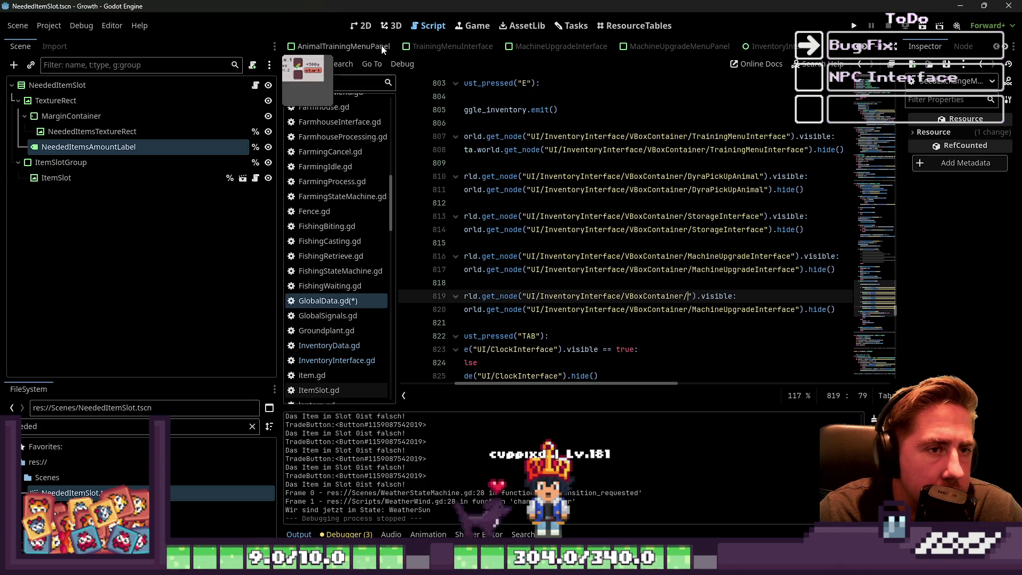
click(460, 48)
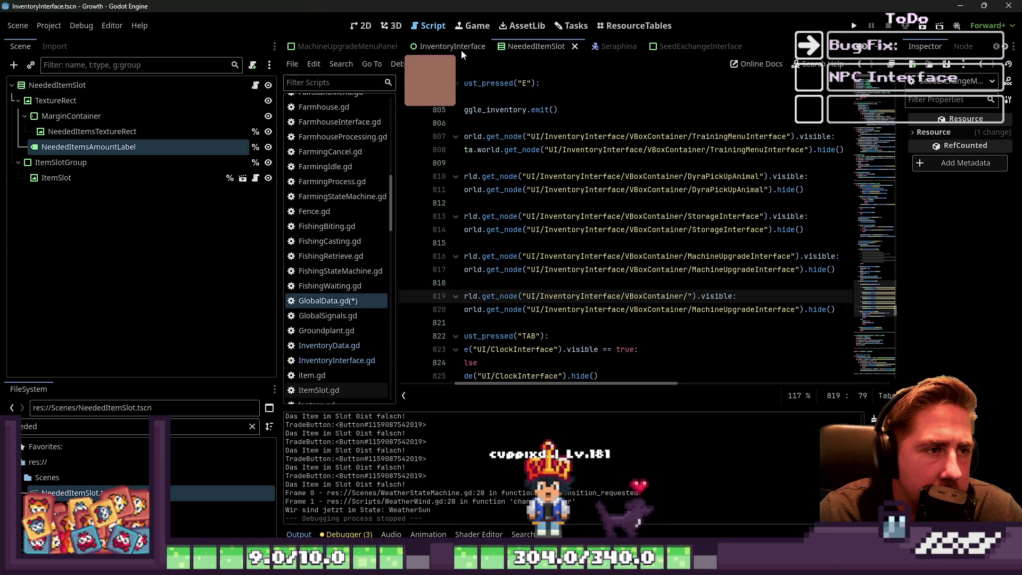
double_click(132, 116)
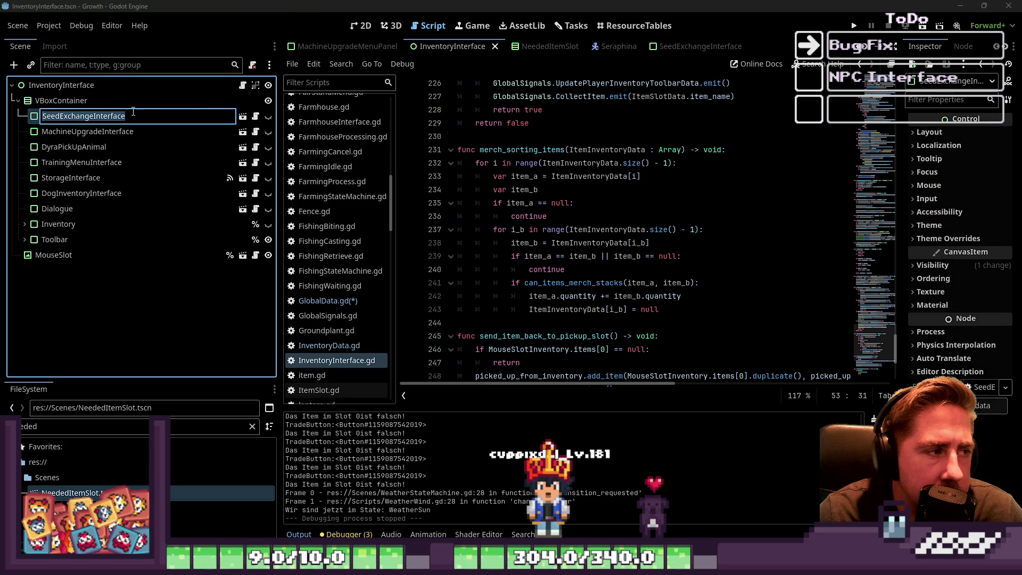
scroll(499, 47, down, 3)
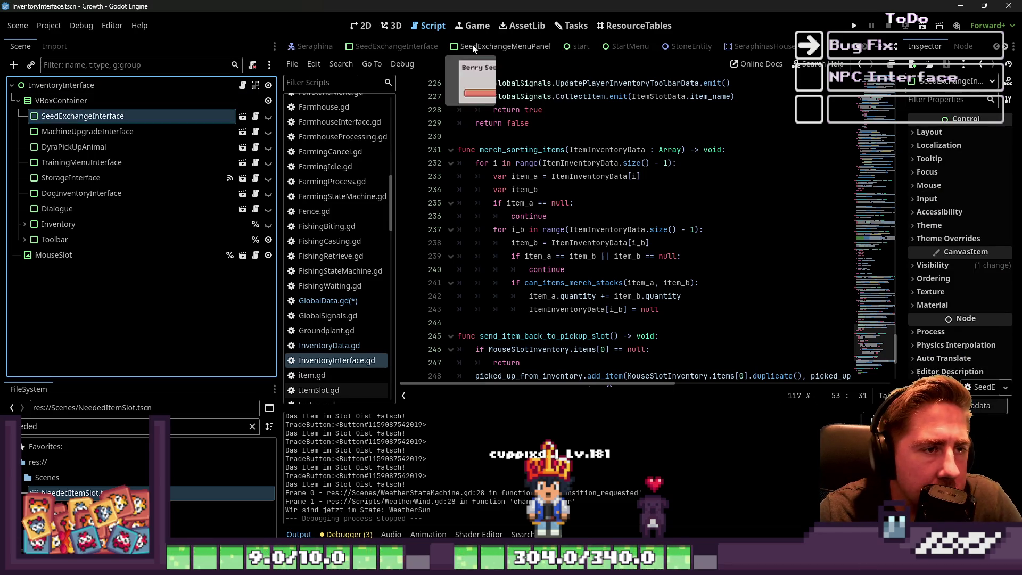
scroll(319, 175, up, 10)
scroll(307, 213, down, 10)
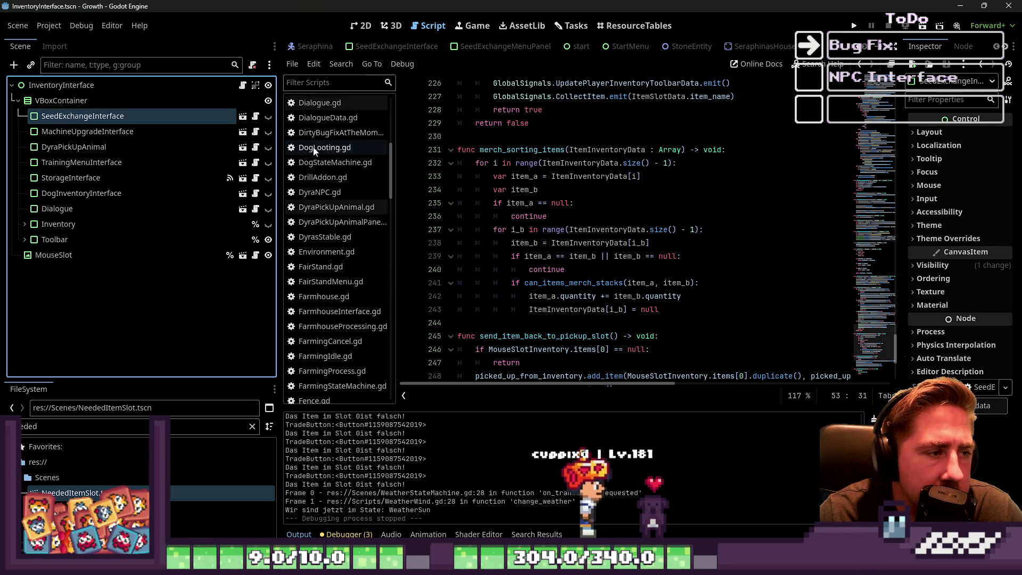
- Replace the MachineUpgradeInterface path on line 820 with SeedExchangeInterface and save GlobalData.gd
click(298, 300)
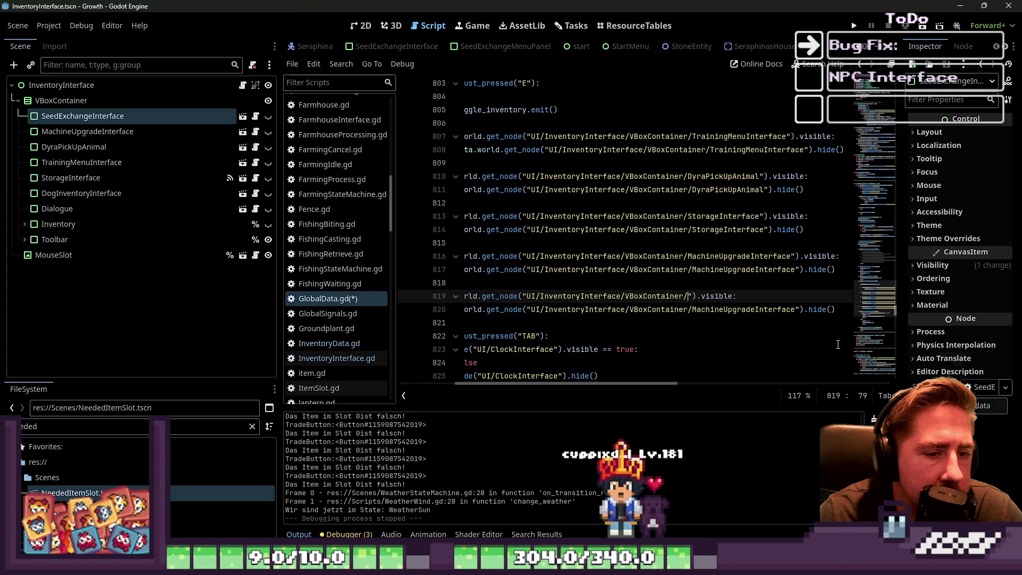
drag(544, 310, 796, 310)
text(InventoryInterface/VBoxContainer/SeedExchangeInterface)
key(ctrl+s)
click(612, 256)
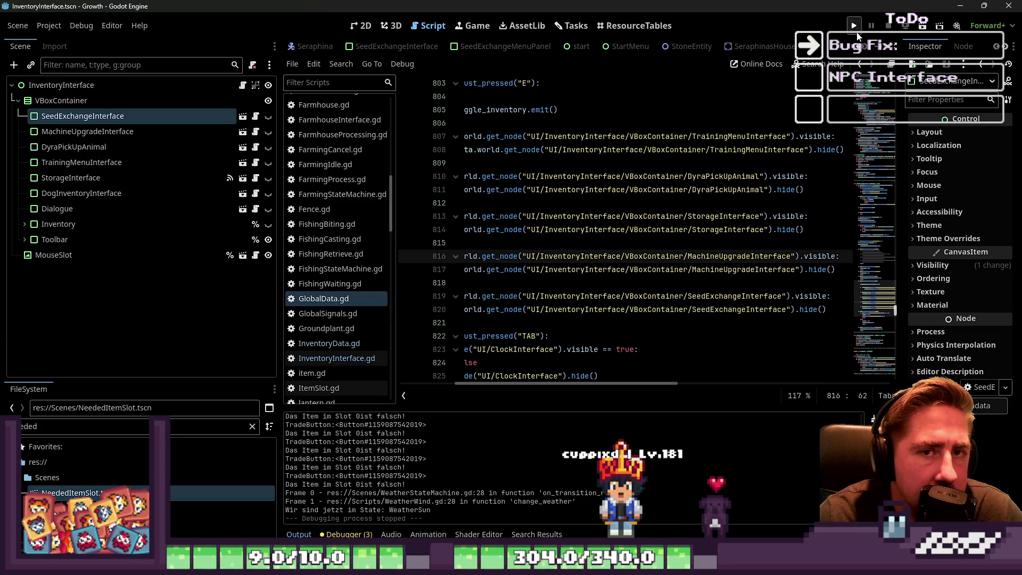
- Run the game and start a new game with the character name 'sad'
click(853, 26)
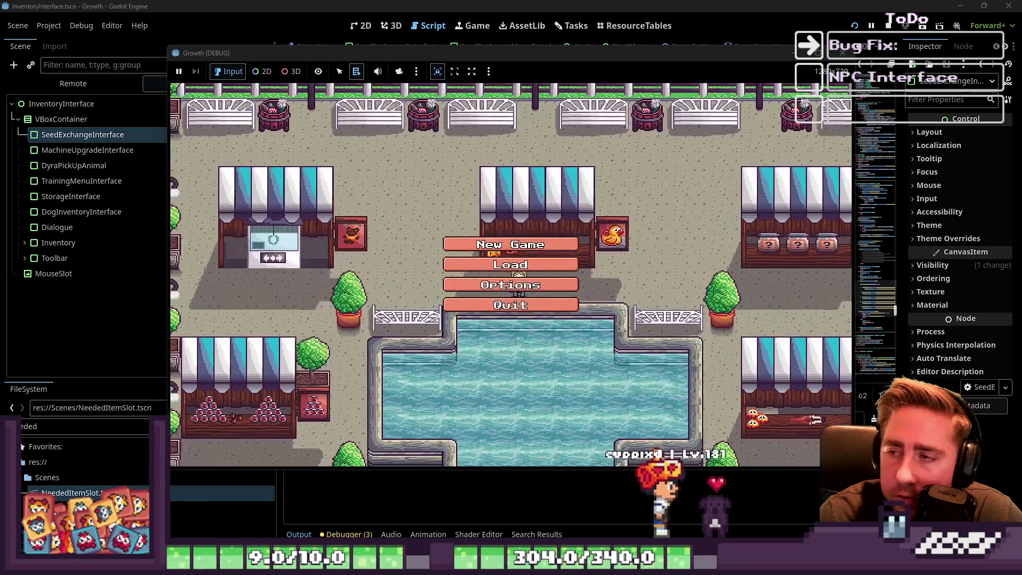
click(539, 245)
text(sad)
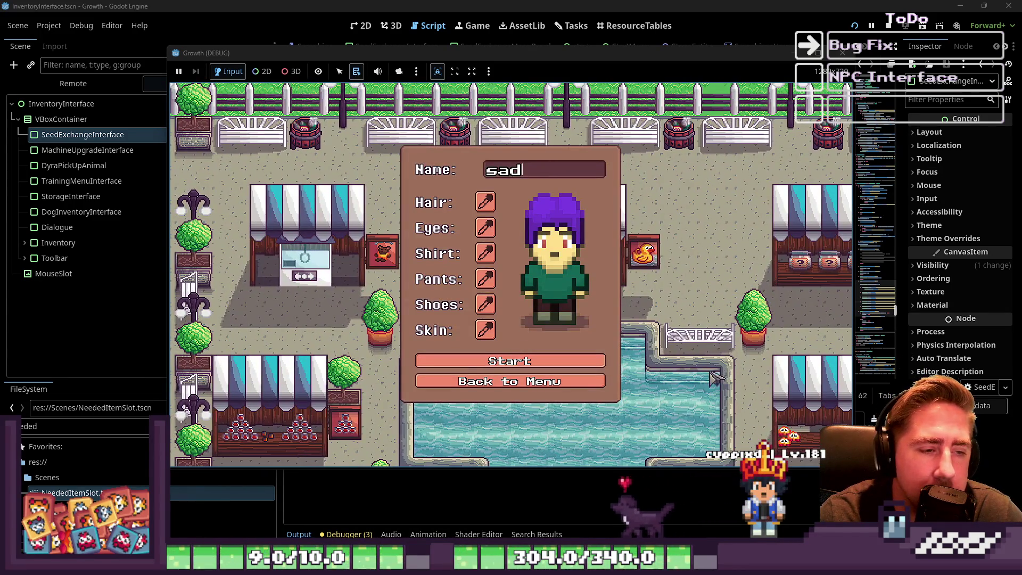
click(507, 361)
- Walk to Seraphina and open the seed exchange trade panel
key(d)
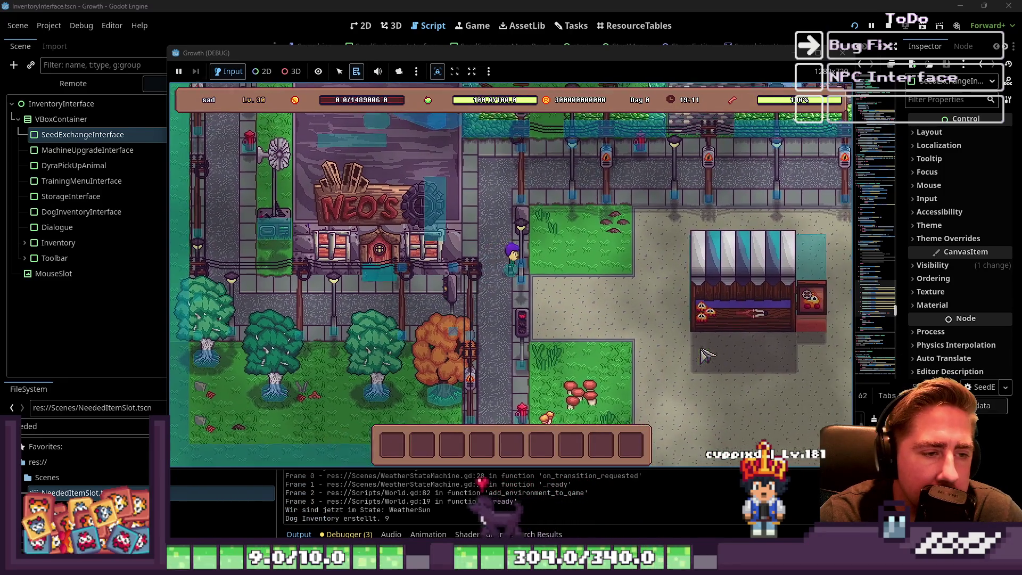
key(w)
key(d)
key(w)
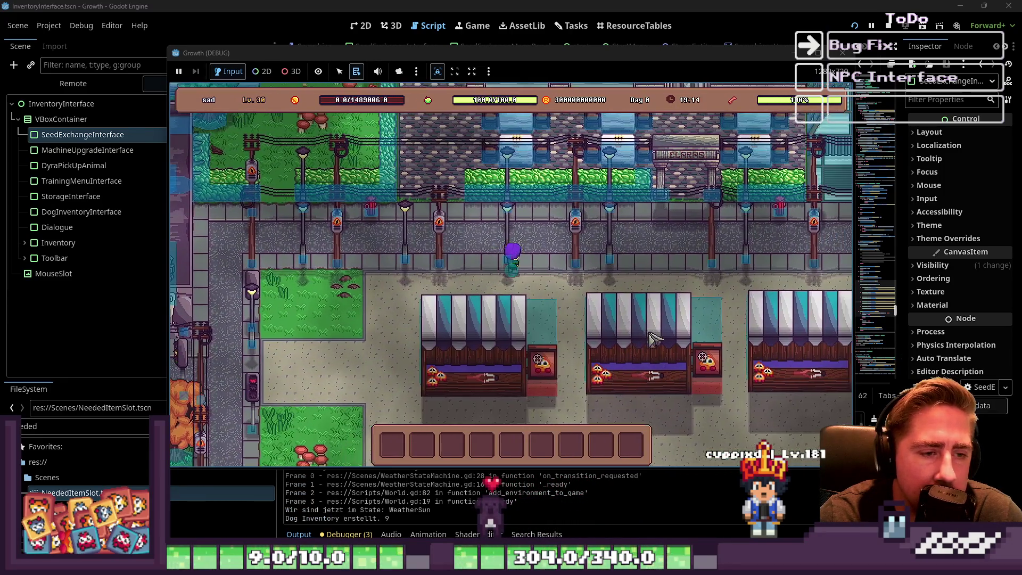
key(d)
key(w)
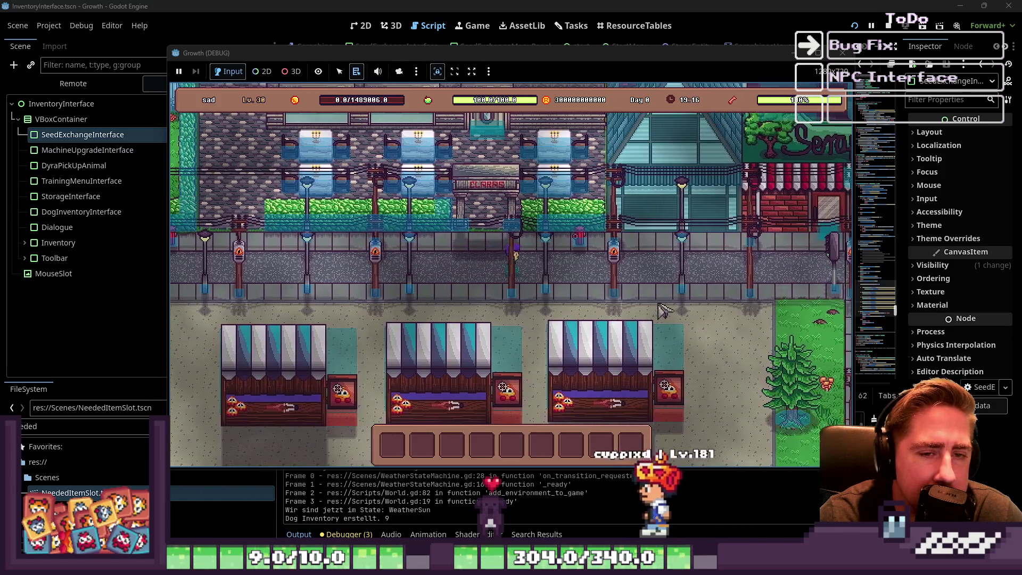
key(d)
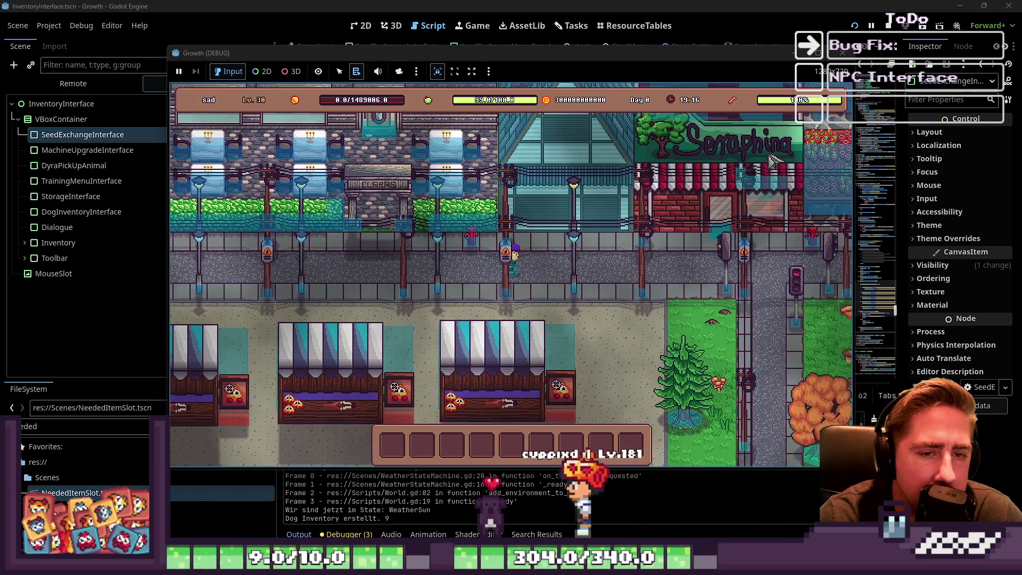
key(e)
click(514, 339)
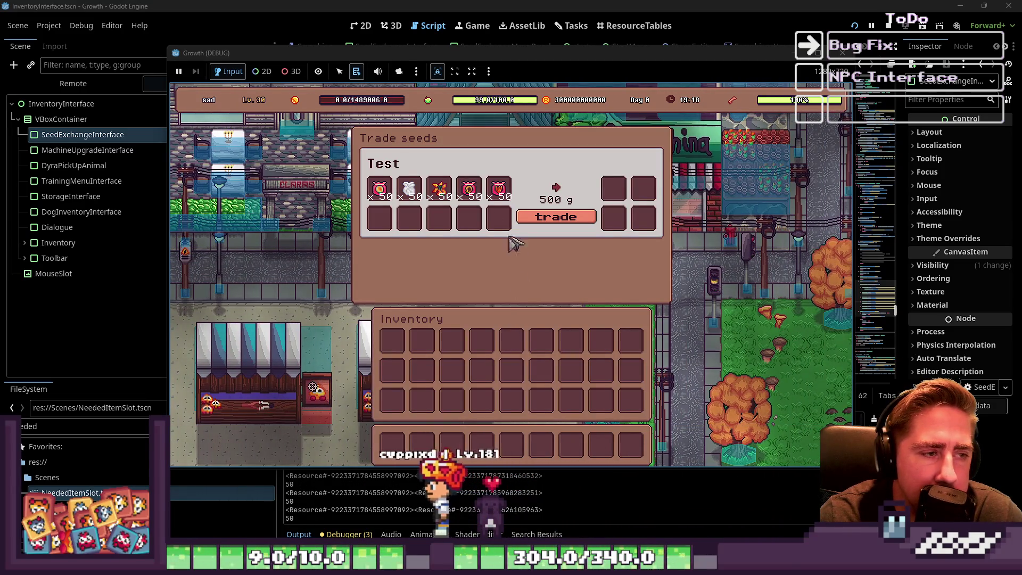
- Close the trade panel, reopen it via Seraphina, then stop the running game
key(Escape)
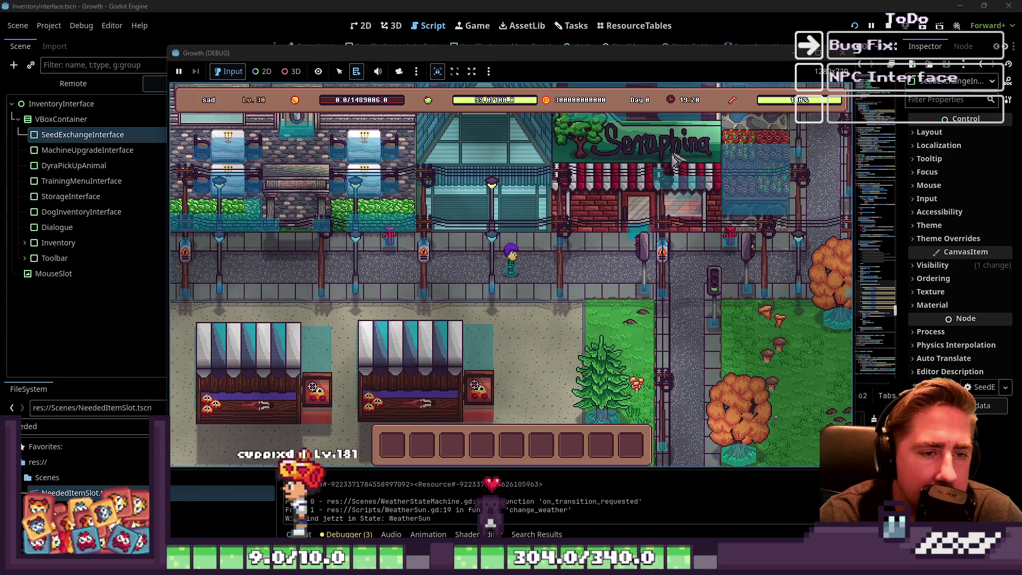
key(e)
click(506, 337)
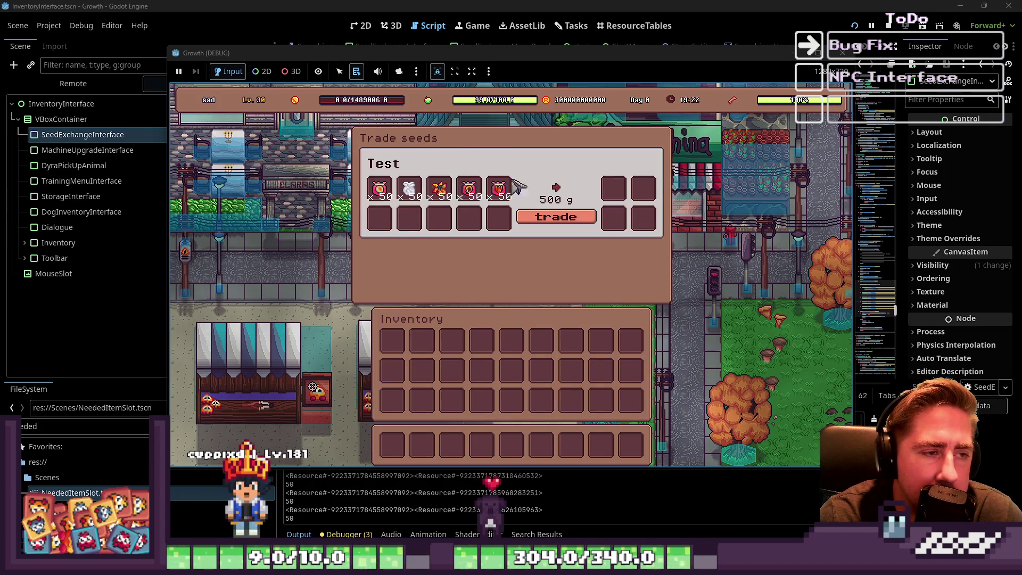
click(844, 53)
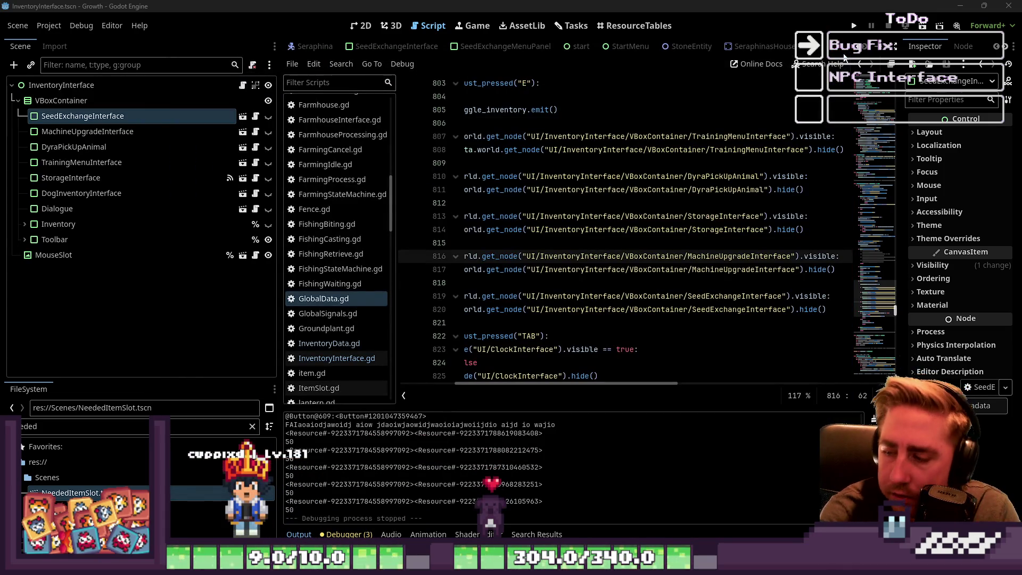
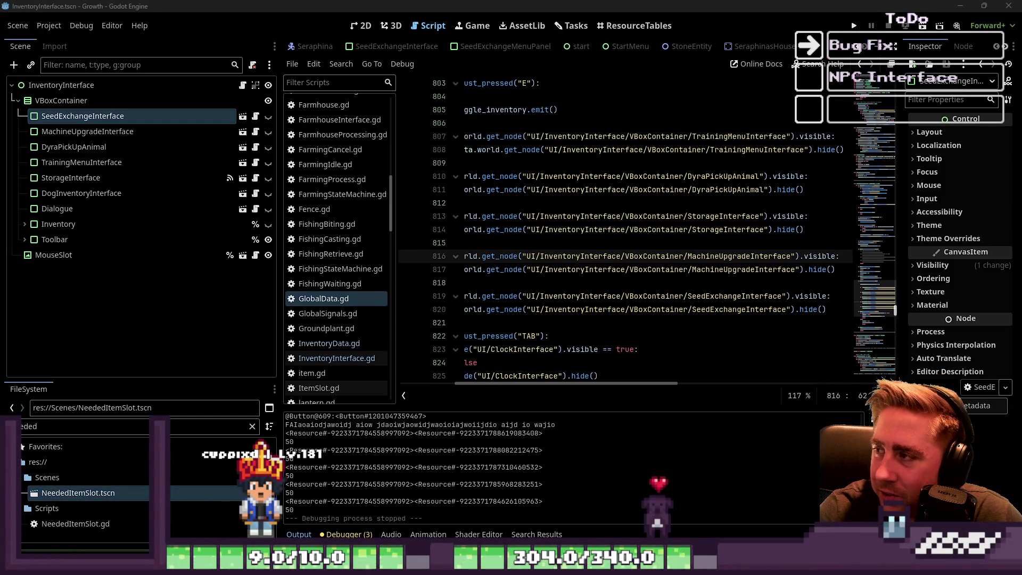
- Save the scene and bring up the Seraphina task's details from the Doing column of the Tasks board
key(Up)
key(Up)
key(Up)
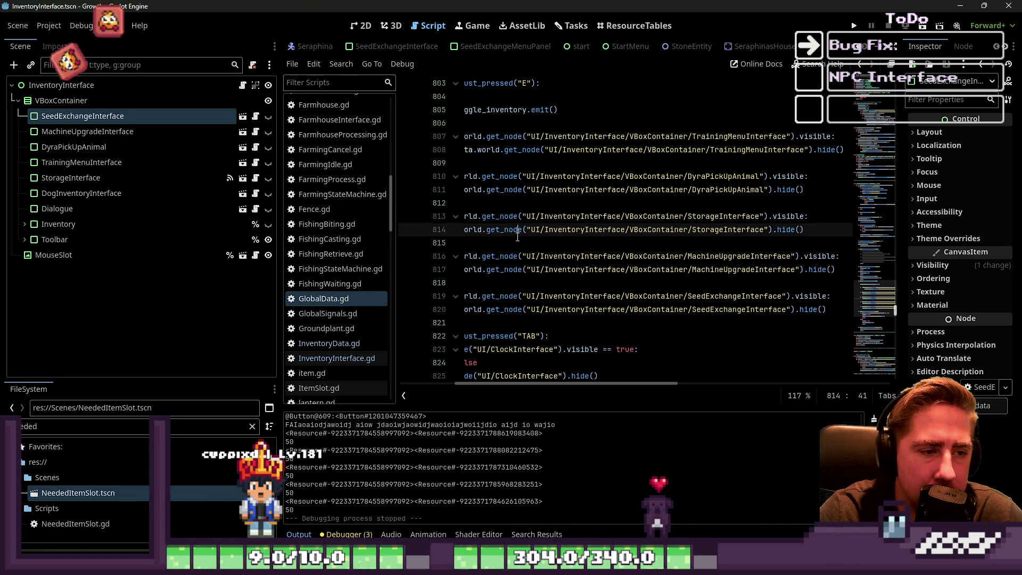
key(ctrl+s)
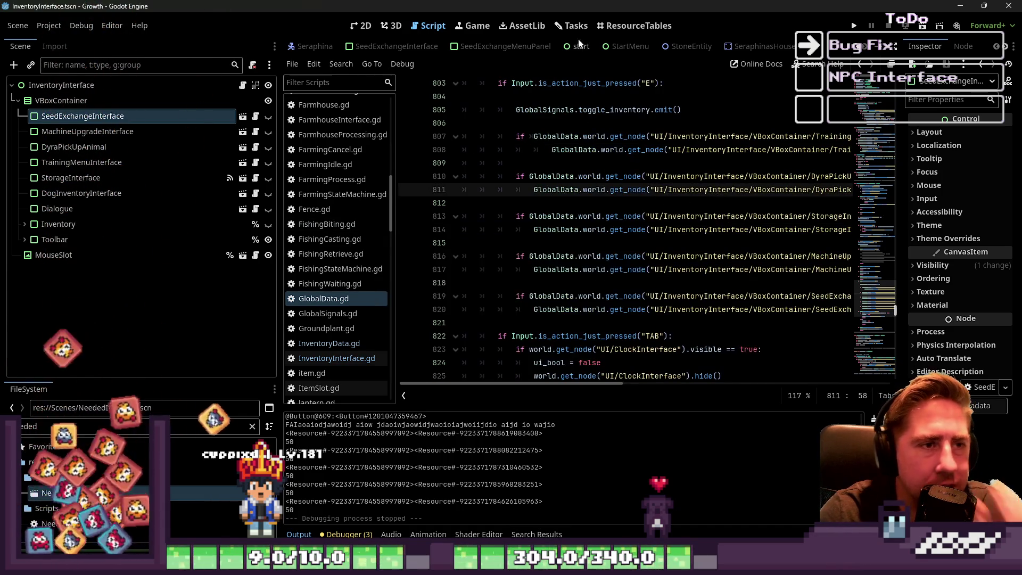
click(574, 25)
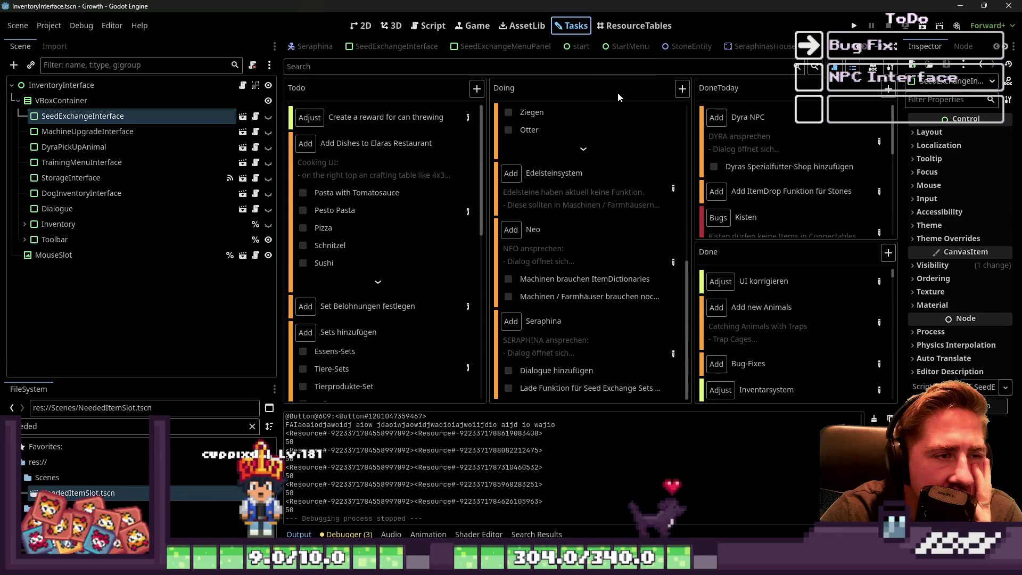
click(446, 25)
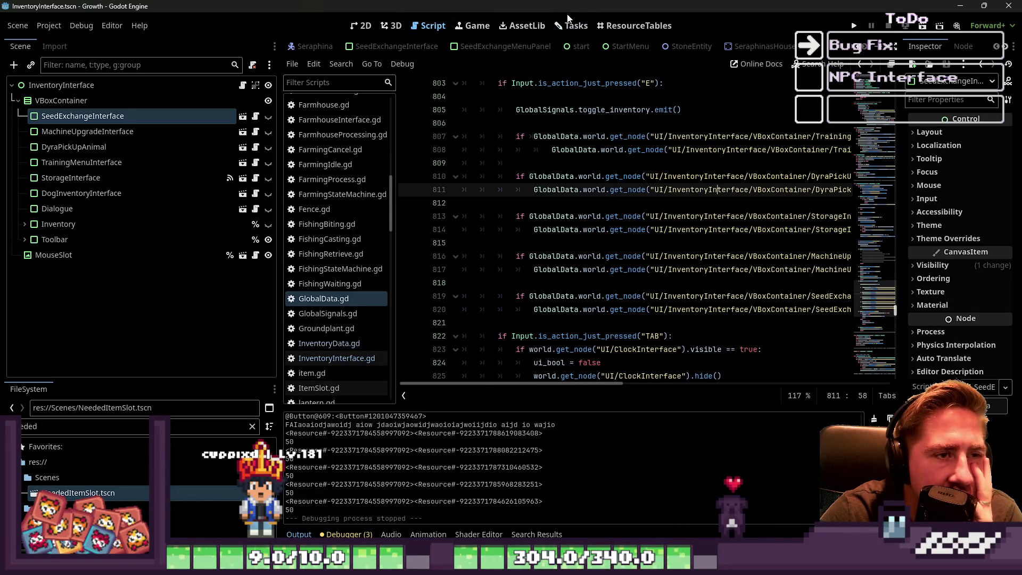
click(574, 26)
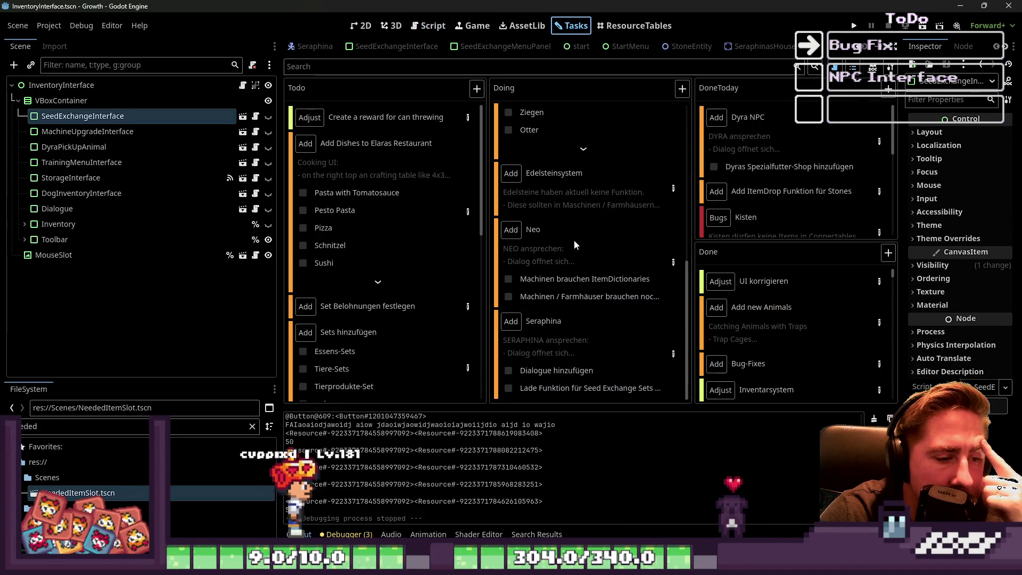
click(675, 350)
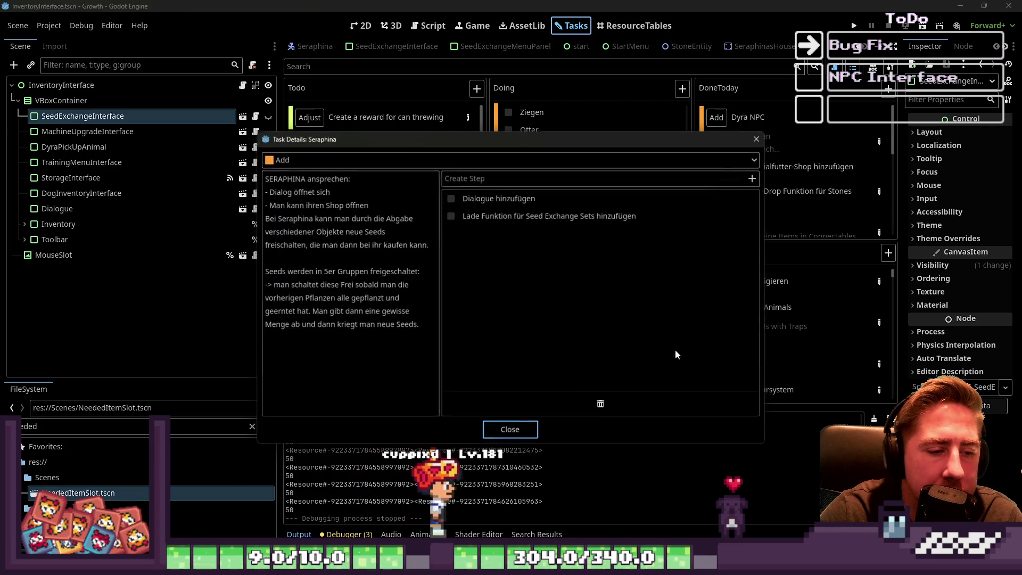
- Check off both Seraphina steps, add the step 'Freigeschaltete Items hinzufügen', then close the dialog and save
click(450, 216)
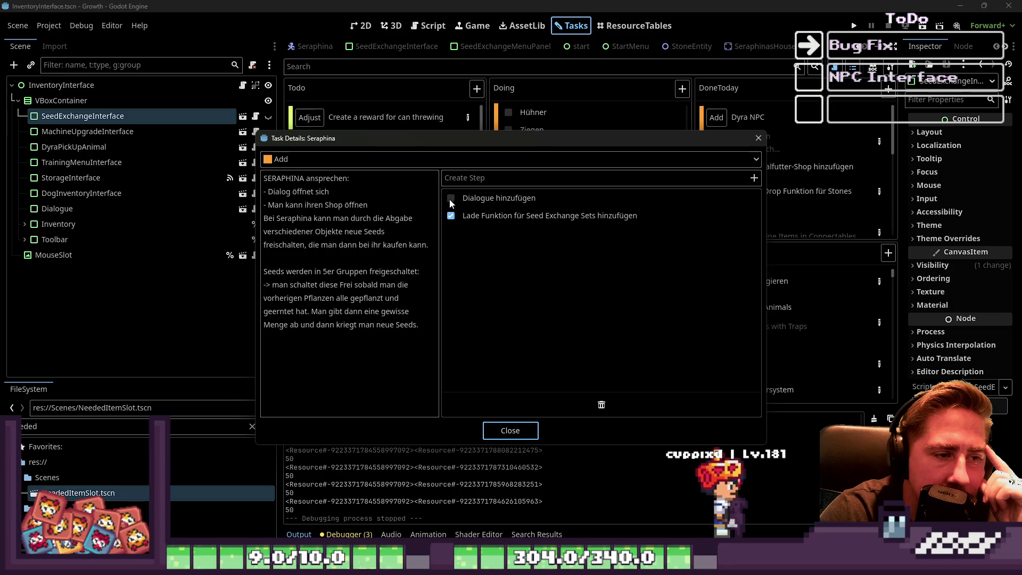
click(450, 199)
click(449, 176)
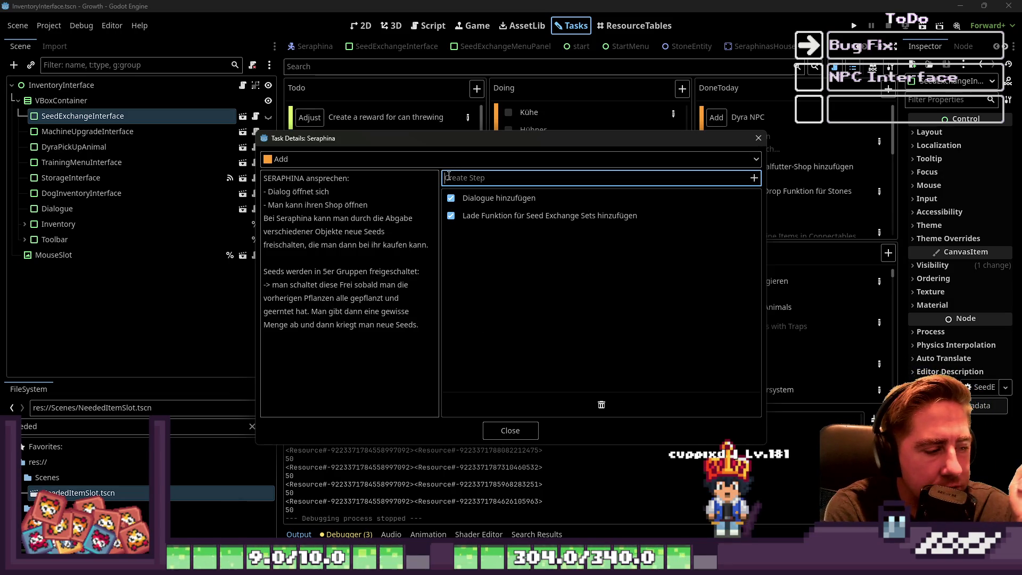
text(Item)
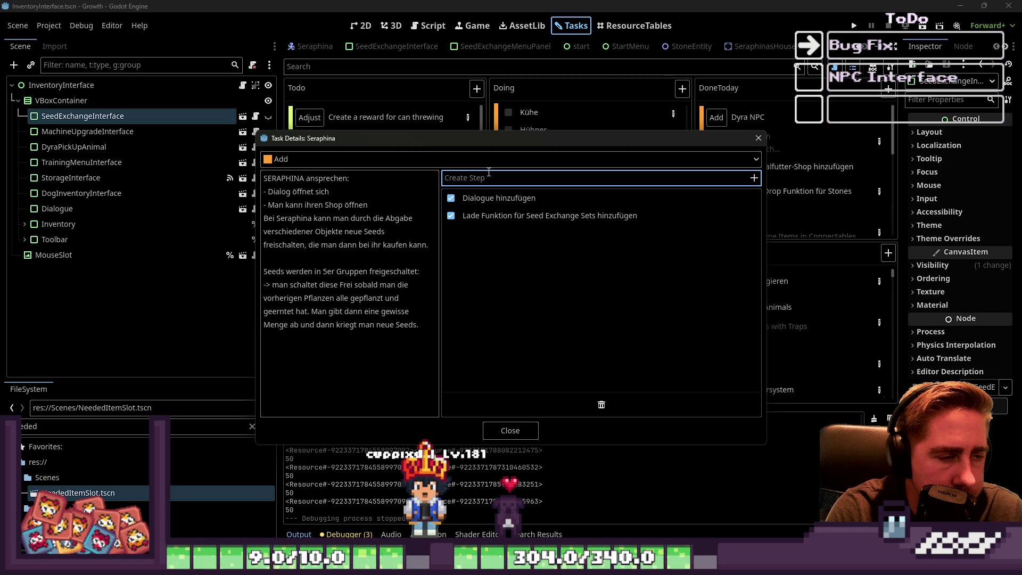
text(FreiSchaltItems)
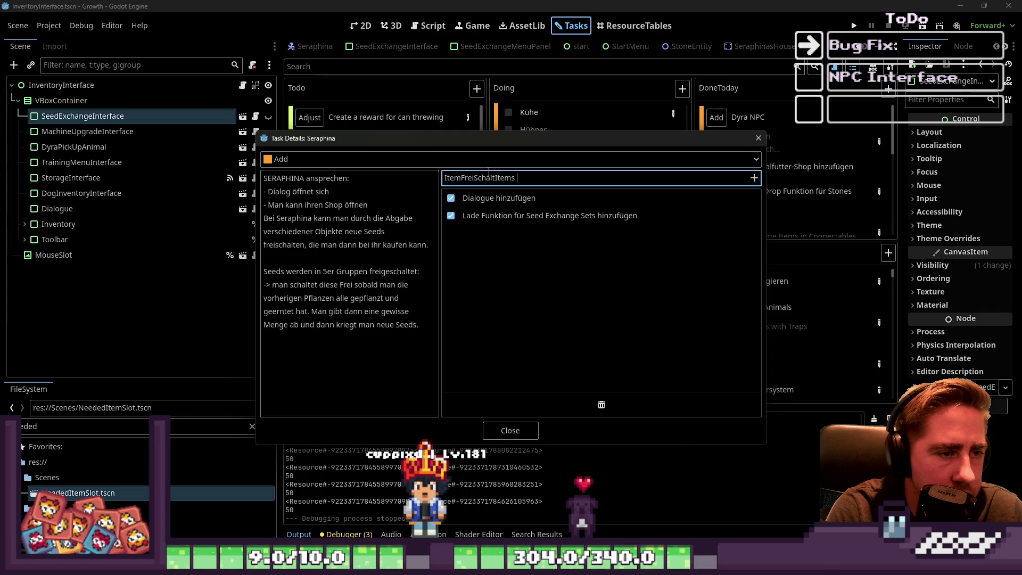
key(ctrl+a)
text(Fr)
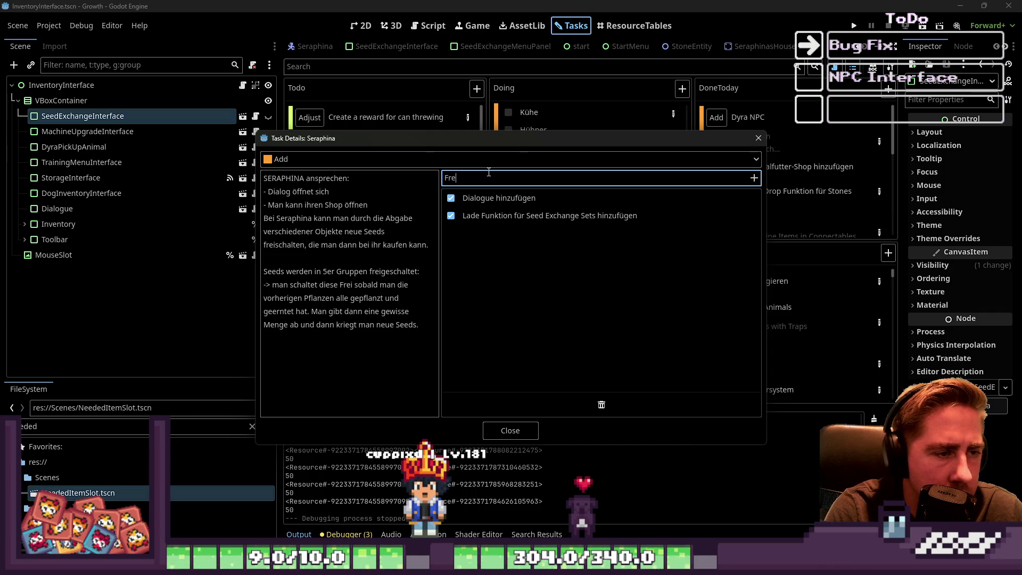
text(etew)
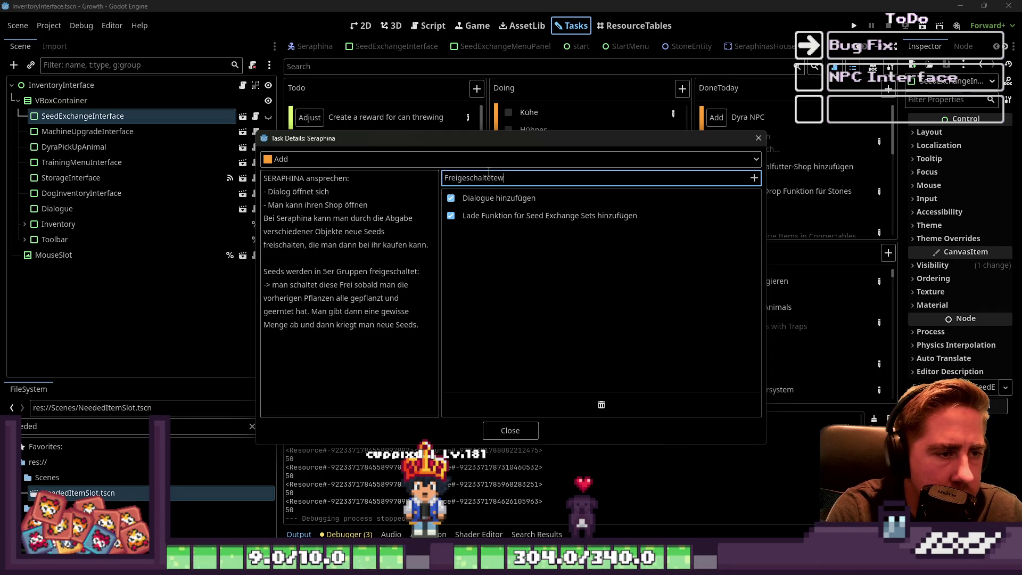
text(ems hinzufügen)
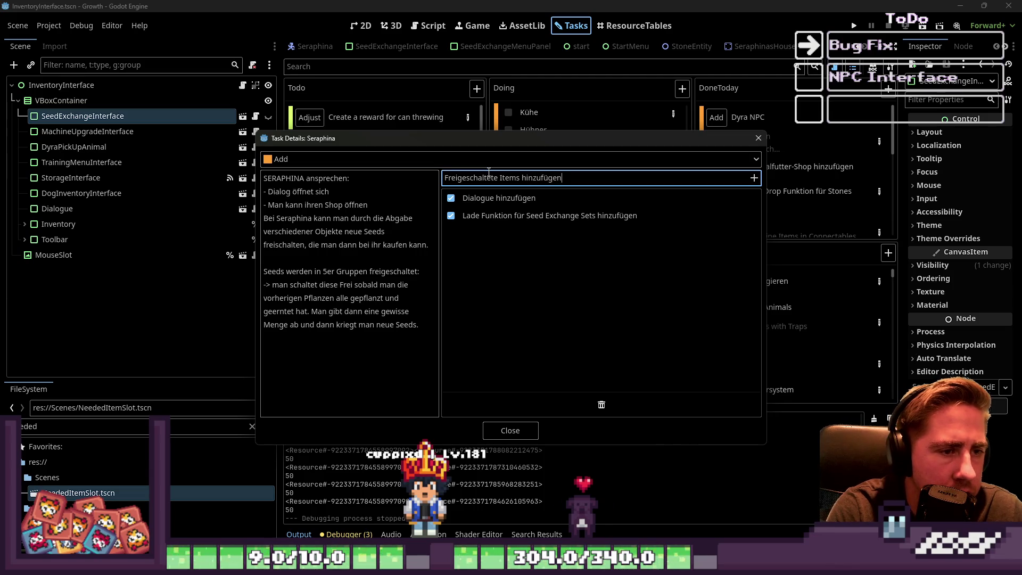
key(Return)
click(497, 432)
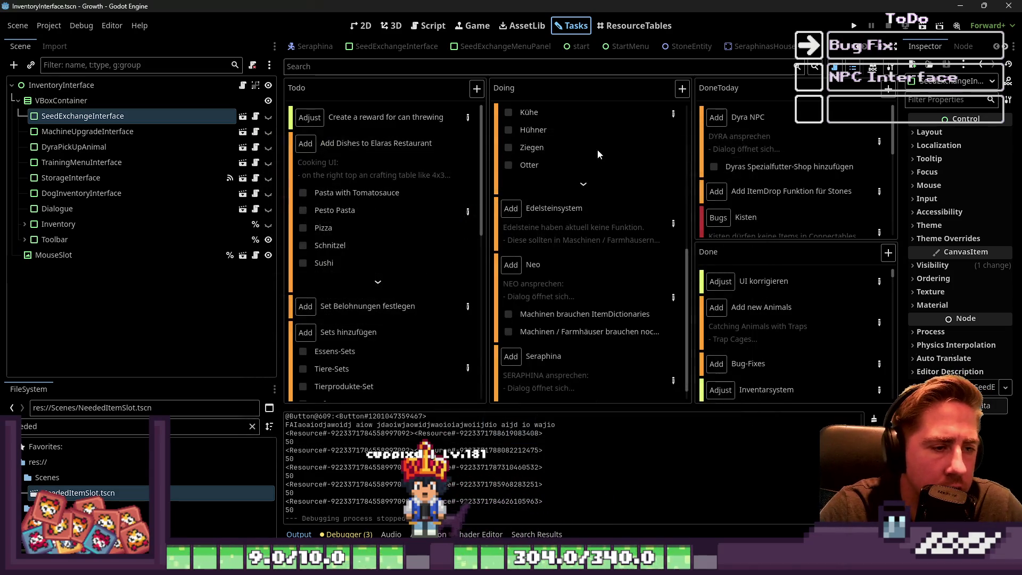
key(ctrl+s)
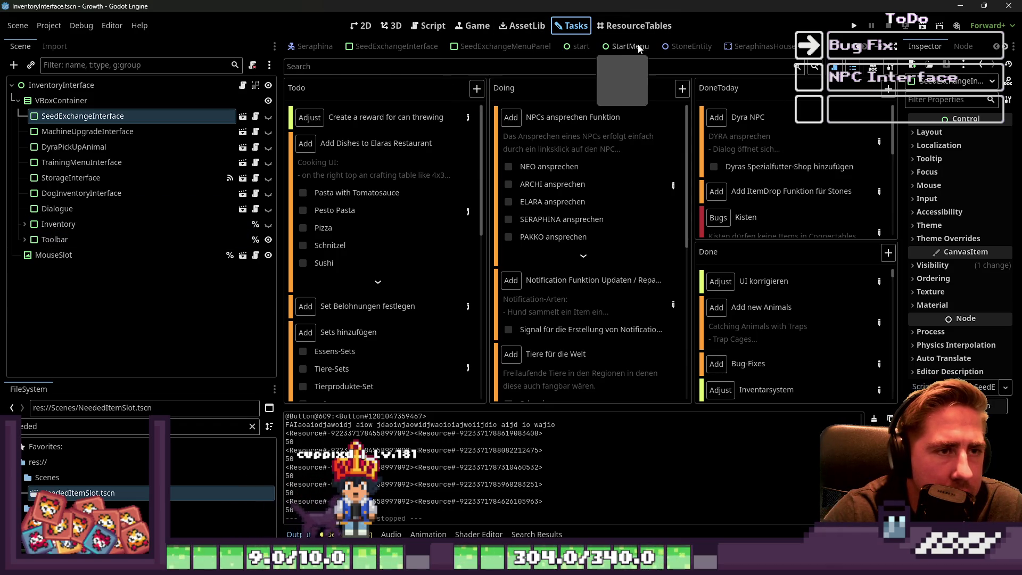
- View the SeedExchangeMenuPanel scene in 2D, inspect its item slots, and clear the scene-tree filter
click(467, 47)
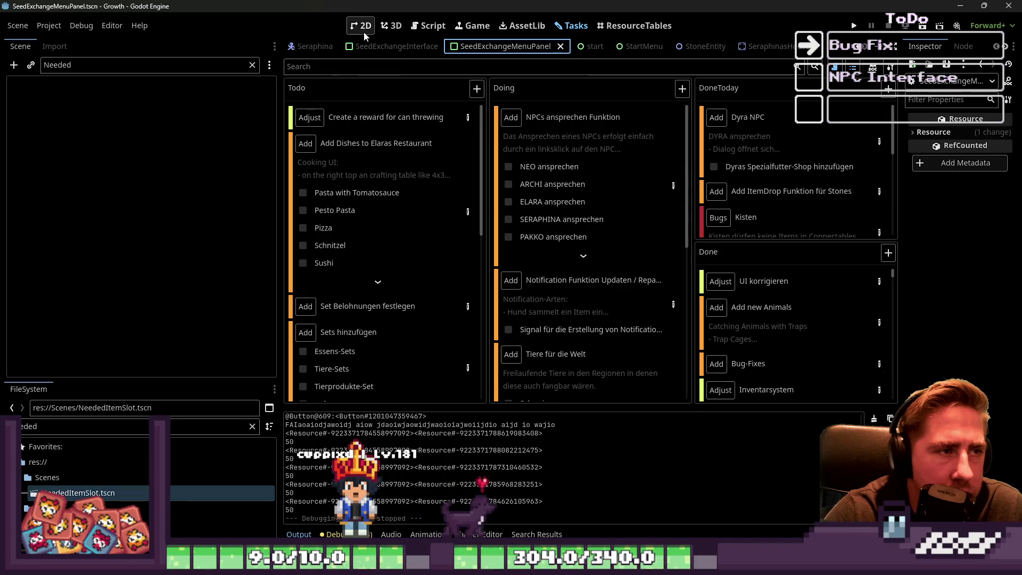
click(364, 28)
scroll(585, 208, down, 2)
scroll(656, 222, up, 3)
click(659, 224)
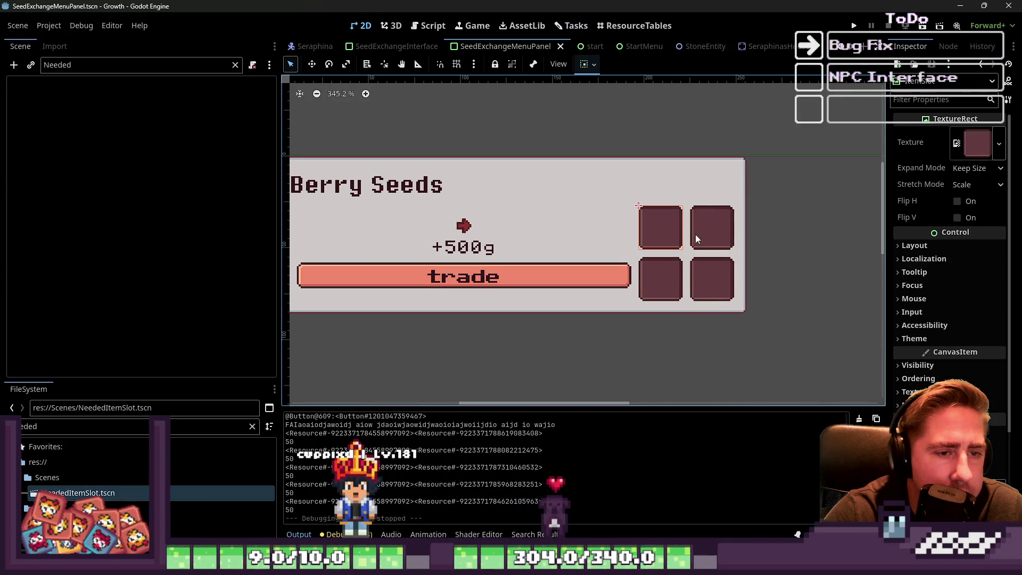
click(647, 291)
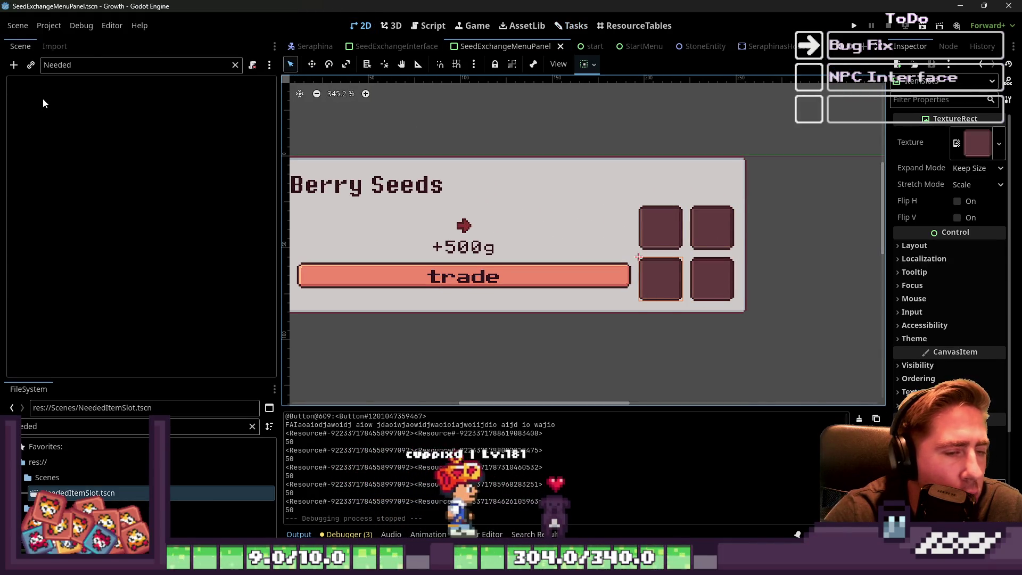
click(657, 223)
click(107, 64)
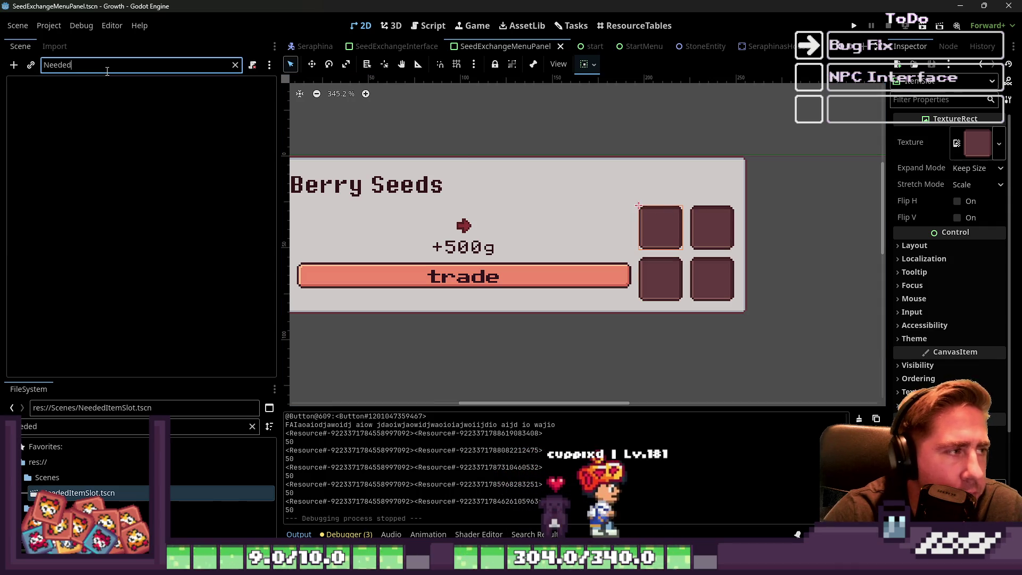
key(ctrl+a)
key(BackSpace)
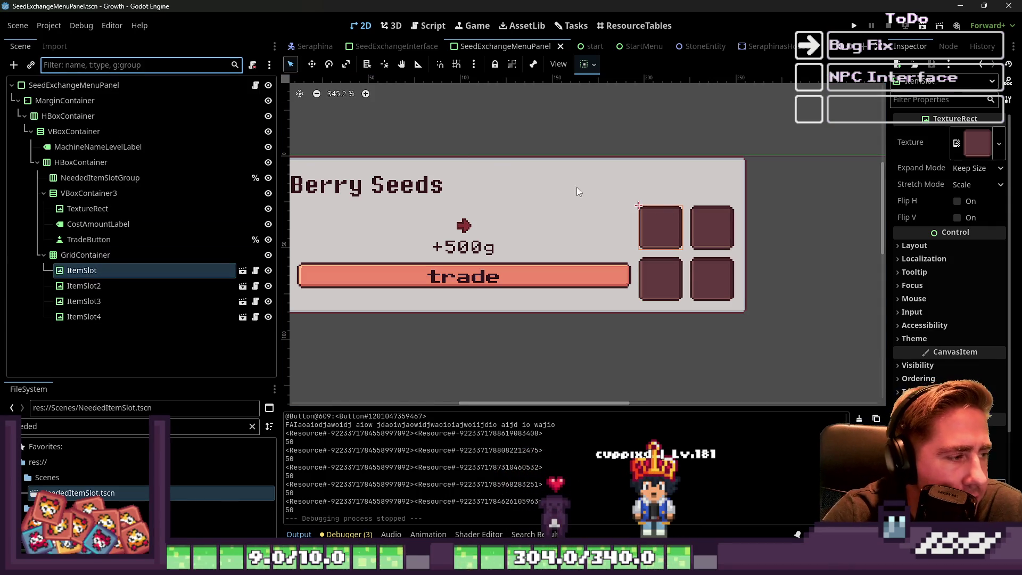
click(429, 26)
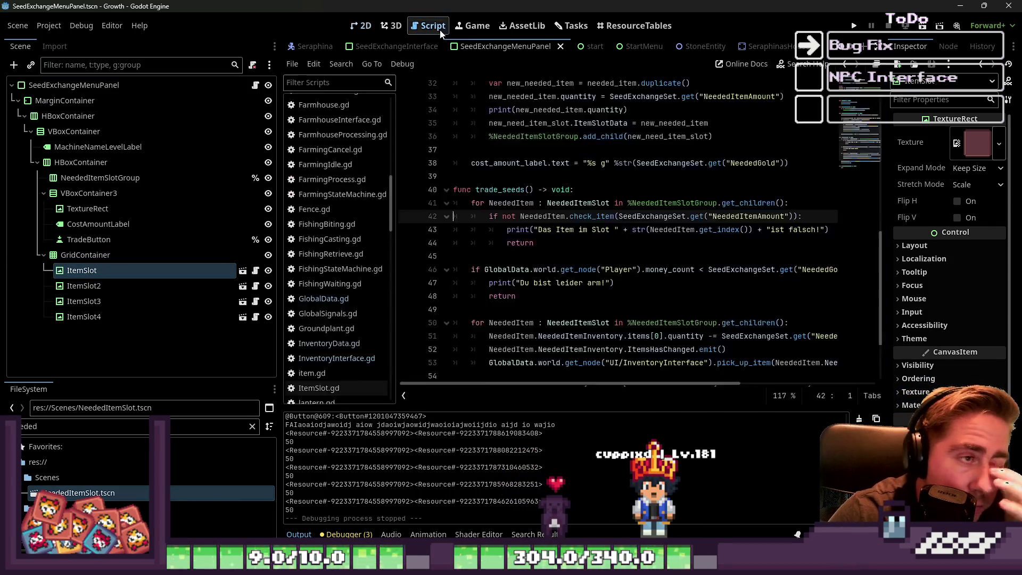
scroll(348, 273, down, 3)
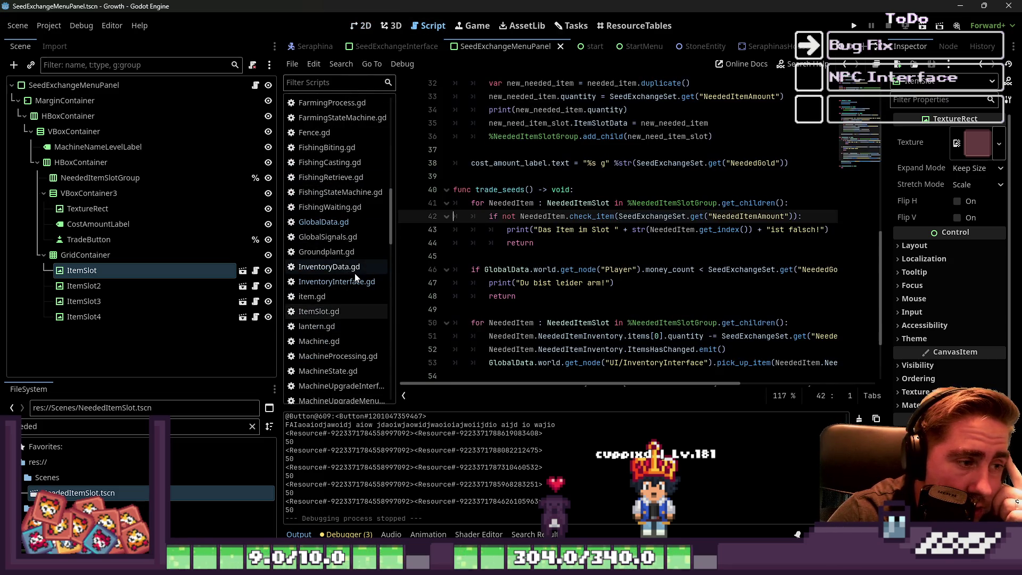
scroll(352, 256, down, 10)
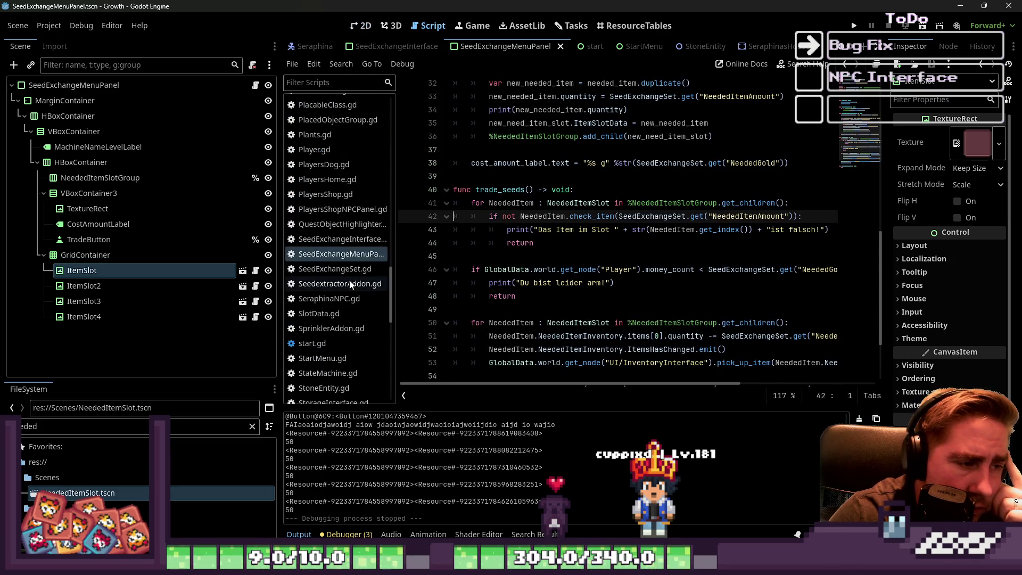
click(354, 239)
click(359, 267)
click(596, 196)
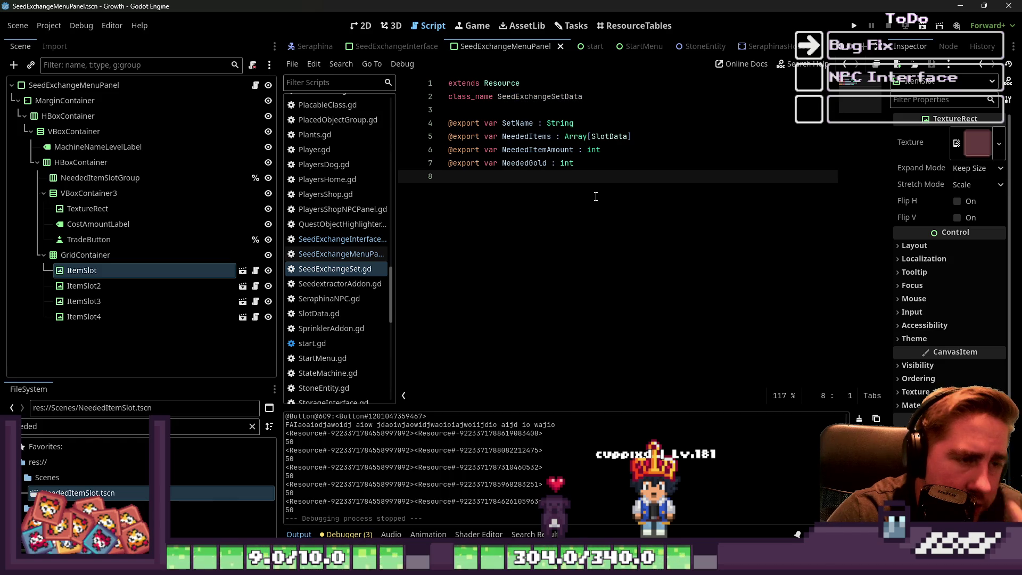
text(@export va)
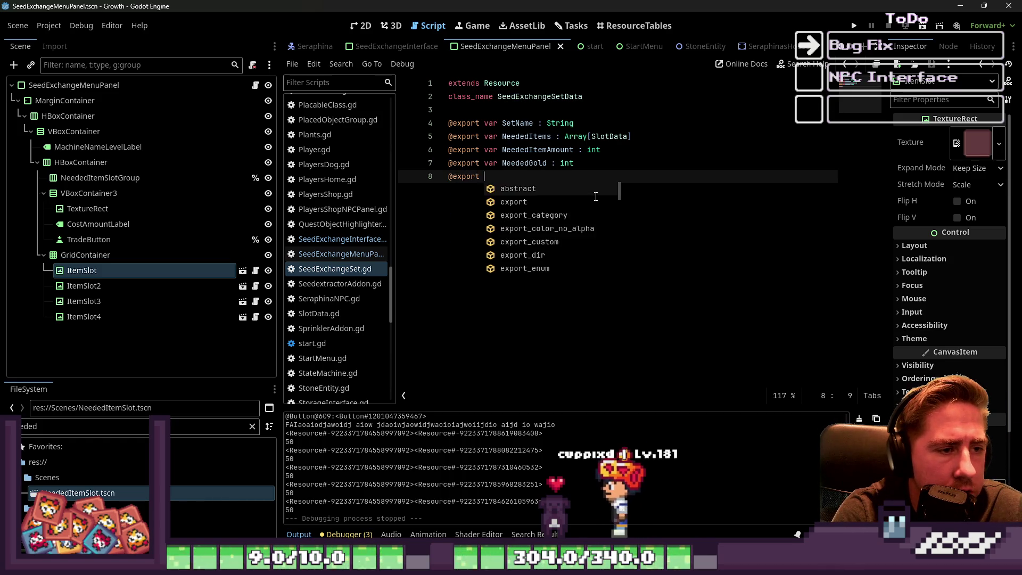
text(r Exchange)
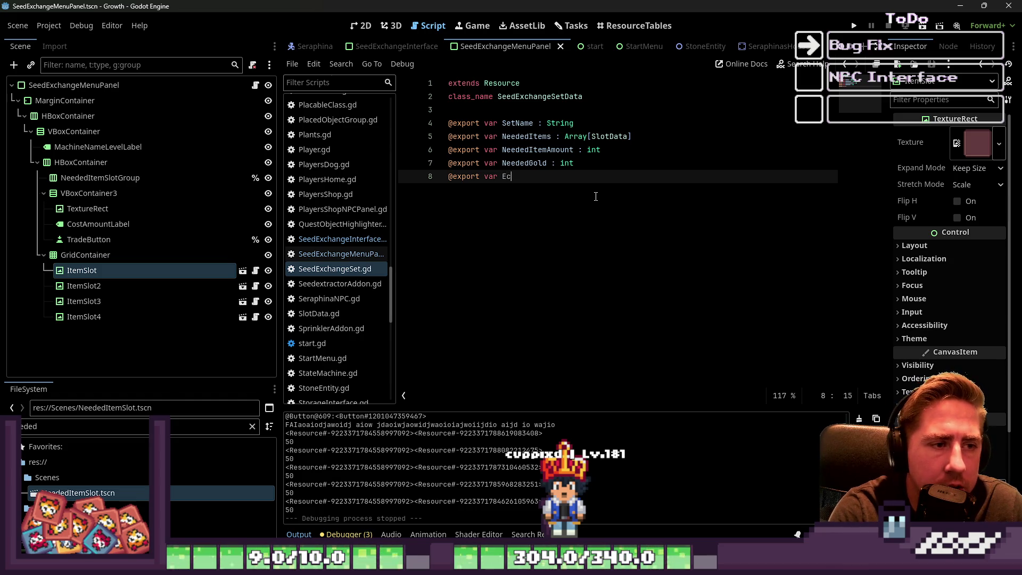
text(dSeeds : Array[SlotData)
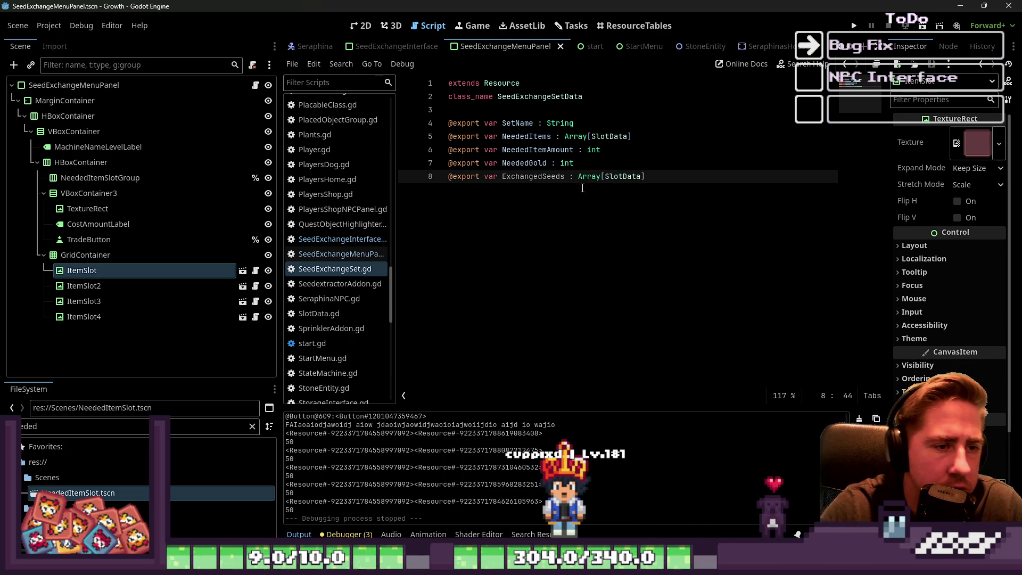
key(ctrl+s)
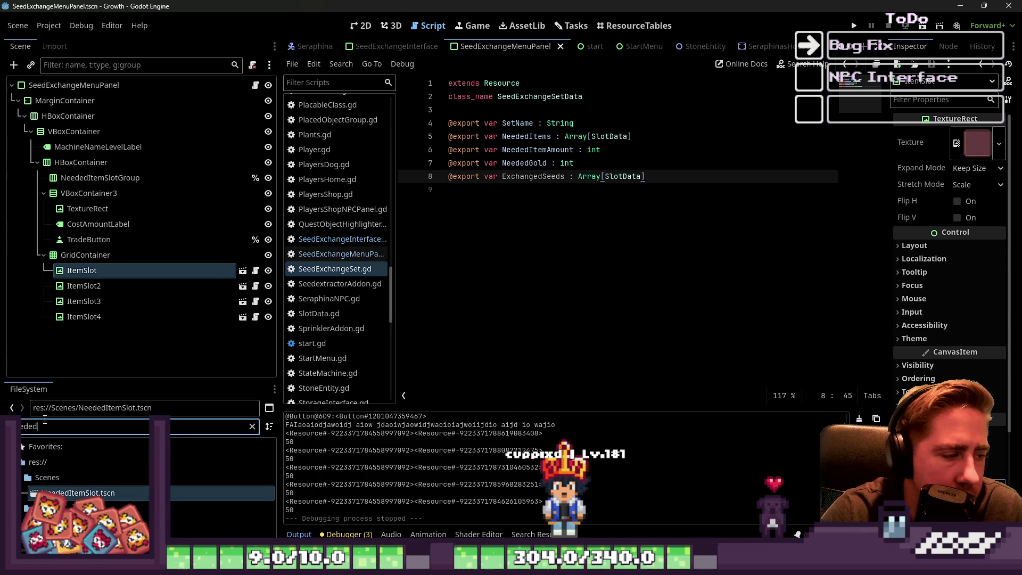
- Filter the FileSystem for 'SeedExchangeSet' and open Test.tres in the Inspector
click(46, 422)
key(ctrl+a)
text(SeedExchangeSet)
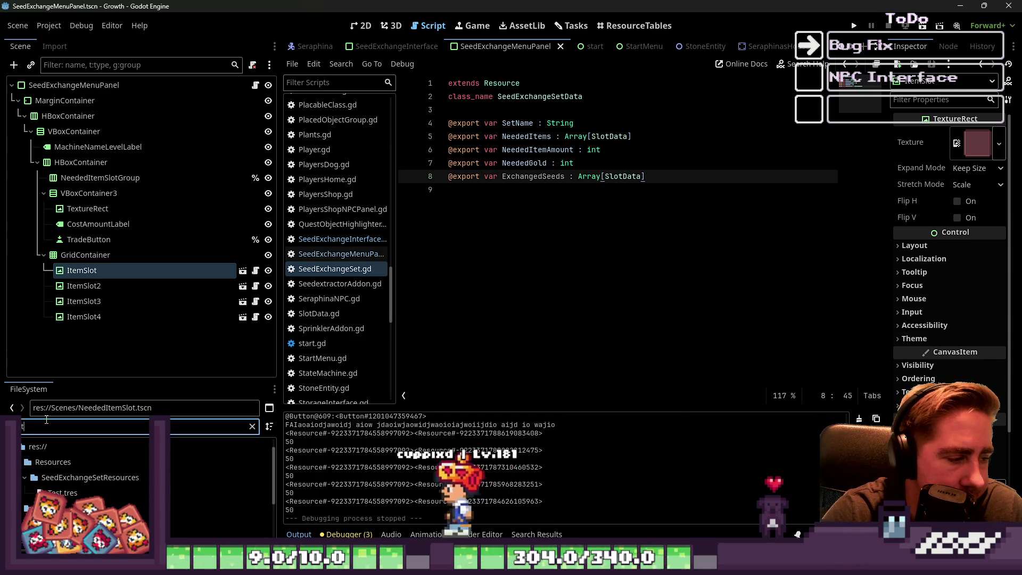
click(53, 490)
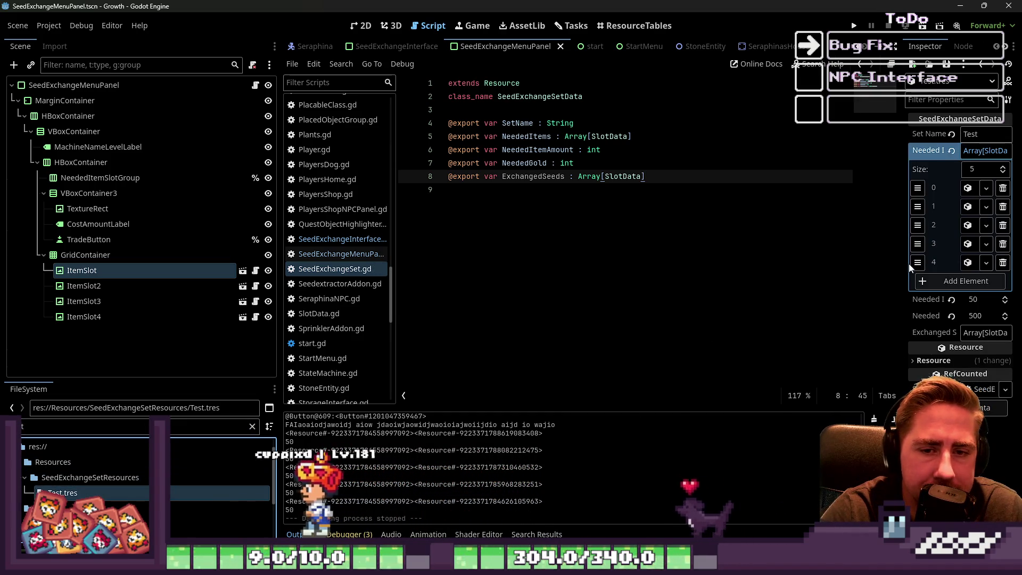
- Widen the Inspector, expand Exchanged Seeds and add four empty elements
drag(905, 265, 636, 264)
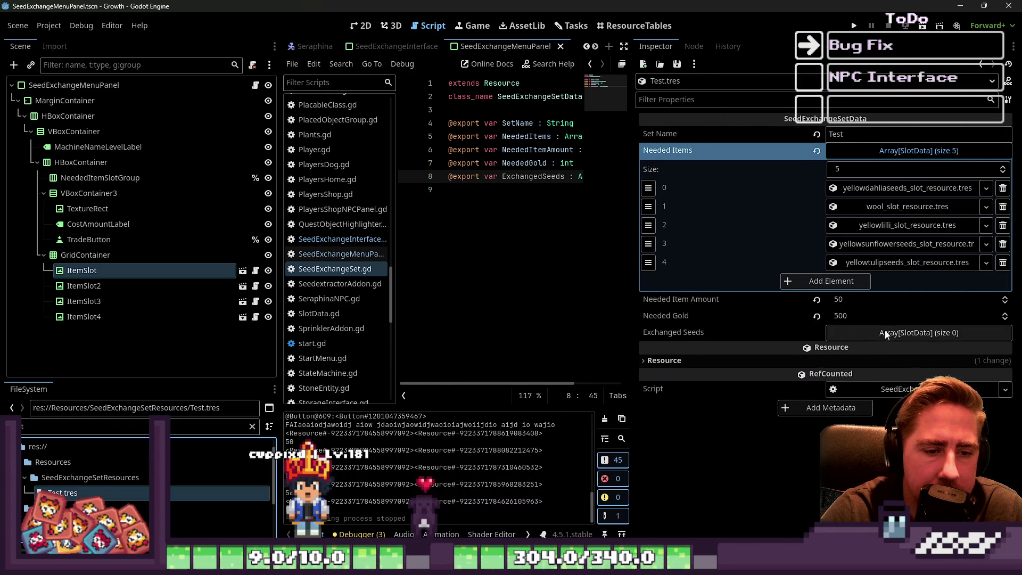
click(850, 328)
click(824, 369)
click(818, 392)
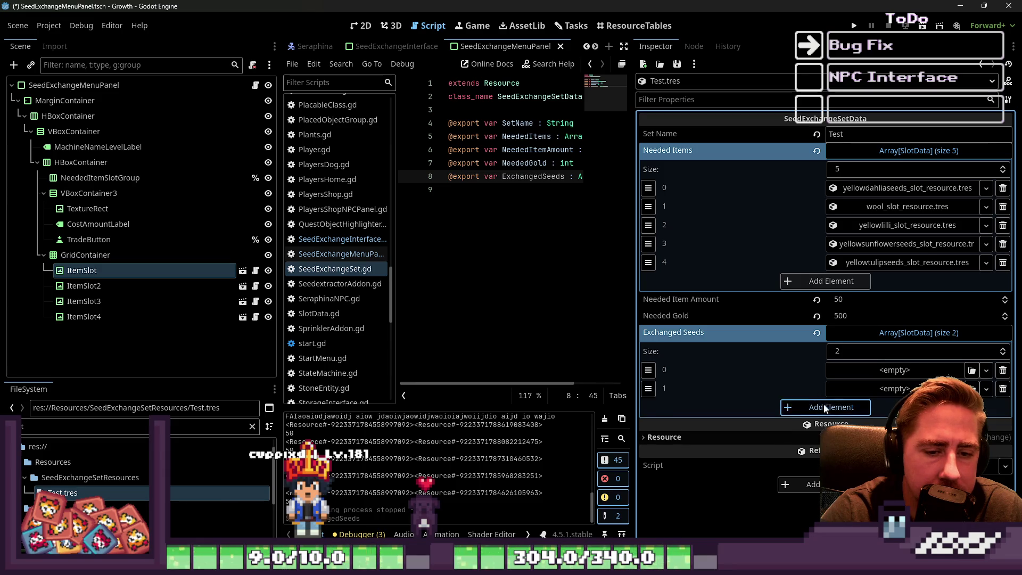
click(819, 408)
click(818, 426)
- Fill slots 0–3 with the tuna, vaccuumblueprint, venusclam and walnut slot resources
click(62, 427)
key(BackSpace)
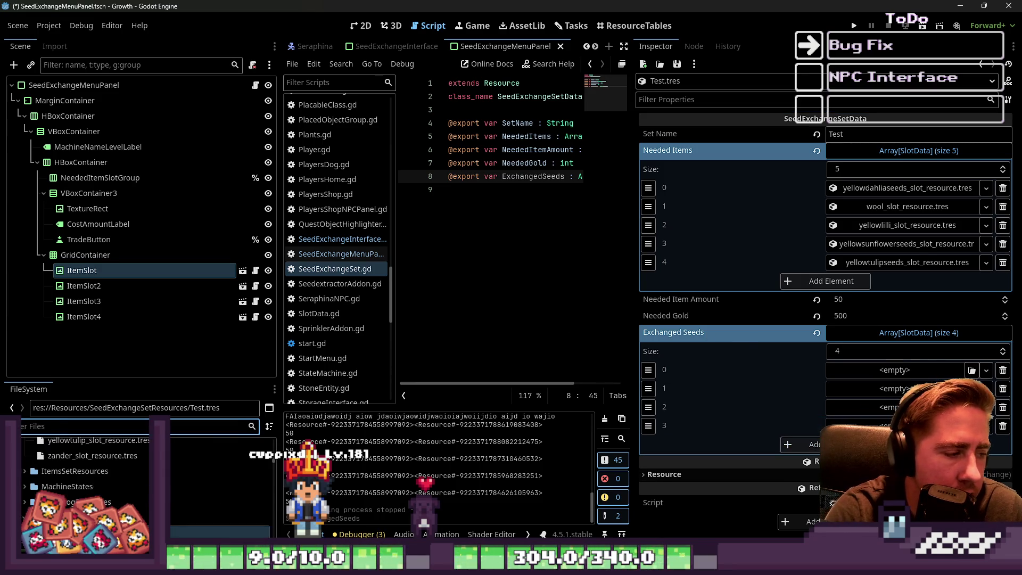
scroll(77, 489, down, 5)
scroll(77, 479, up, 6)
click(68, 458)
drag(283, 472, 855, 370)
click(113, 490)
drag(113, 490, 846, 391)
scroll(68, 503, down, 2)
mouse_move(67, 495)
mouse_down()
mouse_move(900, 409)
mouse_move(873, 407)
mouse_up()
scroll(68, 479, down, 1)
mouse_move(80, 500)
mouse_down()
mouse_move(586, 426)
mouse_move(879, 425)
mouse_up()
- Collapse the Exchanged Seeds array, widen the code editor, and save the scene
click(882, 336)
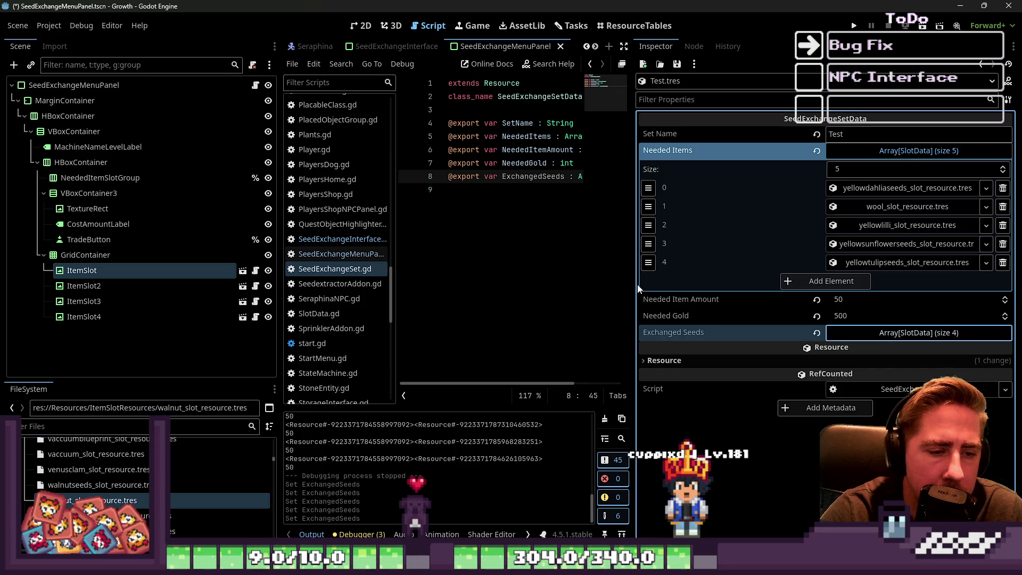
mouse_move(633, 285)
mouse_down()
mouse_move(905, 285)
mouse_move(817, 285)
mouse_up()
click(583, 241)
key(ctrl+s)
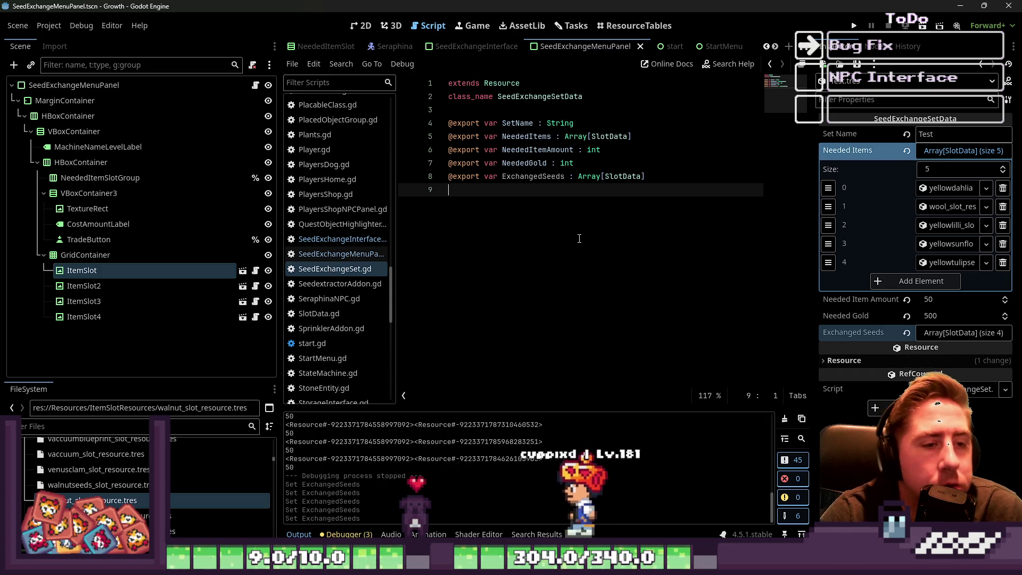
- Check the ExchangedSeeds property, then return to the SeedExchangeMenuPanel script with a narrower Inspector
click(944, 178)
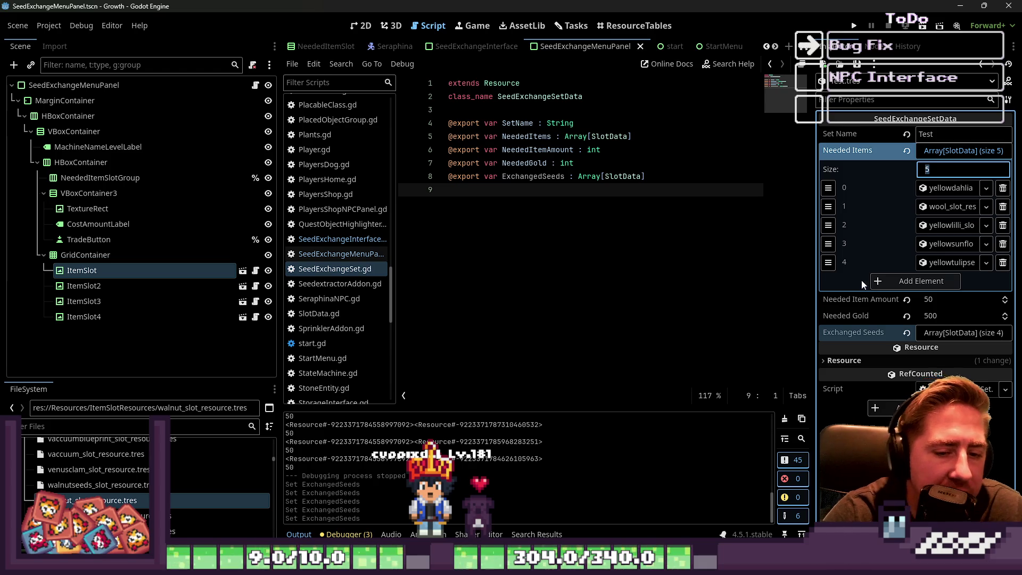
double_click(553, 182)
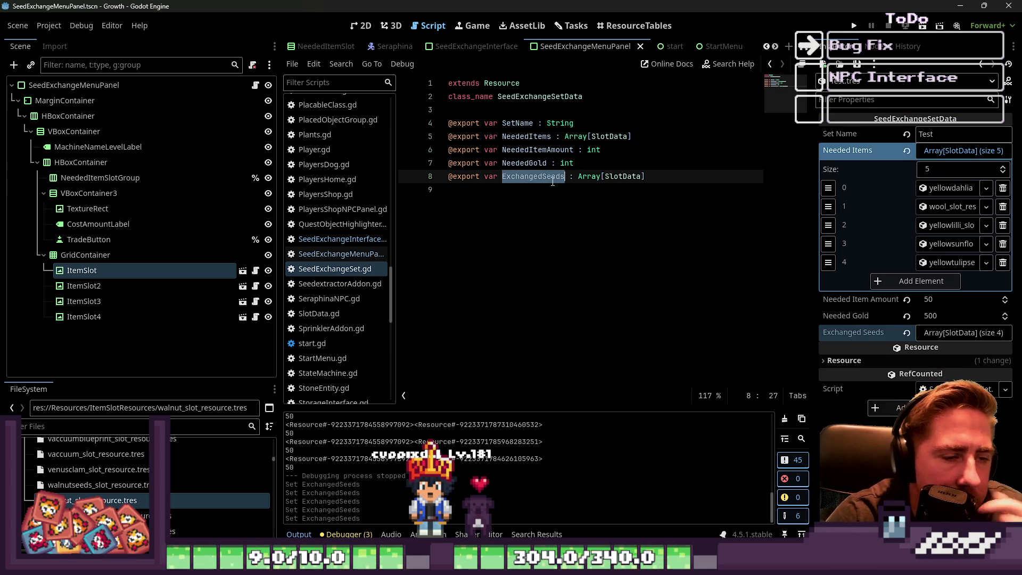
key(Right)
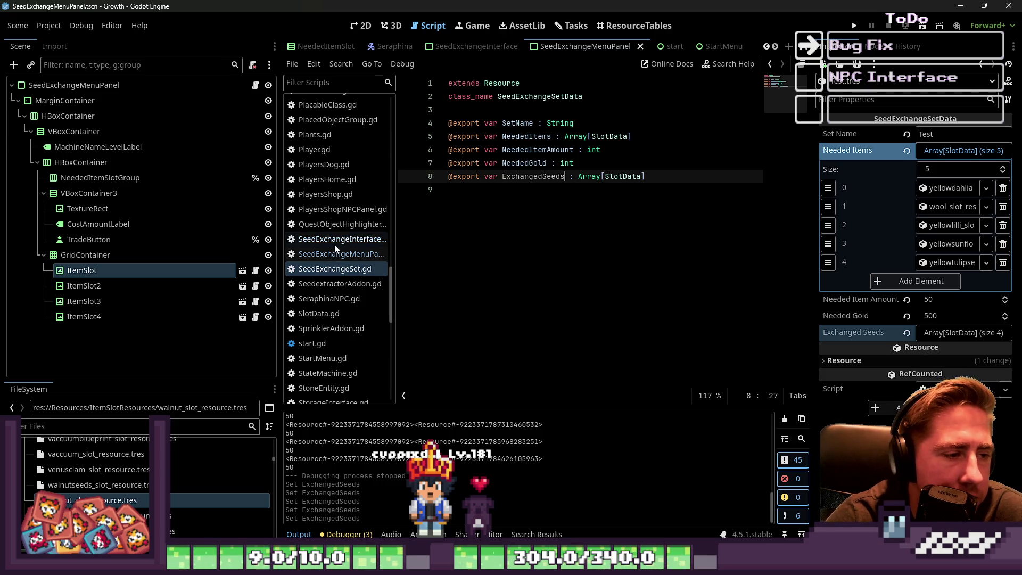
key(alt+Left)
scroll(657, 220, down, 3)
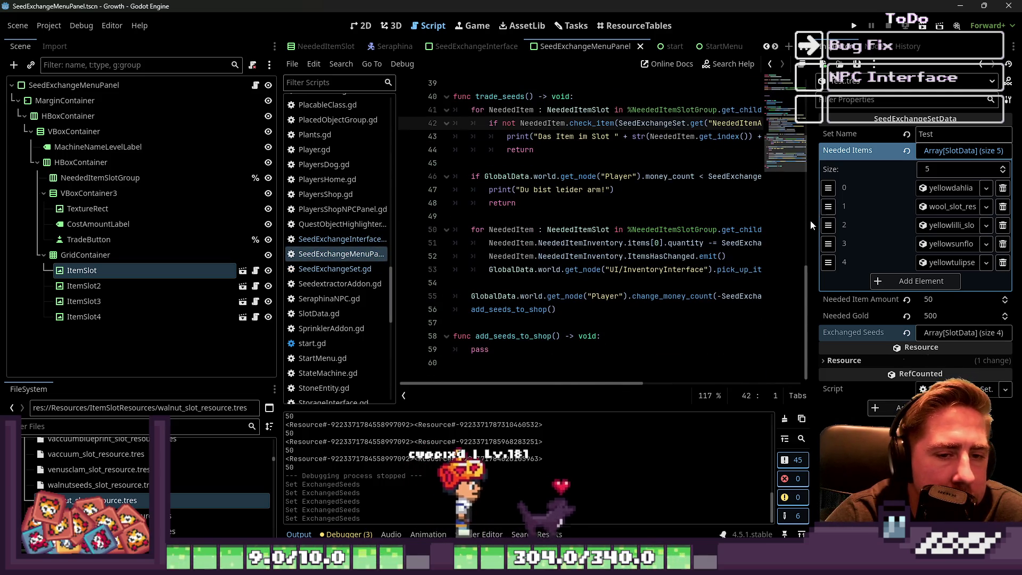
drag(811, 219, 901, 219)
scroll(440, 245, up, 6)
- Delete both debug print lines and open an indented blank line after the needed-items loop
click(522, 190)
drag(645, 202, 457, 203)
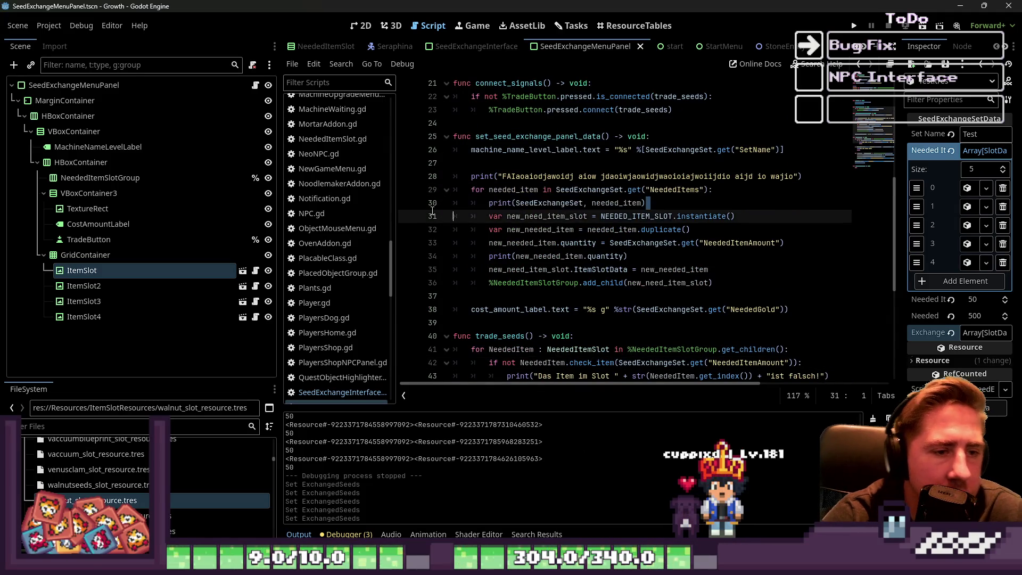
key(BackSpace)
key(BackSpace)
drag(802, 176, 453, 177)
key(BackSpace)
key(BackSpace)
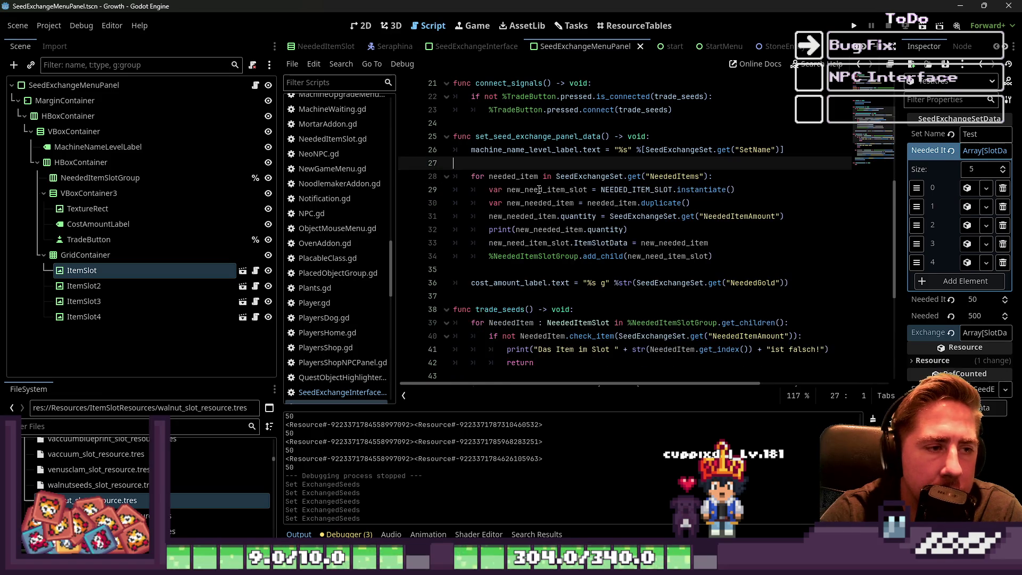
click(511, 269)
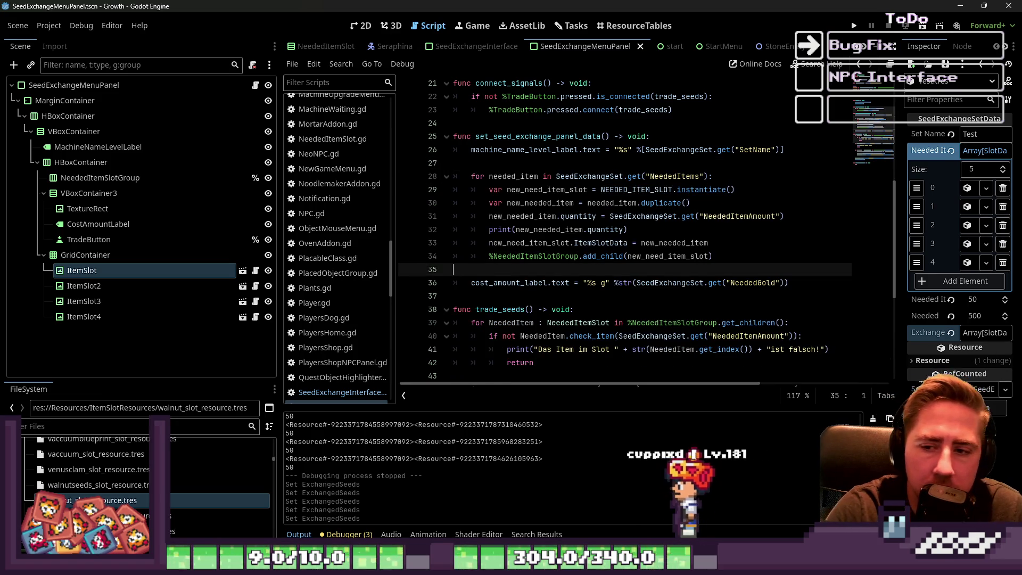
key(Return)
key(Return)
key(Up)
key(Tab)
- Rename the GridContainer node to ExchangedSeedGroup and begin a for loop on line 36
click(85, 255)
click(176, 261)
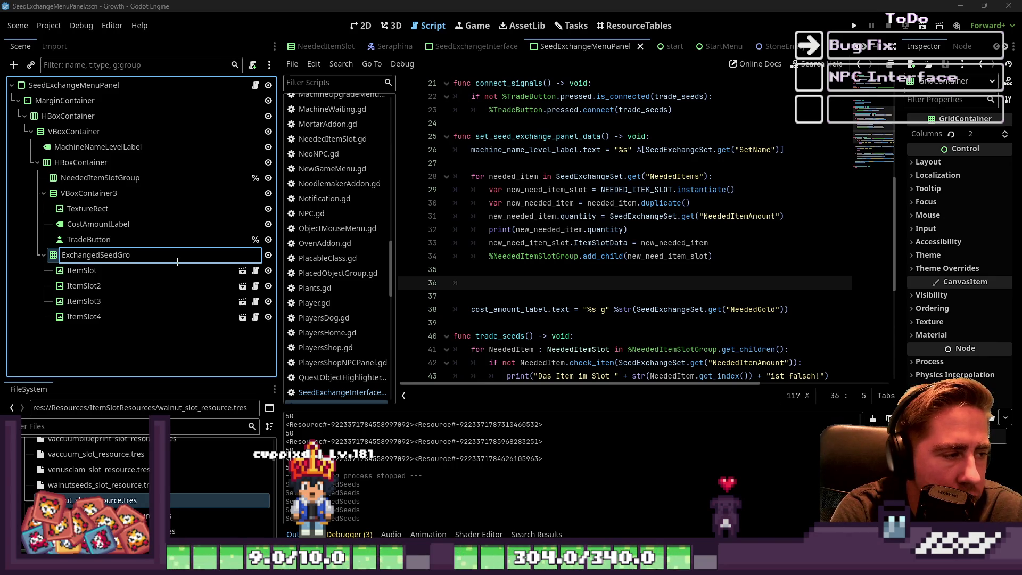
key(ctrl+a)
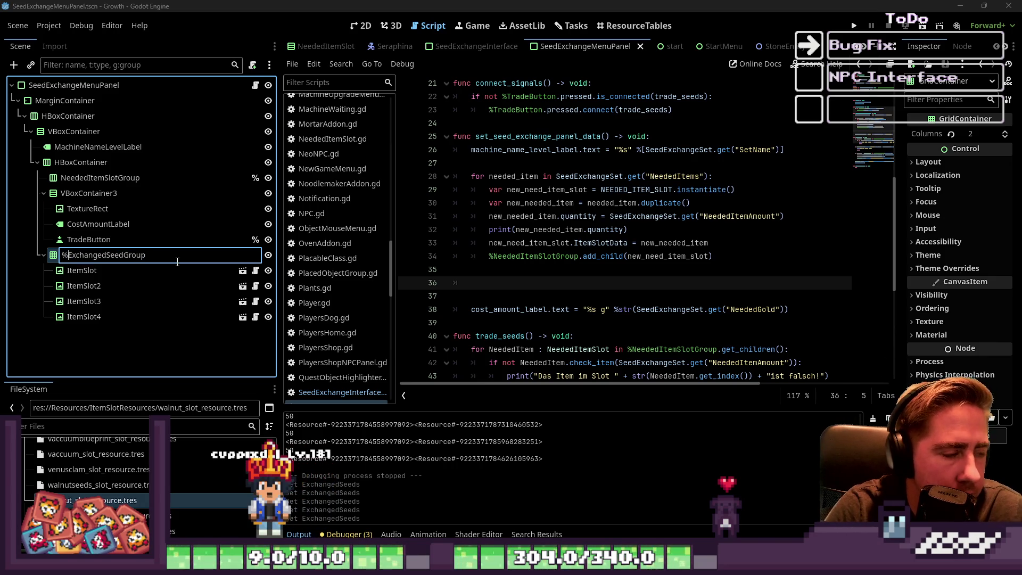
key(Return)
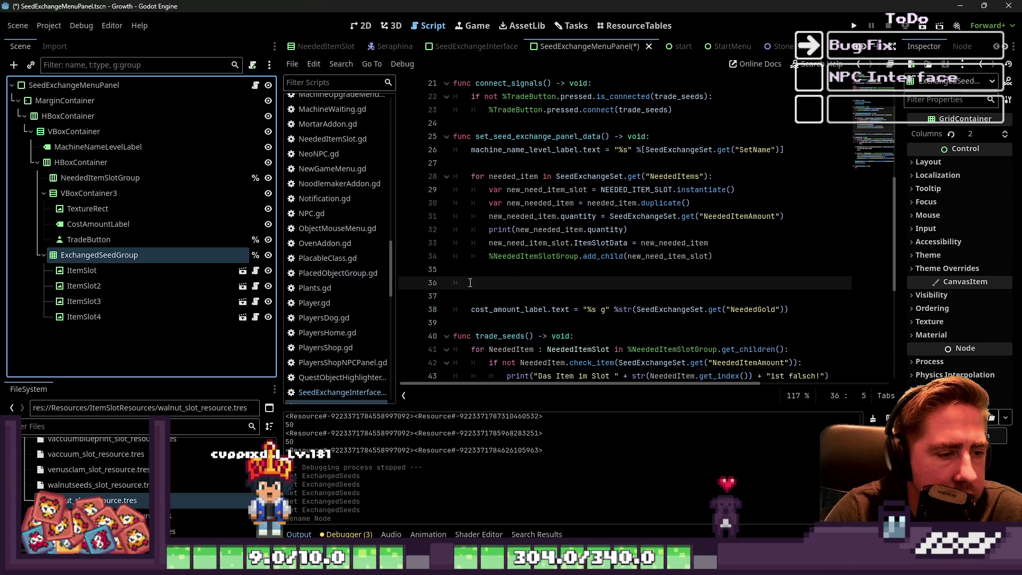
click(522, 285)
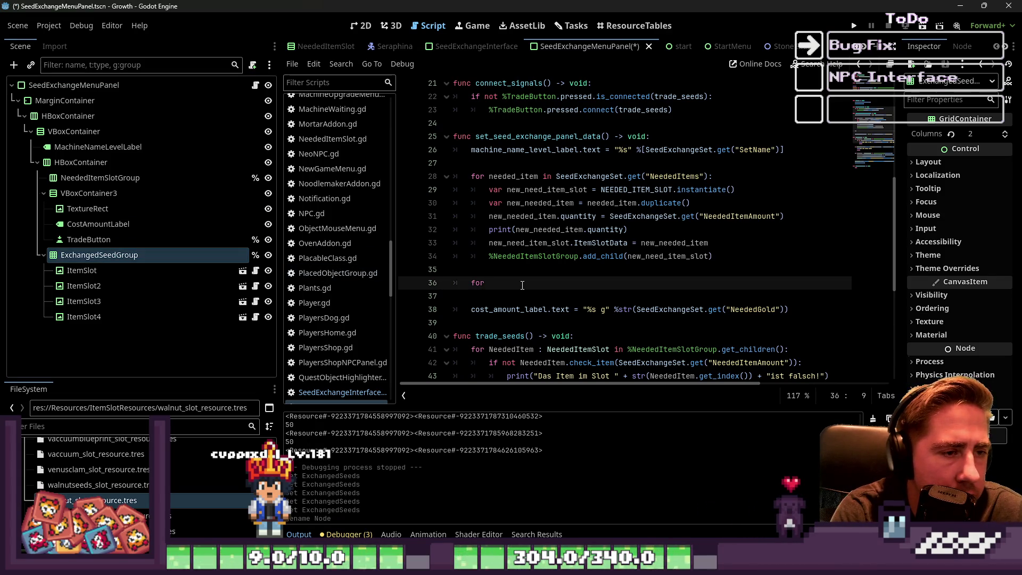
text(exchanged_seed_sl)
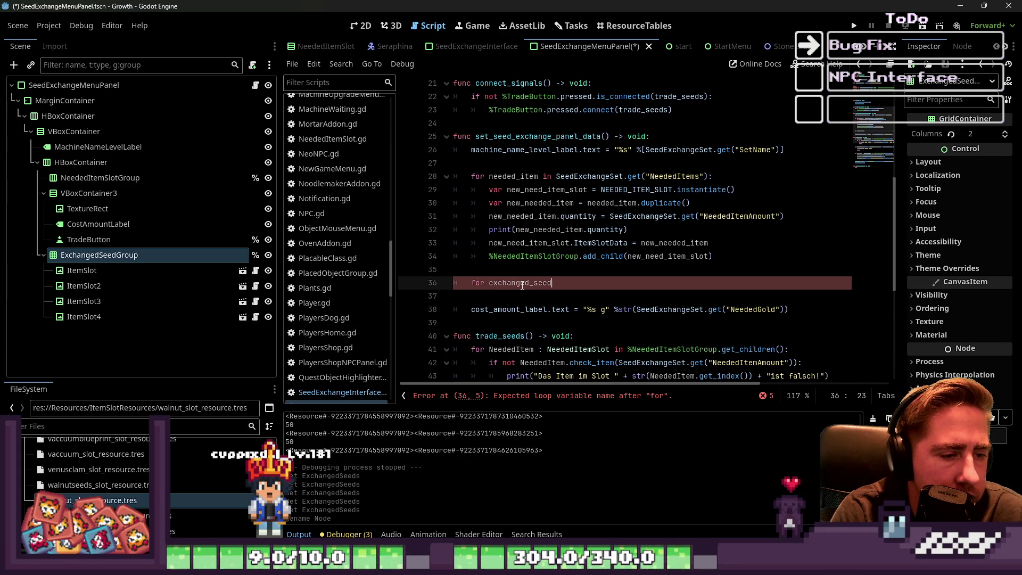
text(ot_data in)
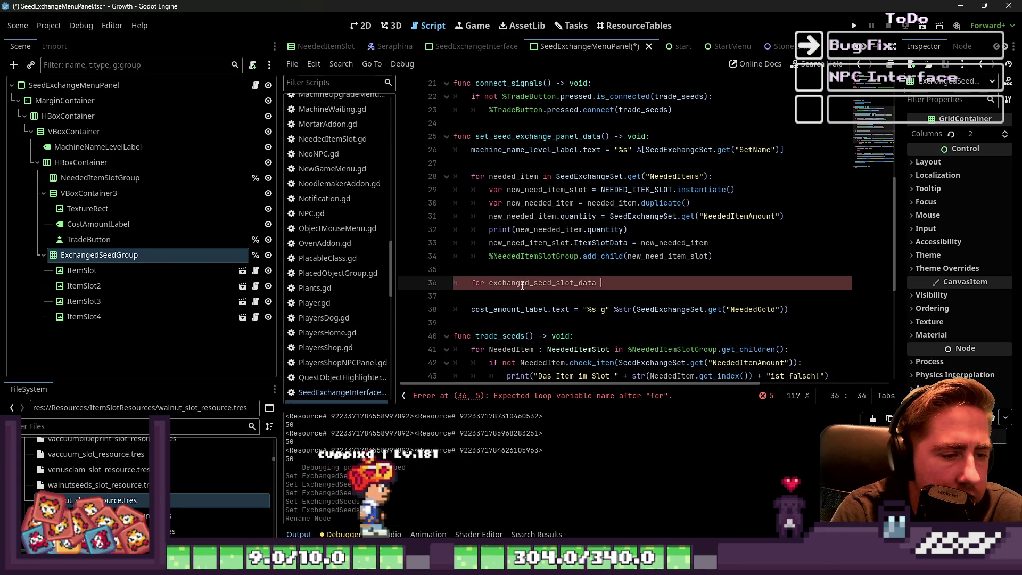
- Write a loop calling child.queue_free() for each child of %ExchangedSeedGroup.get_children()
key(BackSpace)
key(BackSpace)
key(BackSpace)
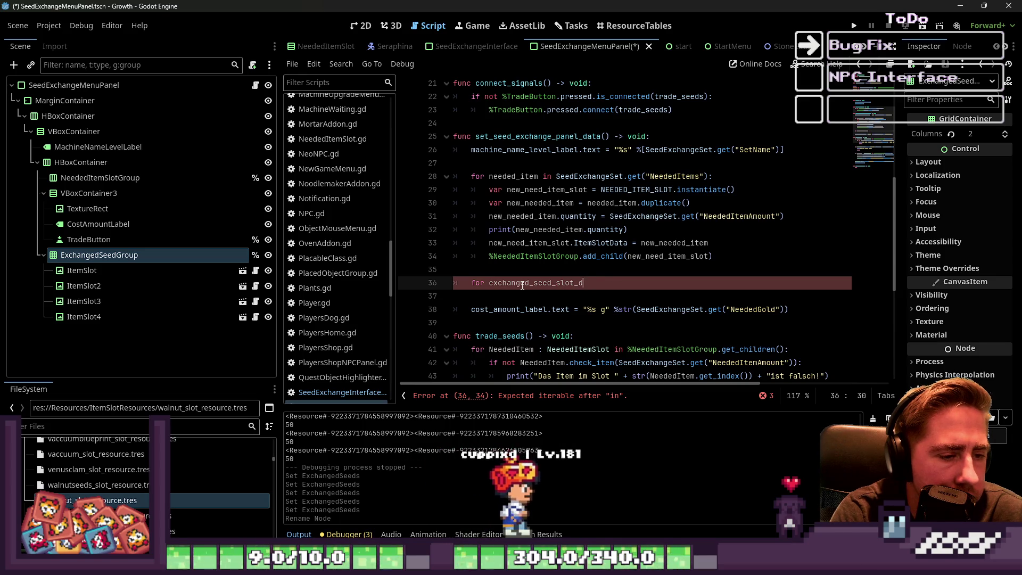
key(BackSpace)
text(in )
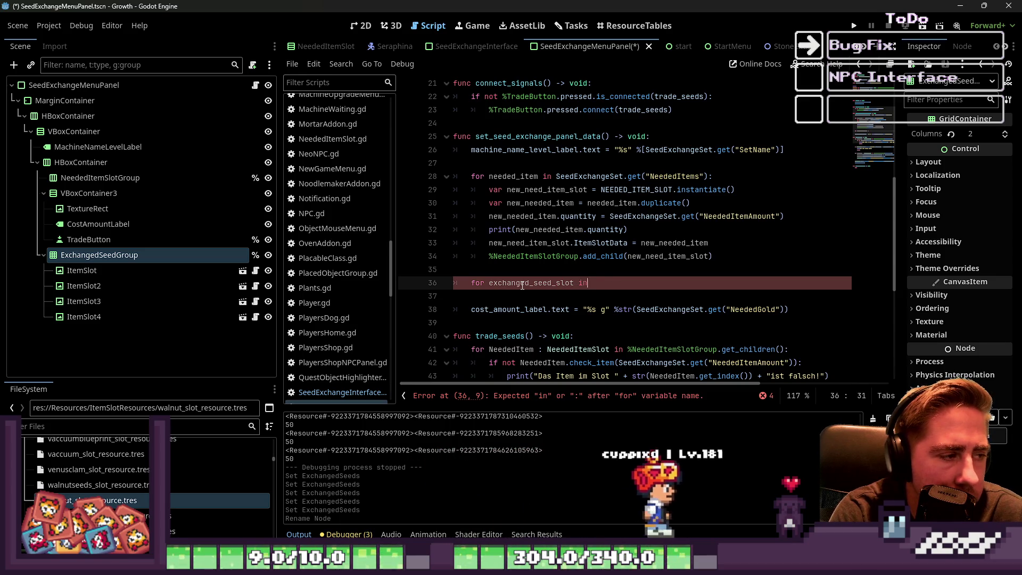
text(%)
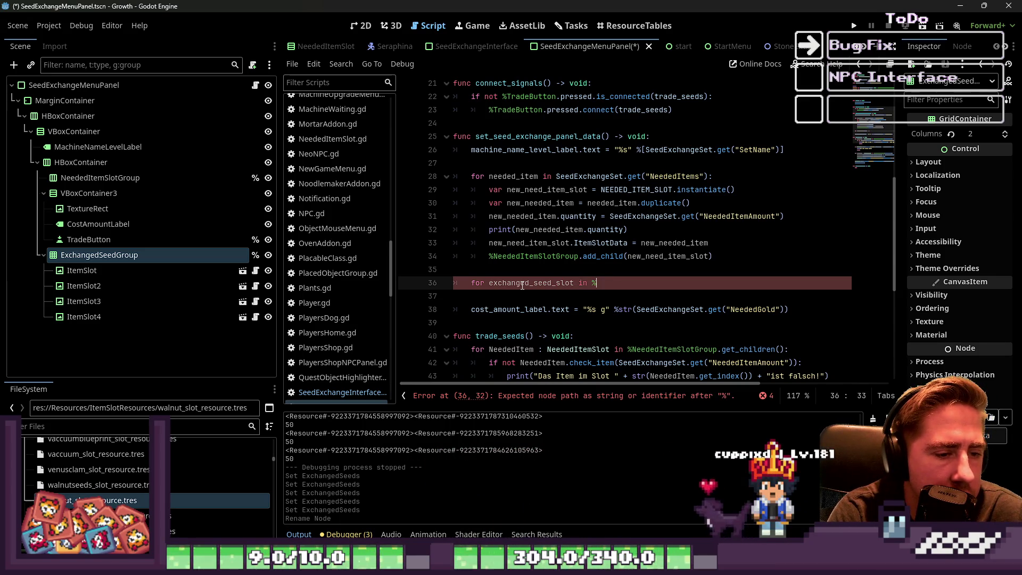
text(%ExchangedSeedGroup.get)
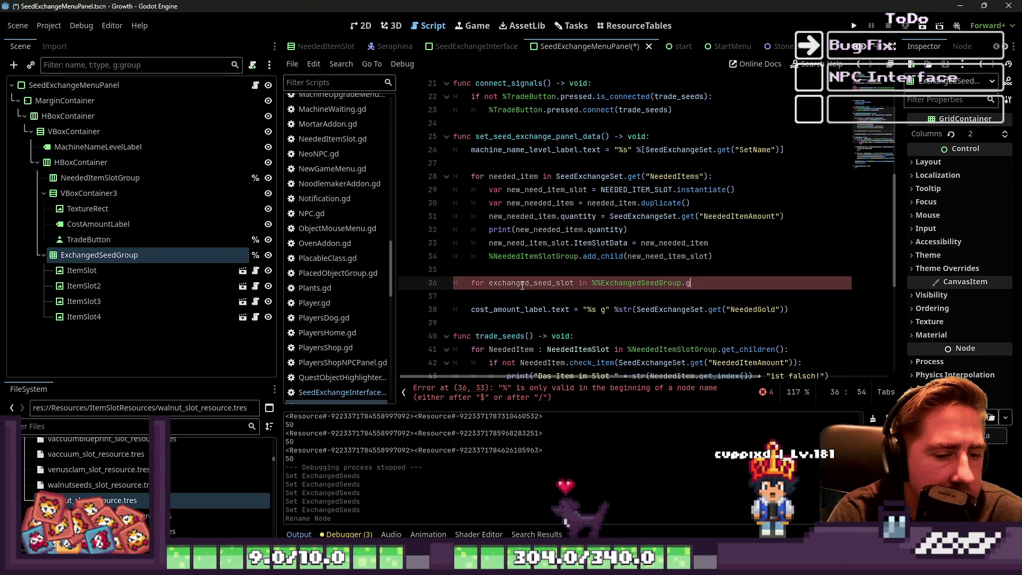
text(_cgh)
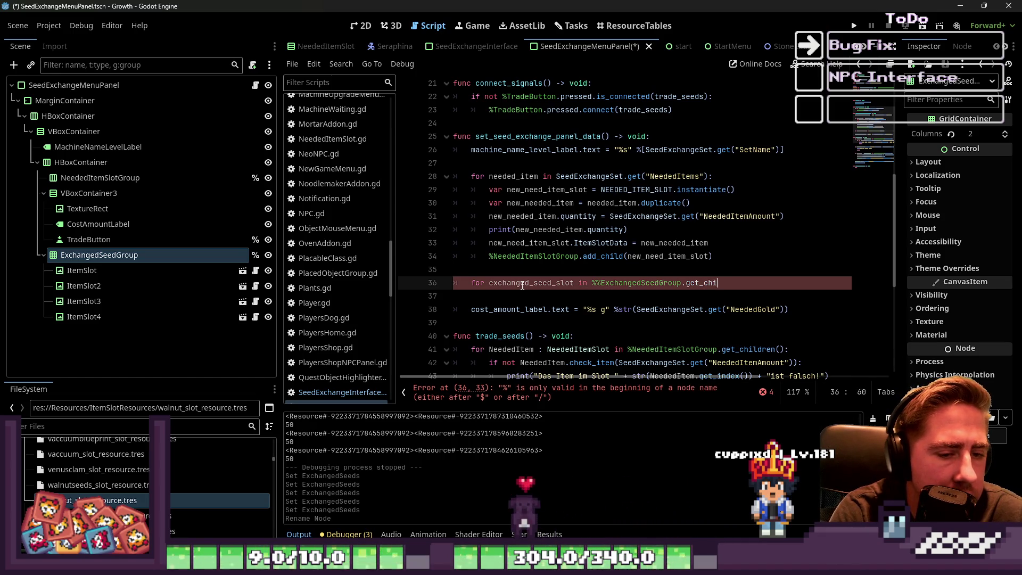
text(().)
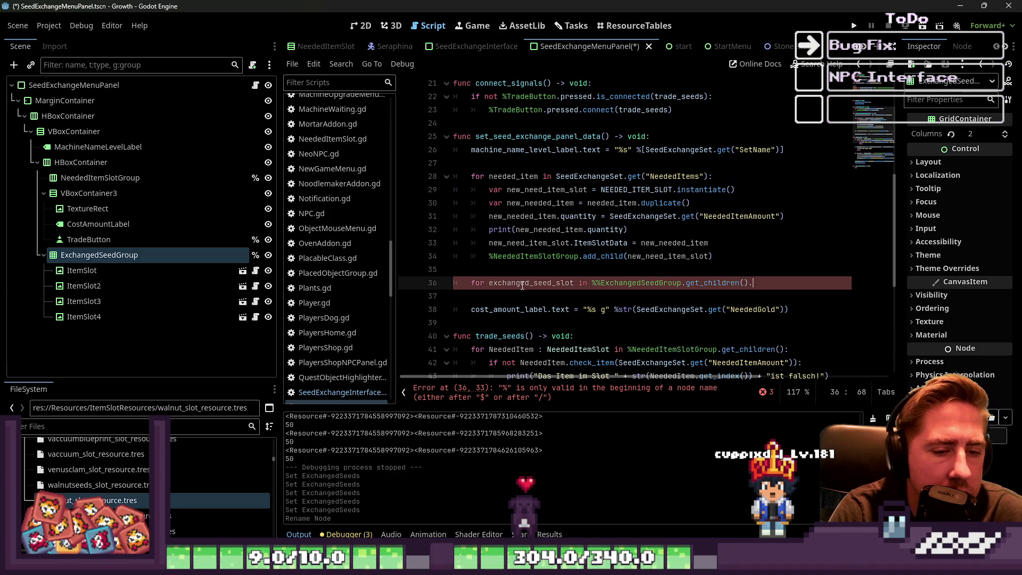
key(BackSpace)
text(:)
key(Return)
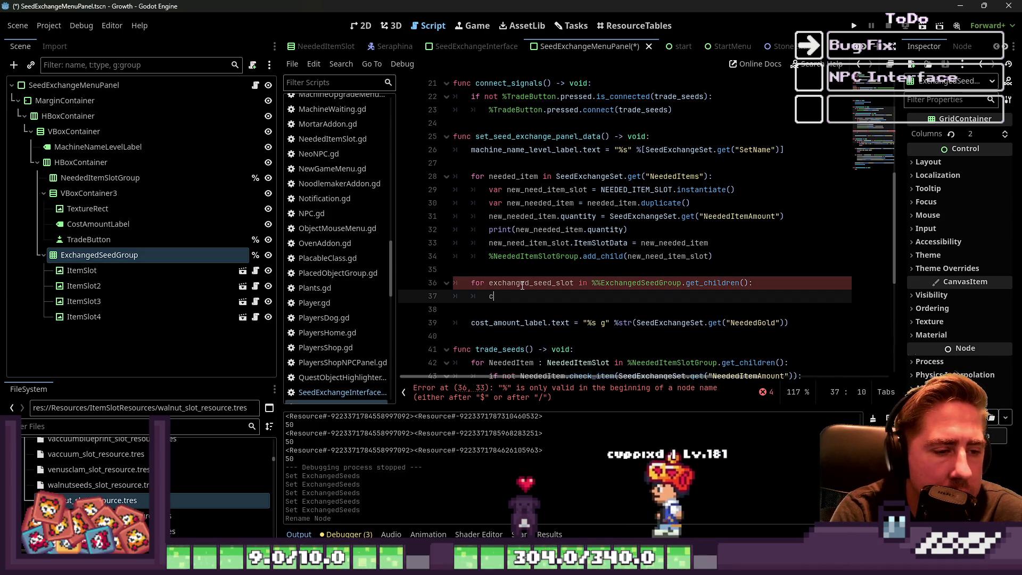
double_click(523, 283)
text(child)
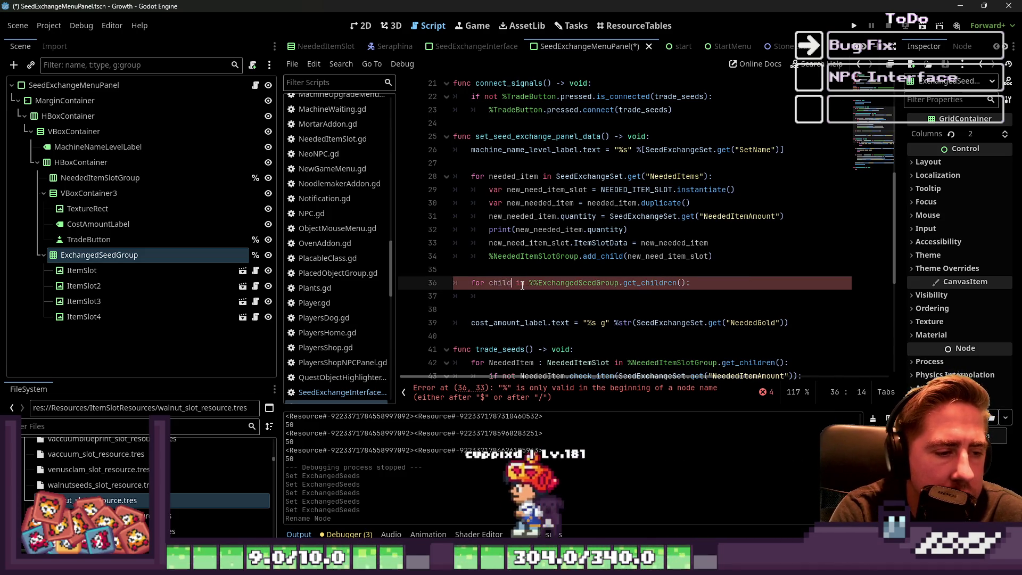
key(Down)
text(child.)
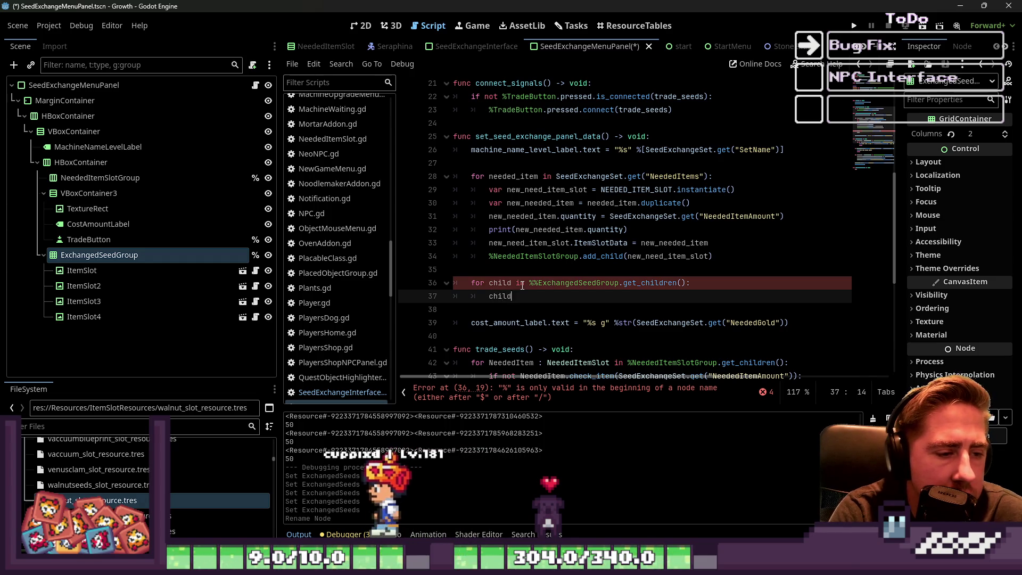
text(queue_free()
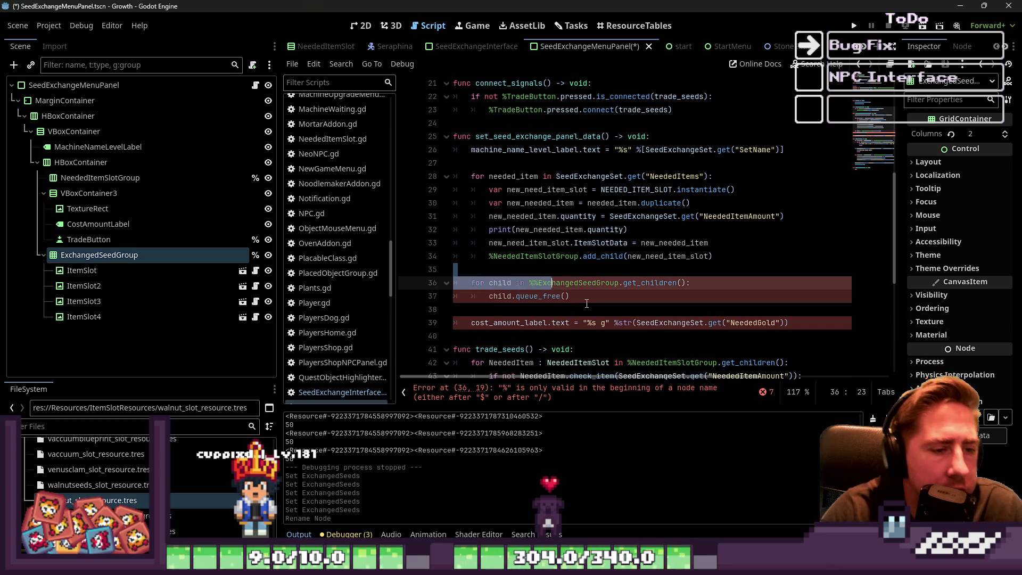
- Compare the new loop's ExchangedSeedGroup reference with the node in the Scene dock
drag(570, 296, 456, 287)
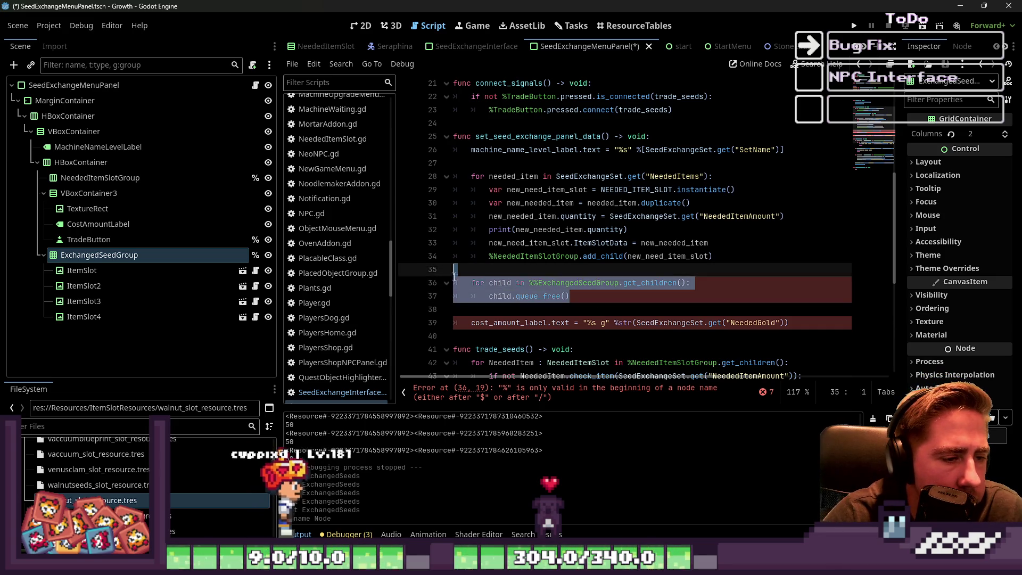
click(155, 257)
scroll(558, 296, up, 3)
scroll(557, 296, up, 4)
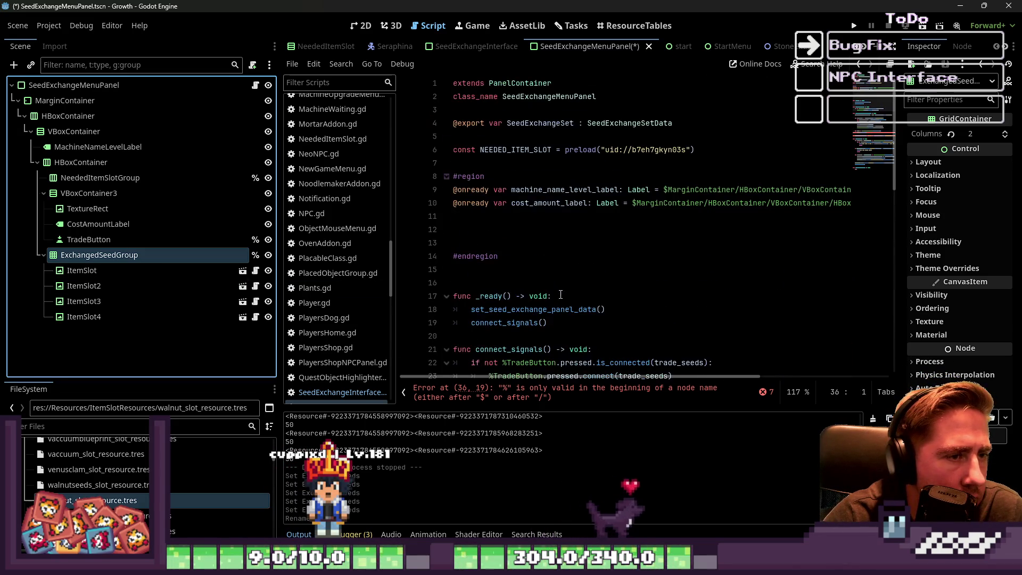
scroll(561, 295, down, 8)
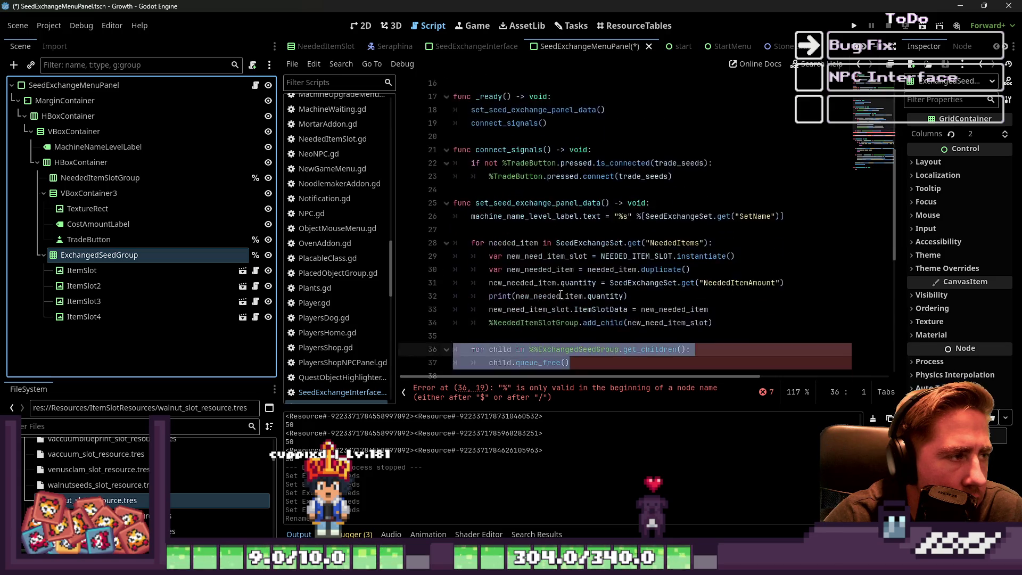
click(518, 265)
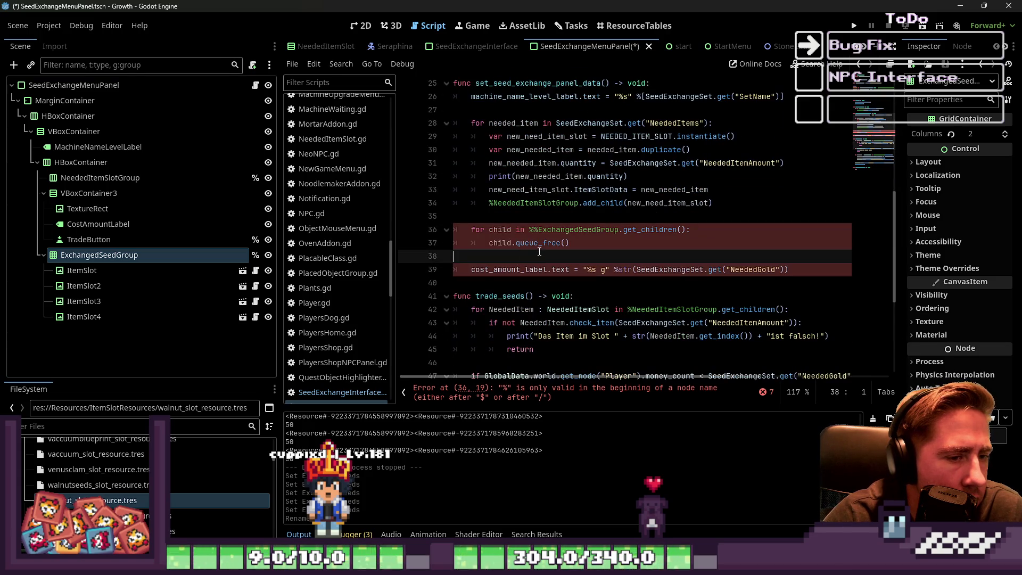
double_click(577, 229)
click(107, 253)
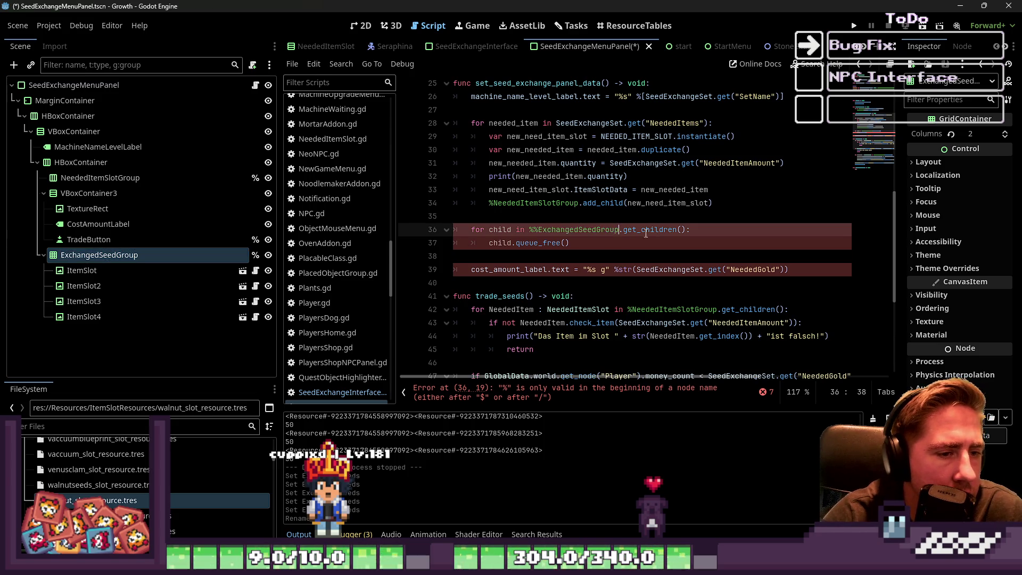
click(589, 243)
click(577, 257)
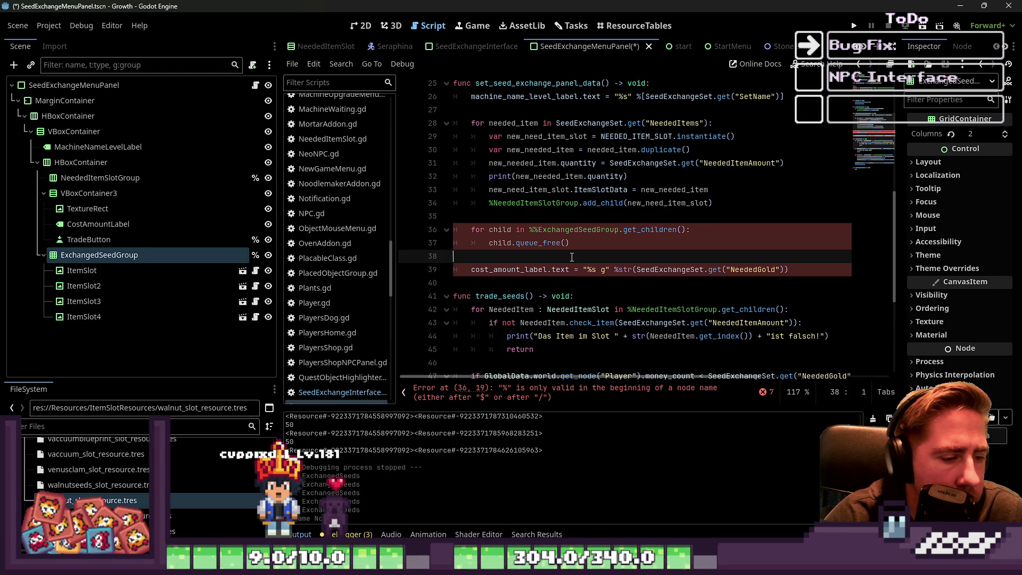
- Remove the doubled % before ExchangedSeedGroup, save, and select the clearing loop on lines 36–37
click(538, 229)
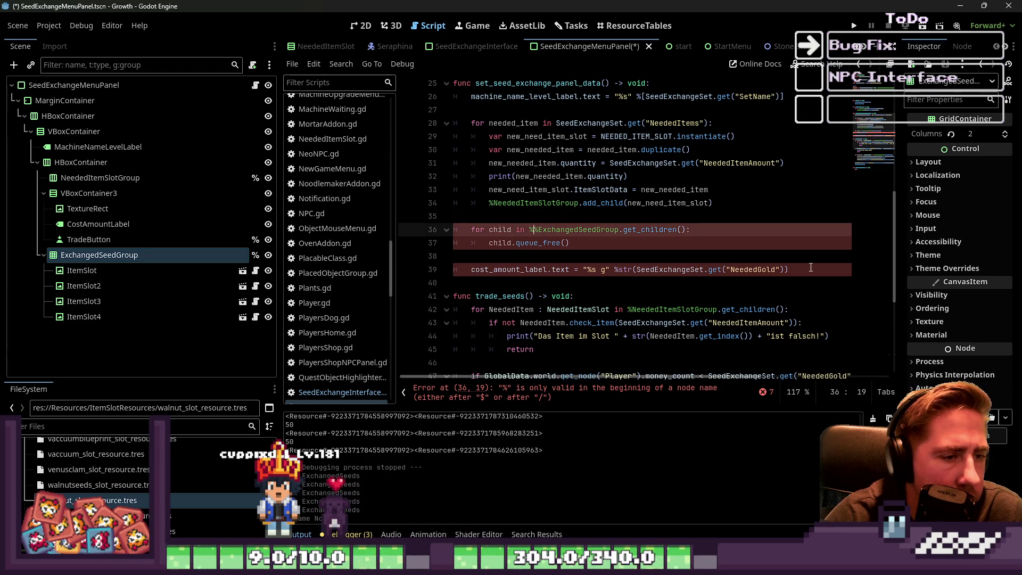
key(BackSpace)
key(Down)
key(ctrl+s)
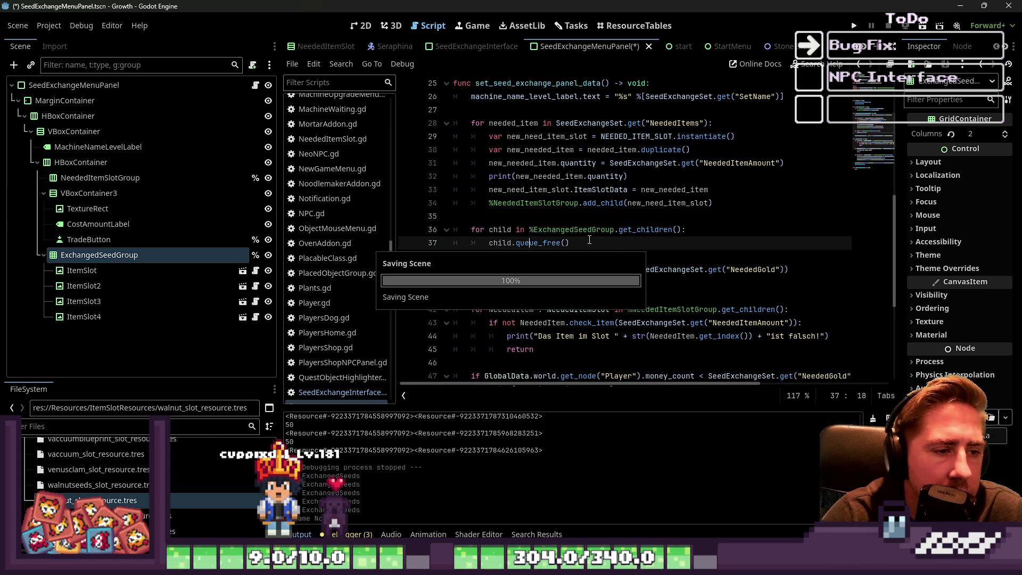
click(585, 240)
drag(573, 243, 453, 231)
key(ctrl+c)
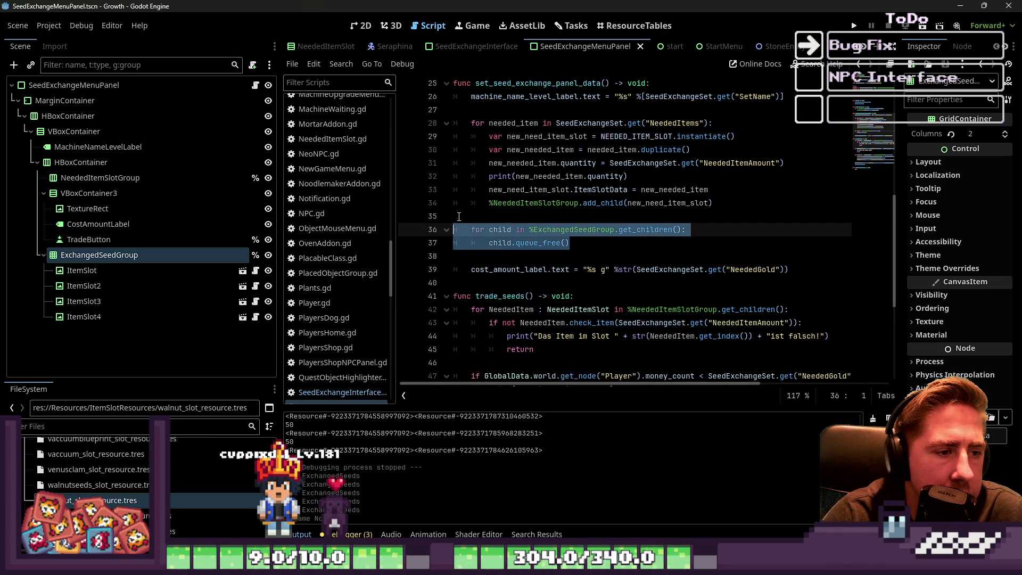
- Paste the child-clearing loop at line 28 and retarget it to NeededItemSlotGroup
click(542, 108)
key(ctrl+v)
key(Up)
key(Up)
key(Down)
key(Down)
key(Down)
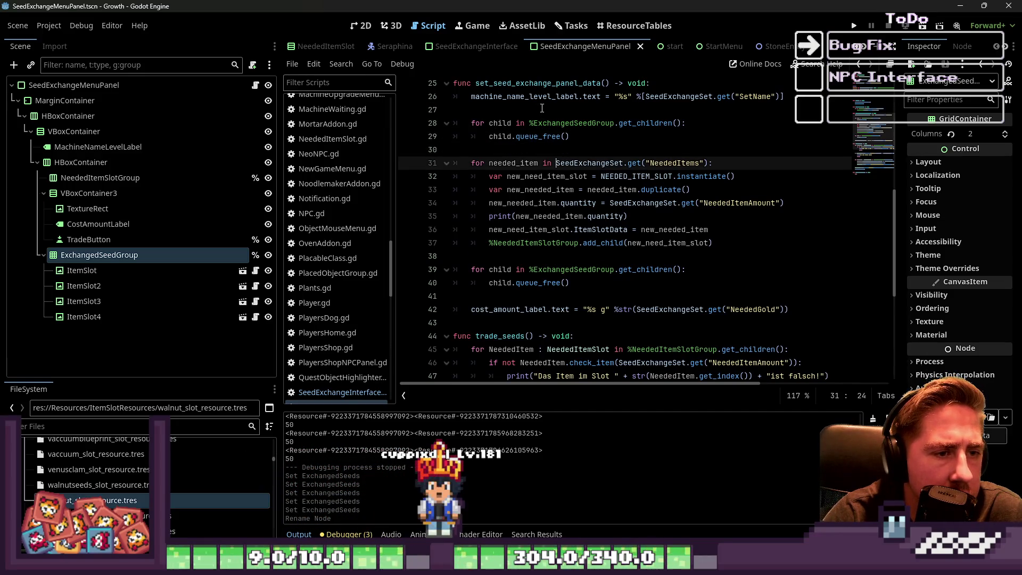
key(ctrl+Right)
key(ctrl+Right)
key(ctrl+Right)
key(ctrl+shift+Right)
key(Down)
key(Down)
key(Down)
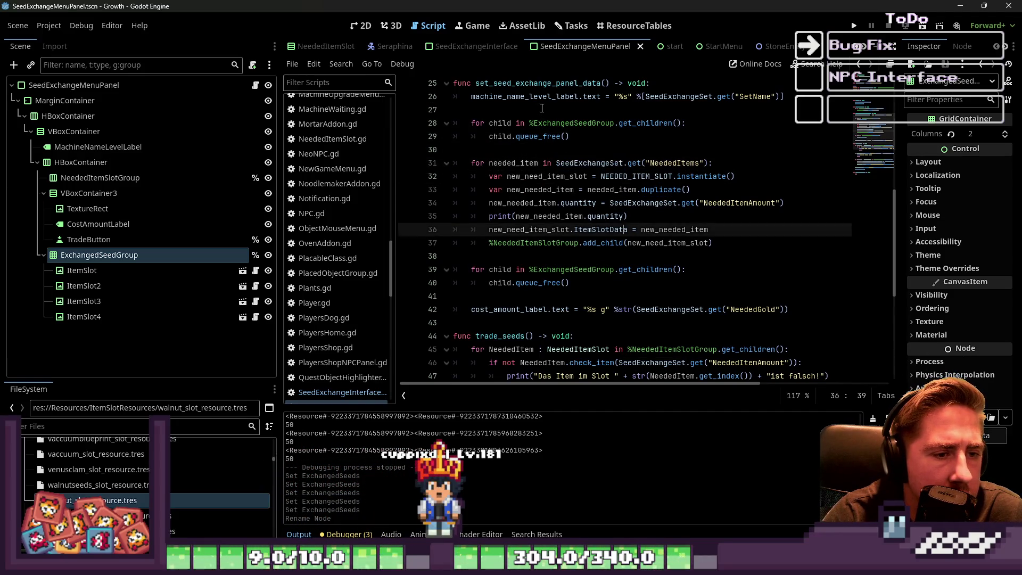
key(ctrl+Left)
key(ctrl+shift+Left)
key(Up)
key(Up)
key(Up)
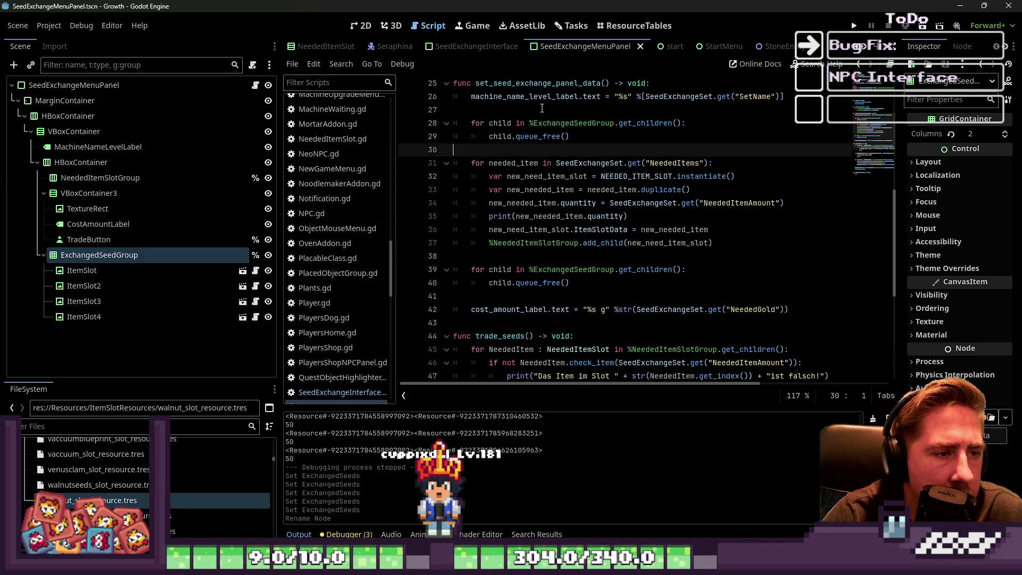
key(ctrl+shift+Right)
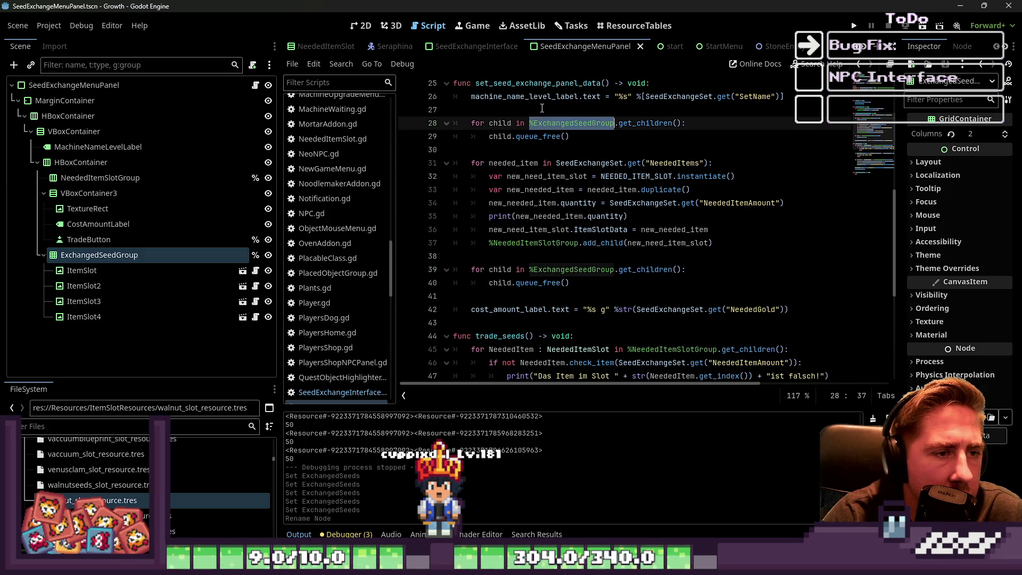
text(%NeededItemSlotGroup)
key(Down)
key(Down)
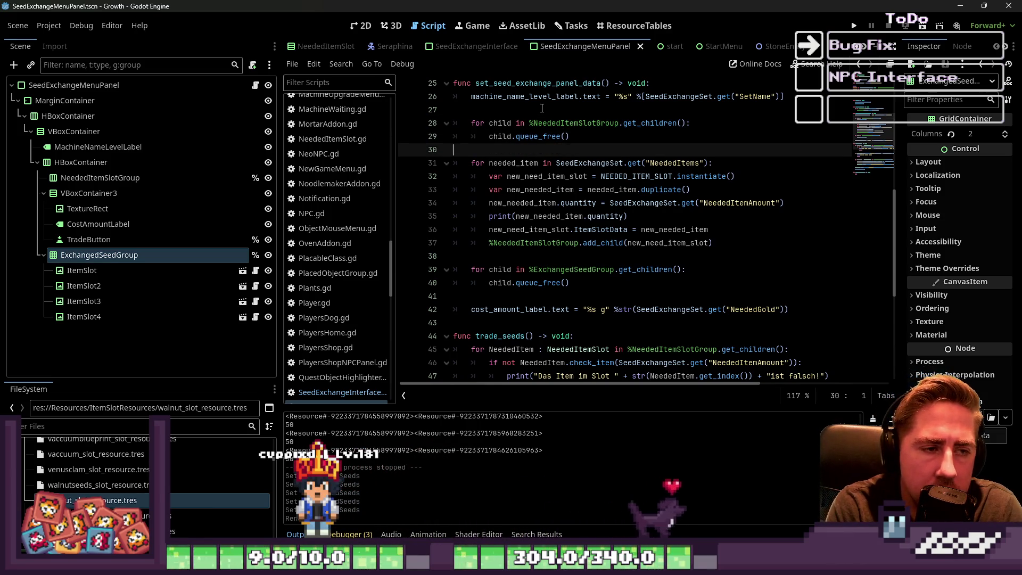
- Start a for loop over SeedExchangeSet.get("ExchangedSeeds"), then switch to the ResourceTables view
click(537, 296)
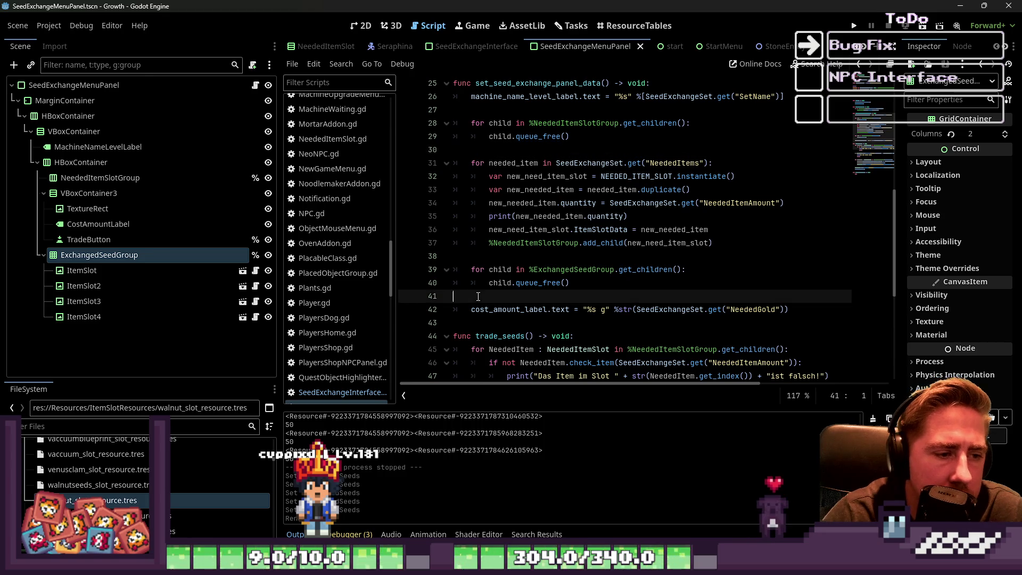
scroll(537, 296, down, 2)
key(Return)
key(Return)
key(Up)
key(Tab)
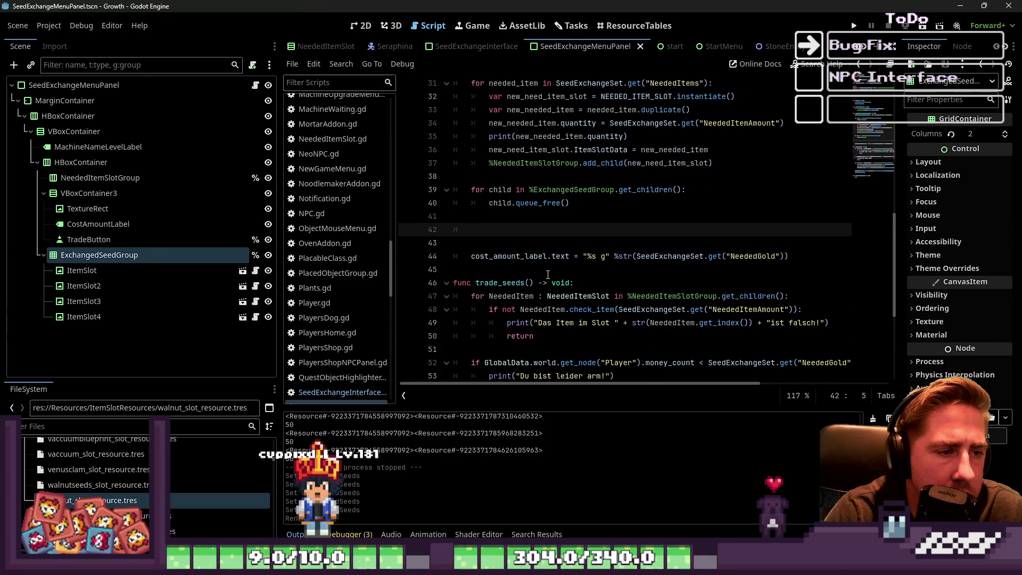
text(or exchan)
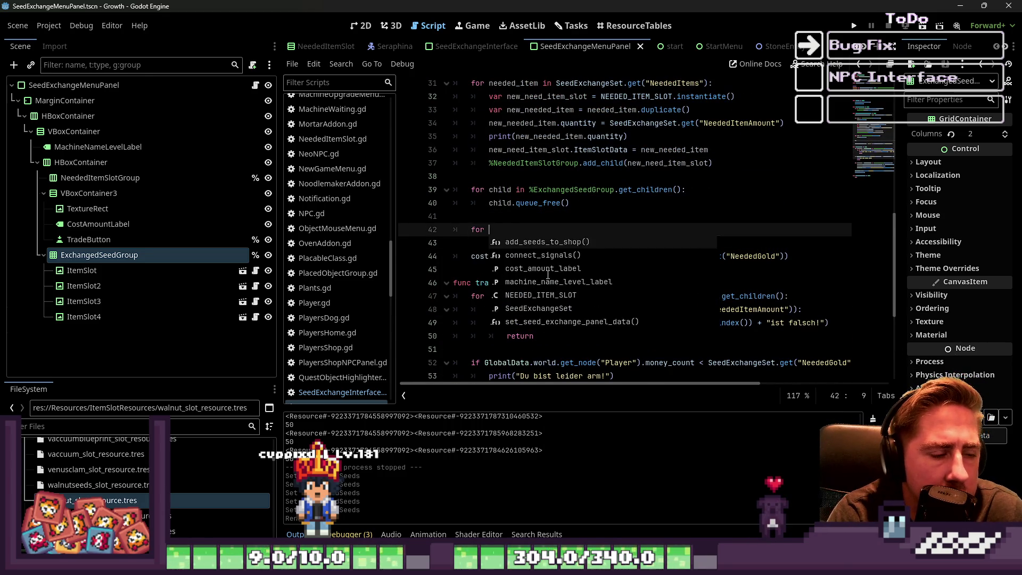
text(ged_seed_item in)
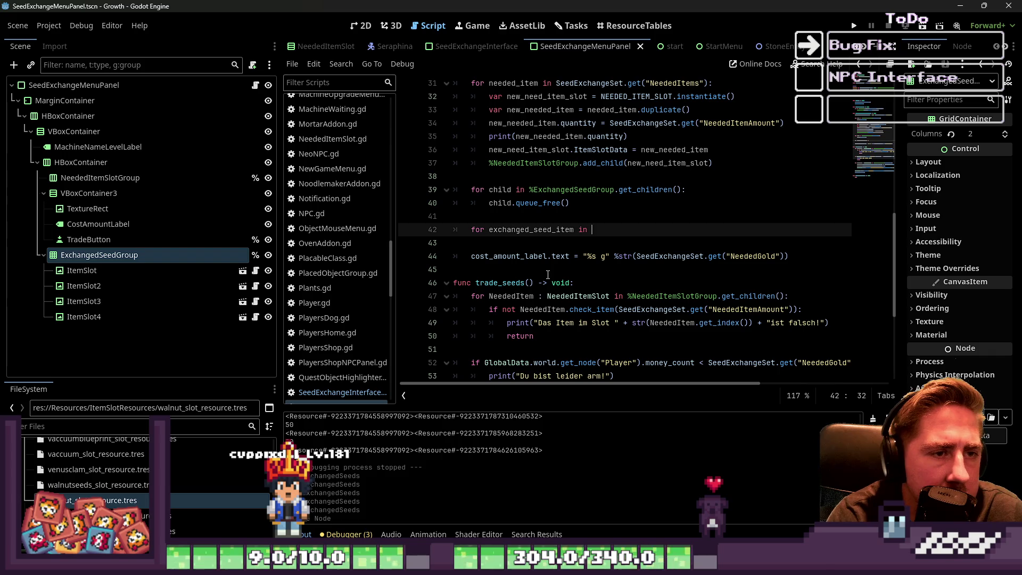
text(SeedExh)
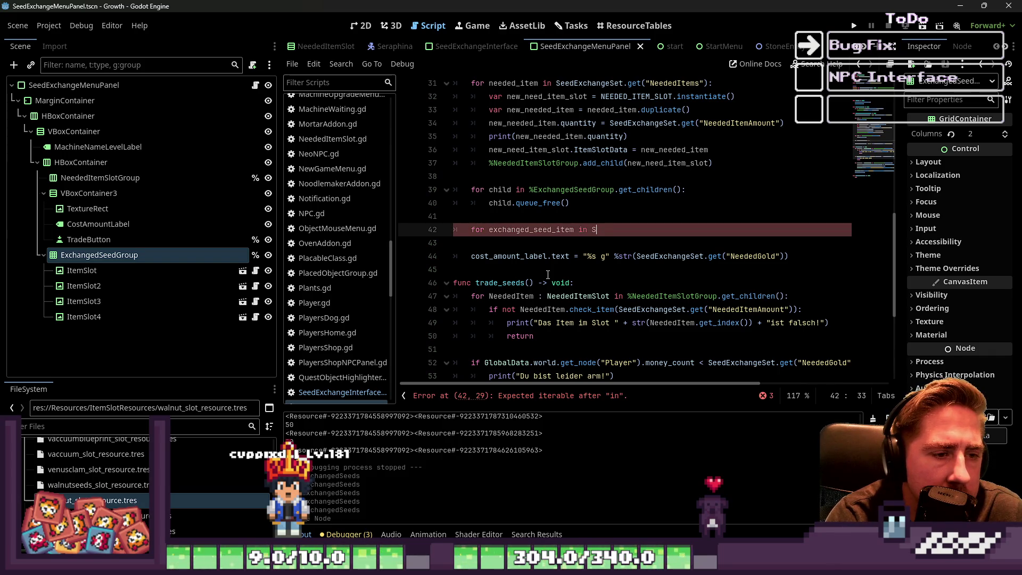
key(BackSpace)
text(changeSet)
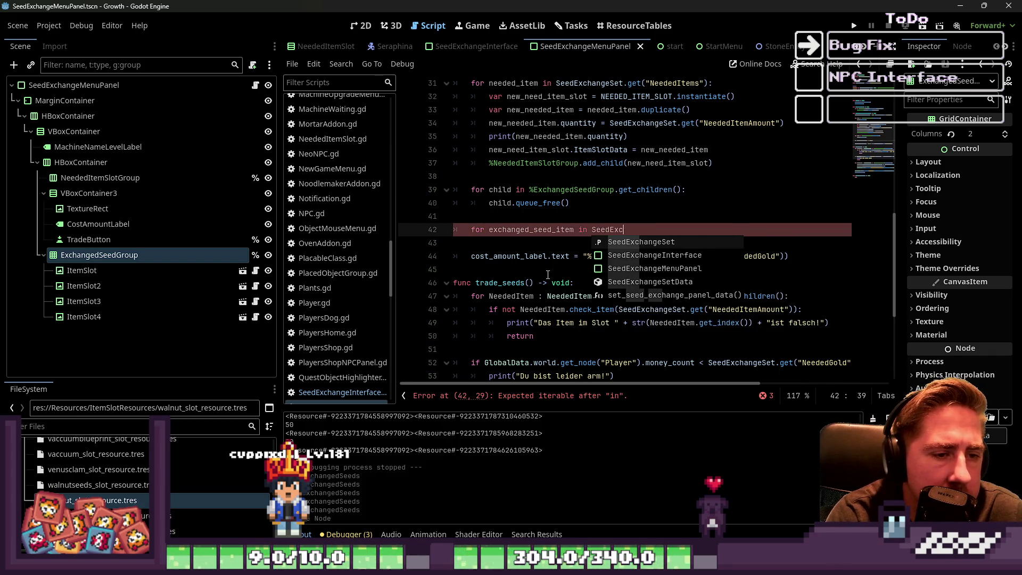
text(.get("Ex)
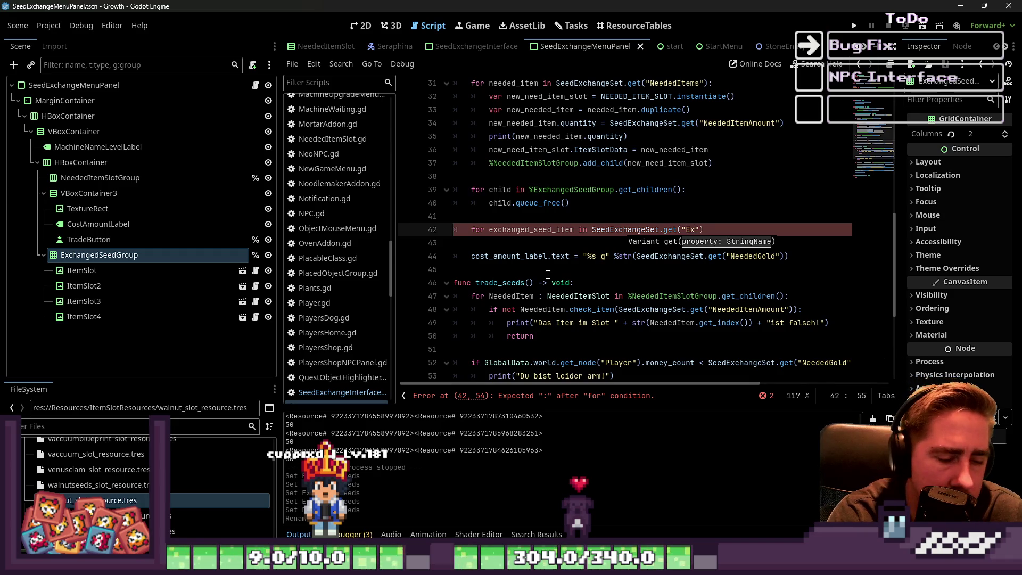
text(angedIt)
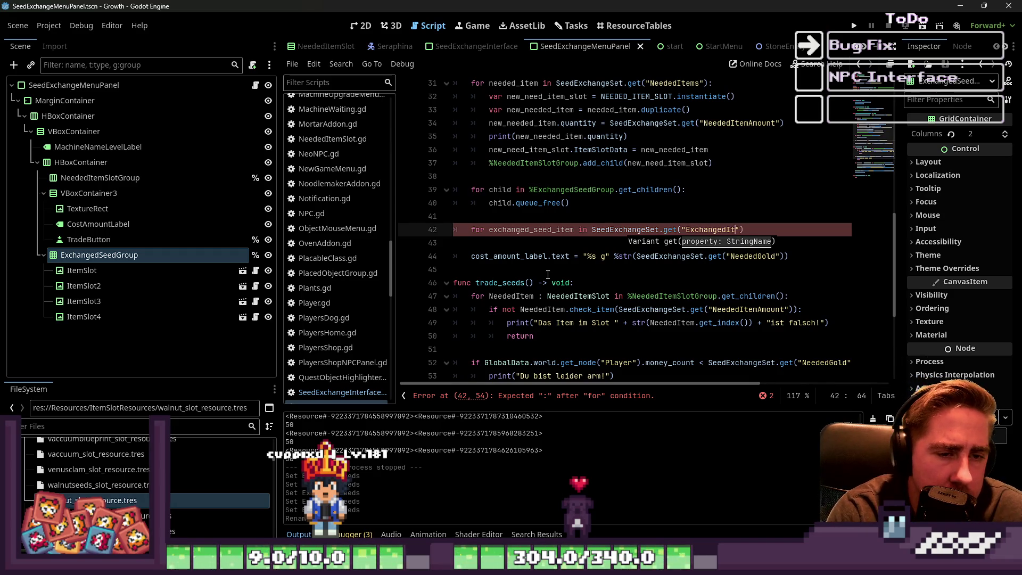
key(BackSpace)
text(Seeds)
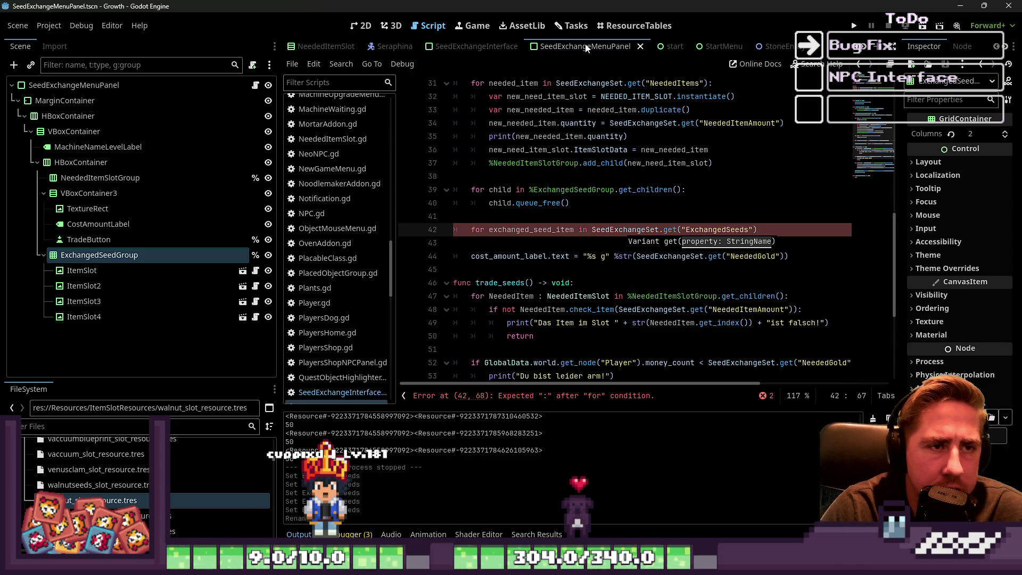
click(633, 25)
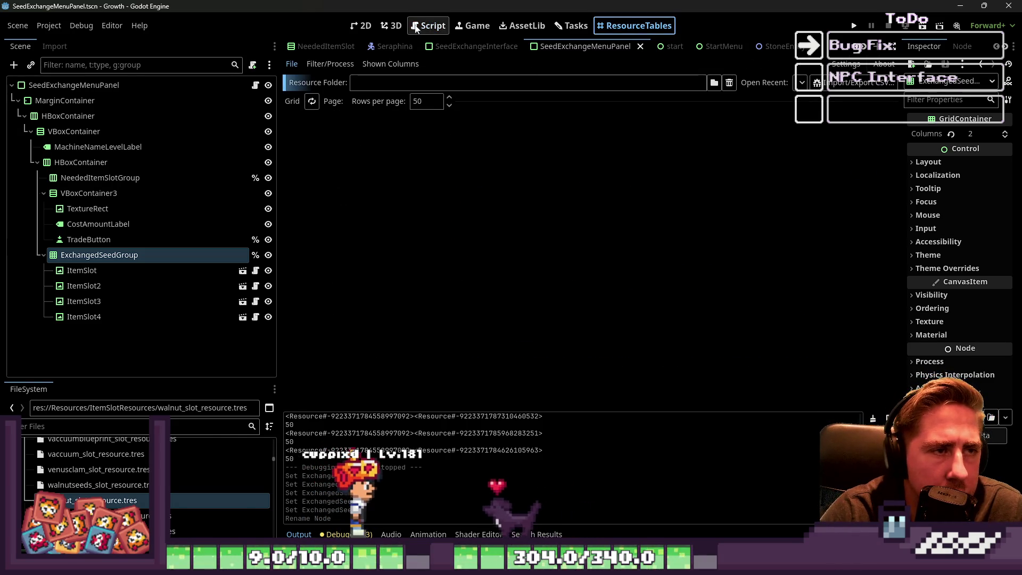
- Back in the script editor, inspect create_dropped_items in the StoneEntity script
key(ctrl+F3)
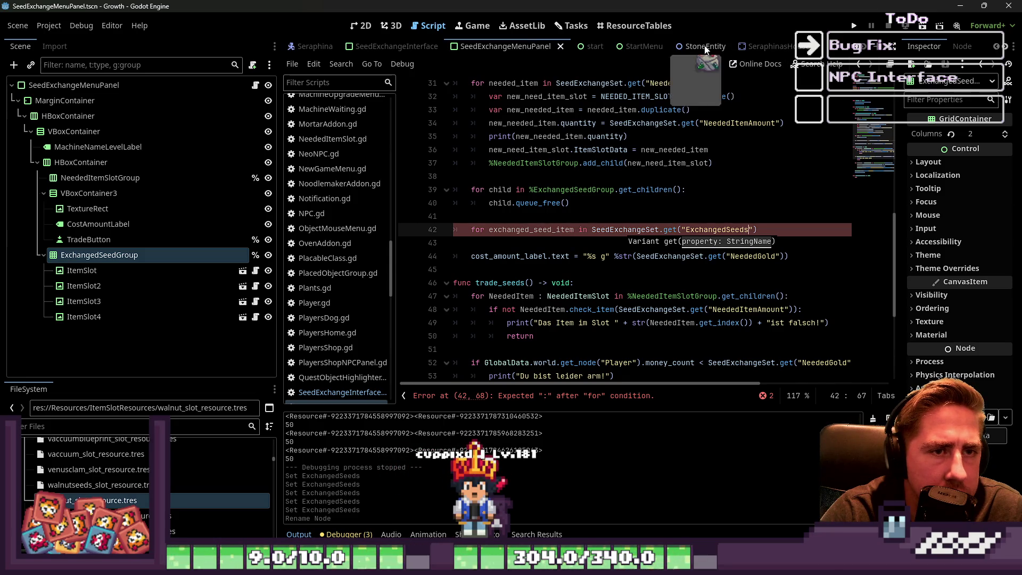
click(692, 46)
scroll(346, 177, up, 5)
scroll(346, 177, down, 10)
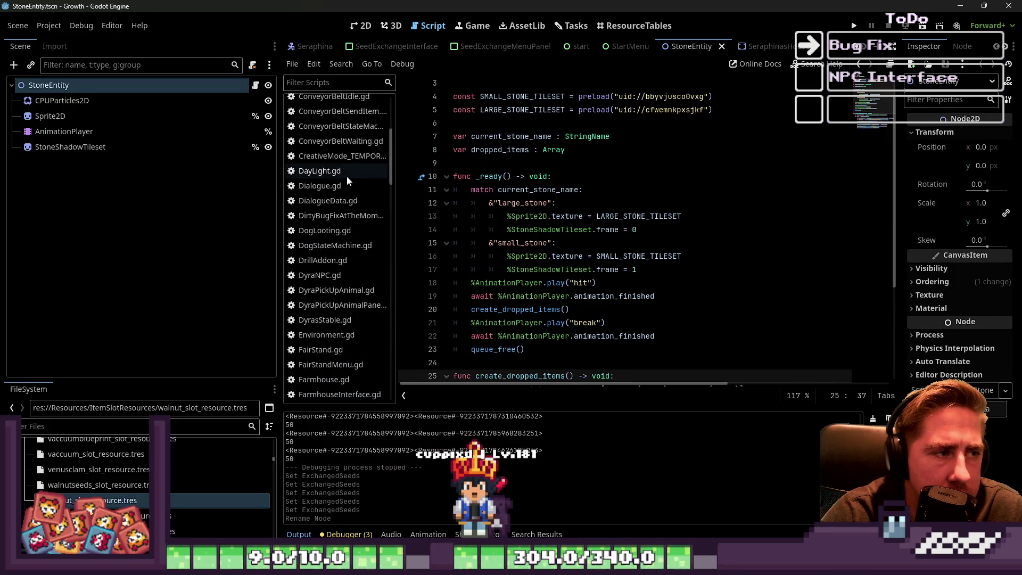
scroll(335, 250, down, 2)
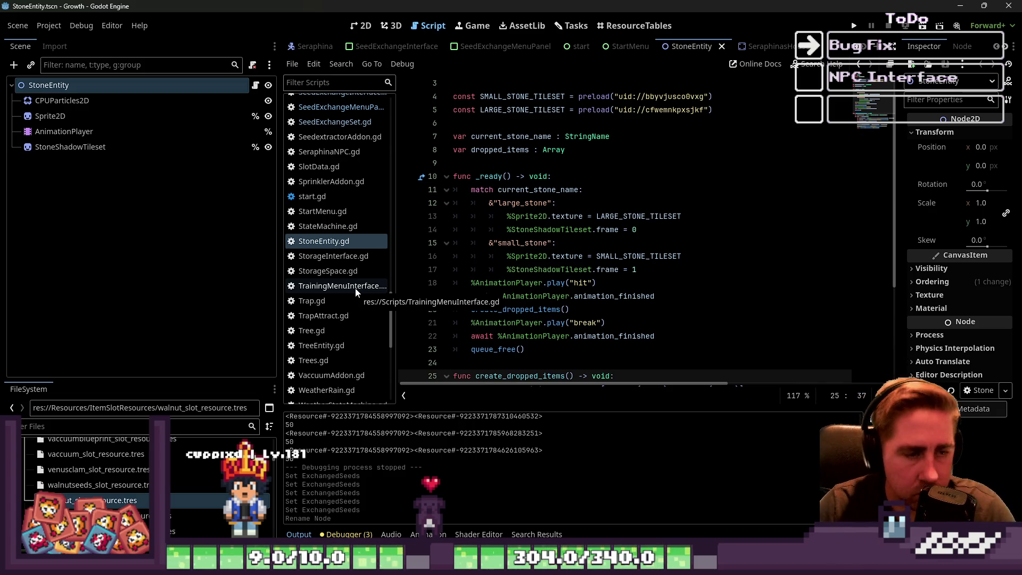
scroll(656, 264, down, 3)
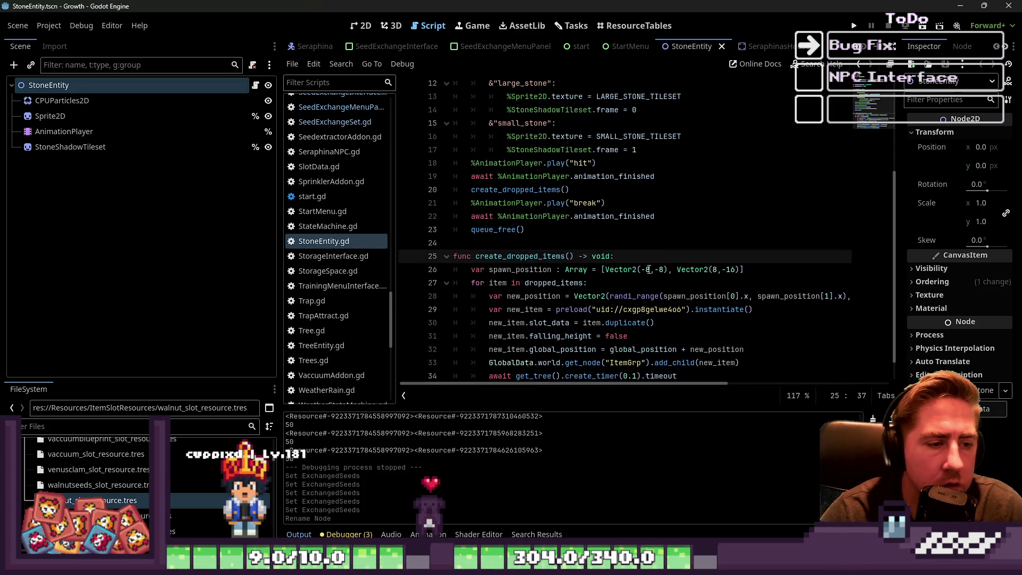
scroll(648, 250, down, 1)
click(611, 253)
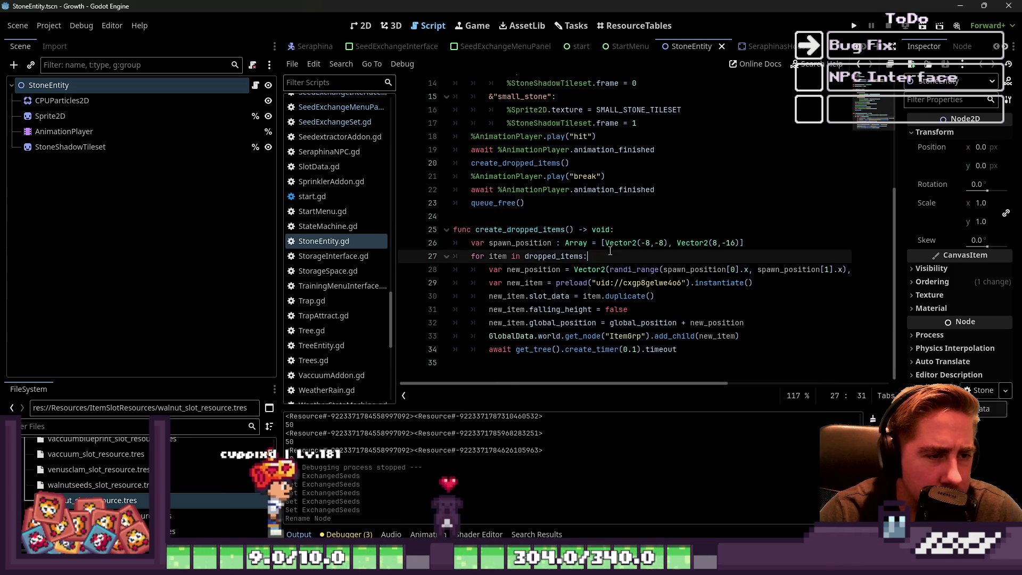
scroll(560, 246, up, 3)
scroll(532, 253, down, 2)
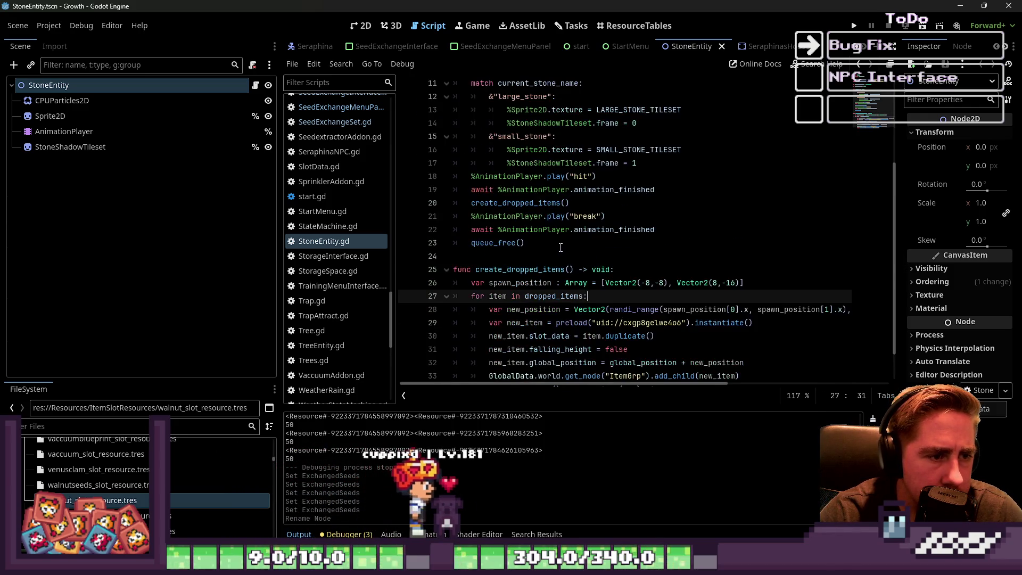
double_click(501, 265)
- Open StateMachine.gd from the scripts list and run the game with F5
click(74, 83)
scroll(450, 212, up, 1)
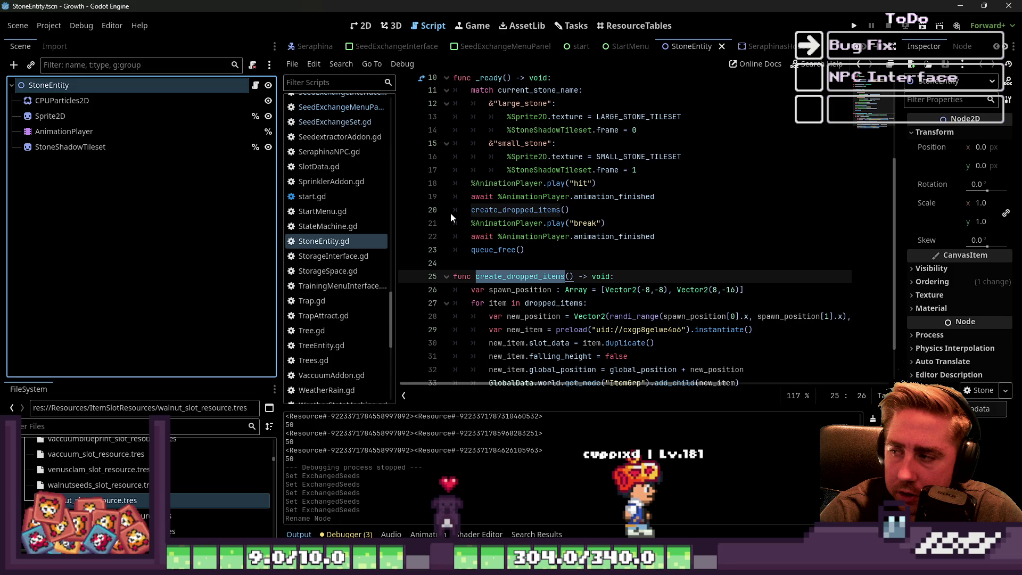
scroll(450, 212, up, 1)
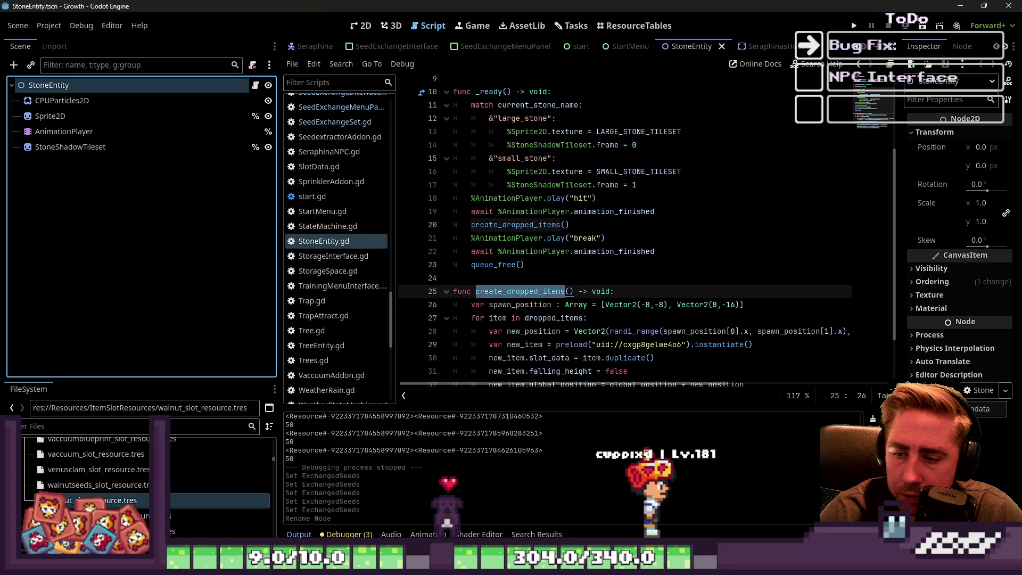
click(327, 227)
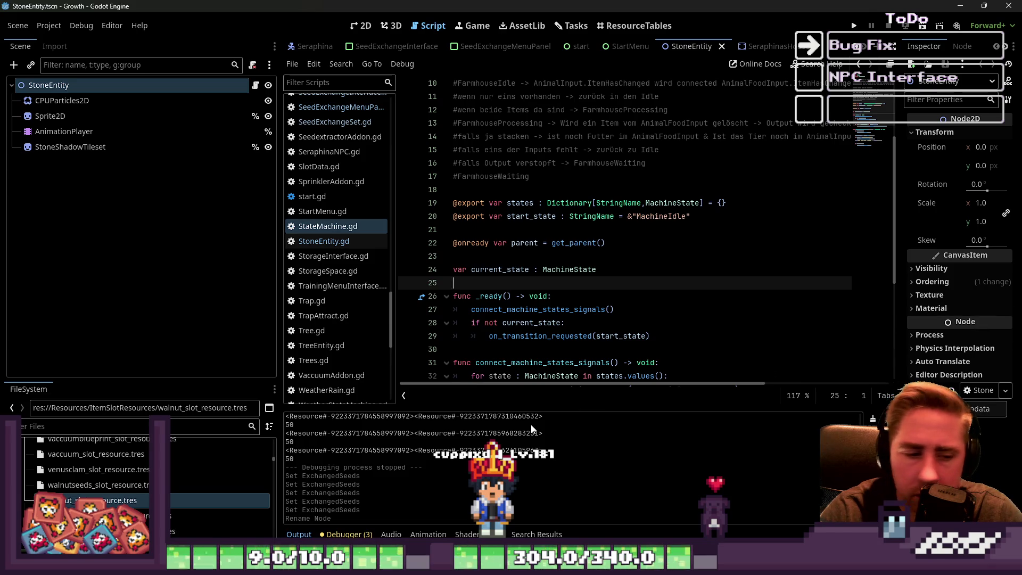
key(F5)
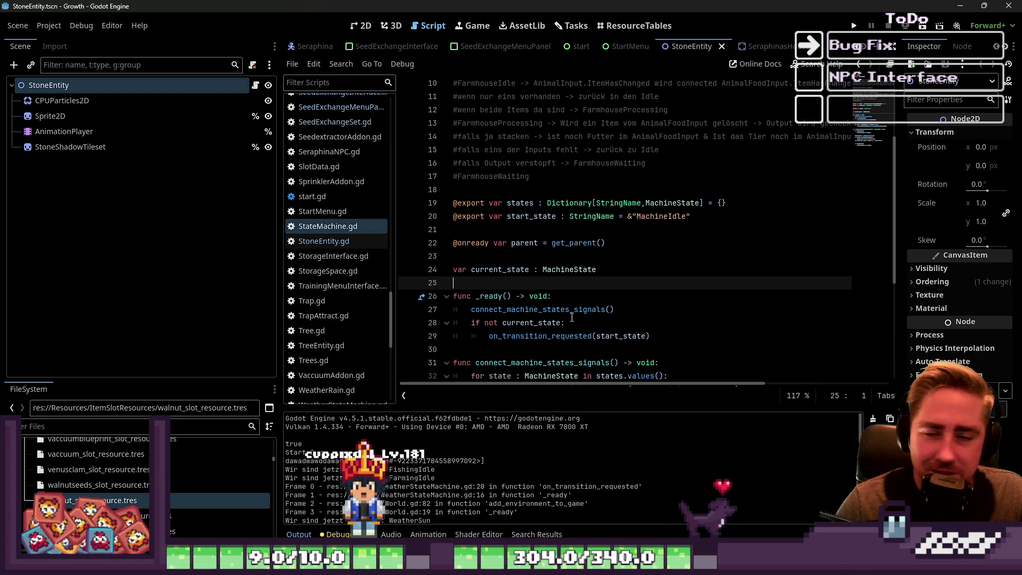
- Inspect the connect_machine_states_signals call in StateMachine.gd
click(522, 309)
click(541, 269)
click(510, 283)
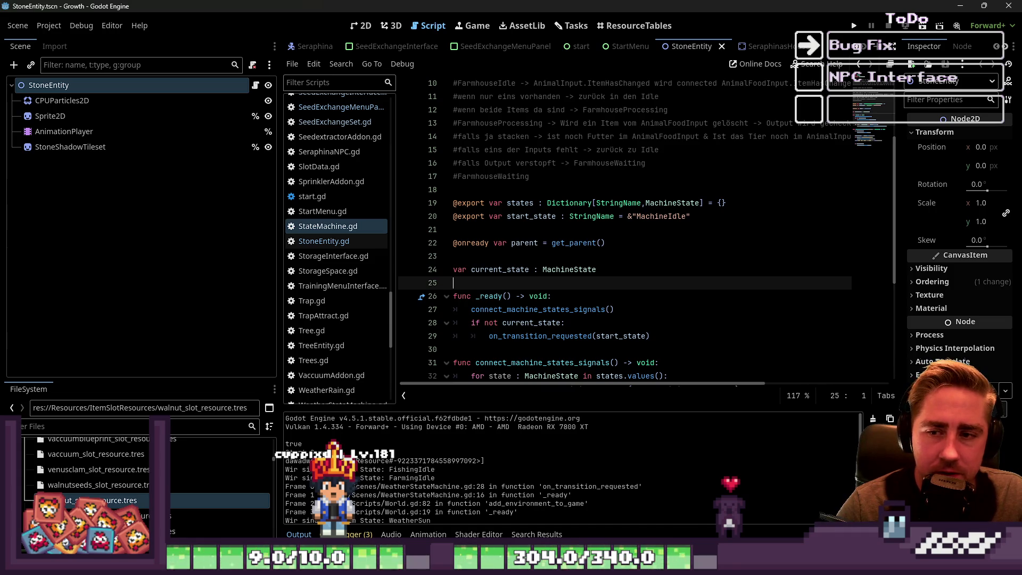
scroll(591, 247, down, 2)
double_click(520, 231)
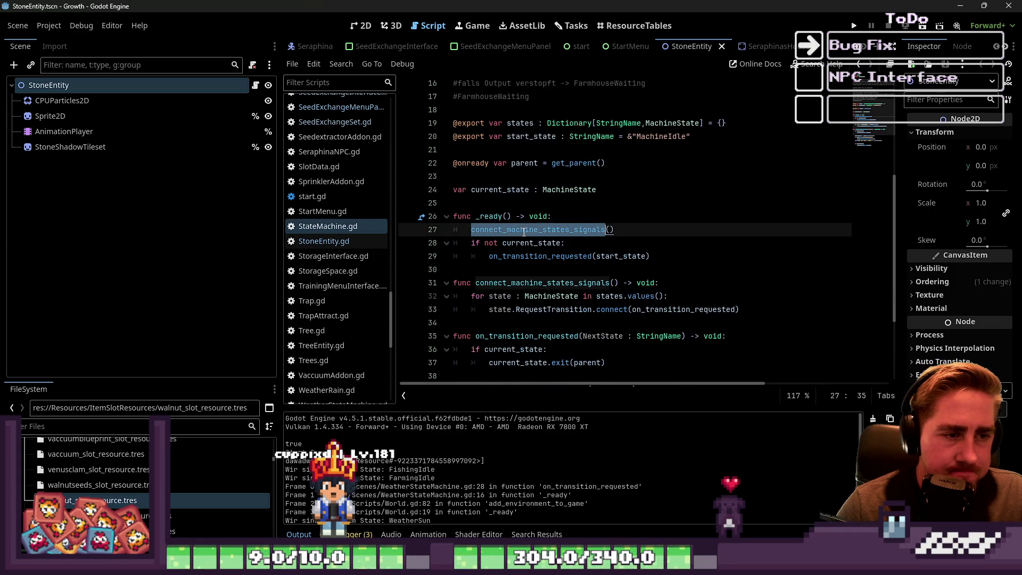
scroll(532, 244, down, 2)
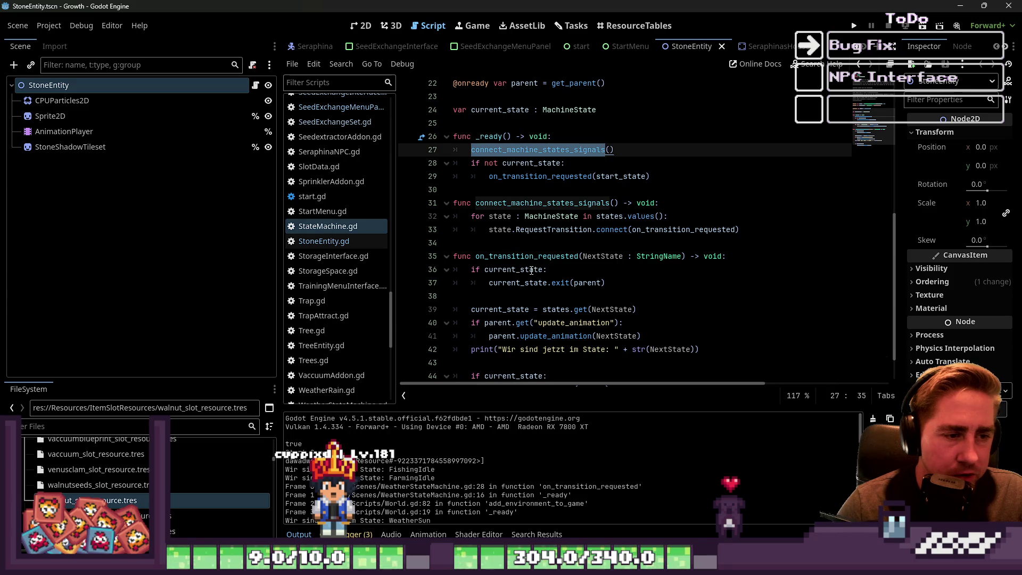
- Open SeedExchangeInterface.gd, then the SeedExchangeMenuPanel script at its error
scroll(535, 261, up, 7)
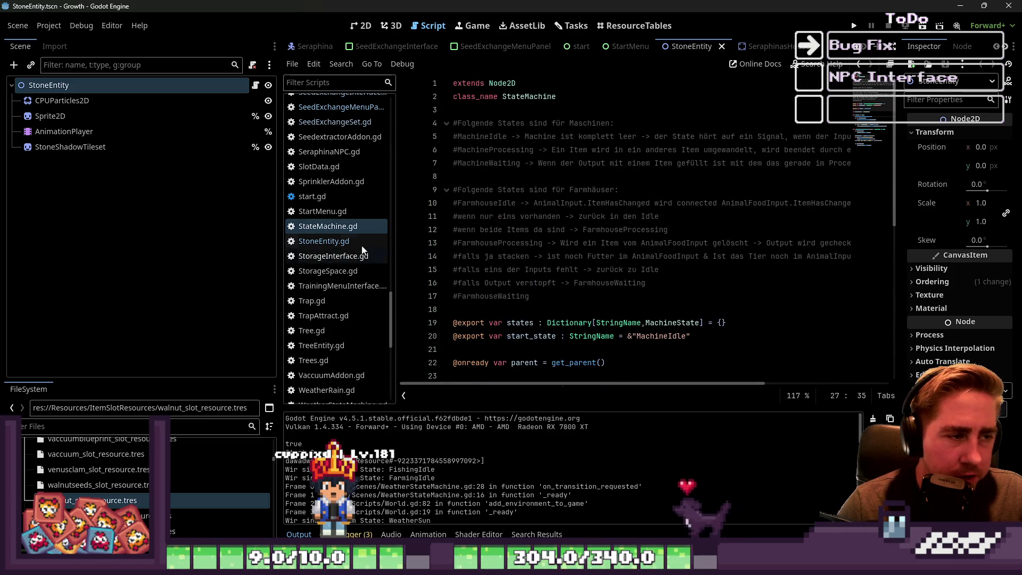
scroll(346, 250, up, 4)
click(341, 246)
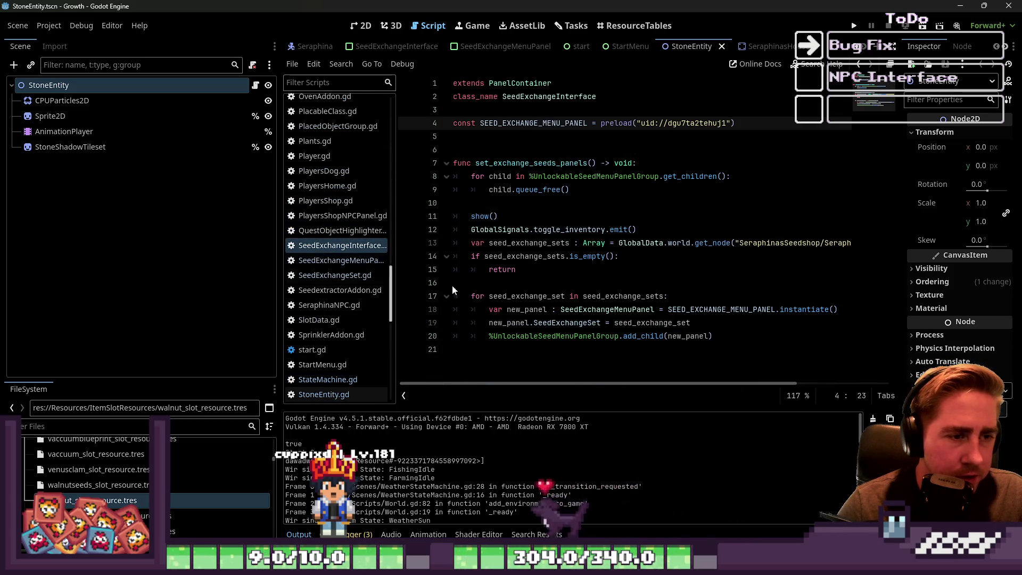
click(356, 262)
- Remove the colon after the line-42 for condition and start a new indented line
key(End)
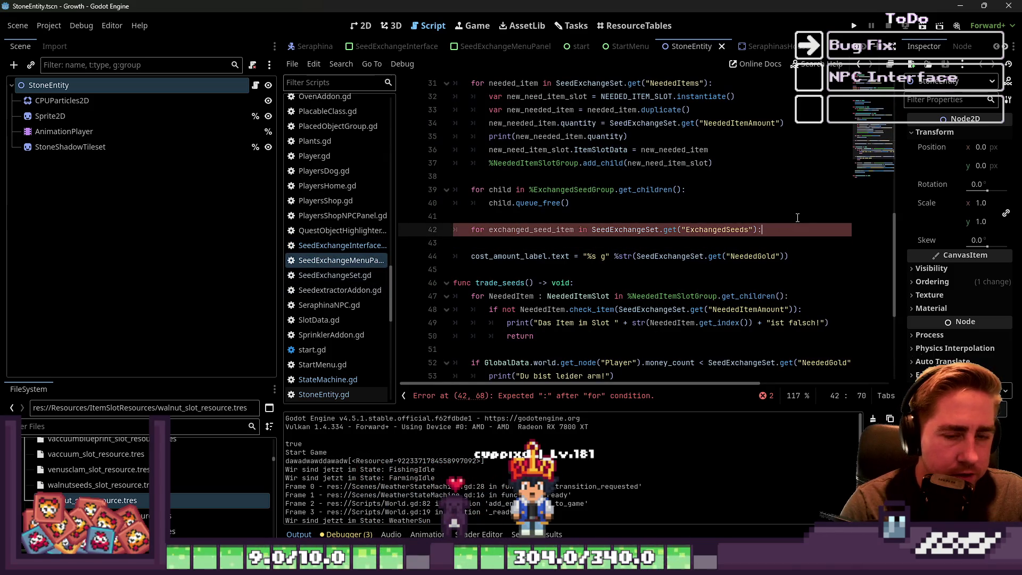
key(BackSpace)
key(Return)
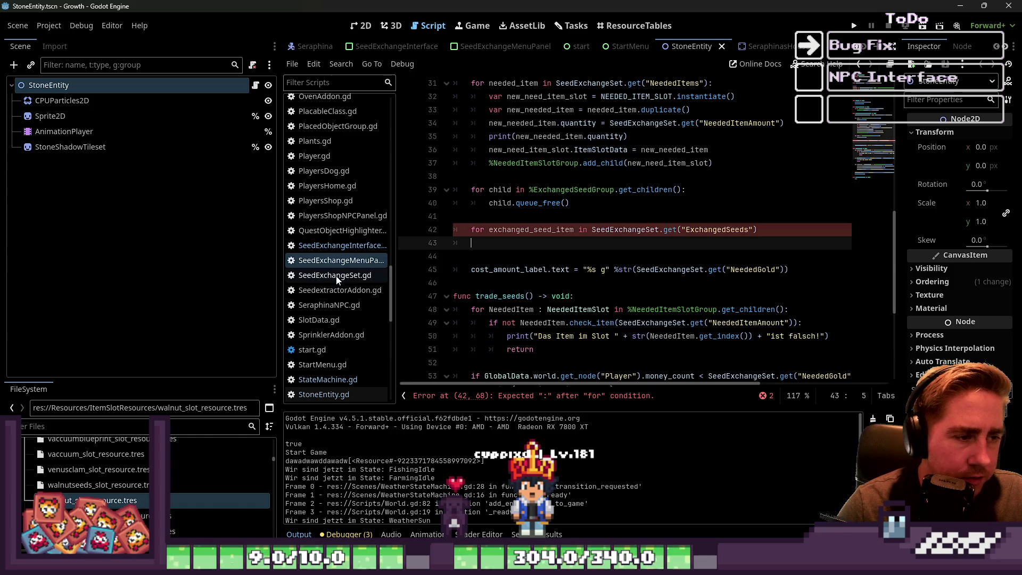
- Open SeedExchangeSet.gd and select its class name SeedExchangeSetData
click(335, 276)
click(572, 108)
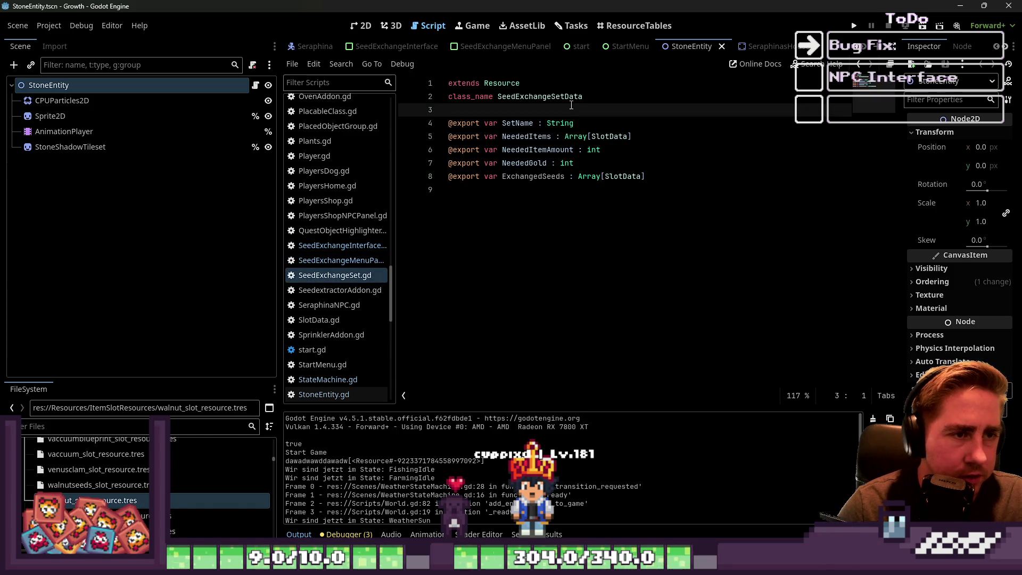
double_click(570, 97)
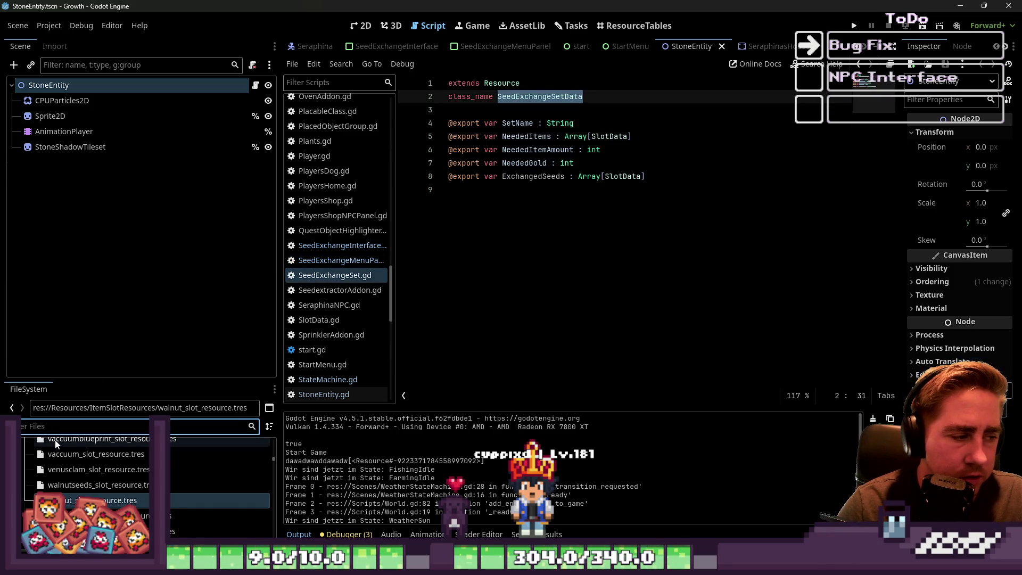
- Filter the FileSystem dock for SeedExchangeSet and bring up that file's context menu
text(SeedExhch)
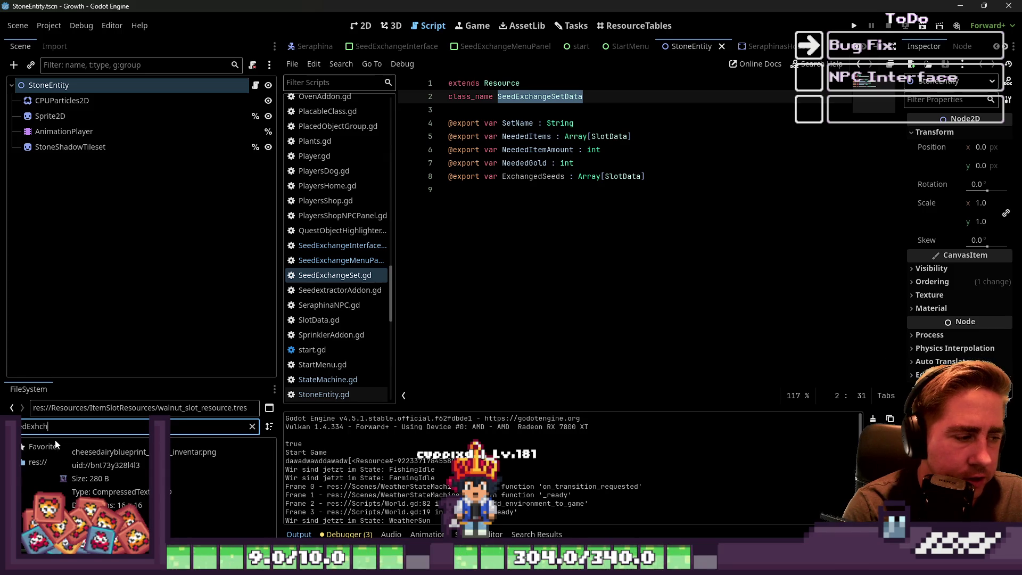
key(BackSpace)
key(BackSpace)
key(BackSpace)
text(changeSet)
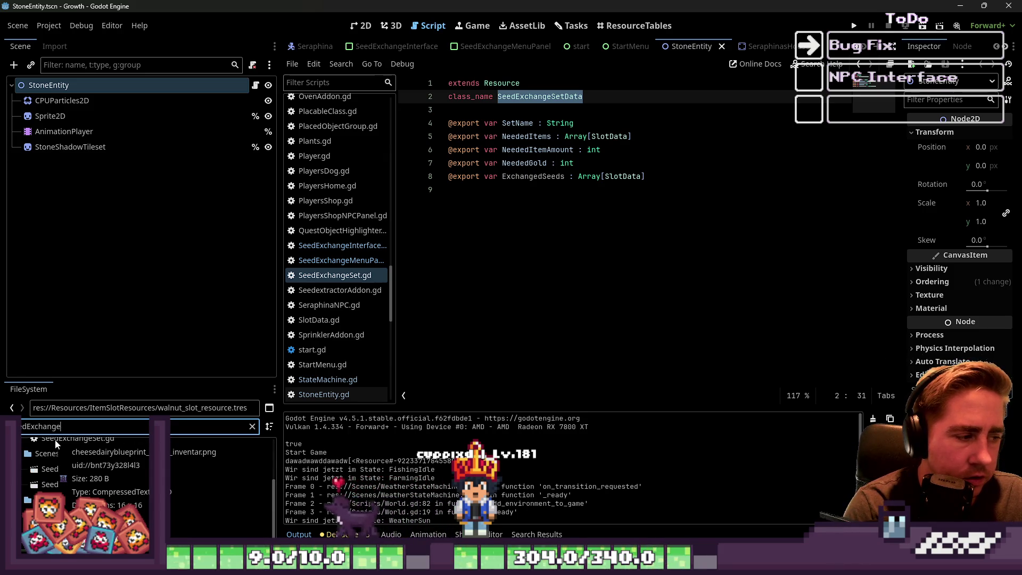
right_click(96, 508)
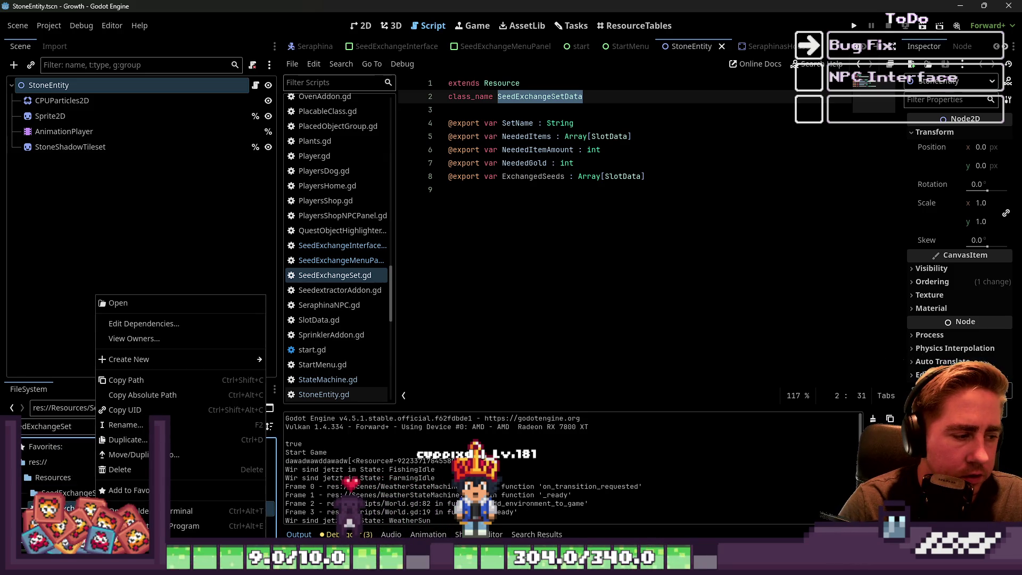
- Rename the SeedExchangeSet script file to SeedExchangeSetData.gd
click(203, 525)
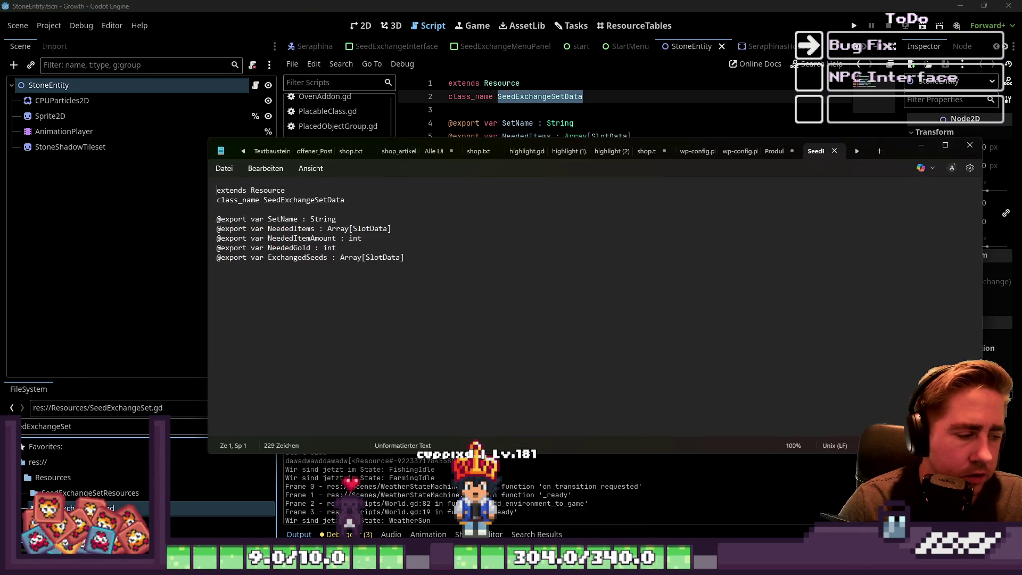
click(969, 147)
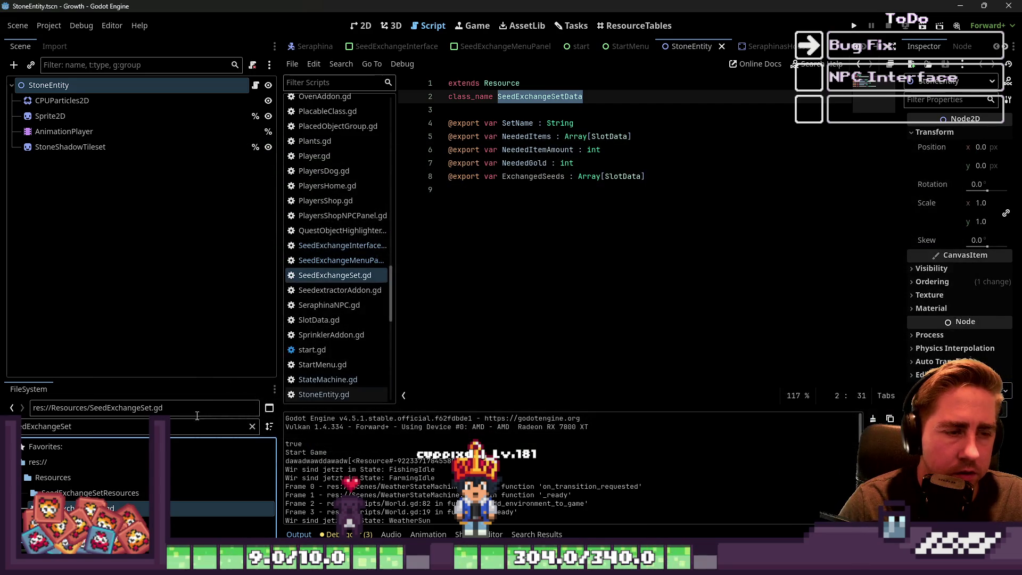
right_click(98, 508)
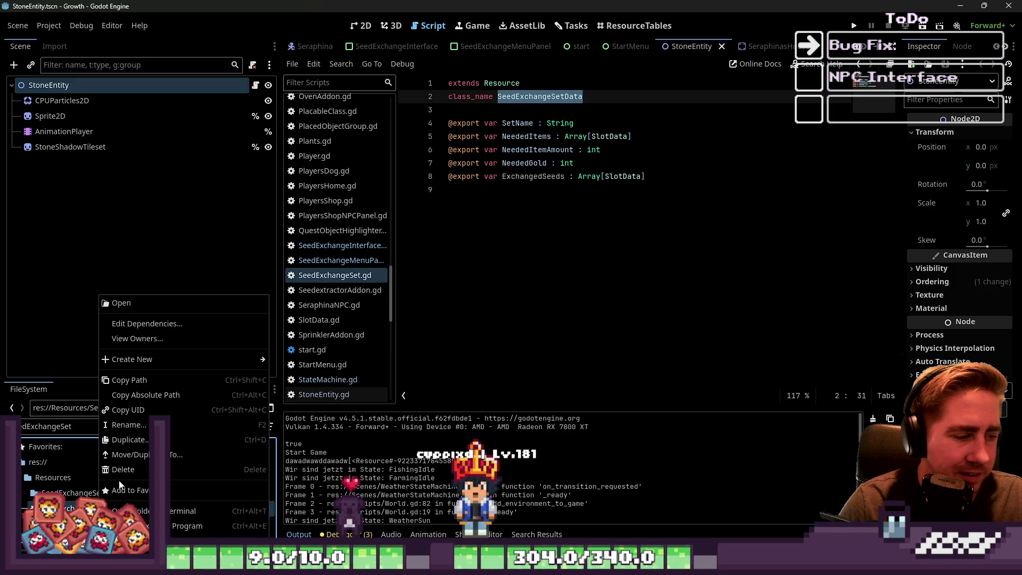
click(164, 408)
text(Data)
key(Return)
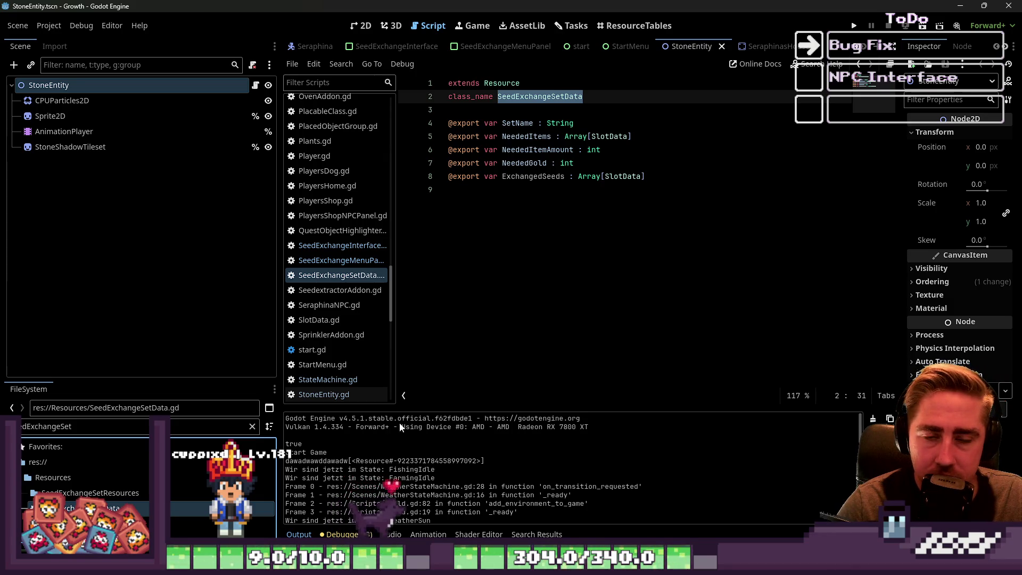
- Review the SeedExchangeSetData class name and ExchangedSeeds property, then save
click(566, 123)
click(566, 105)
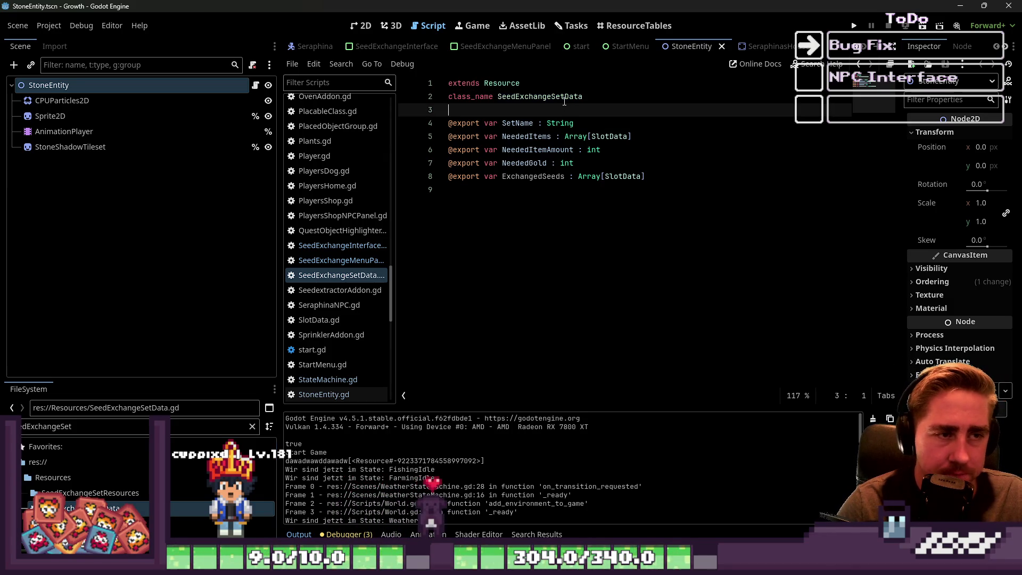
double_click(562, 97)
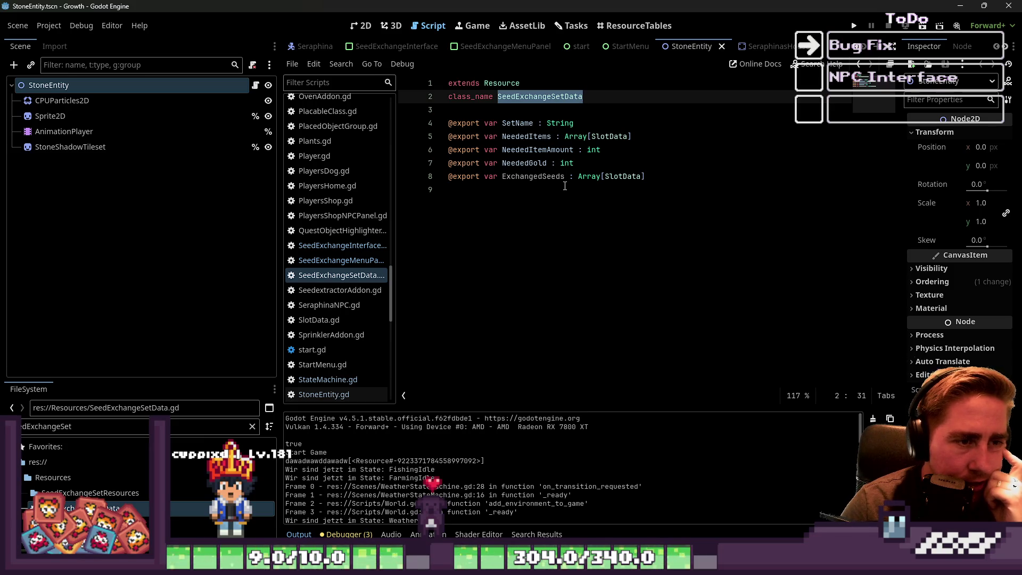
double_click(549, 177)
key(ctrl+s)
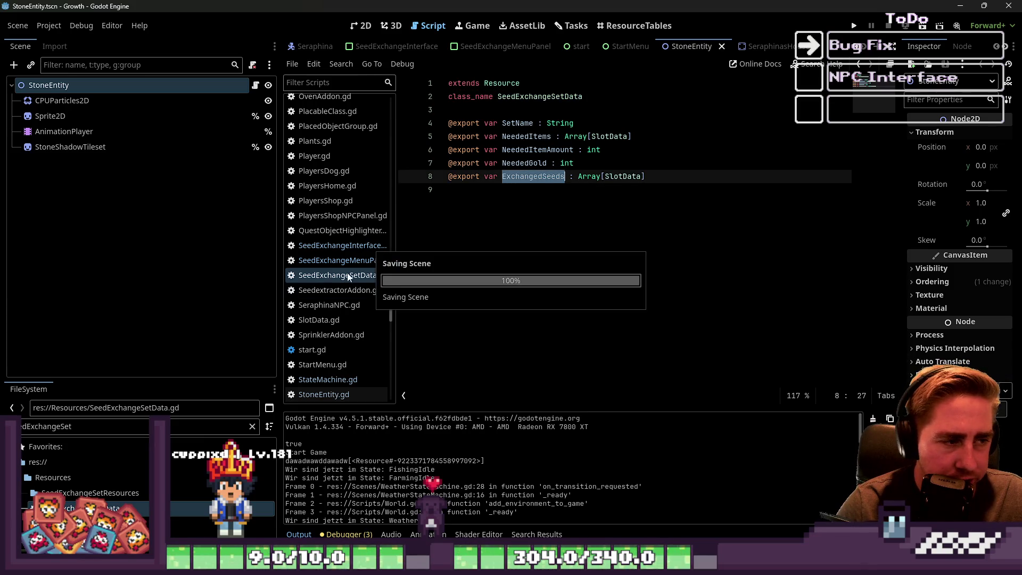
- Back in SeedExchangeMenuPanel.gd, put the caret at the end of line 42
click(341, 260)
double_click(717, 230)
click(792, 230)
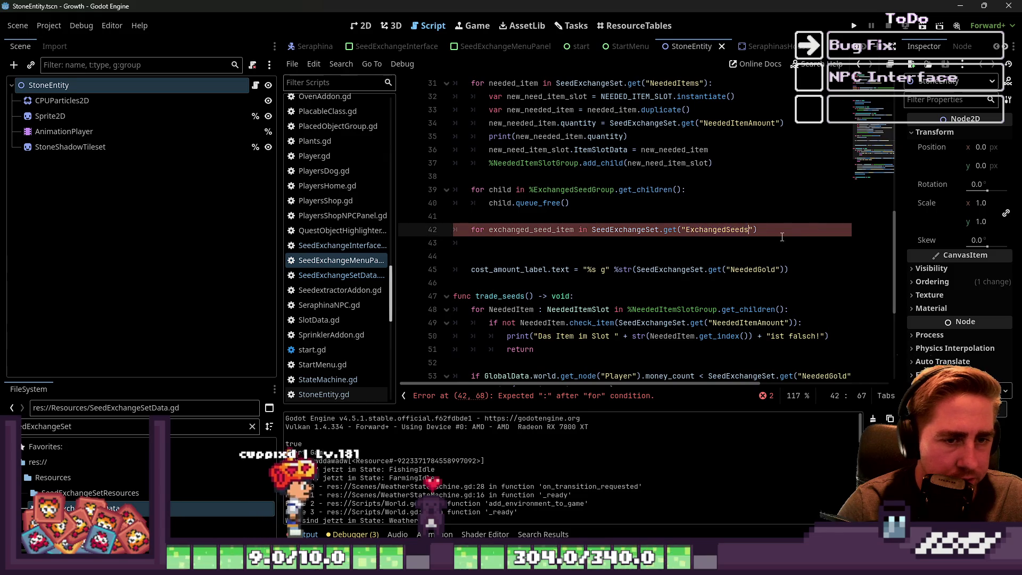
- End the line-42 ExchangedSeeds loop header with a colon and start its body line
text(:)
key(Return)
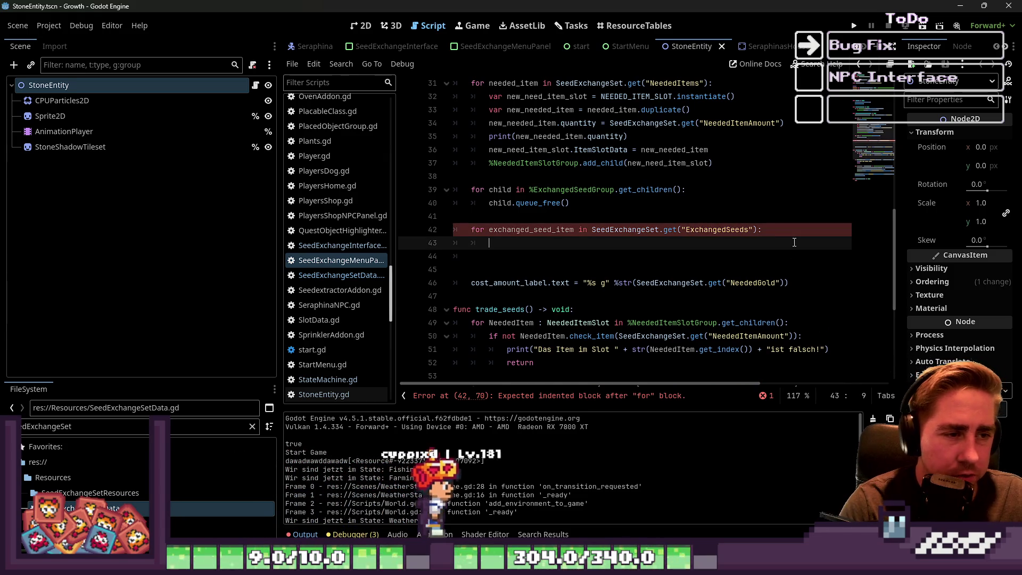
scroll(758, 272, up, 10)
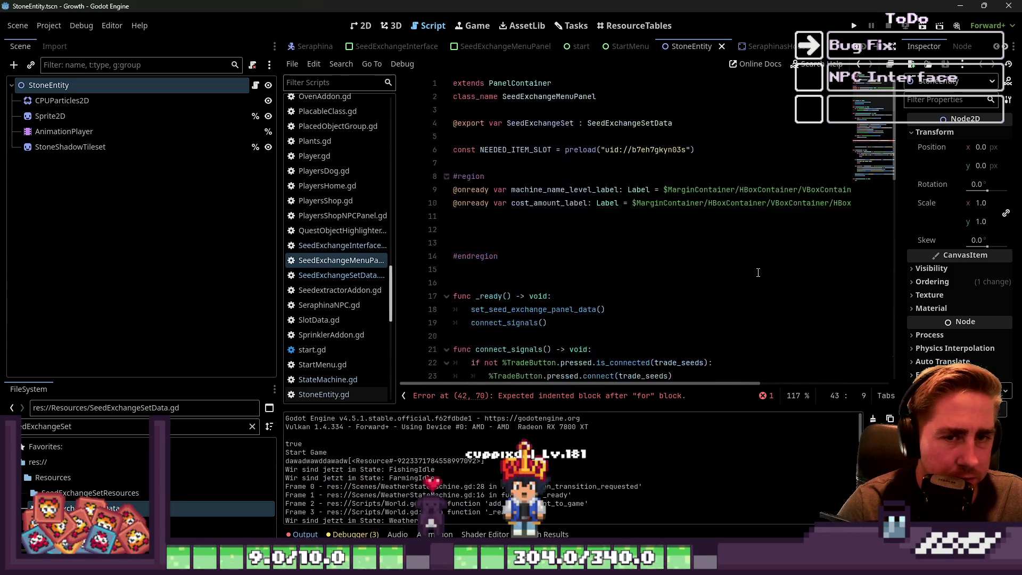
click(578, 170)
- Replace the FileSystem filter with a search for ItemSlot
click(105, 429)
key(ctrl+a)
text(n)
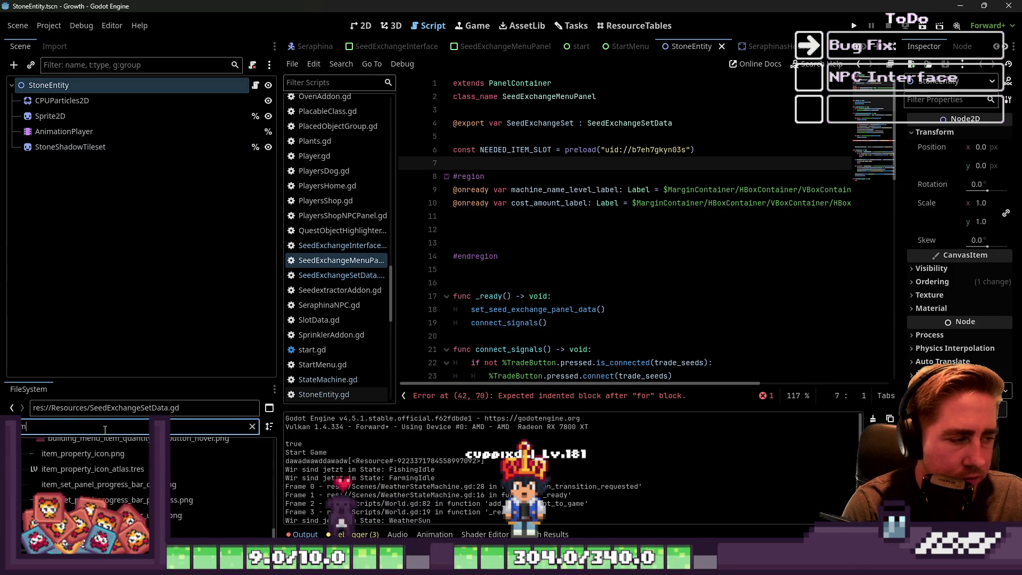
text(Slot)
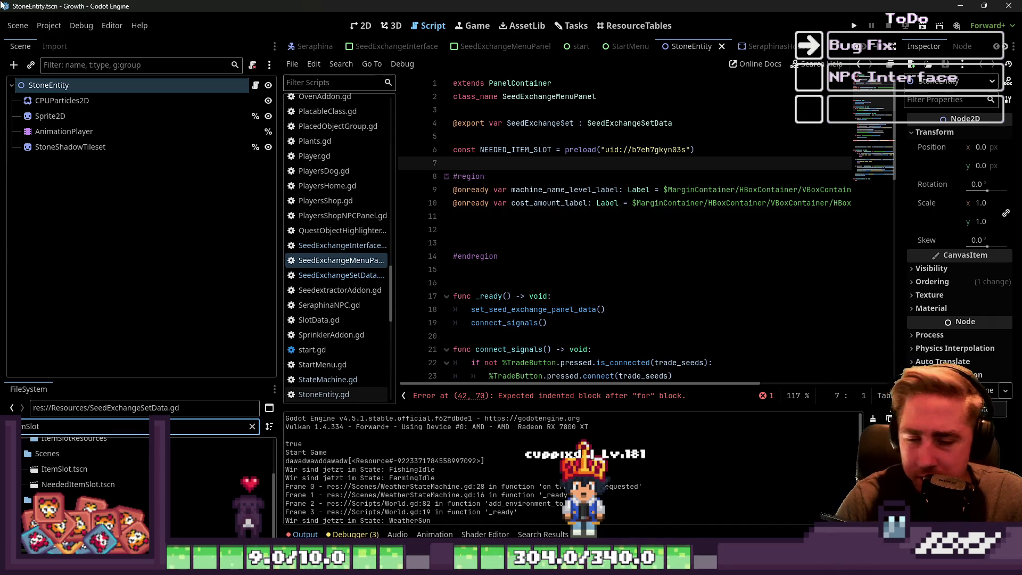
- Delete the two empty lines inside the #region
click(461, 227)
drag(460, 226, 292, 206)
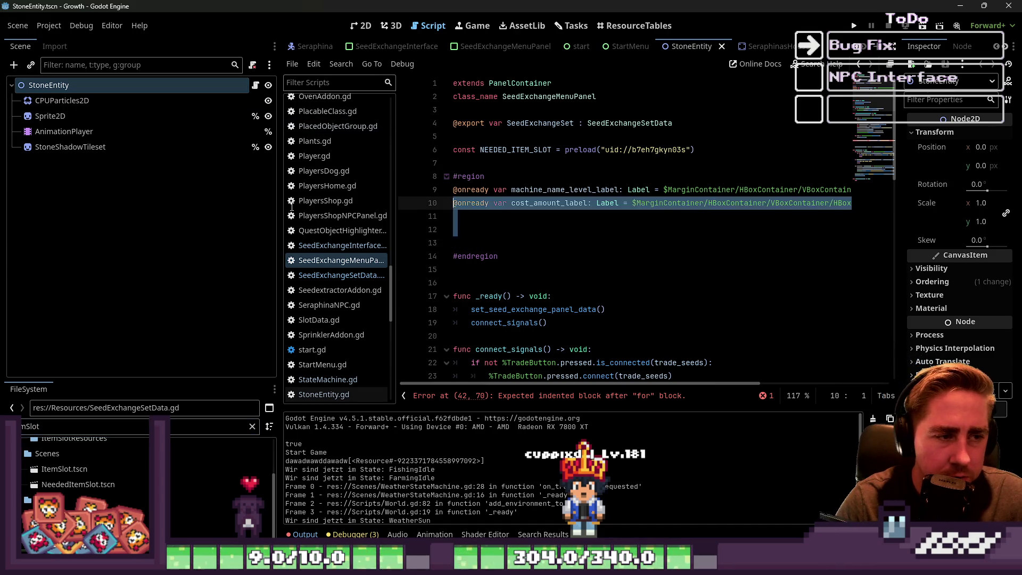
click(485, 238)
key(BackSpace)
key(BackSpace)
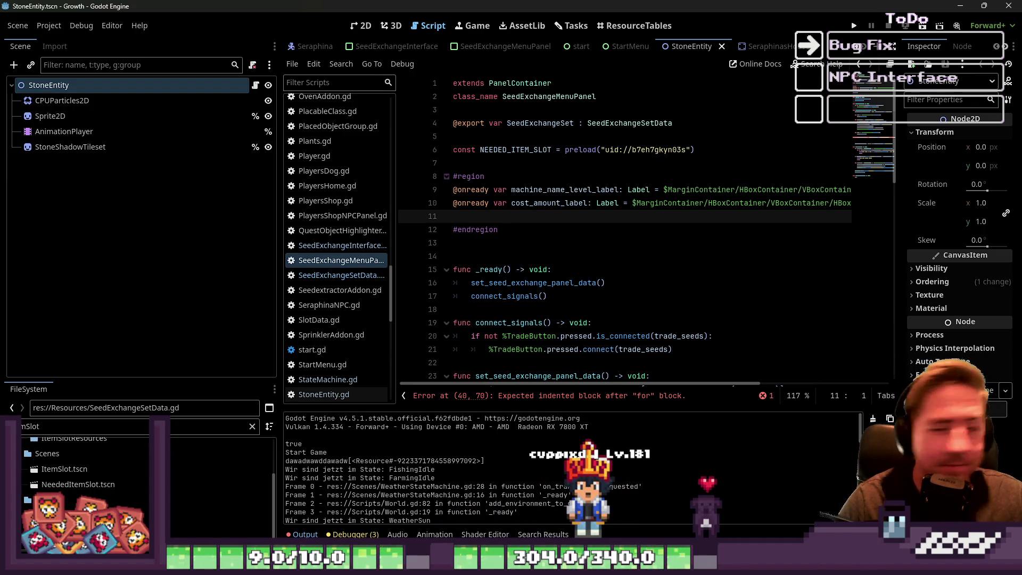
- Insert a blank line 7 below the NEEDED_ITEM_SLOT constant
click(511, 243)
scroll(512, 250, down, 5)
scroll(513, 257, down, 6)
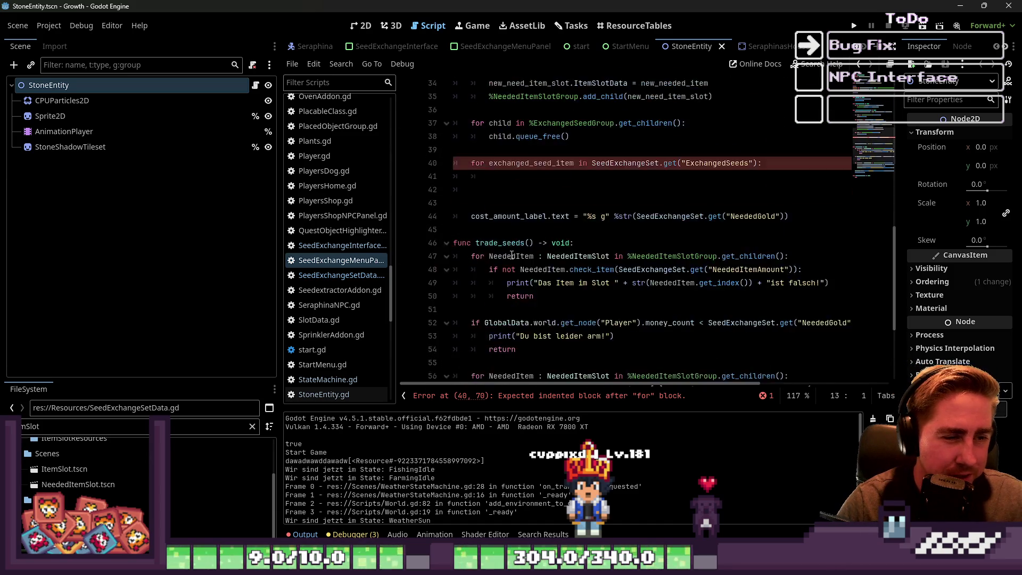
scroll(522, 259, up, 2)
click(533, 261)
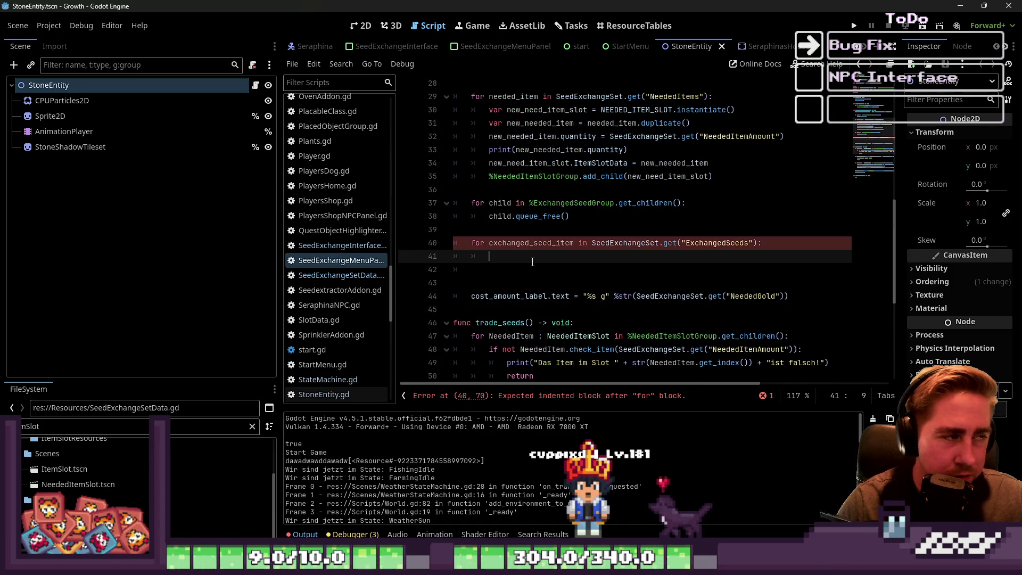
scroll(516, 239, up, 9)
click(496, 209)
click(532, 149)
key(Return)
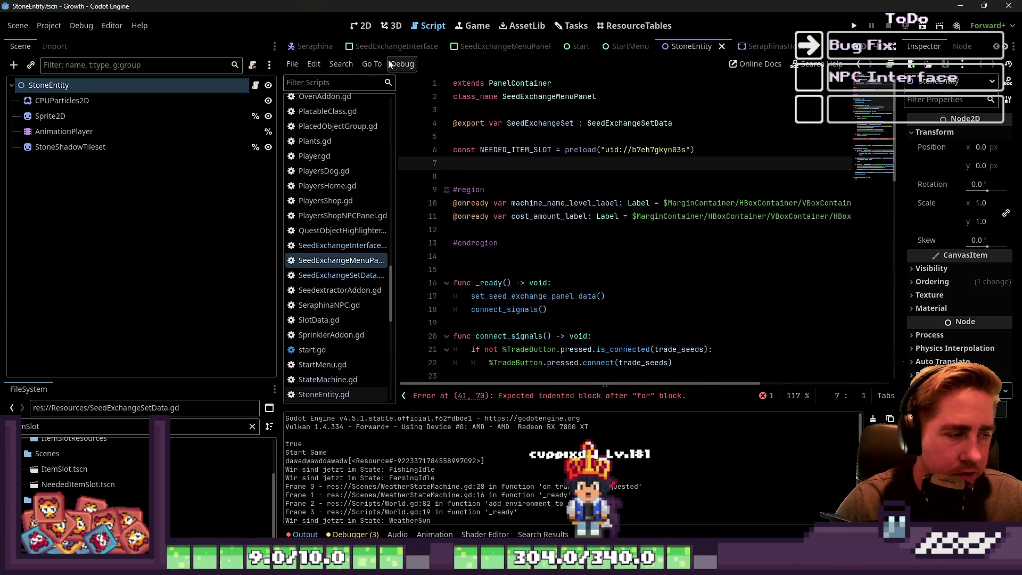
- Drag ItemSlot.tscn into line 7 to add an ITEM_SLOT preload constant
mouse_move(58, 469)
mouse_down()
mouse_move(532, 84)
mouse_move(475, 166)
mouse_up()
click(504, 164)
scroll(553, 167, down, 10)
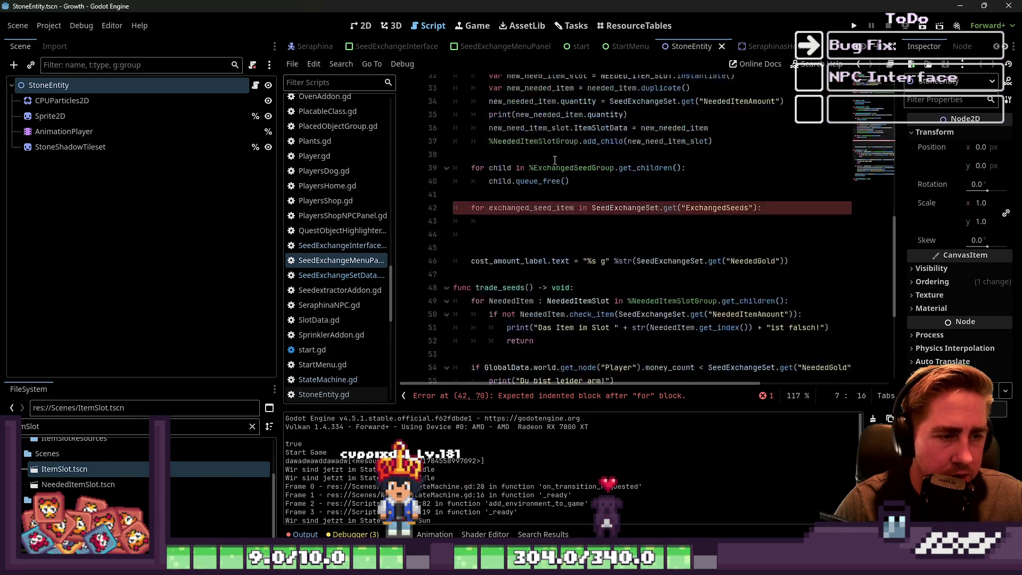
scroll(532, 187, up, 1)
click(525, 217)
click(524, 203)
scroll(525, 203, up, 2)
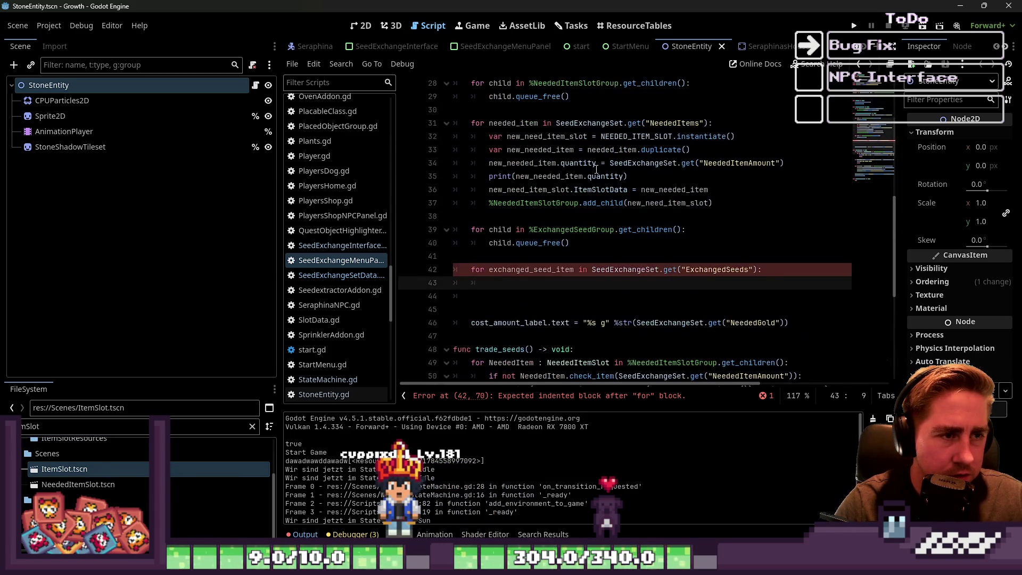
- Copy the line-32 slot instantiation statement into the empty ExchangedSeeds loop body
click(597, 163)
drag(449, 138, 749, 140)
key(ctrl+c)
click(509, 283)
key(ctrl+v)
key(Return)
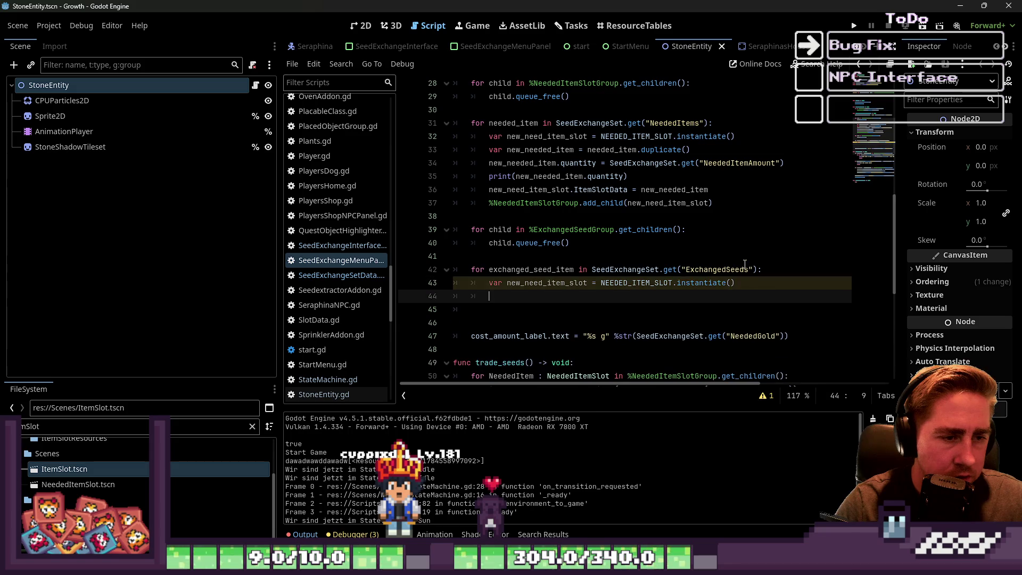
- Rename the pasted variable from new_need_item_slot to new_item_slot
key(Up)
key(ctrl+Right)
key(ctrl+shift+Right)
text(new_it)
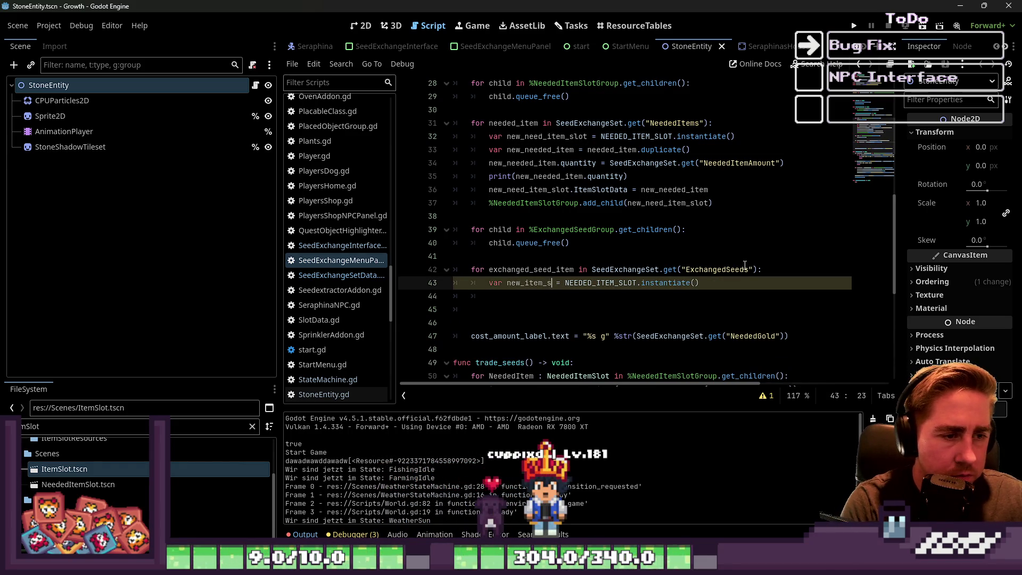
key(ctrl+shift+Left)
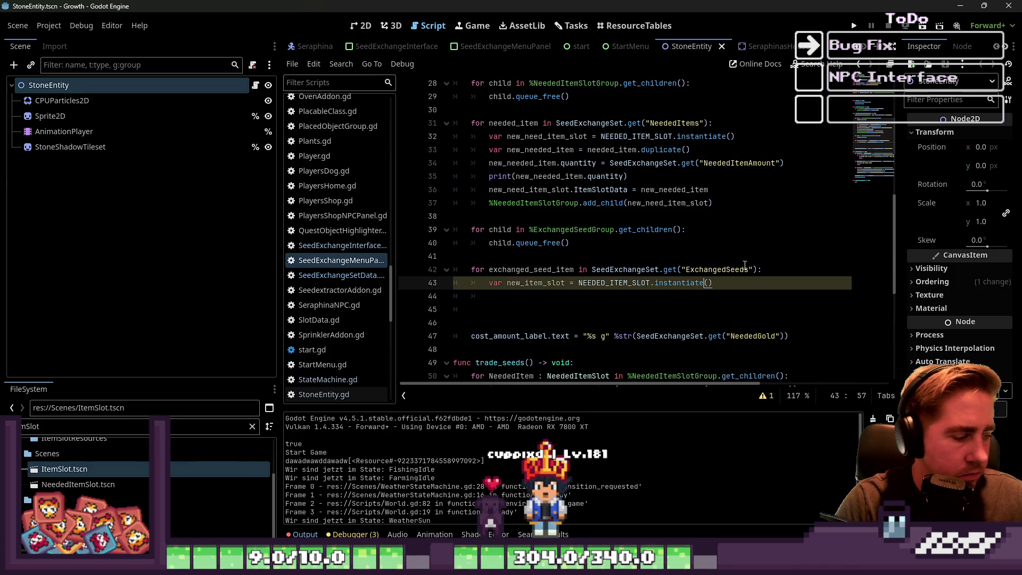
key(End)
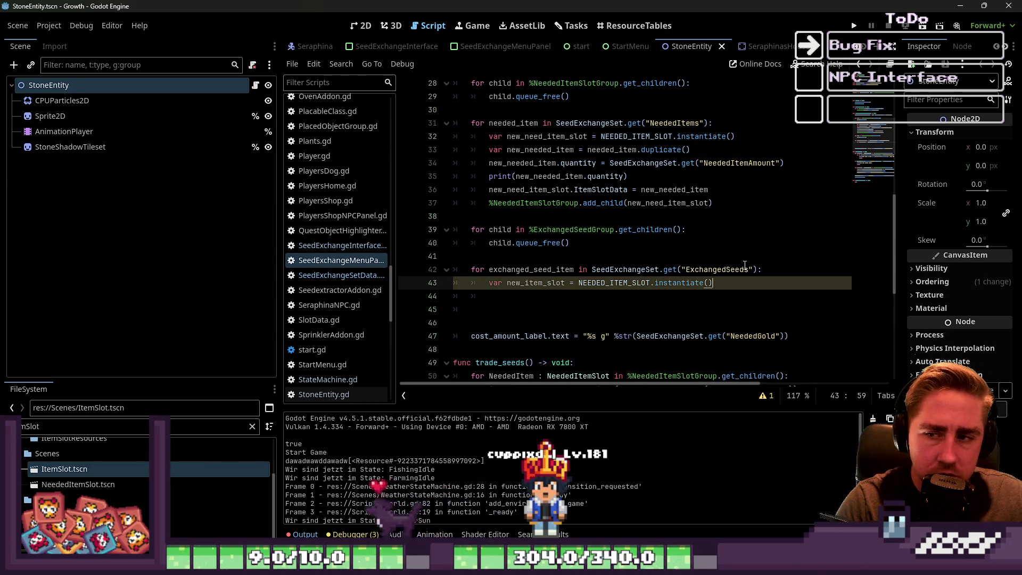
- Add a new loop line starting with new_item_slot, removing the stray .i
key(Return)
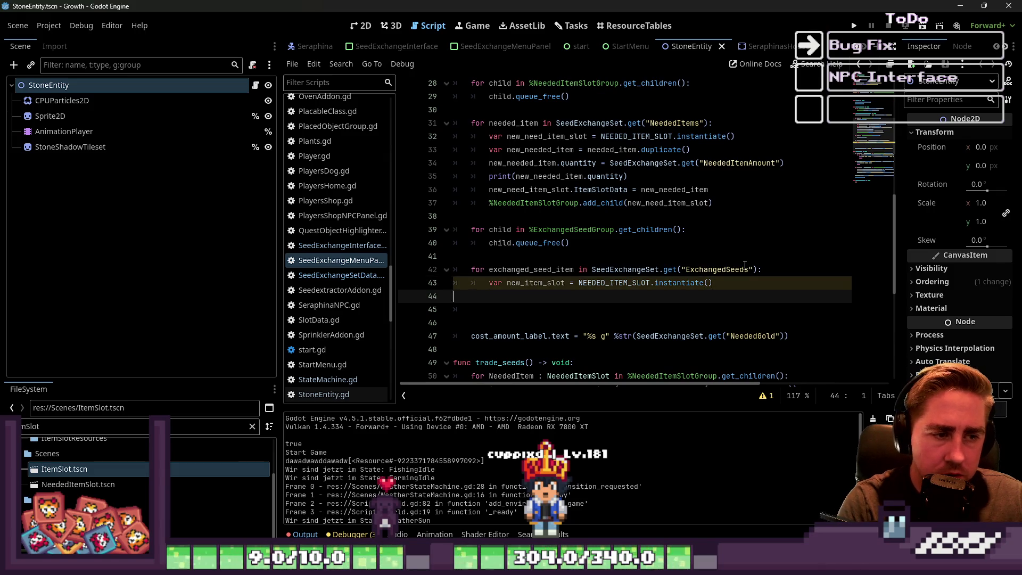
text(new_item_slot.i)
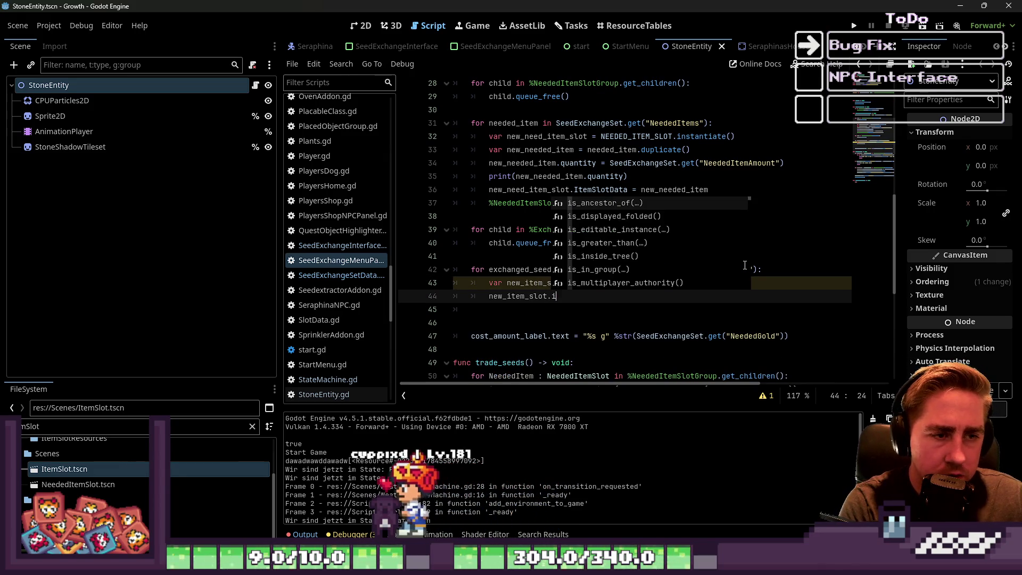
key(BackSpace)
key(BackSpace)
click(533, 282)
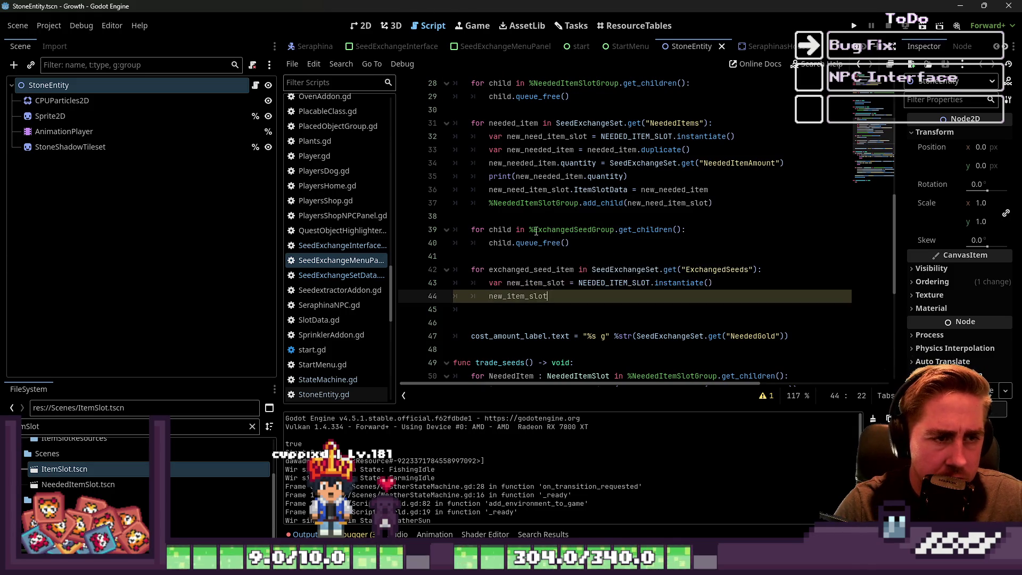
scroll(571, 295, up, 9)
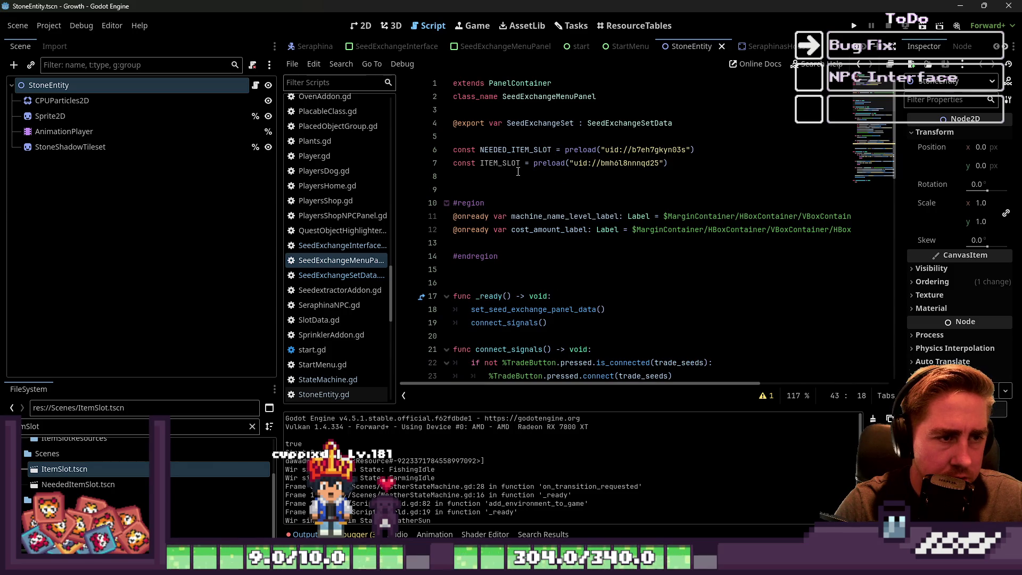
- Try an ItemSlot type on the ITEM_SLOT constant, then undo it
click(520, 164)
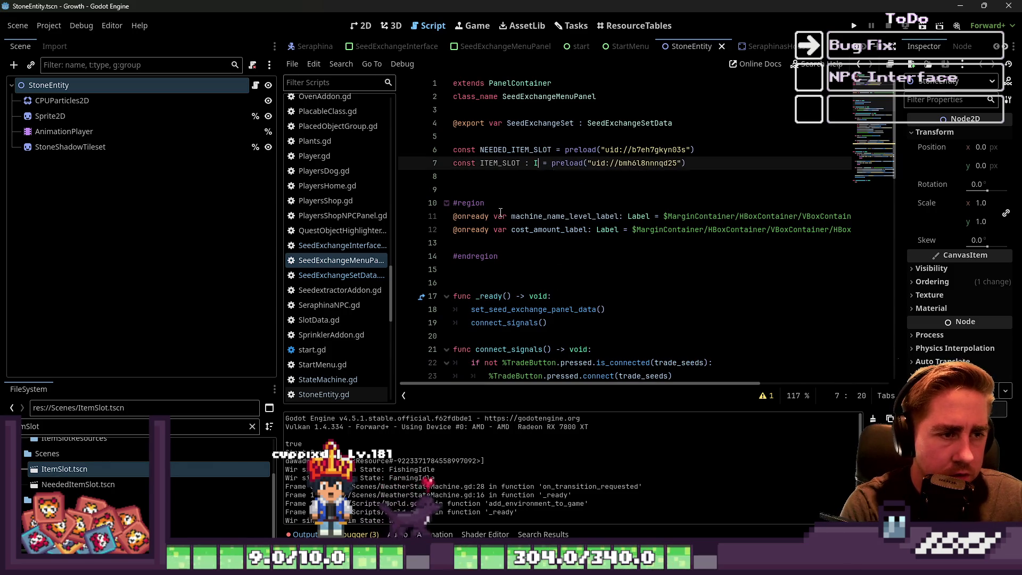
text(ItemSlot)
key(Escape)
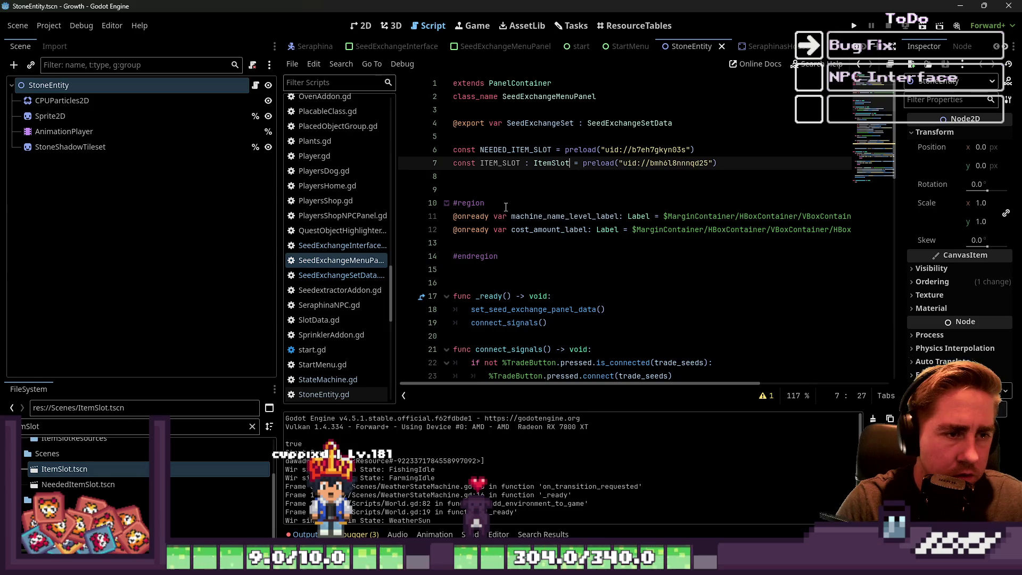
click(531, 198)
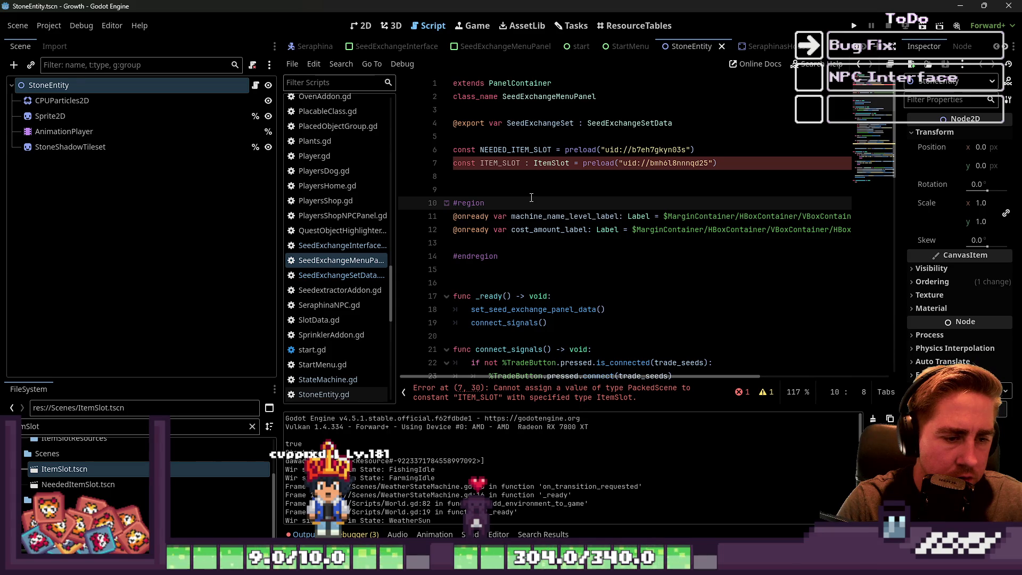
key(ctrl+z)
- Declare new_item_slot as ItemSlot on line 43 of the ExchangedSeeds loop
scroll(531, 197, down, 10)
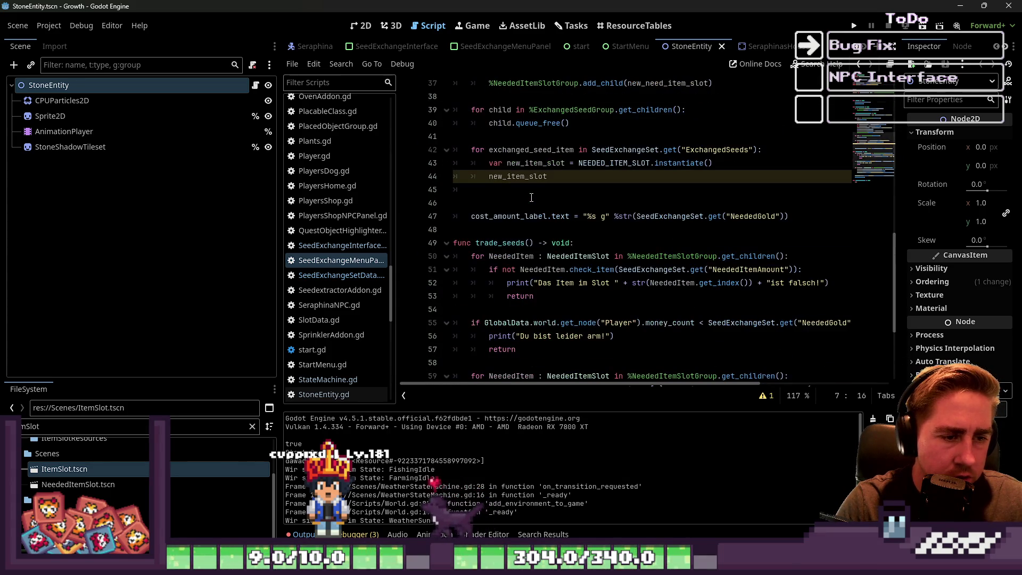
click(566, 163)
text(: ItemS)
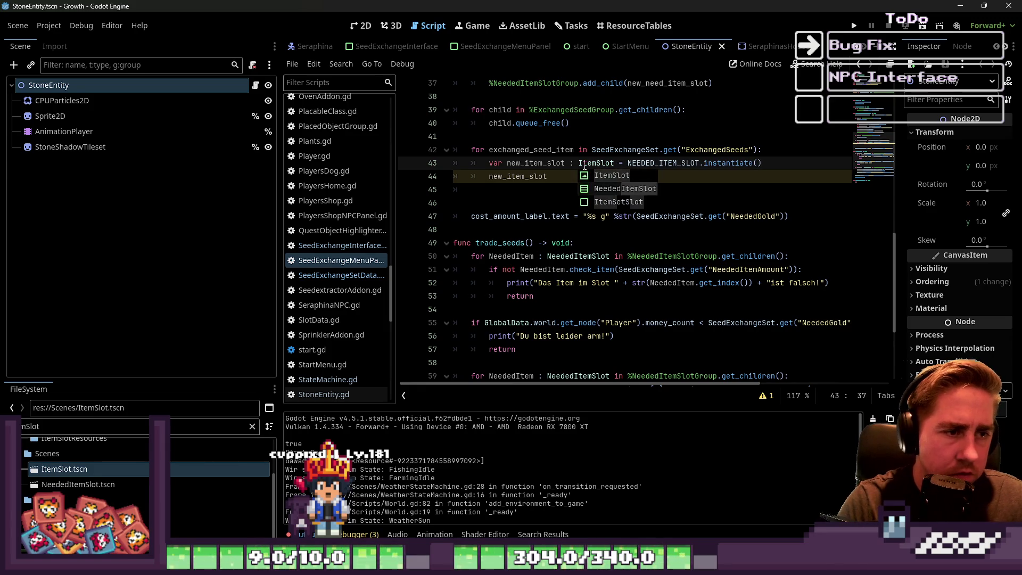
key(Down)
key(shift+Home)
text(n)
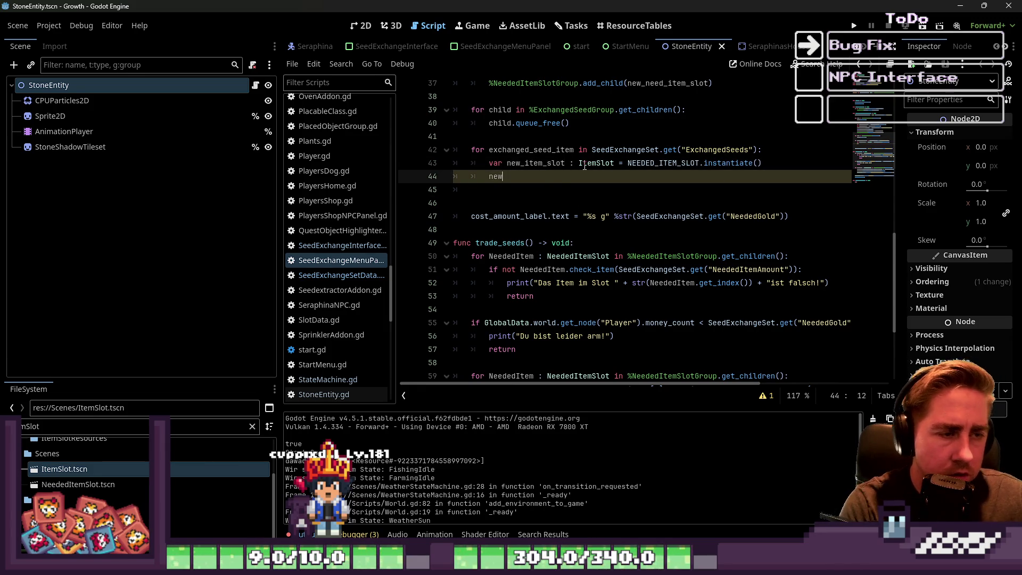
key(Return)
- Try member names after new_item_slot, erase them, and open the ItemSlot scene
text(.i)
key(BackSpace)
text(Item)
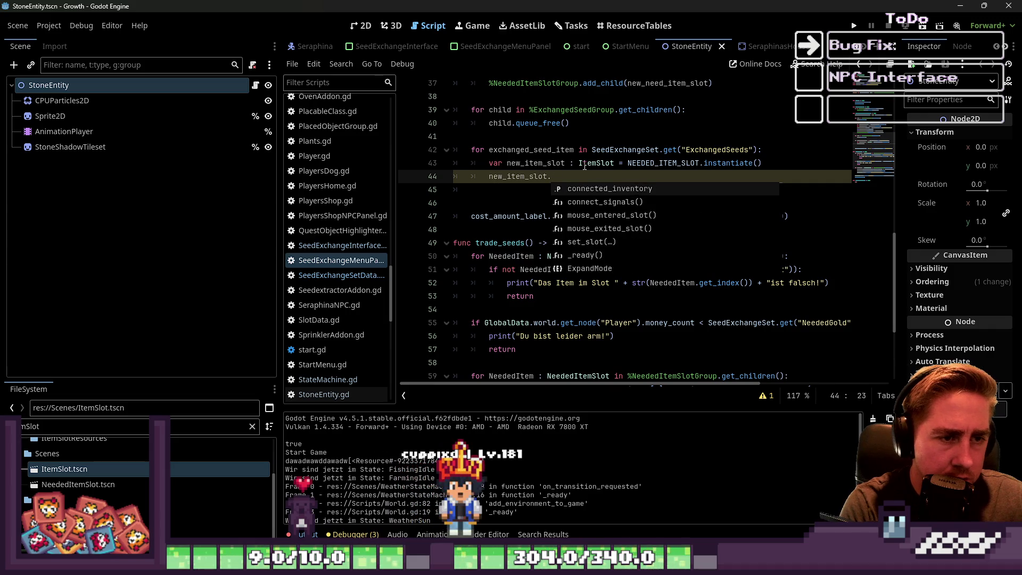
key(BackSpace)
key(BackSpace)
key(BackSpace)
text(data)
key(BackSpace)
key(BackSpace)
key(BackSpace)
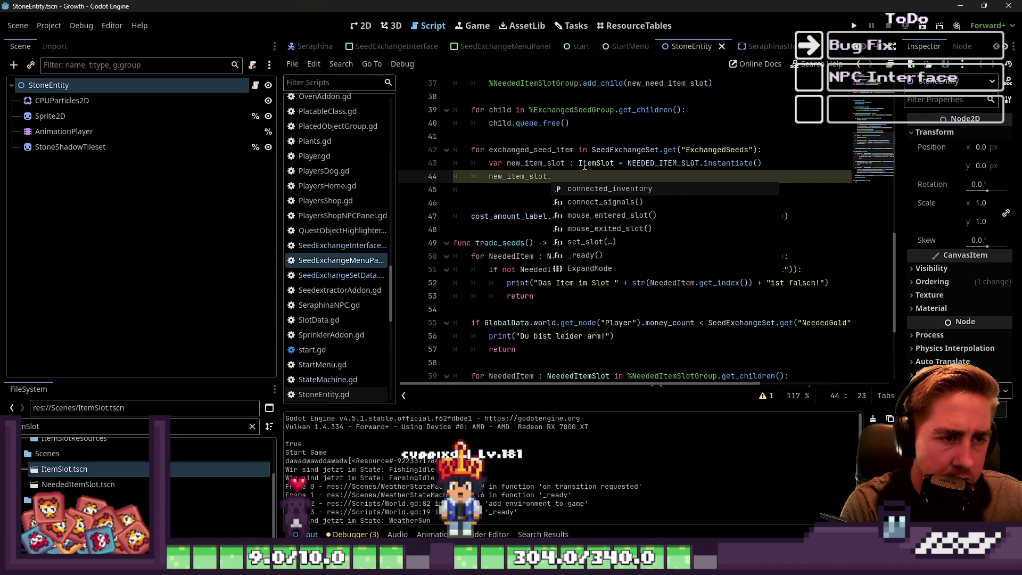
click(513, 189)
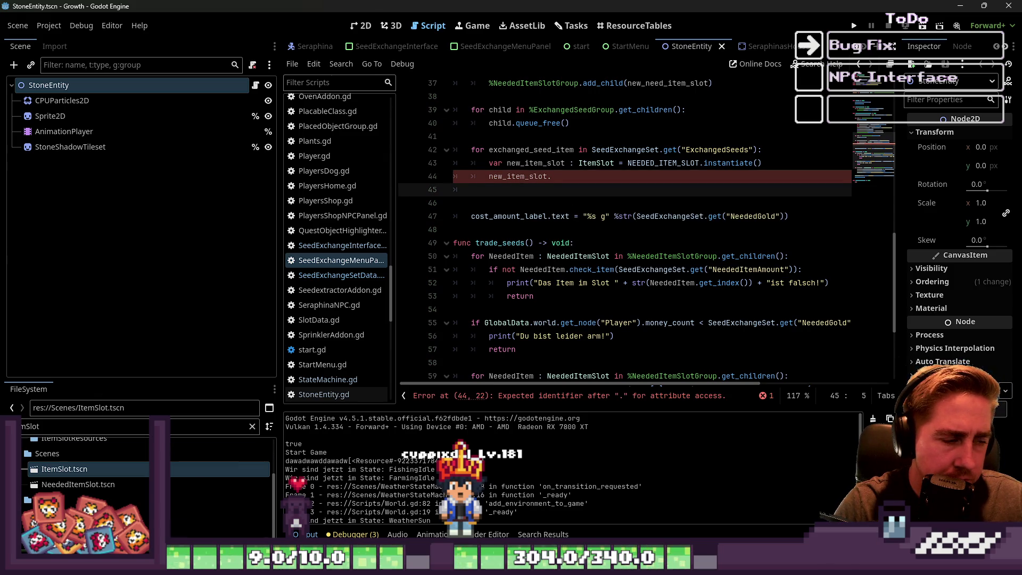
double_click(79, 468)
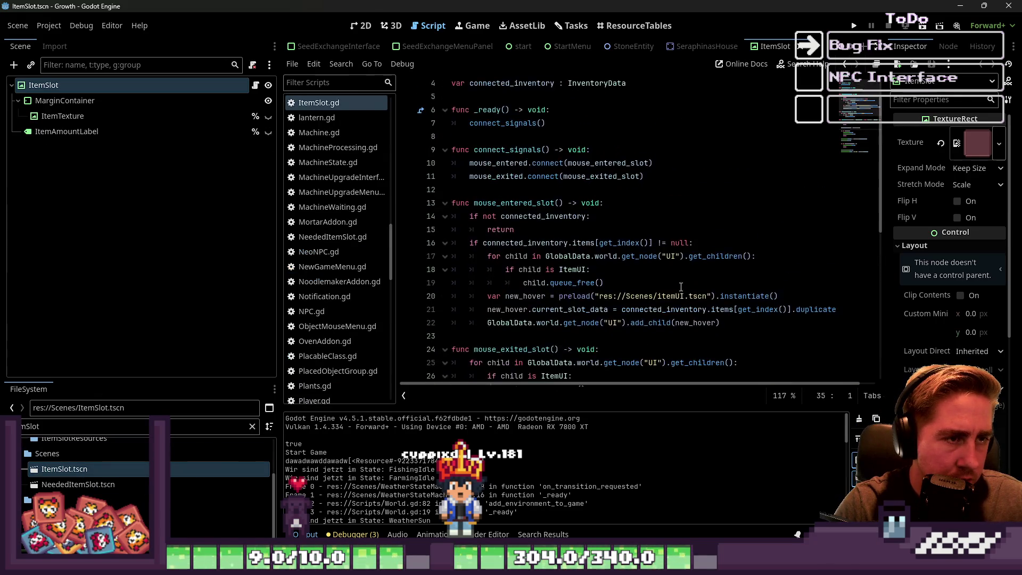
scroll(681, 286, up, 2)
double_click(514, 123)
scroll(519, 186, down, 1)
scroll(519, 186, down, 1)
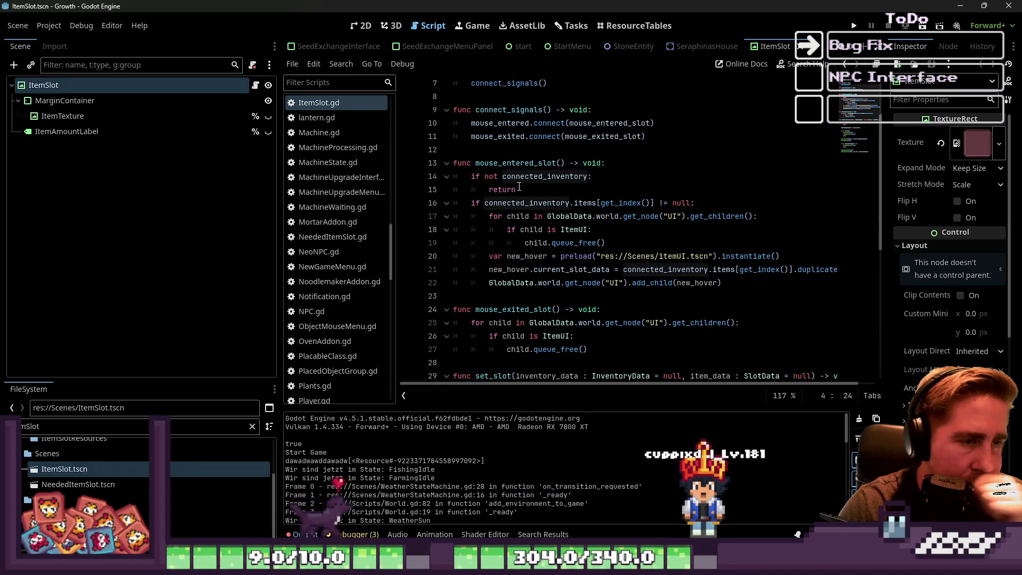
scroll(307, 231, up, 5)
scroll(307, 231, up, 10)
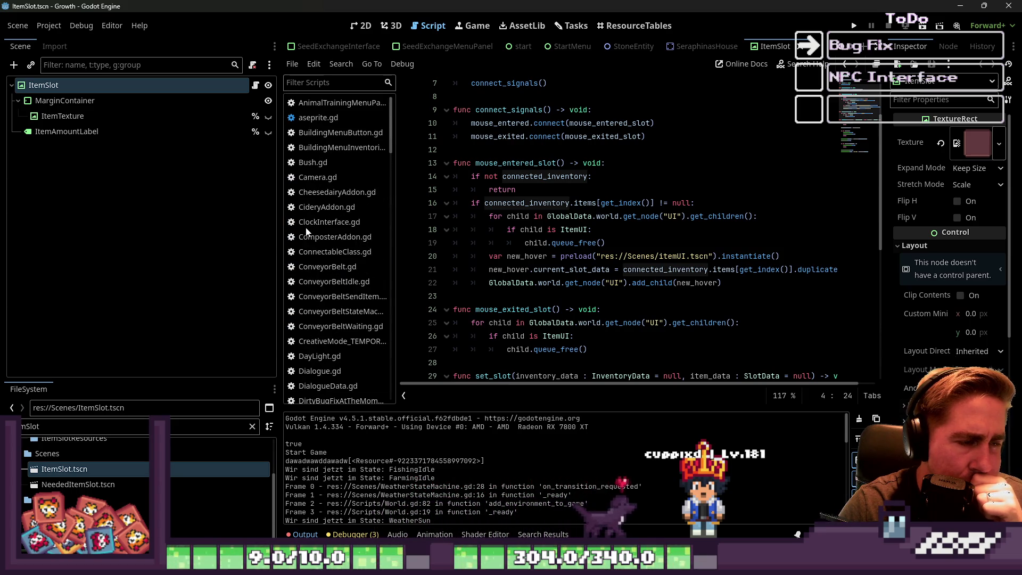
scroll(598, 237, down, 1)
scroll(597, 236, down, 2)
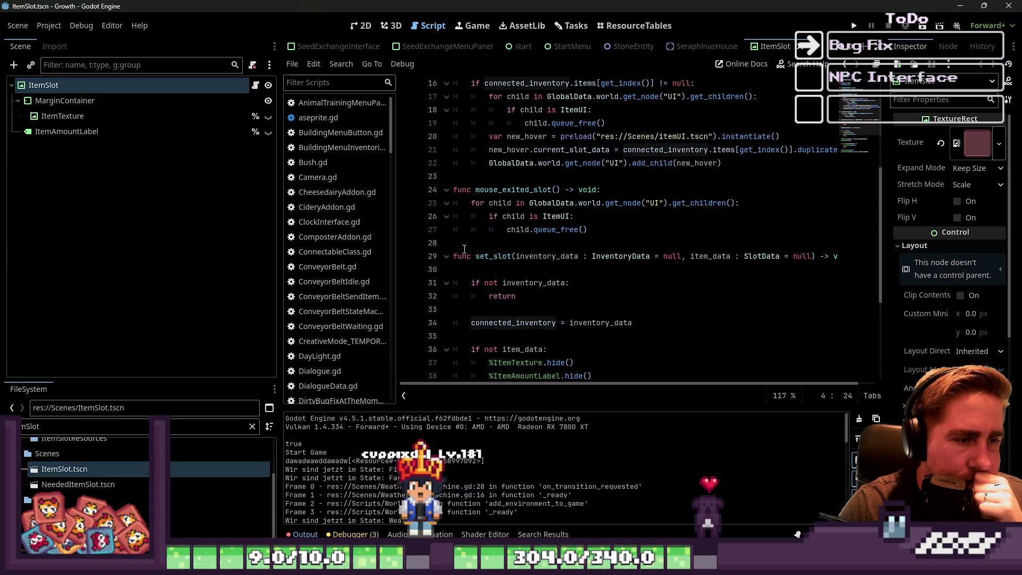
scroll(464, 249, down, 2)
scroll(314, 250, down, 5)
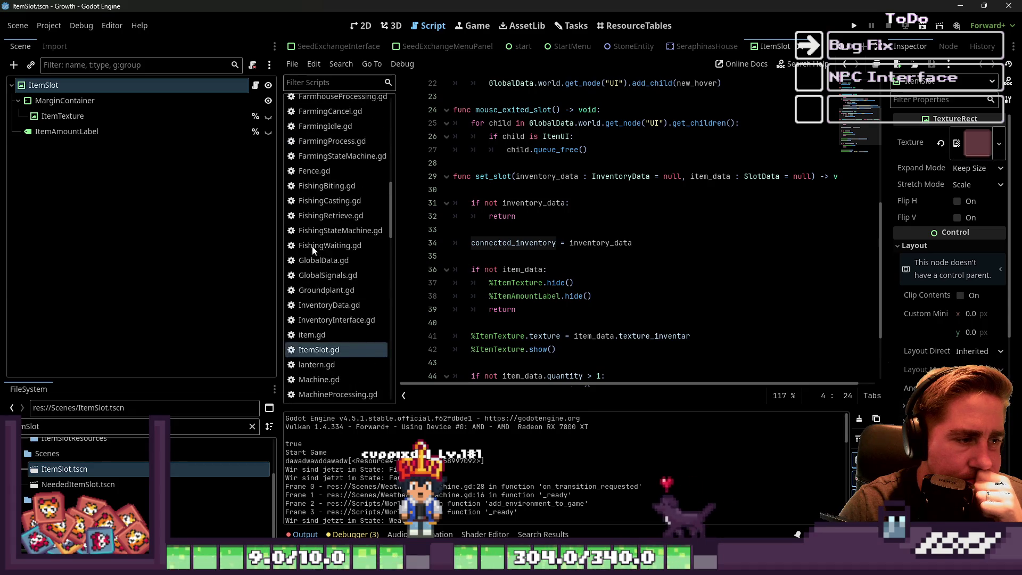
scroll(314, 250, down, 3)
click(323, 250)
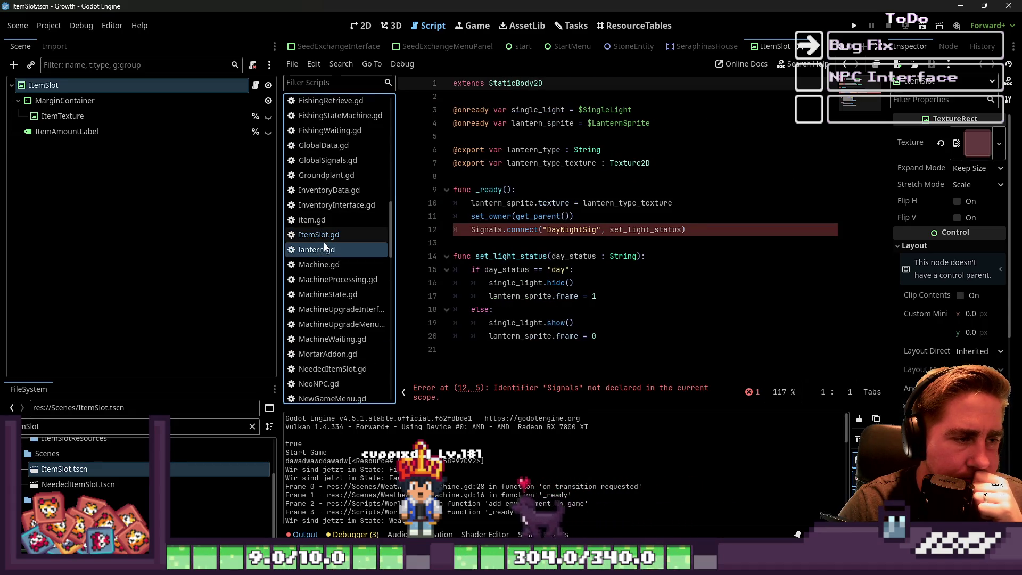
click(523, 248)
click(324, 235)
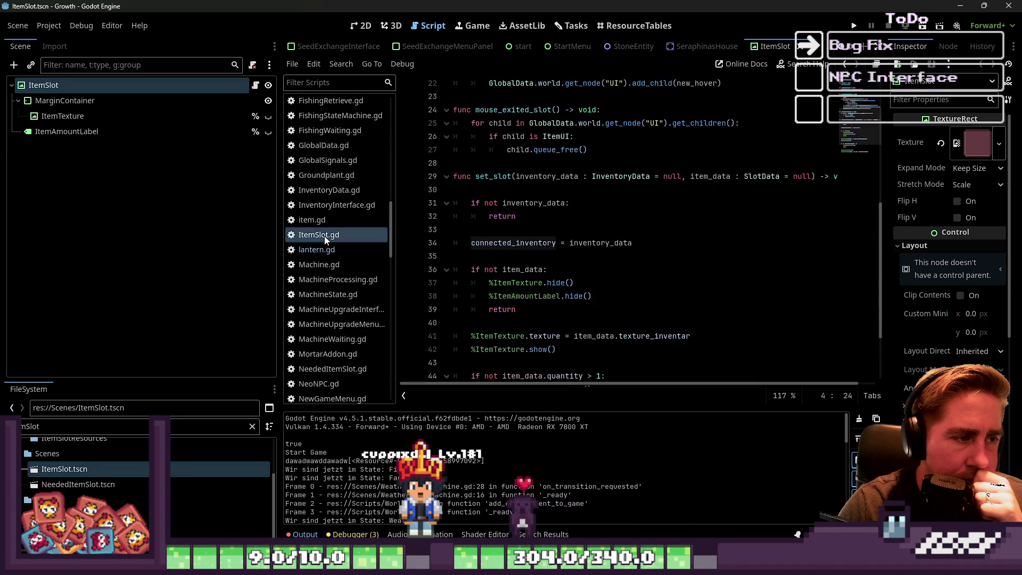
scroll(325, 237, up, 15)
scroll(325, 238, down, 10)
scroll(326, 229, up, 1)
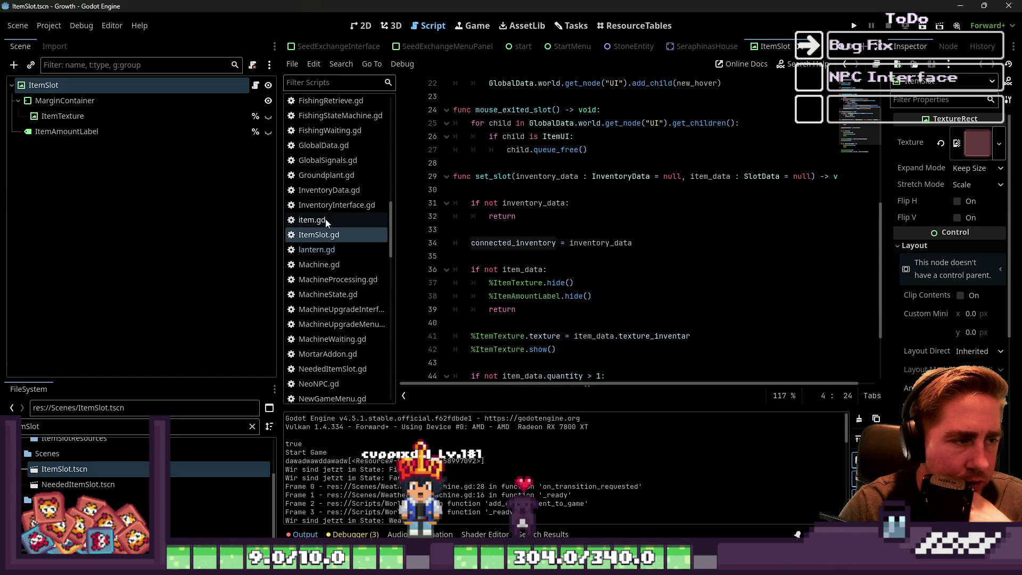
click(326, 250)
click(326, 224)
click(335, 237)
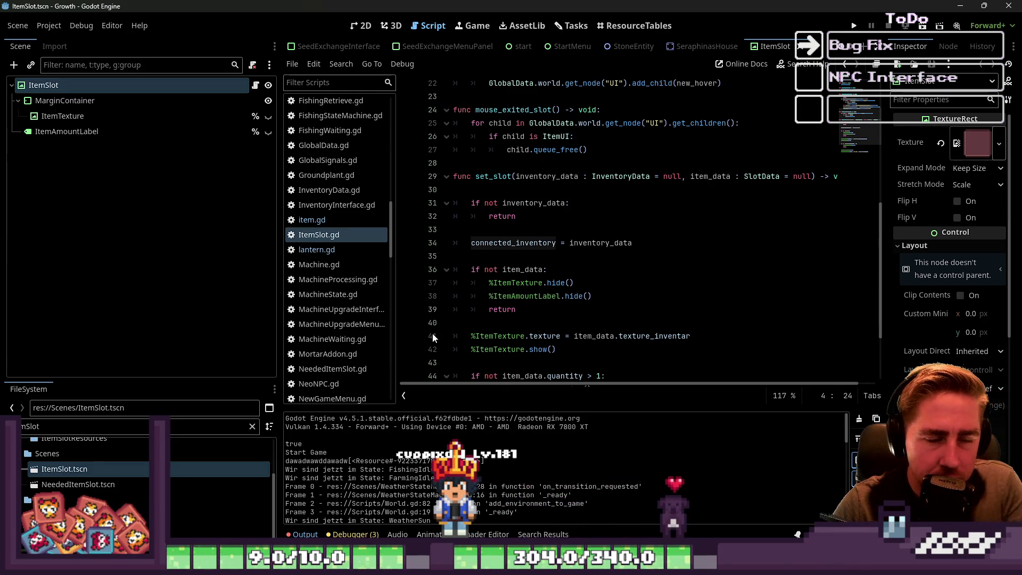
click(486, 231)
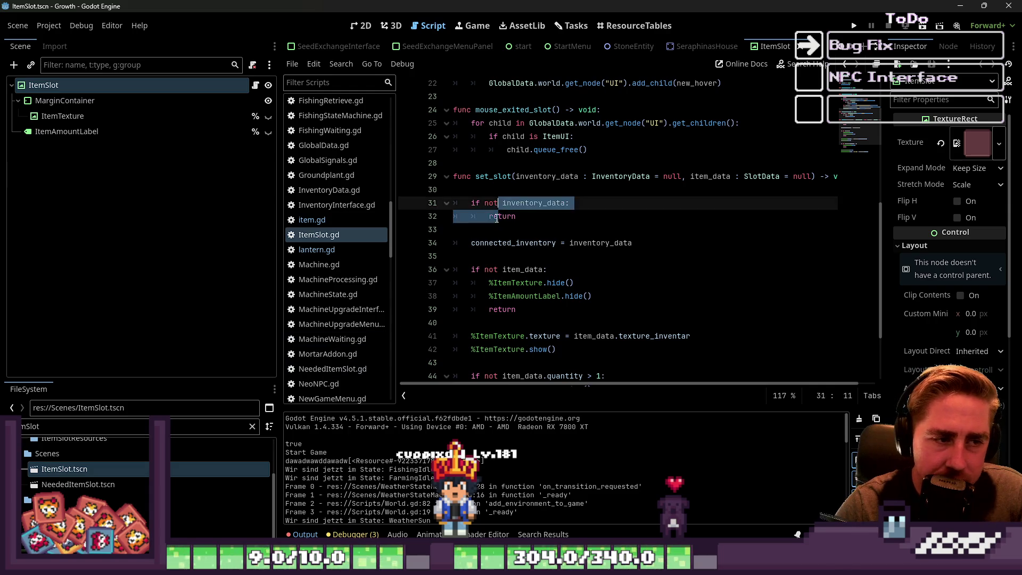
scroll(334, 239, up, 6)
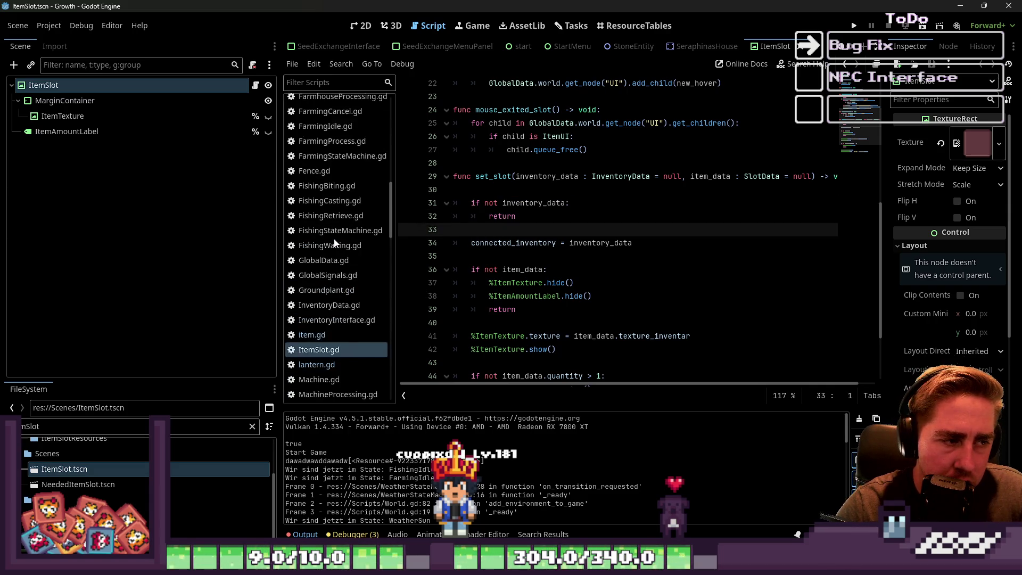
scroll(441, 175, up, 5)
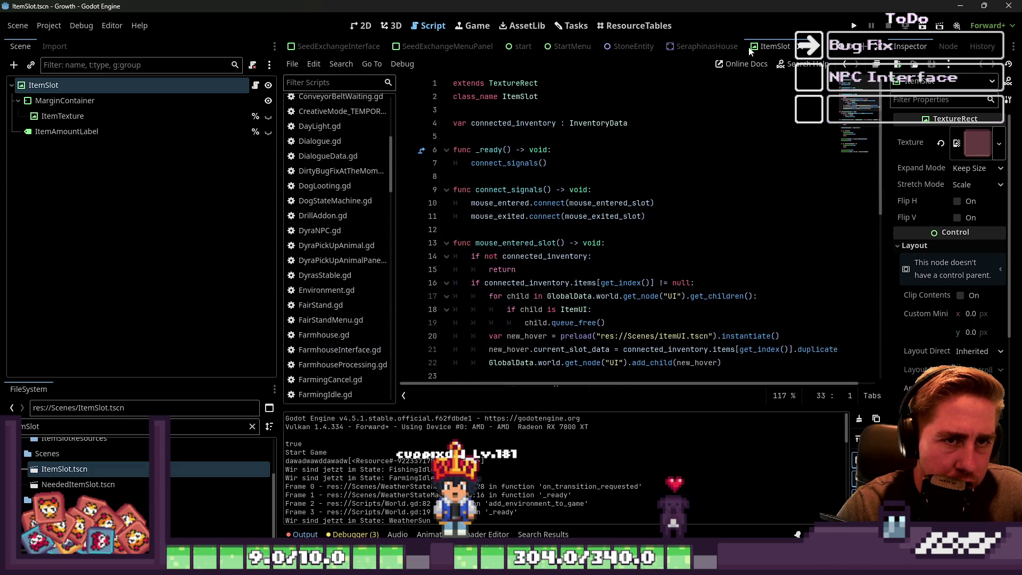
click(619, 28)
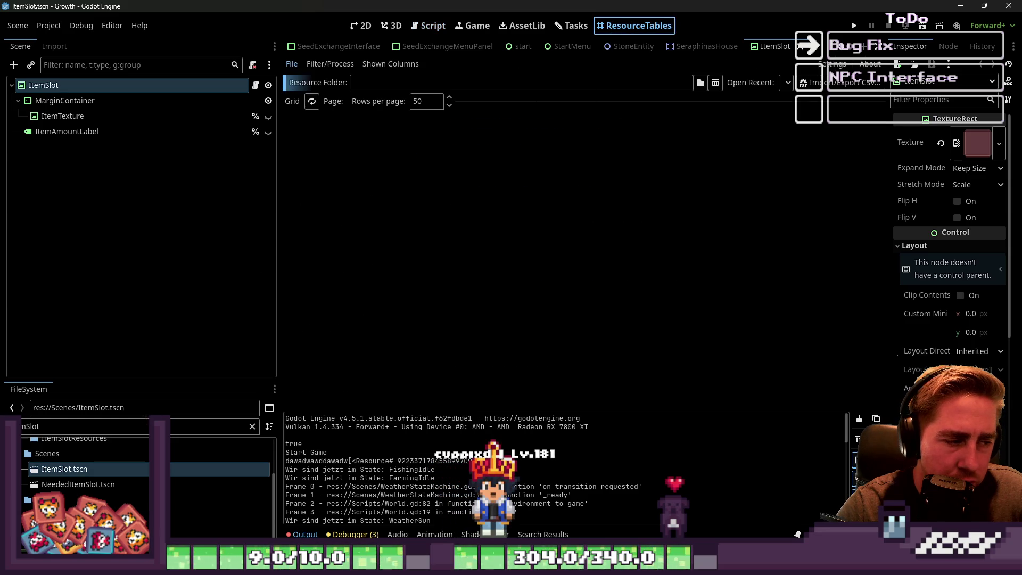
- Filter the FileSystem for 'test' and inspect the Test.tres seed exchange set
key(ctrl+a)
text(test)
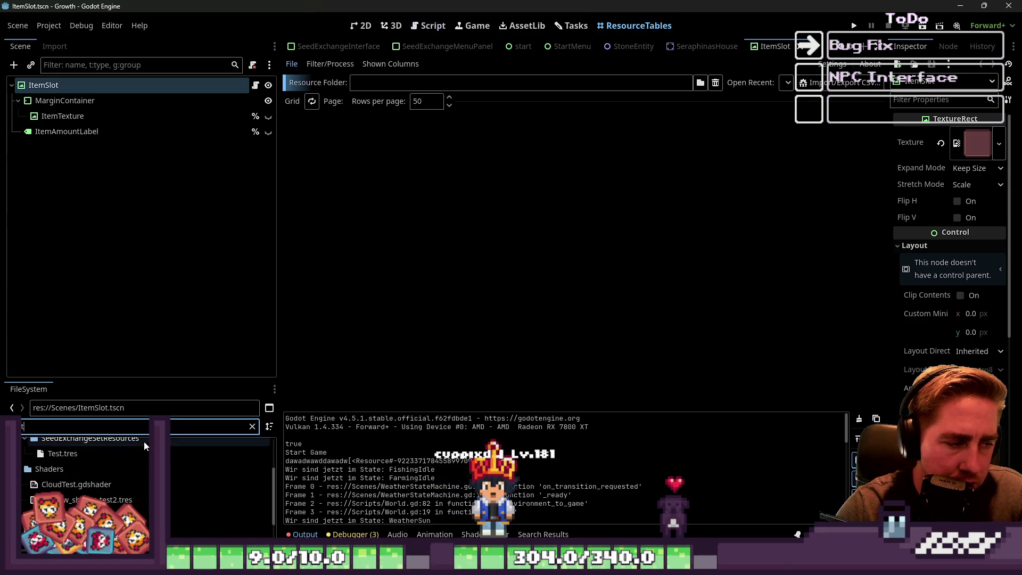
click(113, 504)
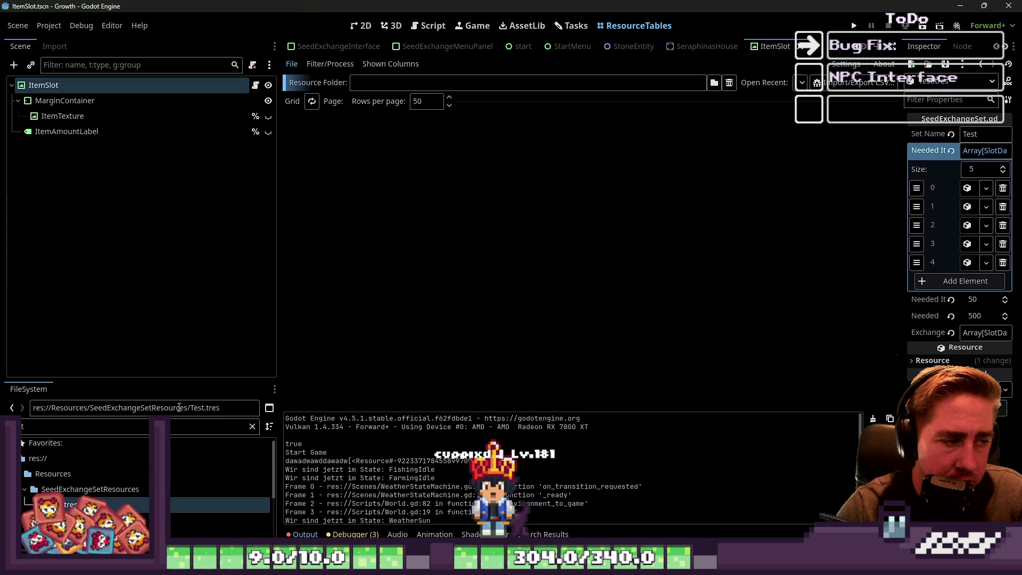
click(106, 504)
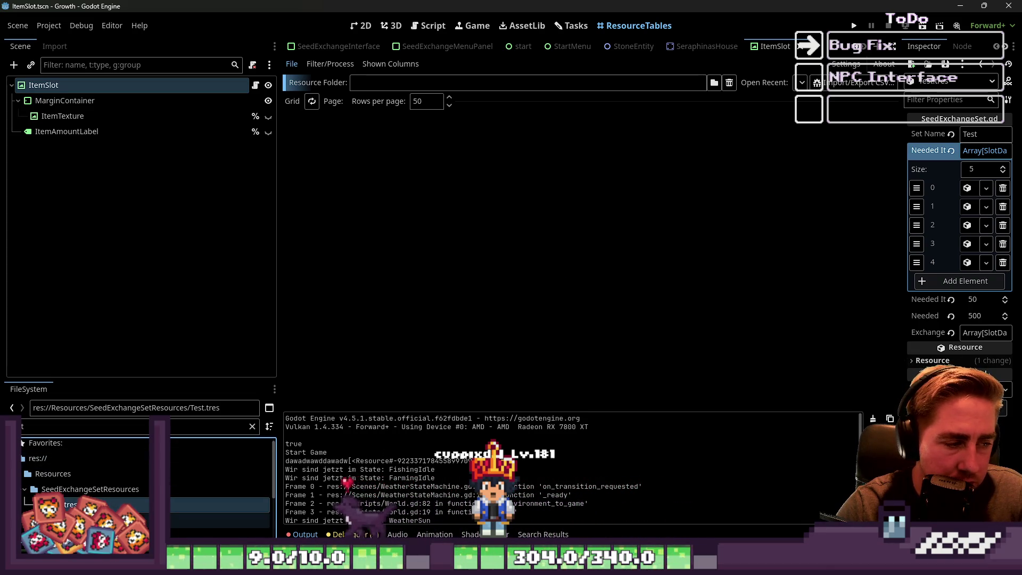
- Make line 5's SeedExchangePanelInventory a plain InventoryData with no default value
click(436, 27)
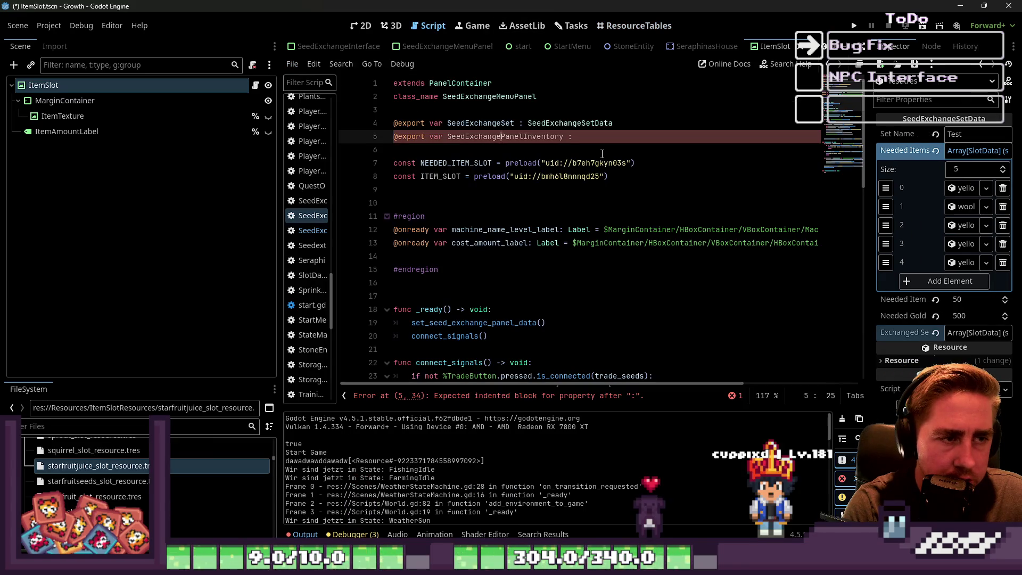
key(End)
text(Inventory)
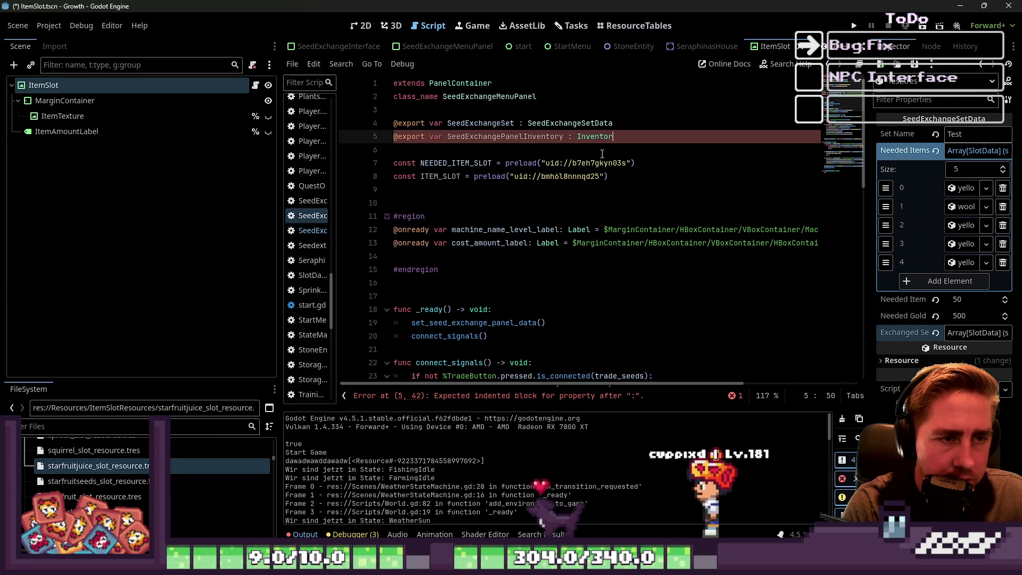
text(Data = )
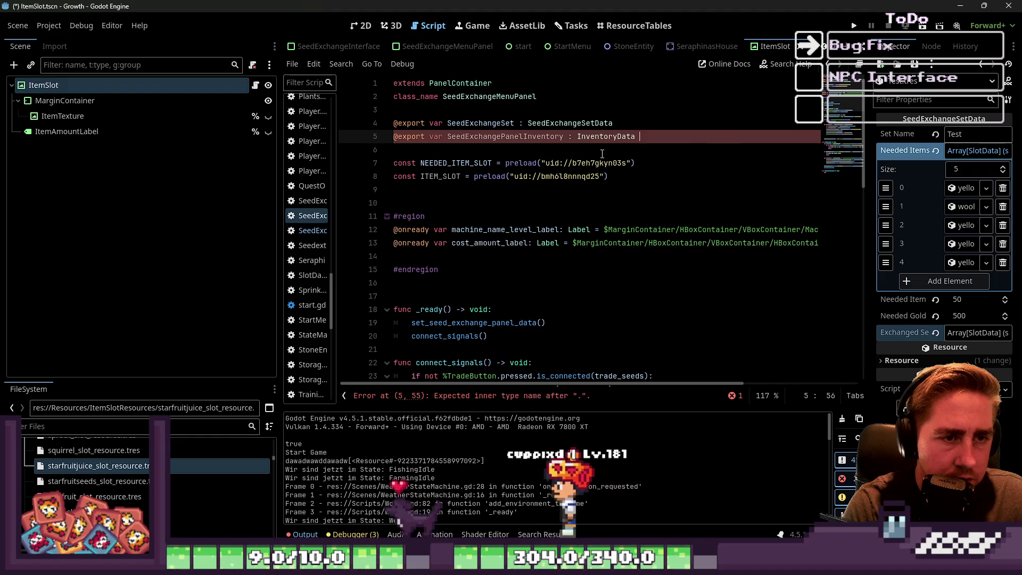
text(InventoryData.)
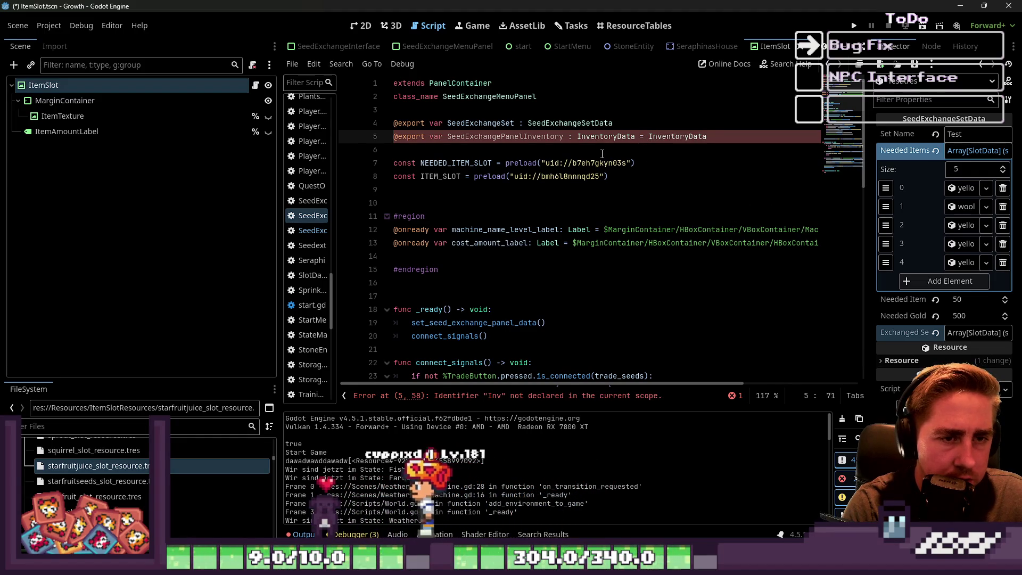
text(new)
key(Return)
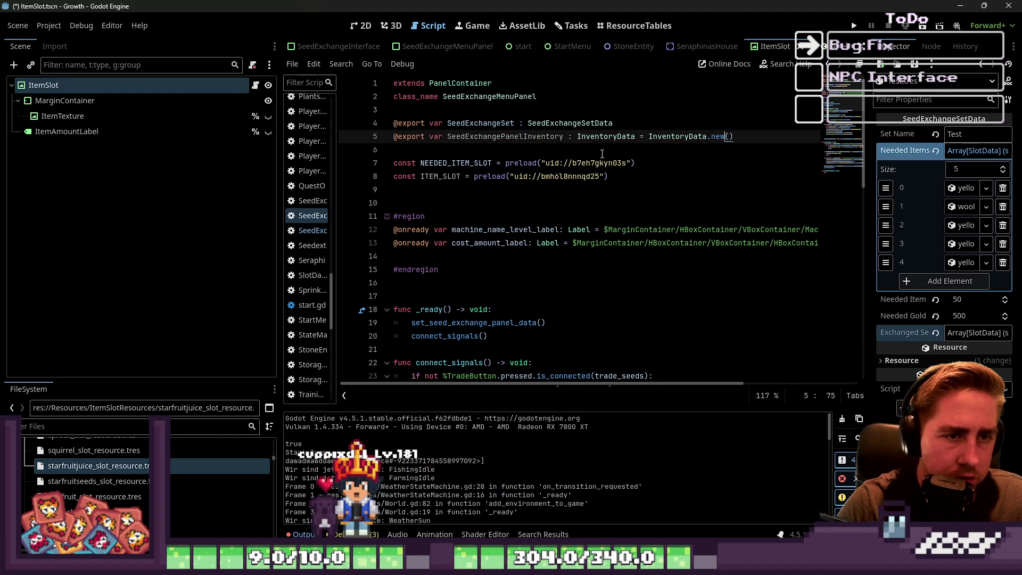
key(ctrl+shift+Right)
key(ctrl+shift+Right)
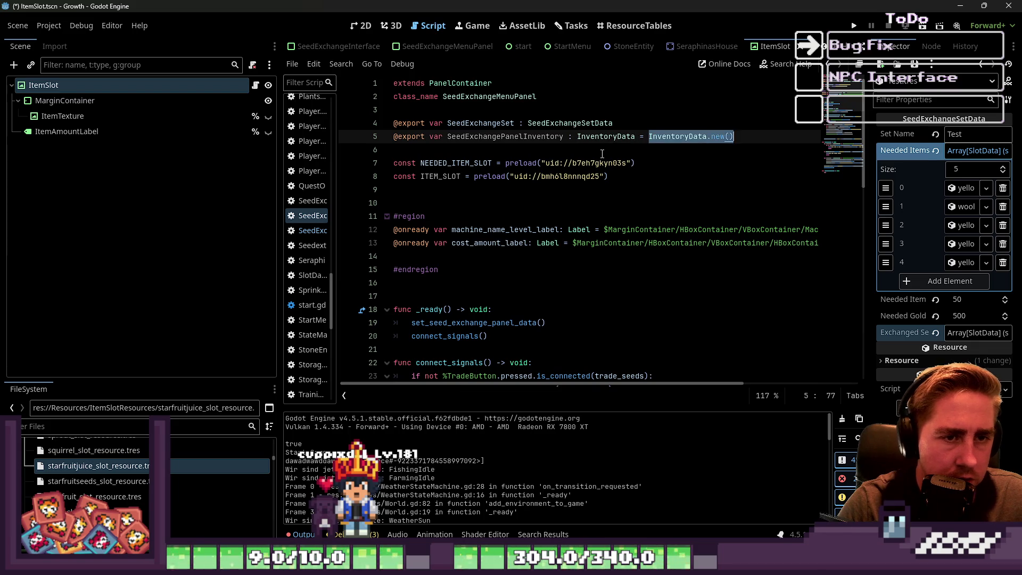
key(BackSpace)
key(BackSpace)
key(BackSpace)
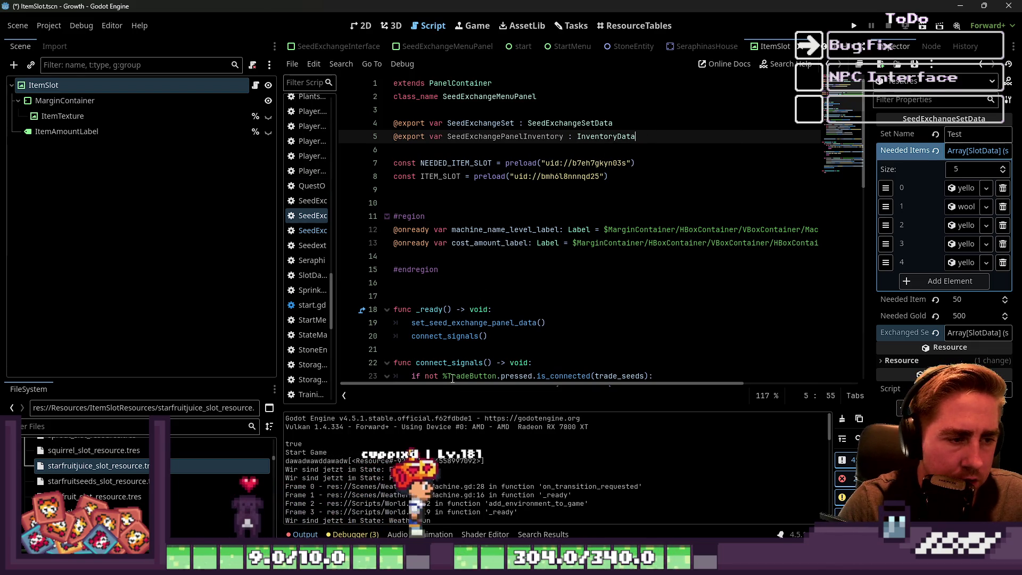
- Add blank lines after _ready to make room for a new function
scroll(453, 299, down, 3)
click(452, 227)
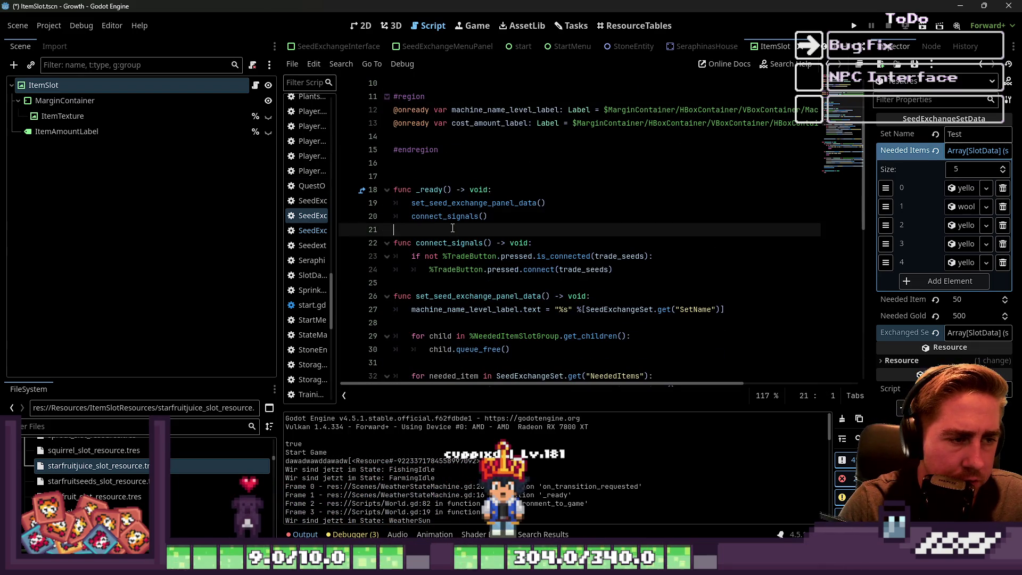
key(Down)
key(Down)
key(Down)
key(Return)
key(Return)
key(Up)
key(Up)
key(Up)
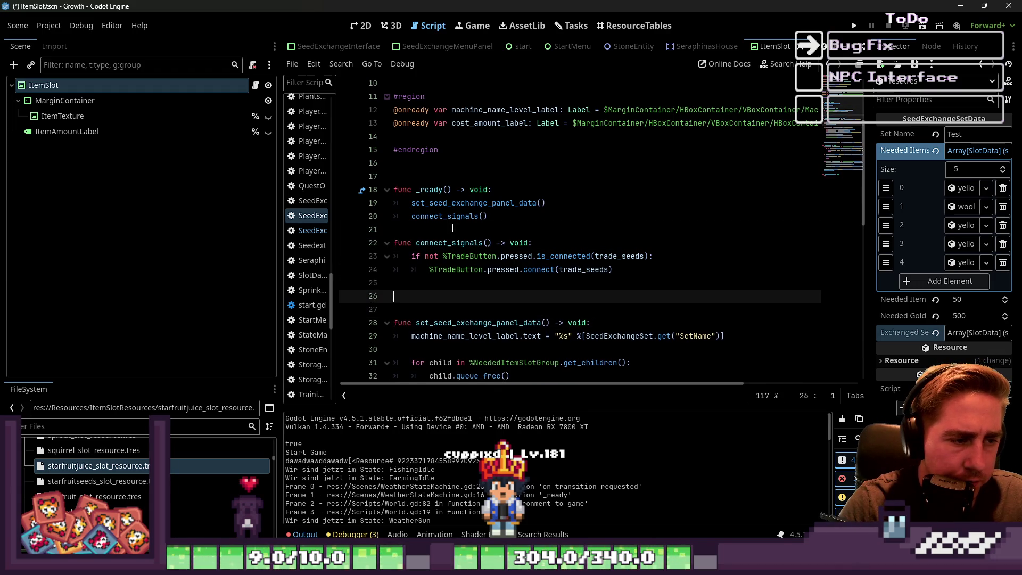
key(Return)
- Write a set_inventory_data() -> void function with a pass body
key(Delete)
text(func S)
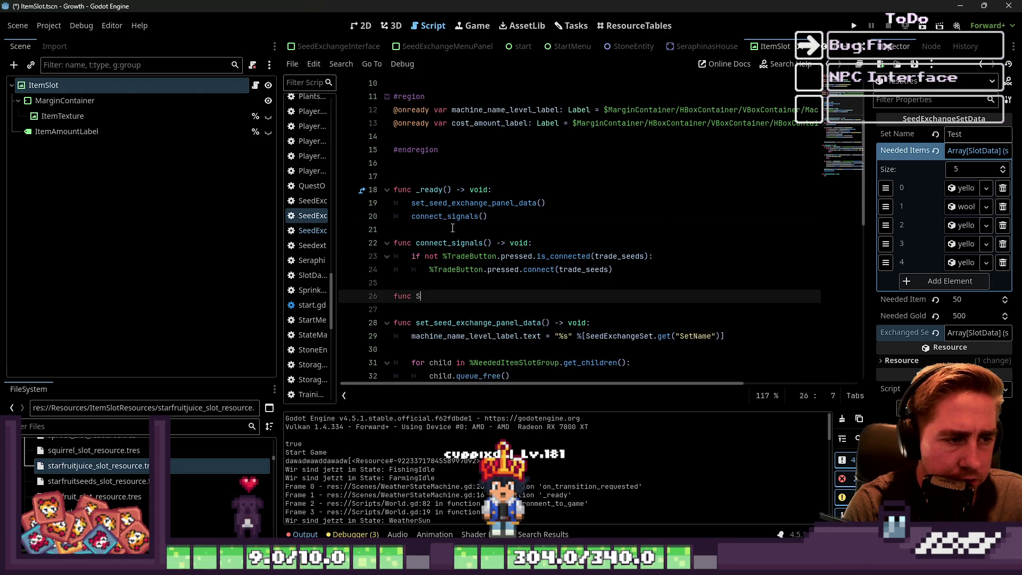
key(BackSpace)
text(set_inventory_data()
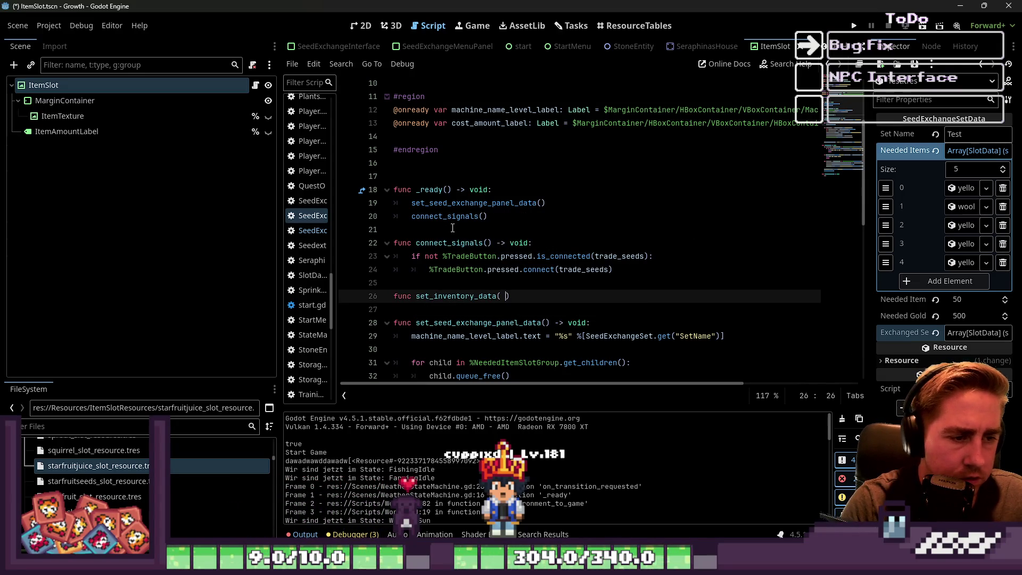
text(void:)
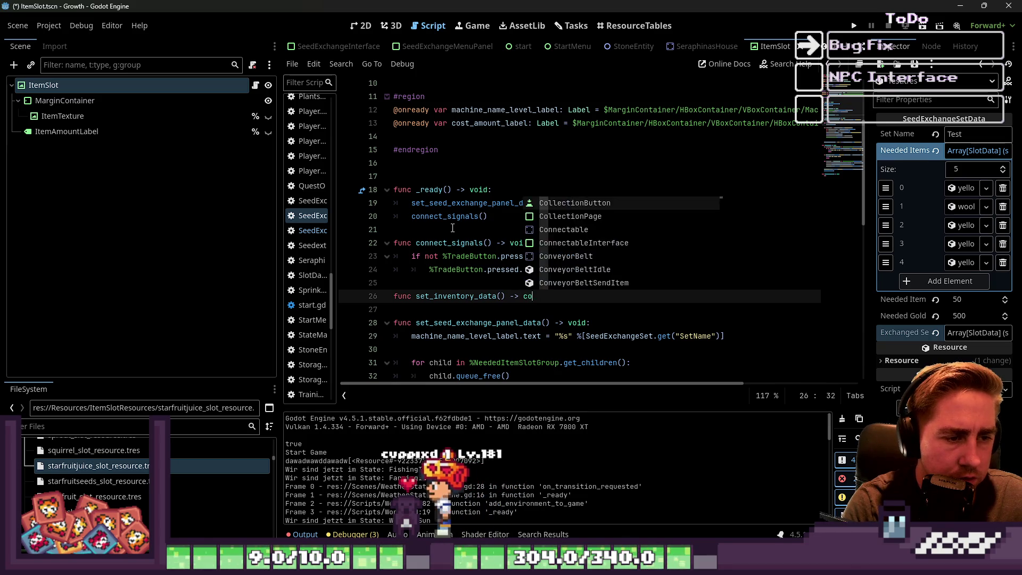
key(Return)
text(pass)
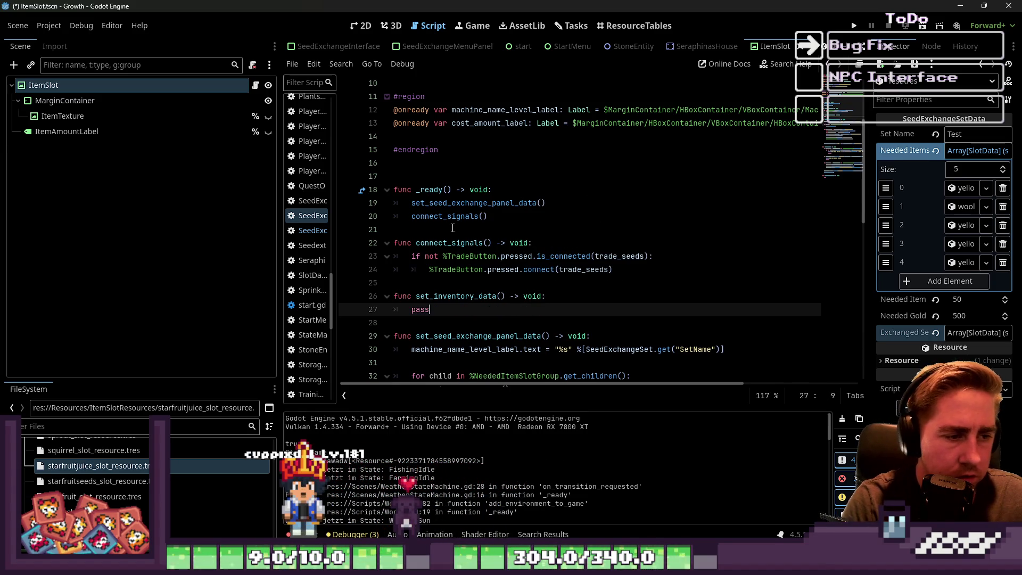
drag(335, 145, 397, 159)
scroll(335, 160, up, 3)
- Open Player.gd and inspect how set_inventory_connected_signals connects the inventory and toolbar signals
click(328, 186)
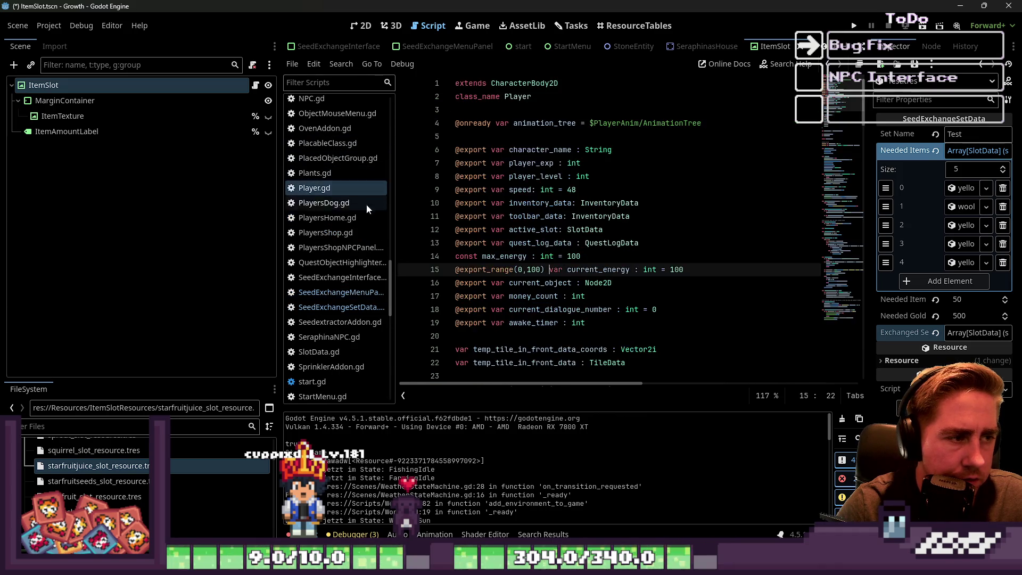
scroll(480, 224, down, 6)
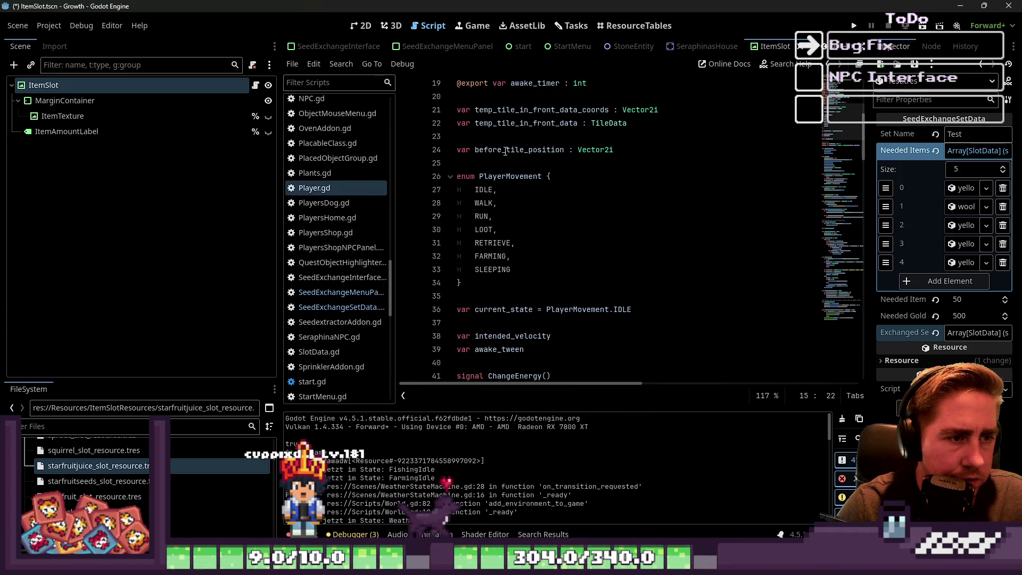
scroll(505, 151, down, 9)
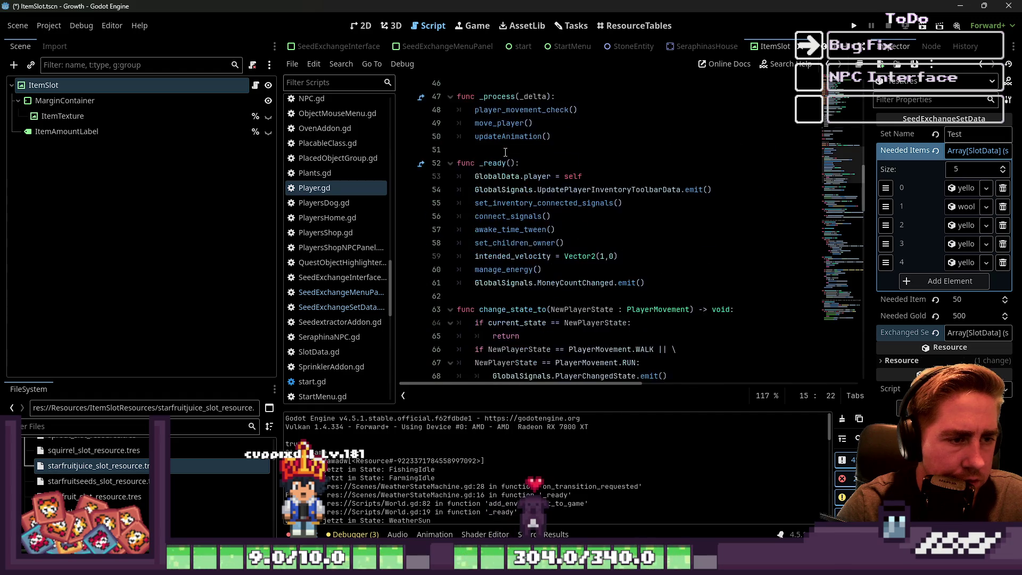
scroll(505, 152, down, 7)
scroll(505, 153, down, 2)
double_click(509, 242)
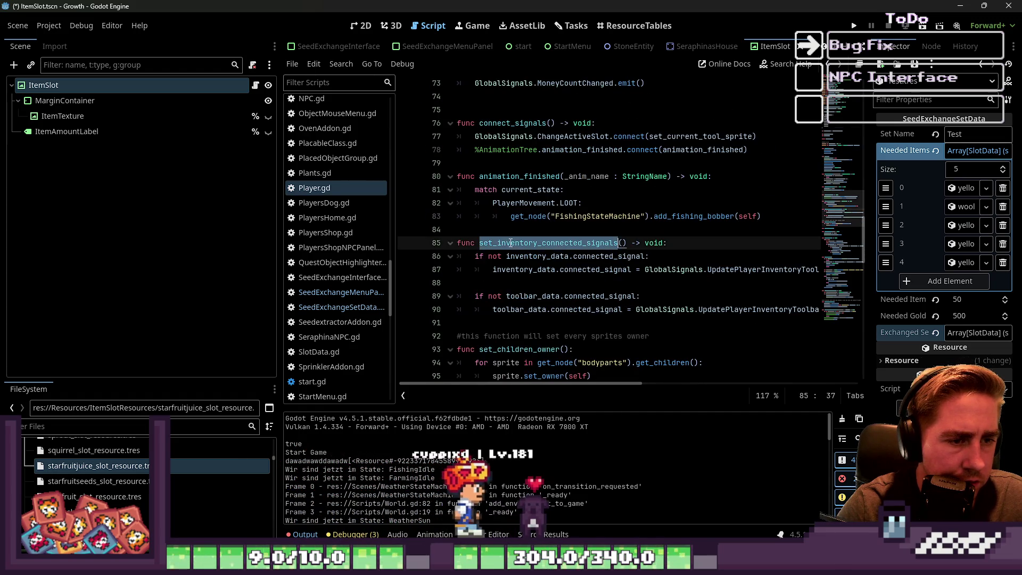
click(517, 269)
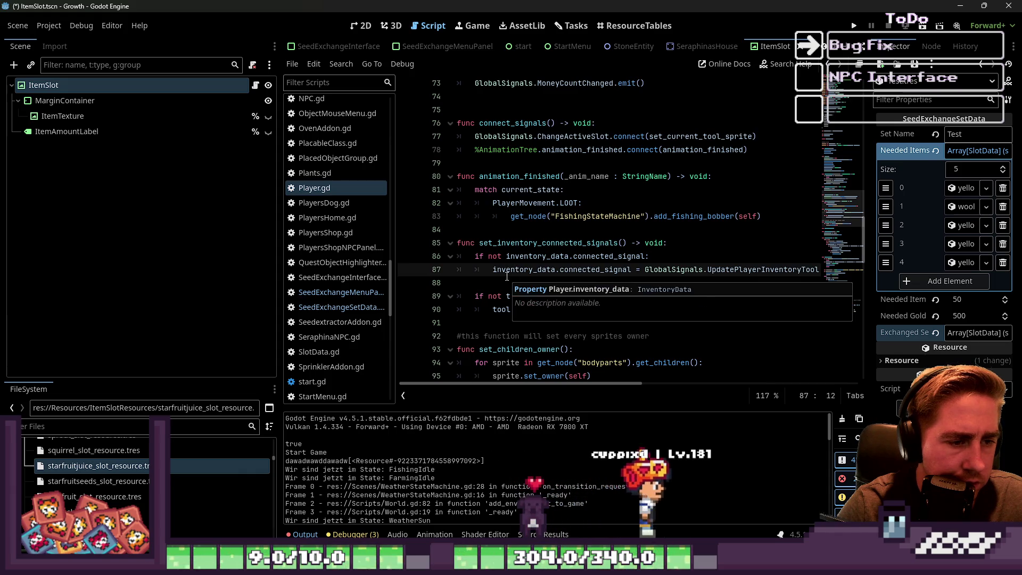
click(502, 296)
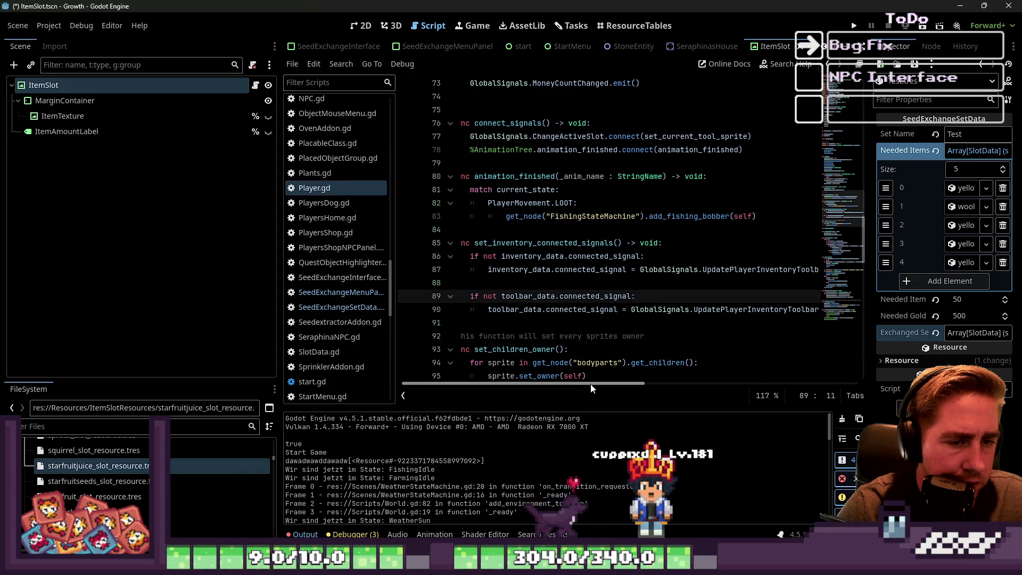
scroll(549, 308, down, 3)
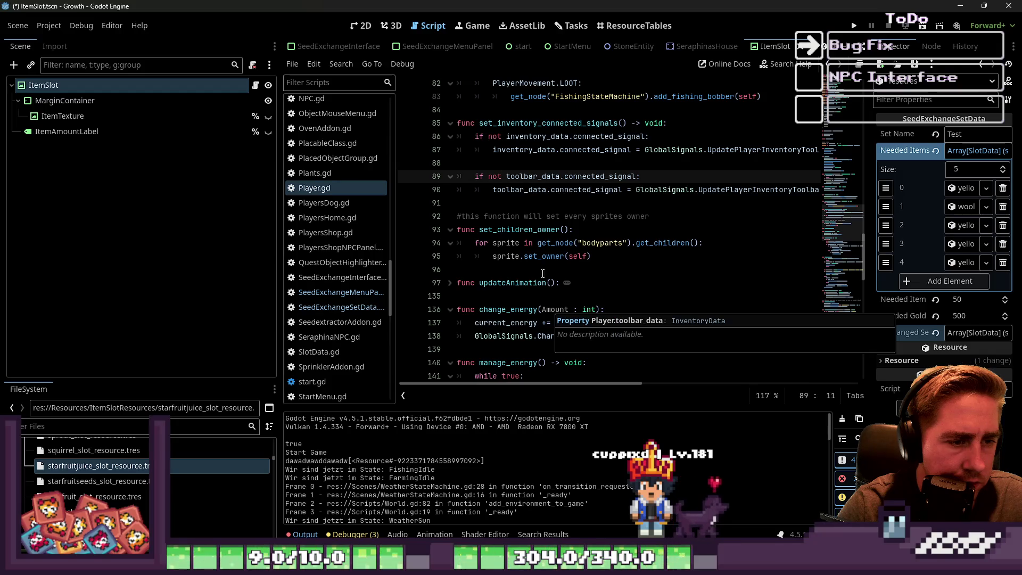
scroll(550, 308, down, 4)
scroll(492, 252, up, 2)
scroll(492, 251, up, 20)
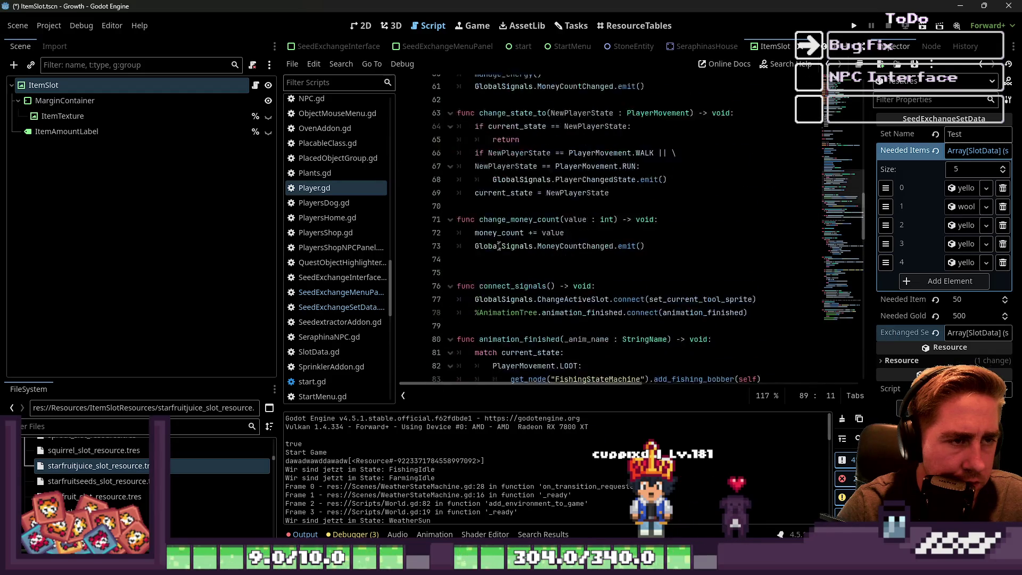
- Search Player.gd for 'inventory' and step through every match to the last one
key(ctrl+f)
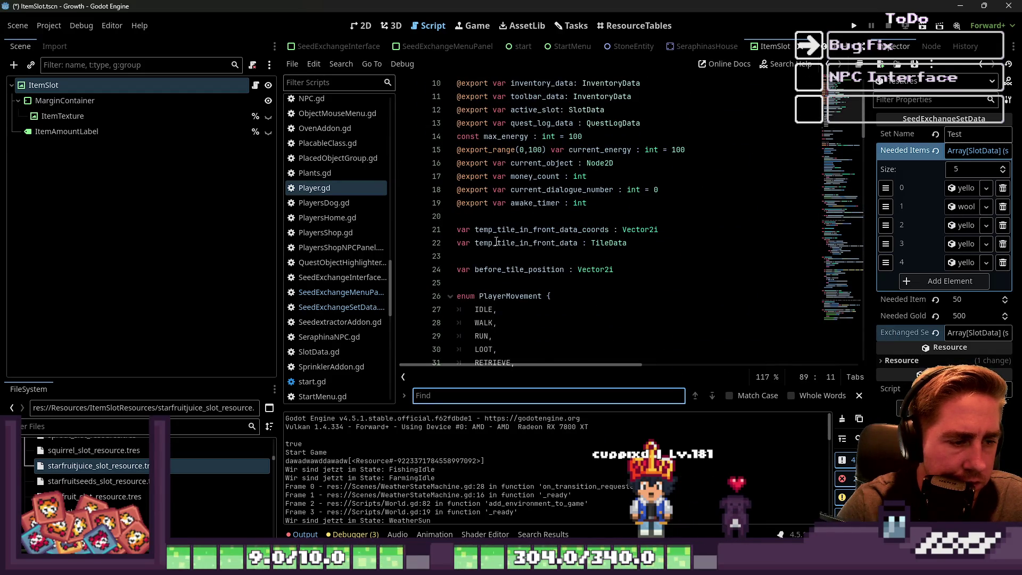
text(inventorx)
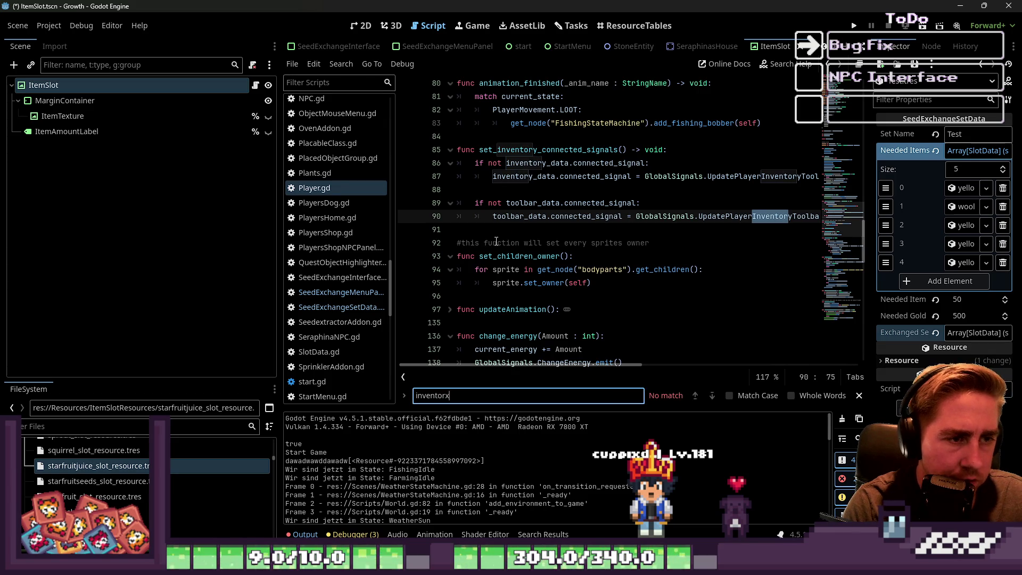
key(BackSpace)
text(y)
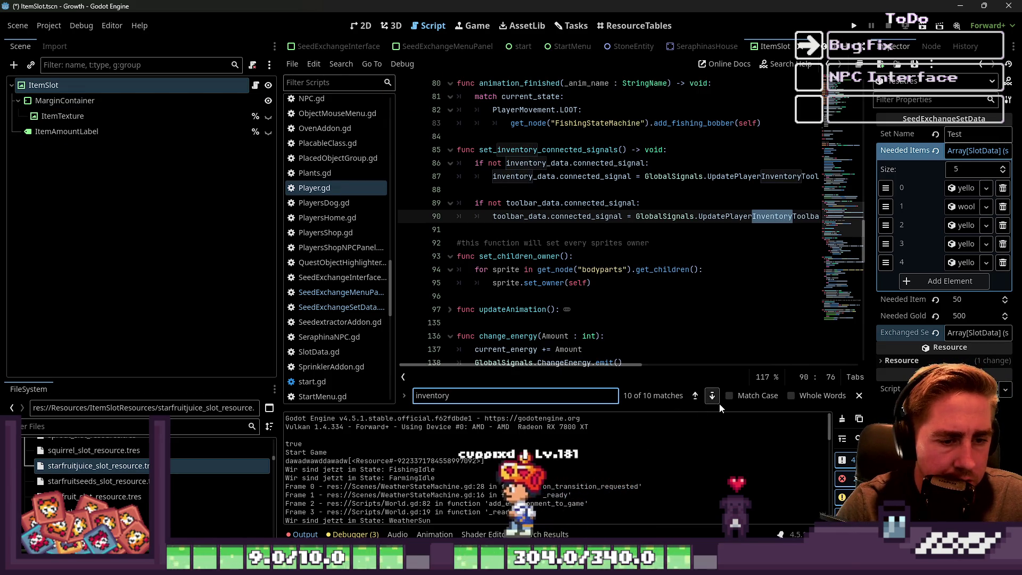
click(713, 400)
click(713, 401)
click(713, 400)
click(713, 401)
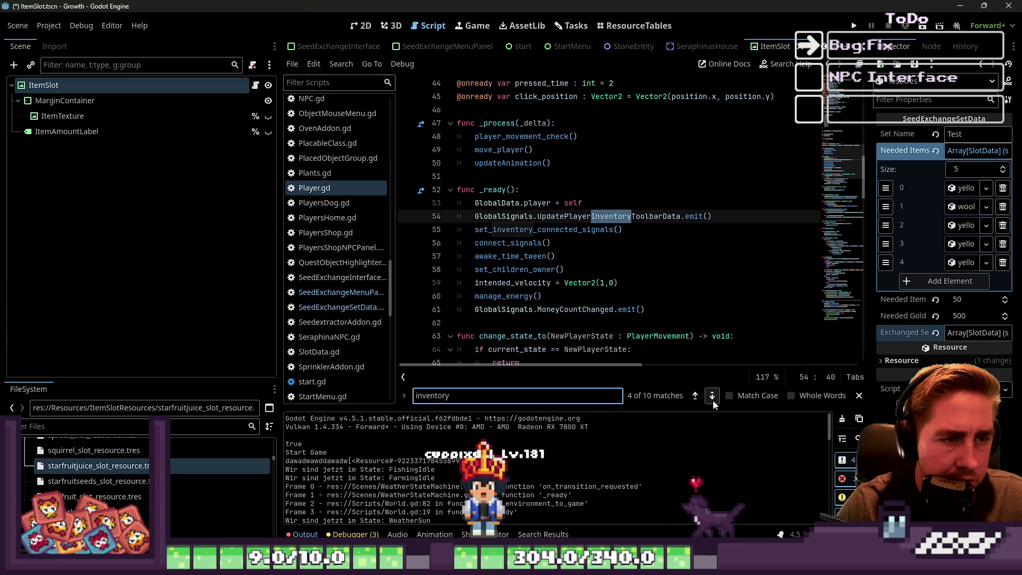
click(713, 400)
click(713, 400)
click(713, 401)
click(713, 400)
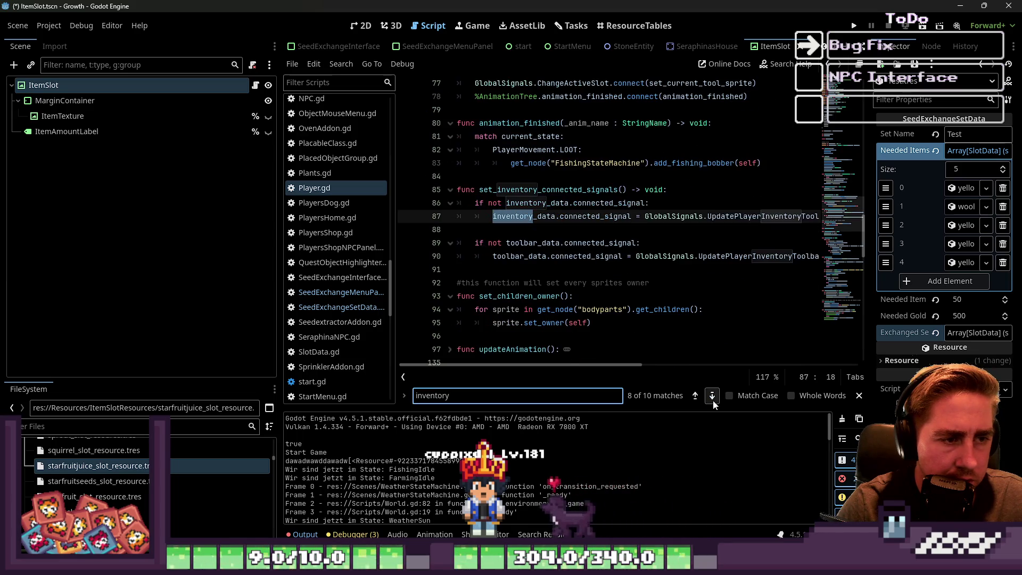
click(714, 400)
click(713, 400)
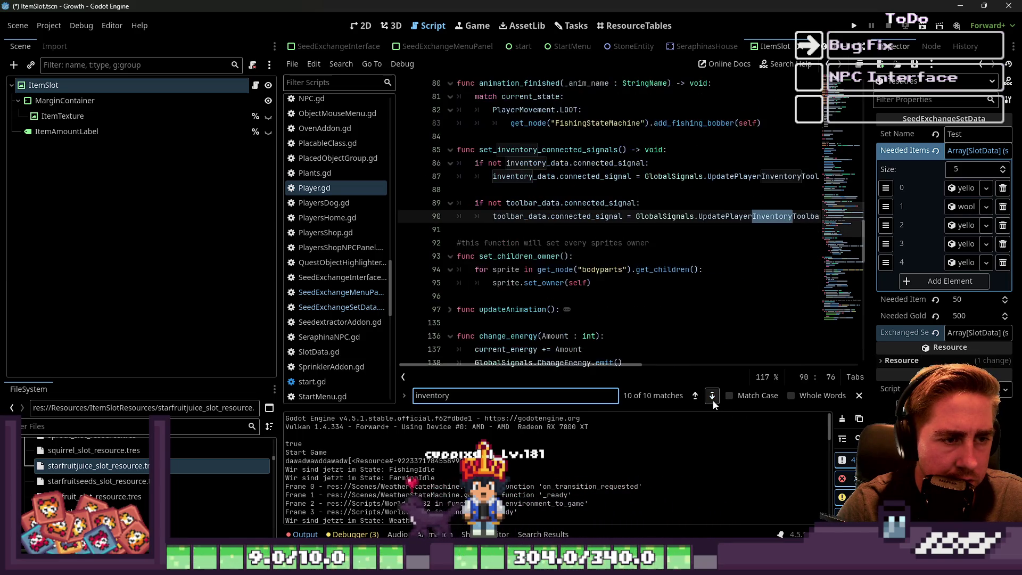
click(714, 400)
click(714, 400)
- Check InventoryData.gd and InventoryInterface.gd, stepping back to the inventory signal connections near the top
ctrl+click(596, 216)
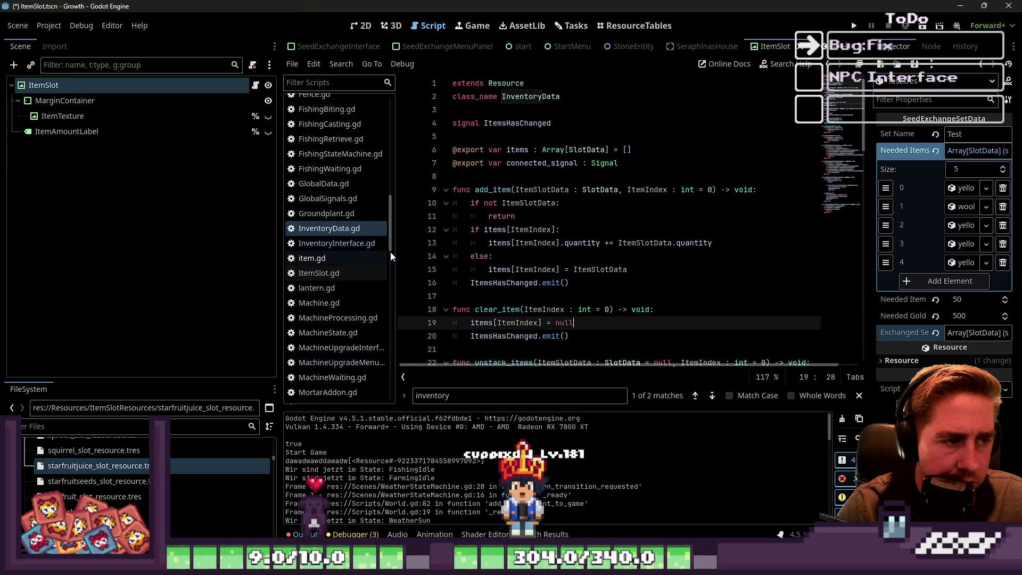
key(alt+Left)
scroll(569, 278, up, 2)
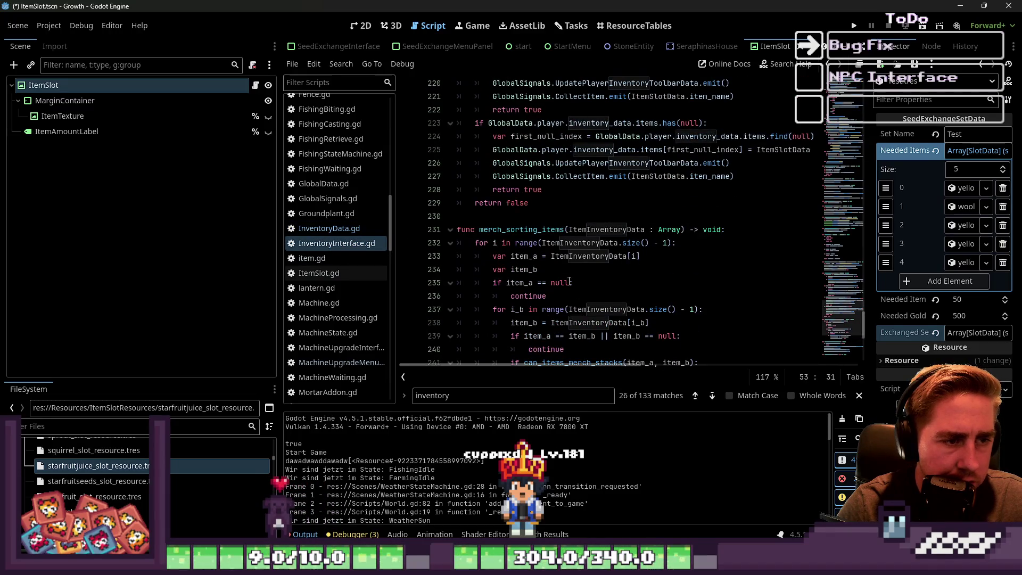
click(696, 396)
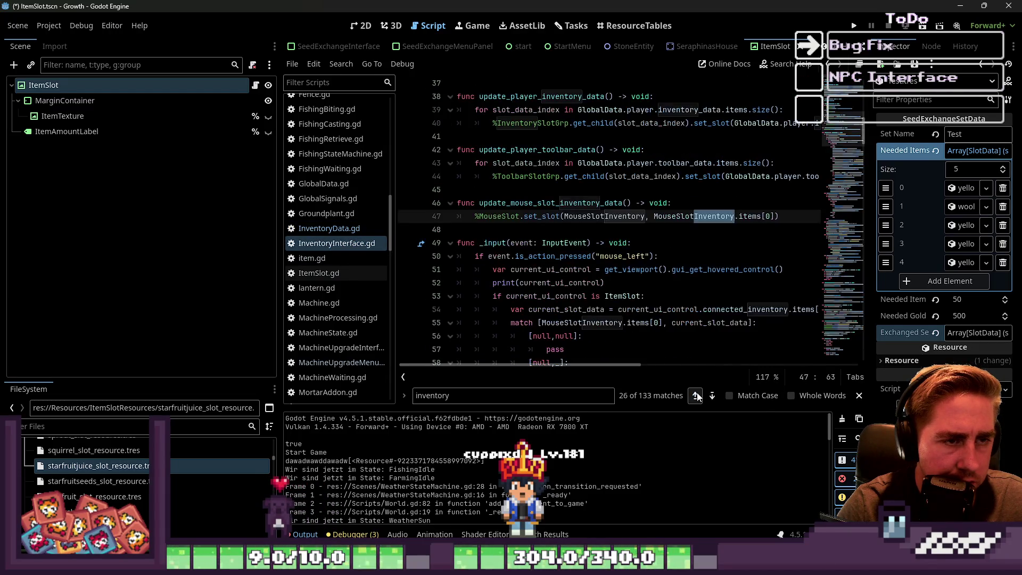
click(695, 396)
click(696, 395)
click(695, 396)
click(695, 396)
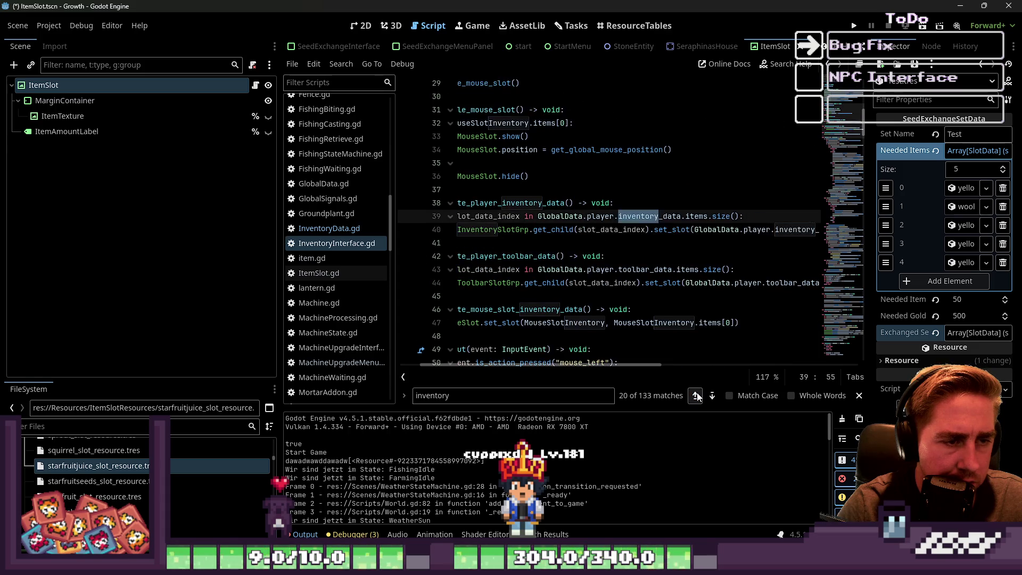
click(695, 395)
click(696, 396)
click(696, 396)
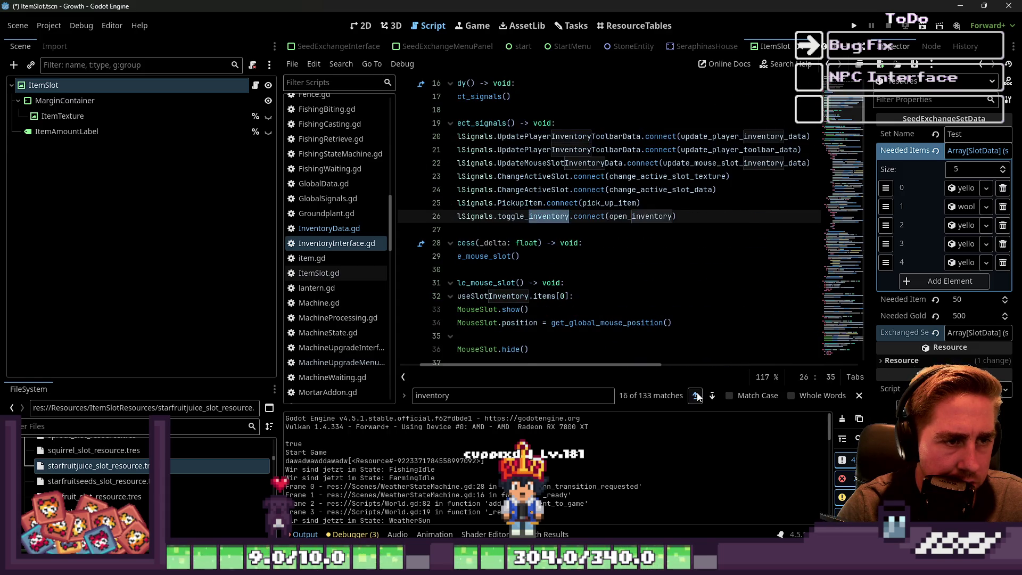
click(696, 395)
click(696, 396)
click(696, 395)
click(695, 395)
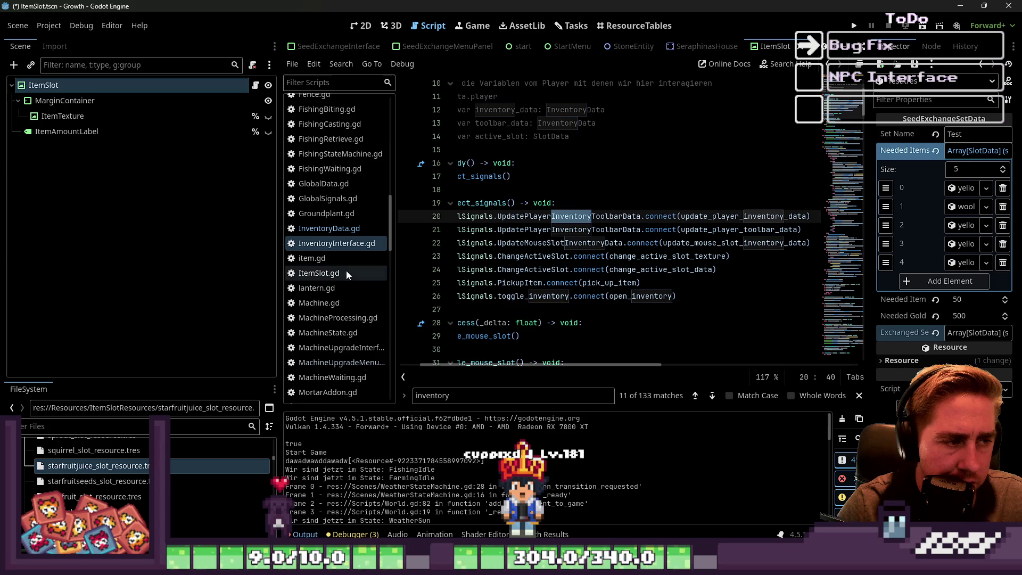
- Scroll down the Filter Scripts list and open StorageSpace.gd
scroll(342, 266, down, 3)
scroll(343, 271, down, 10)
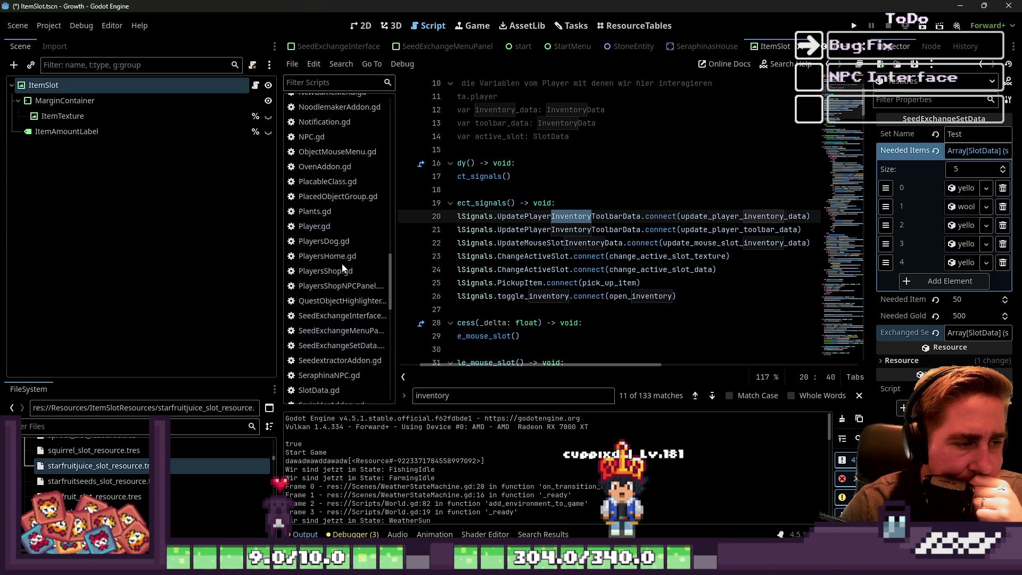
scroll(343, 269, down, 10)
scroll(342, 266, up, 20)
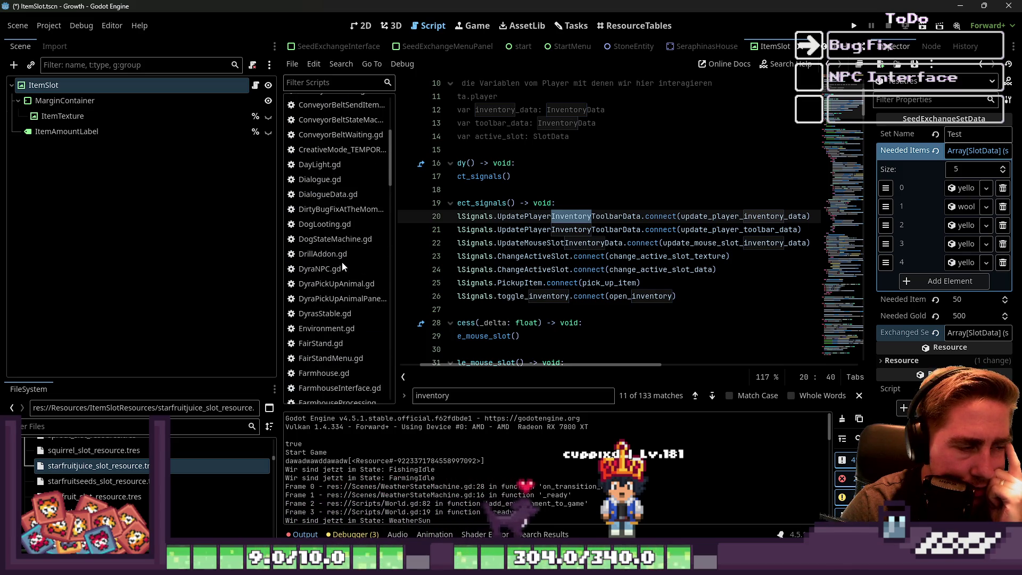
scroll(342, 263, up, 1)
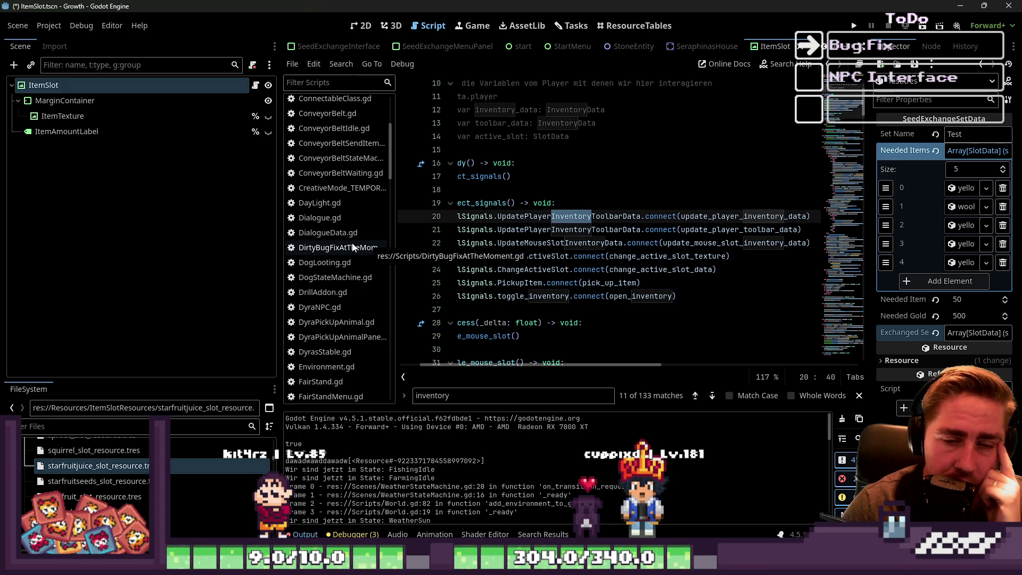
scroll(346, 248, up, 2)
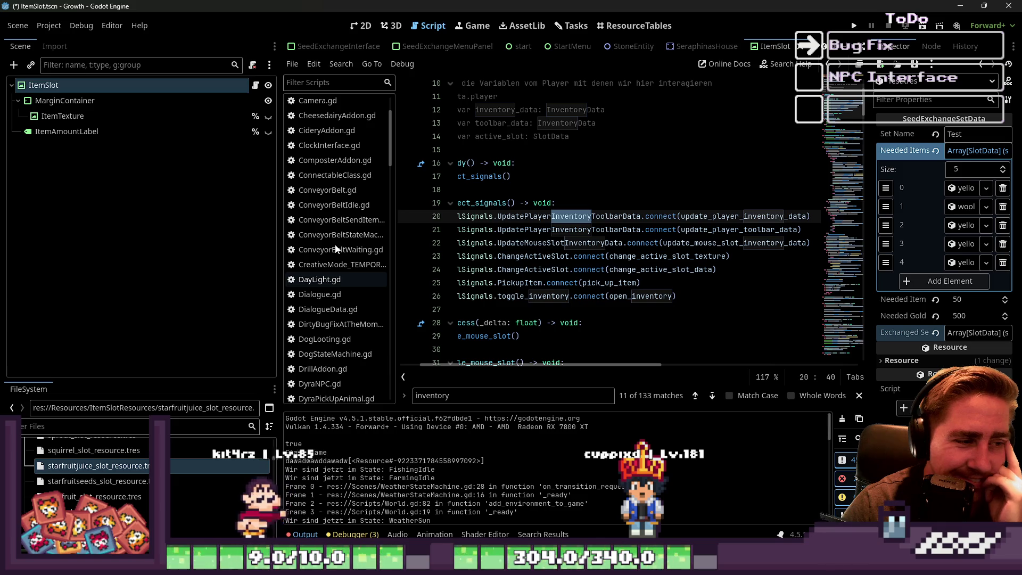
scroll(337, 249, down, 3)
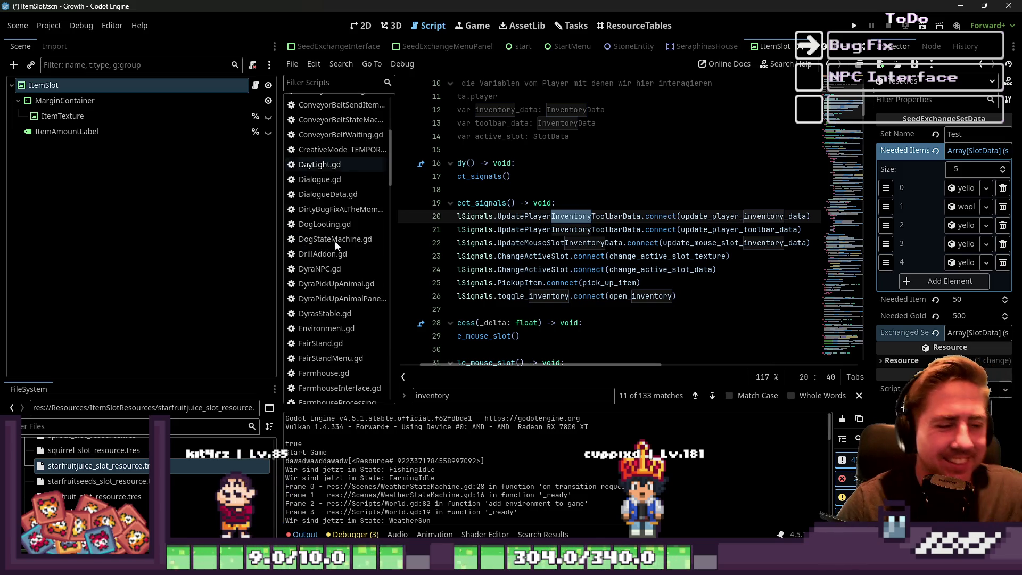
scroll(314, 226, down, 4)
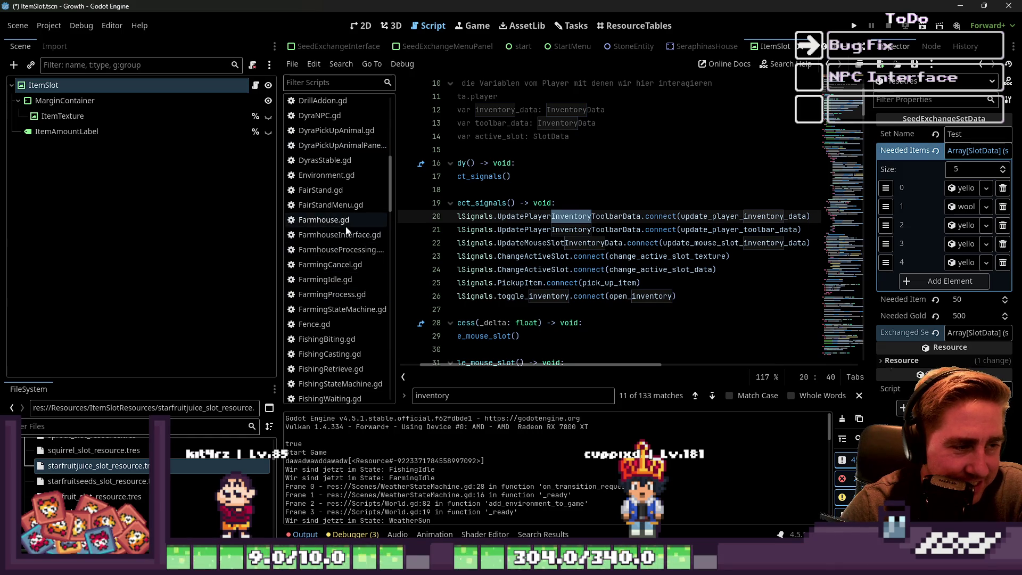
scroll(353, 249, down, 12)
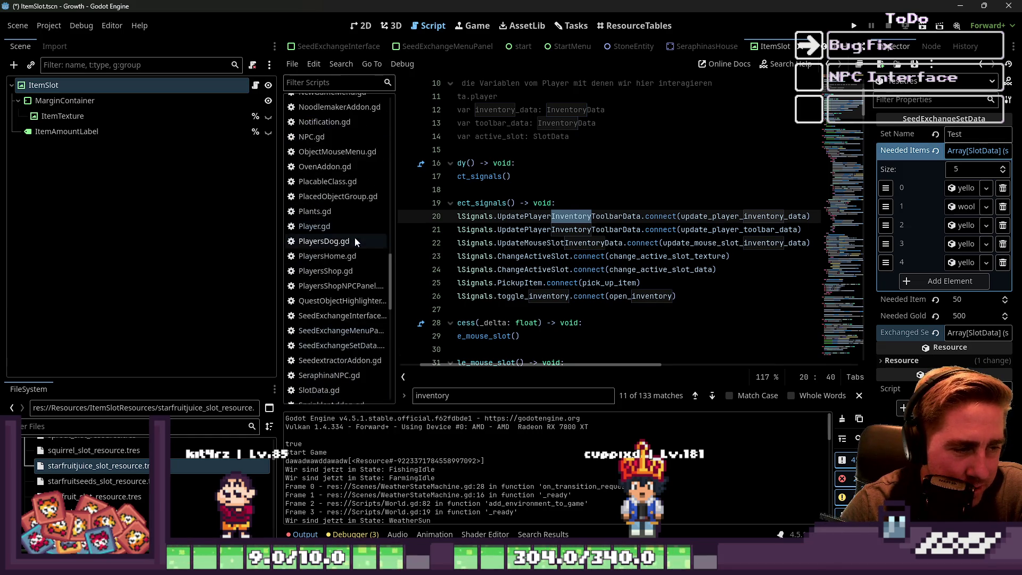
scroll(346, 268, down, 3)
click(341, 302)
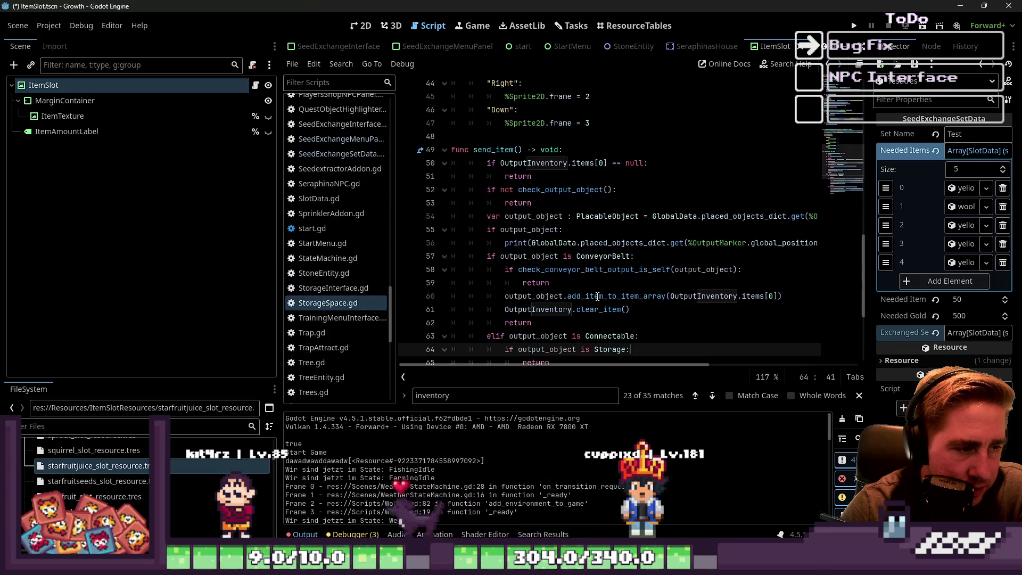
- Select the inventory setup code, lines 7–14, in StorageSpace.gd's set_inventories function
click(577, 203)
scroll(577, 225, down, 4)
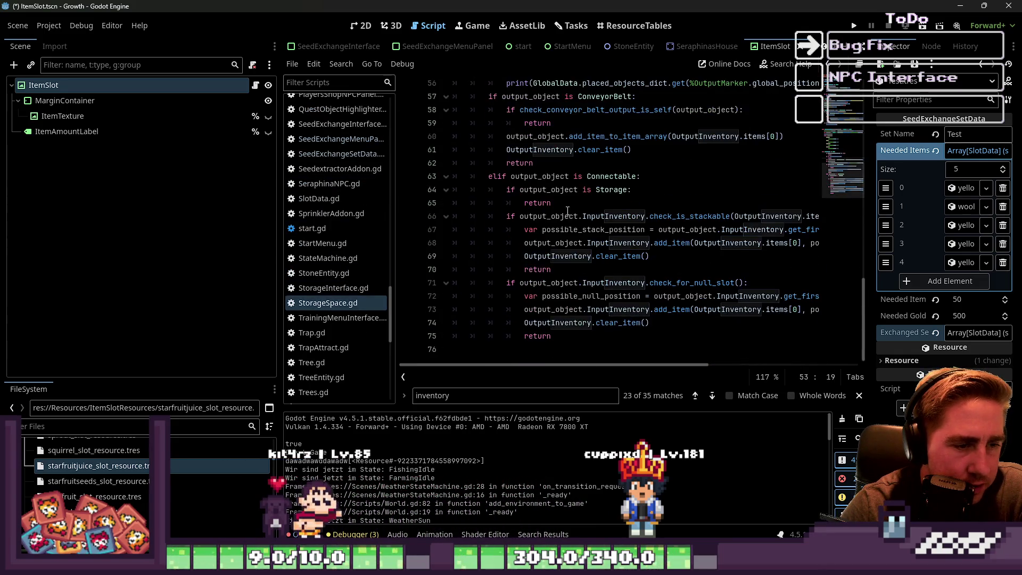
scroll(568, 211, up, 8)
scroll(567, 211, up, 6)
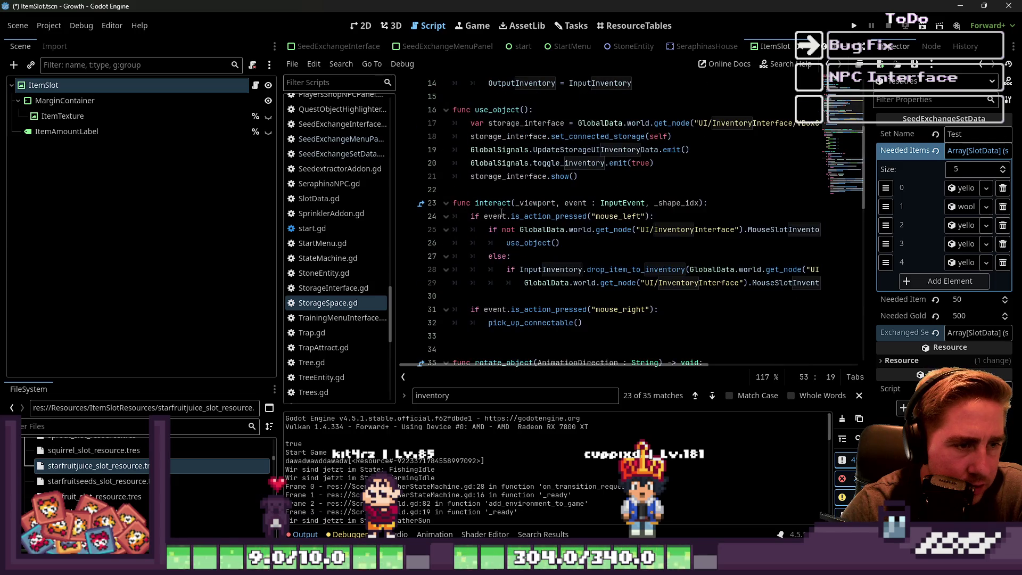
scroll(501, 215, up, 5)
click(502, 169)
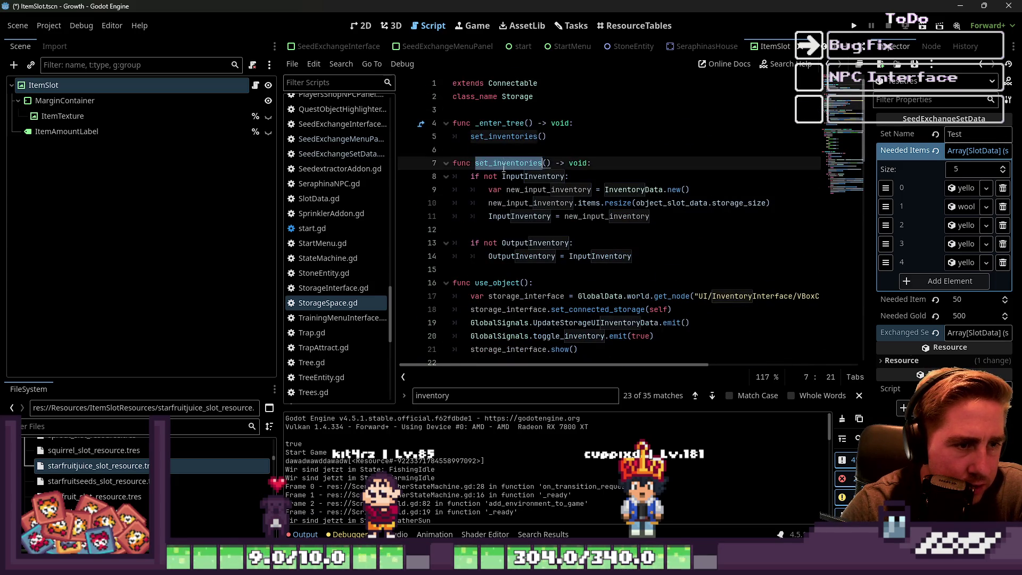
mouse_move(633, 256)
mouse_down()
mouse_move(452, 192)
mouse_move(419, 167)
mouse_up()
key(ctrl+c)
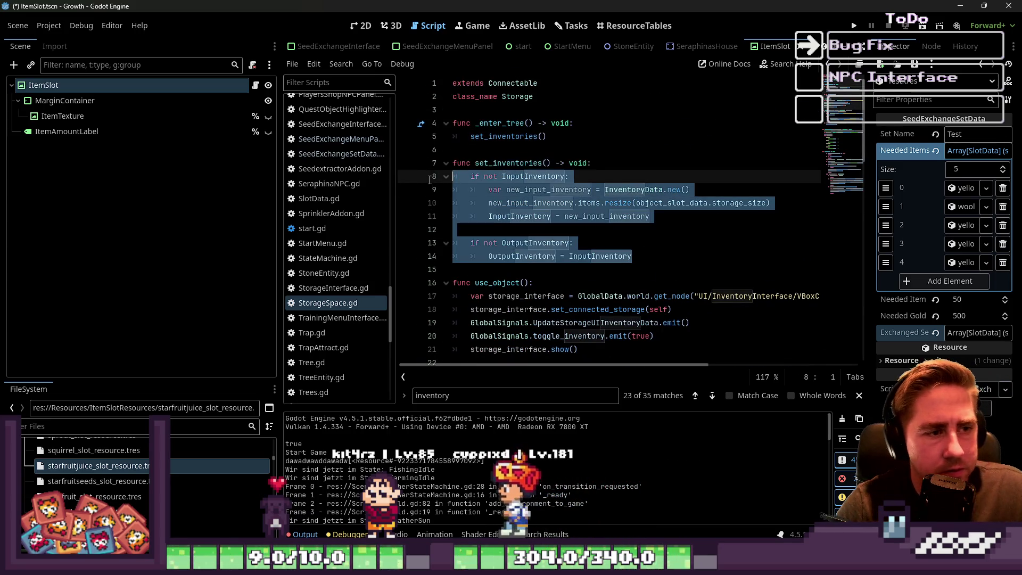
scroll(339, 235, up, 4)
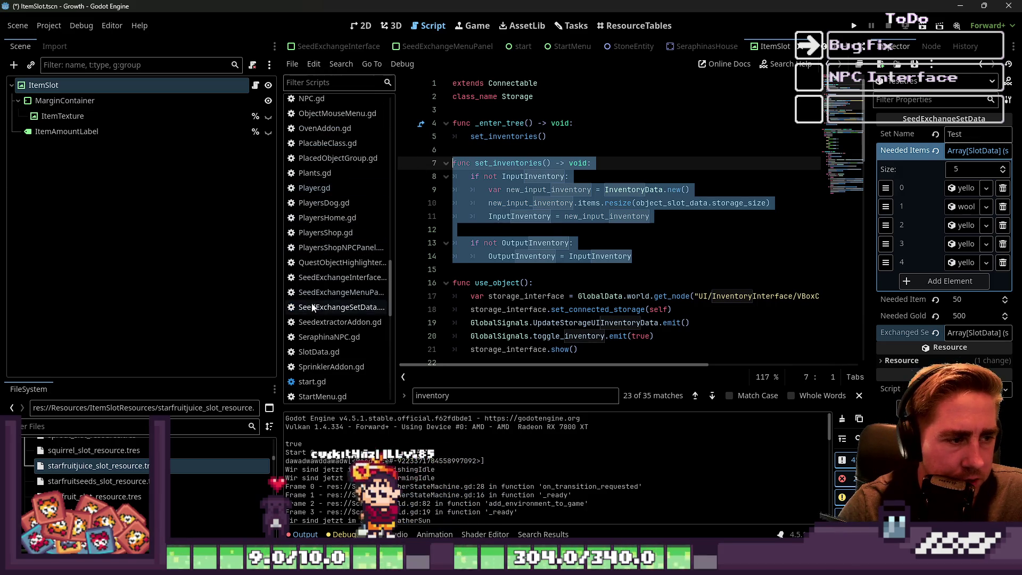
- In SeedExchangeMenuPanel, paste the block over pass and delete the duplicate func line and OutputInventory block
click(331, 293)
scroll(506, 229, down, 2)
click(506, 230)
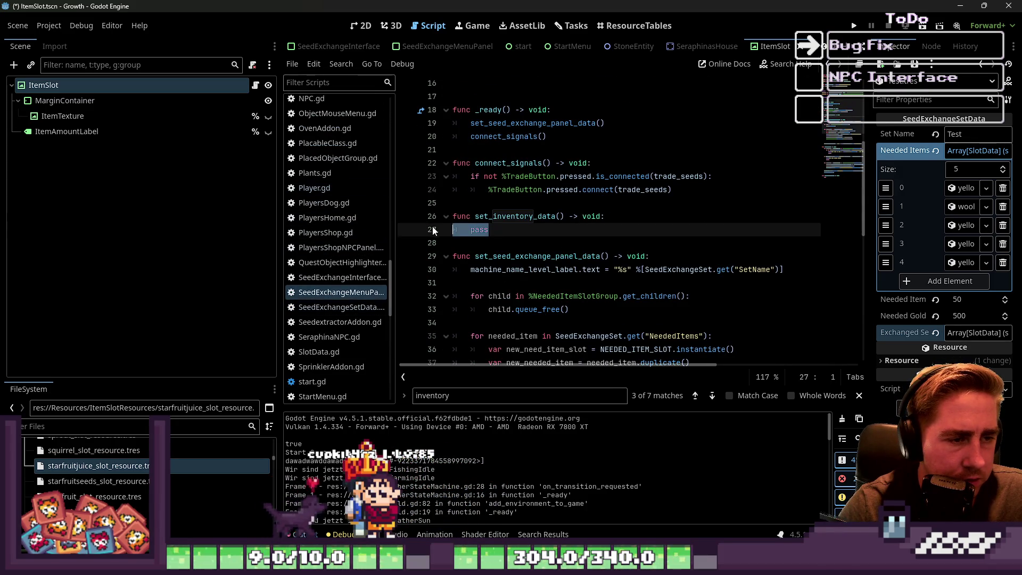
key(ctrl+v)
click(414, 232)
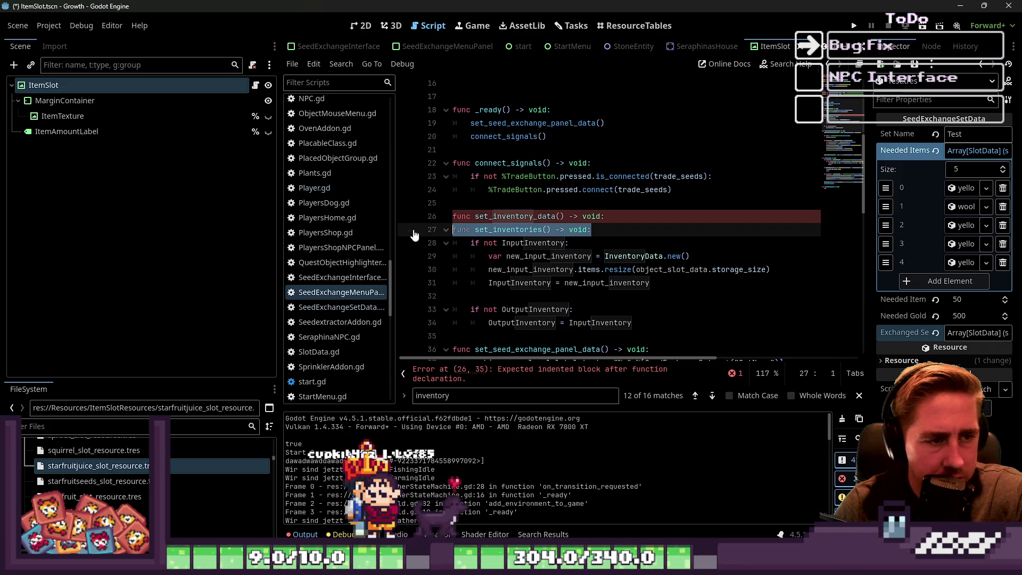
key(BackSpace)
key(BackSpace)
mouse_move(636, 309)
mouse_down()
mouse_move(479, 296)
mouse_move(455, 282)
mouse_up()
key(BackSpace)
double_click(535, 229)
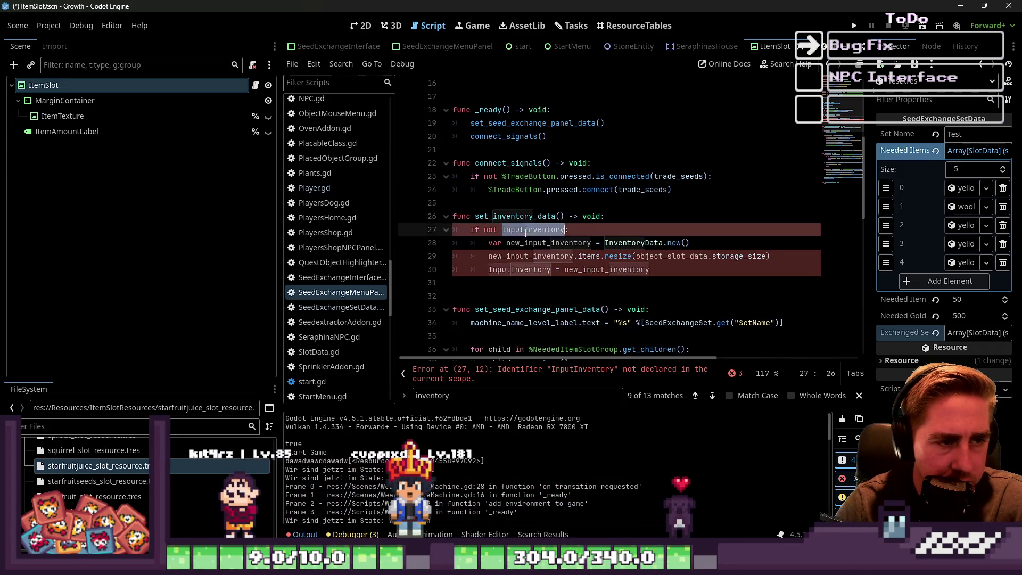
- Rename InputInventory to SeedExchangePanelInventory and review the new_input_inventory resize lines
scroll(543, 186, up, 5)
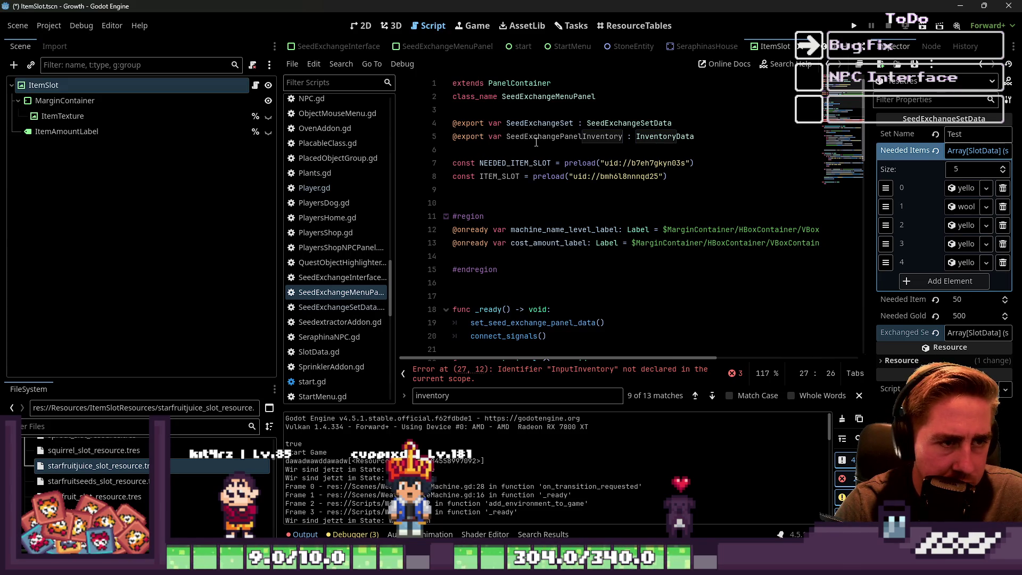
double_click(543, 137)
scroll(563, 254, down, 6)
click(513, 190)
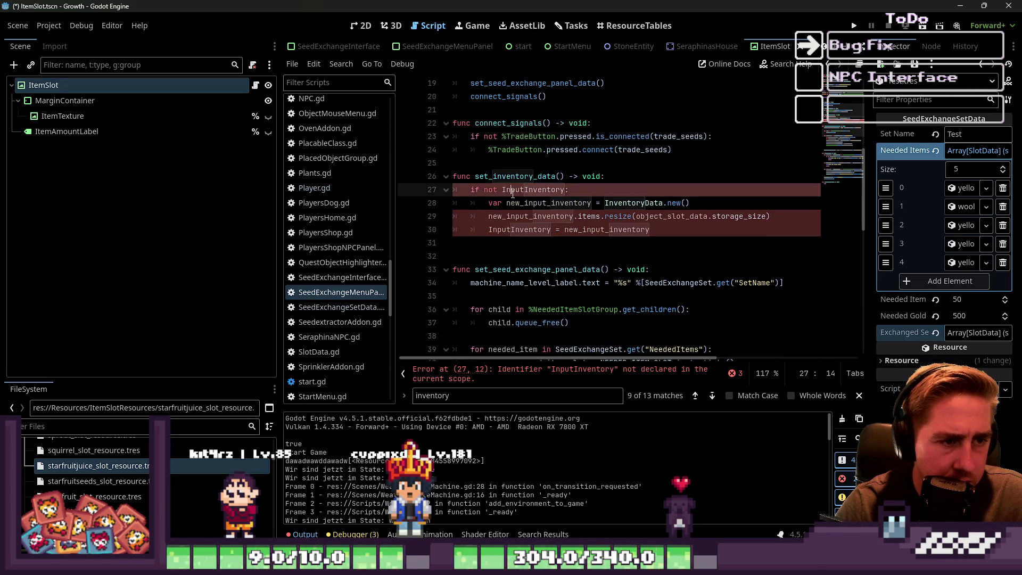
double_click(624, 203)
double_click(536, 204)
double_click(509, 215)
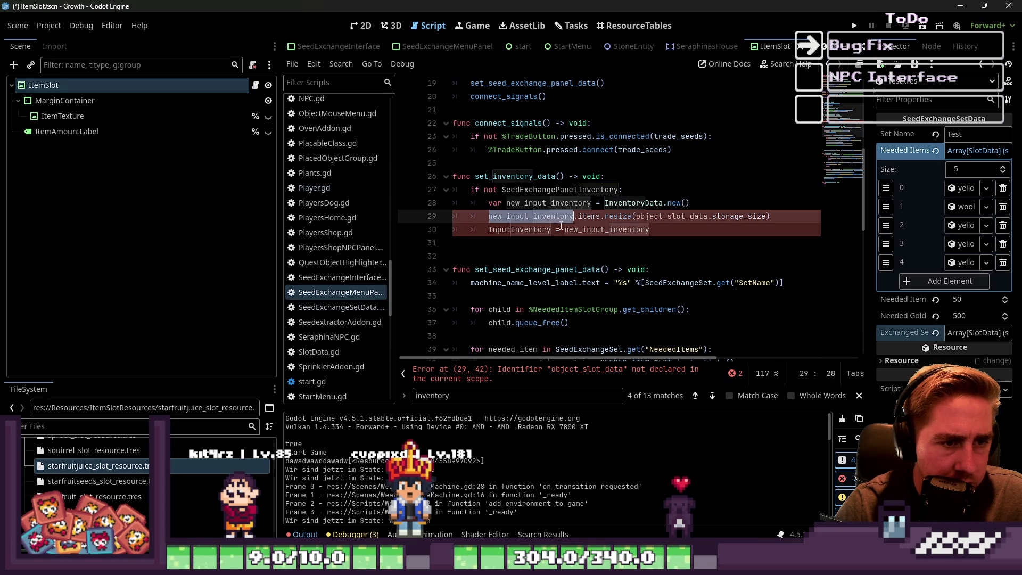
double_click(543, 230)
double_click(670, 216)
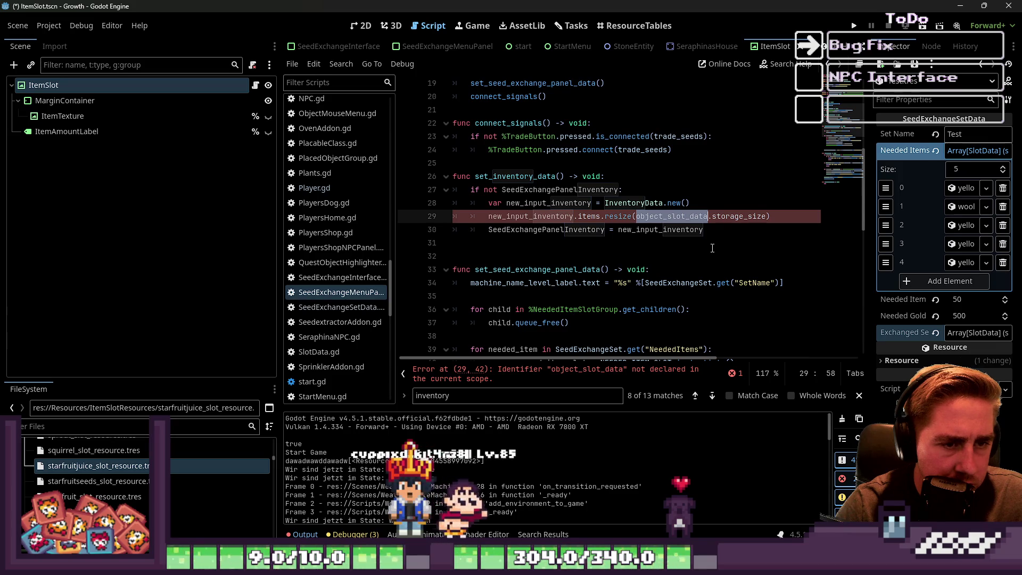
double_click(523, 216)
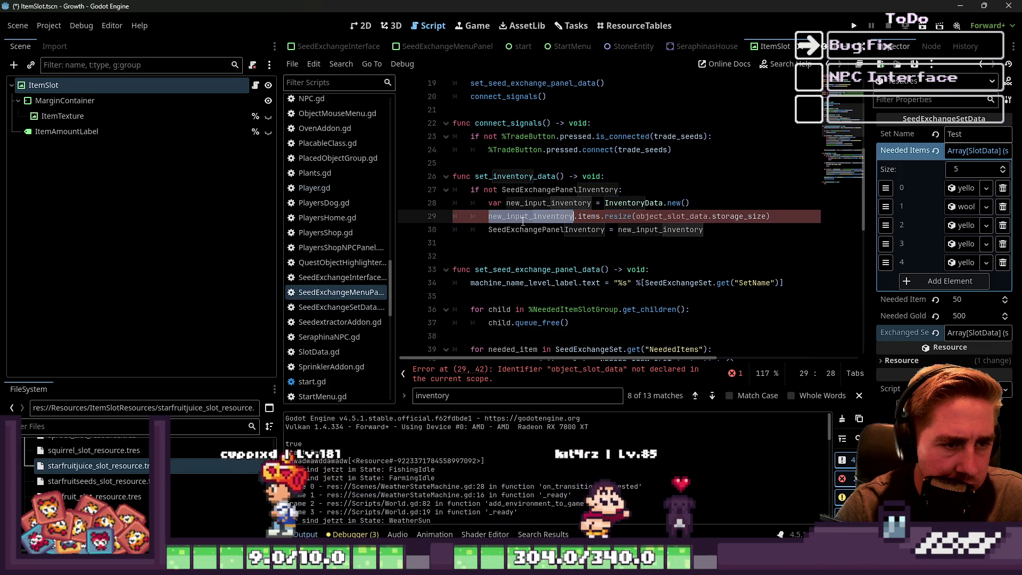
click(655, 215)
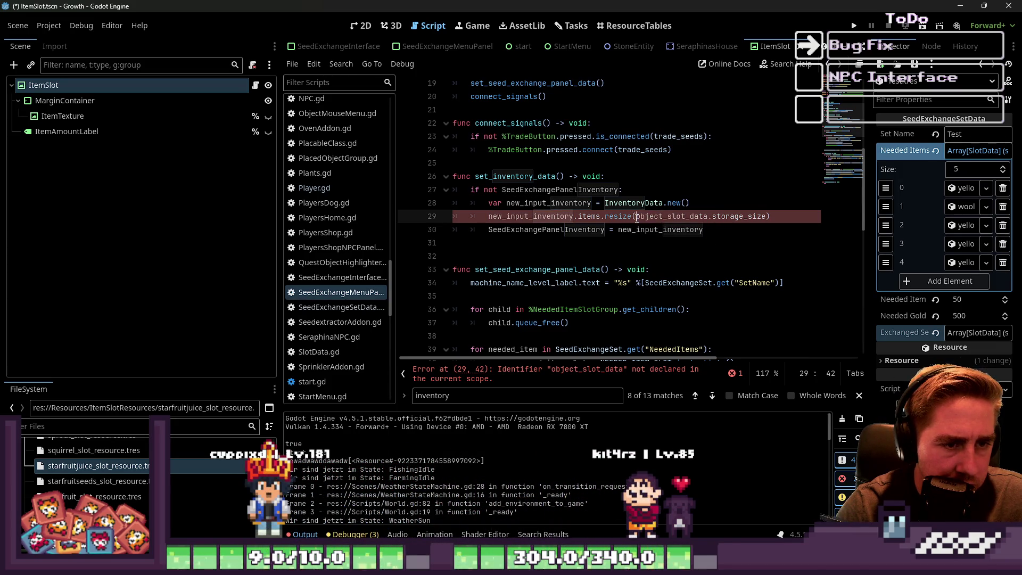
key(Up)
key(Up)
key(Up)
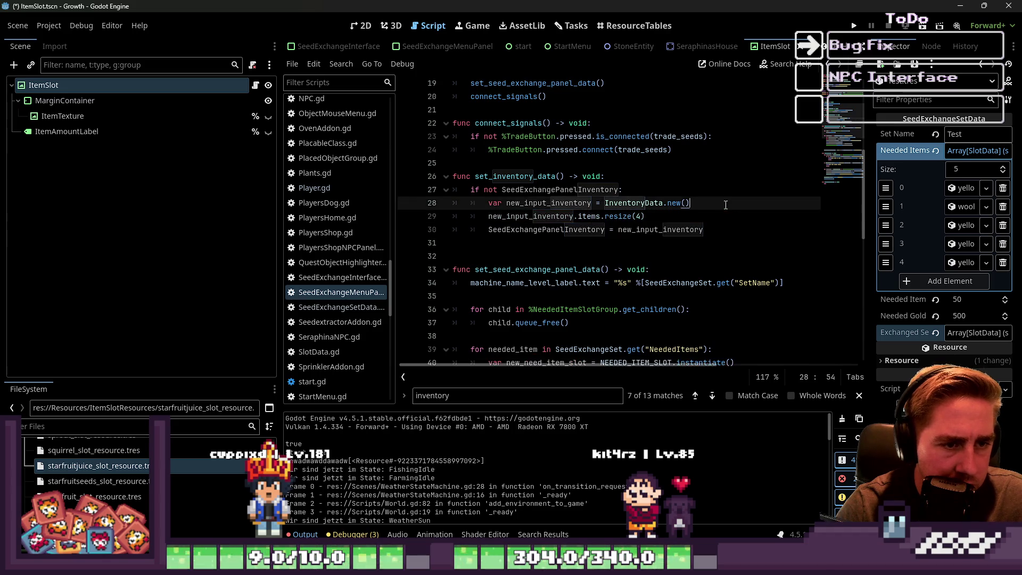
key(Escape)
- Replace the resize call with items = SeedExchangeSet.get("ExchangedSeeds") and save the scene
click(582, 243)
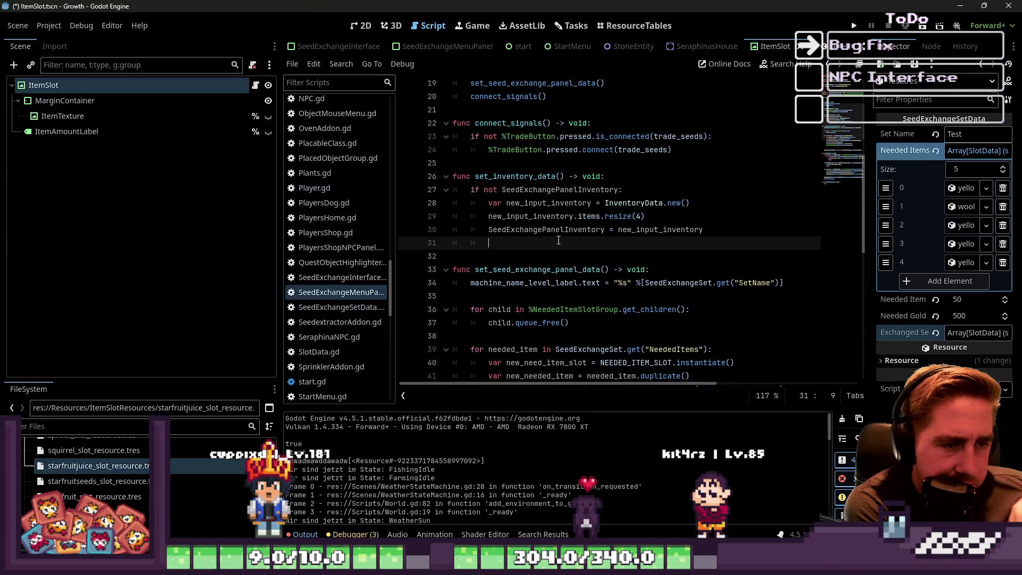
key(Up)
key(Up)
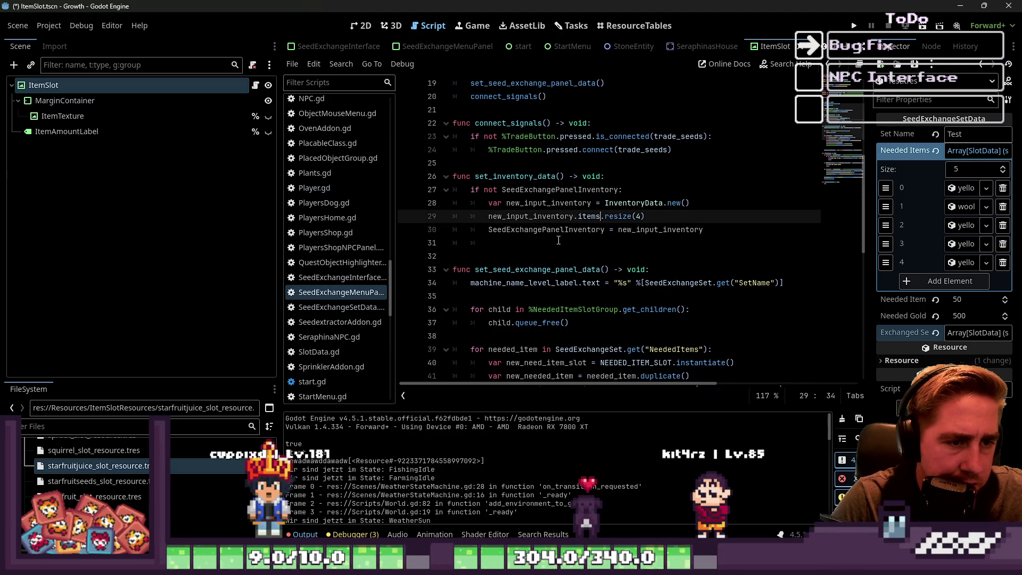
key(BackSpace)
key(BackSpace)
key(BackSpace)
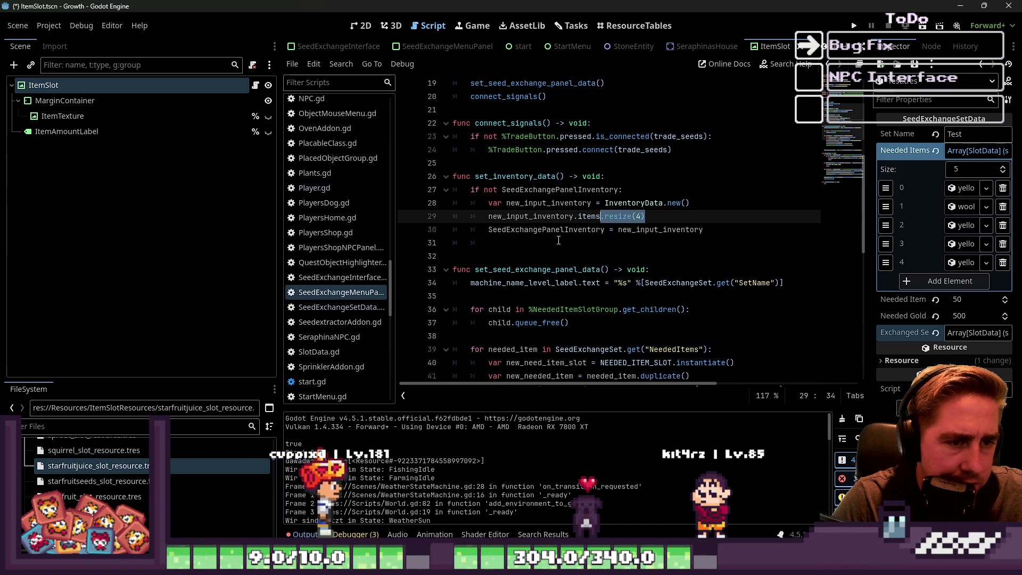
text([])
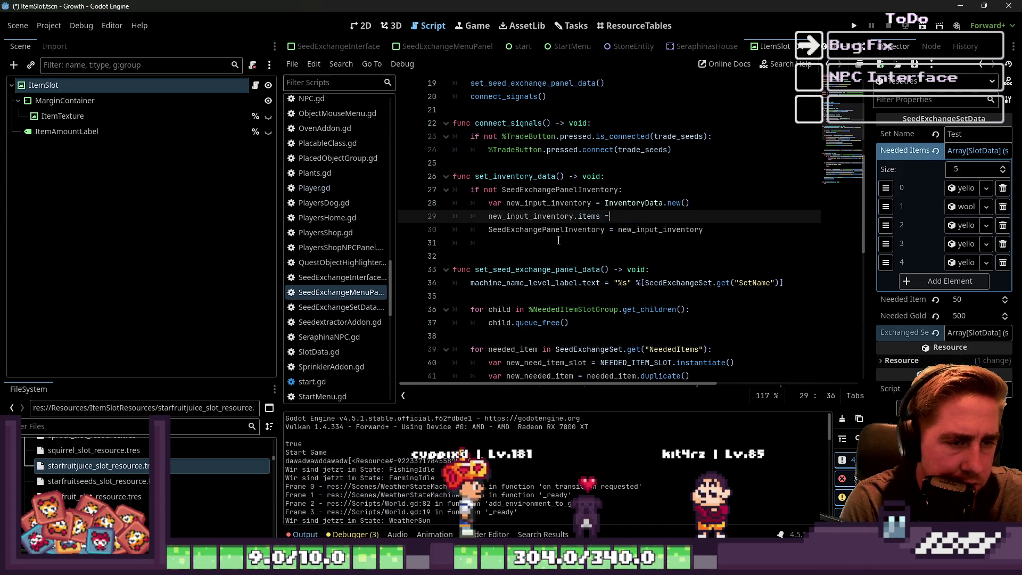
key(BackSpace)
text(=)
scroll(559, 240, up, 6)
scroll(559, 238, down, 2)
scroll(560, 236, up, 1)
scroll(560, 235, up, 1)
text(SeedExcha)
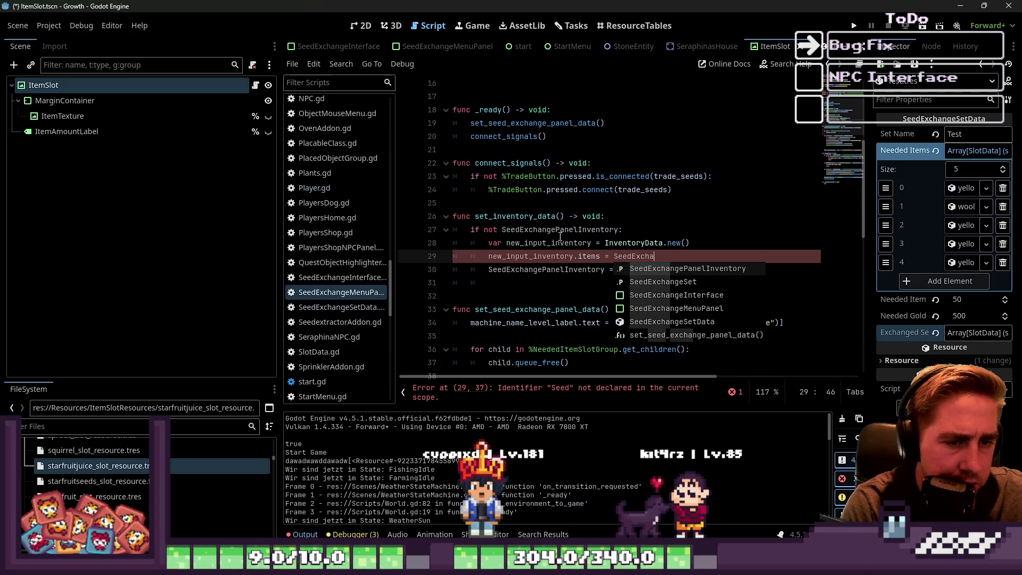
key(Down)
key(Return)
text(.get()
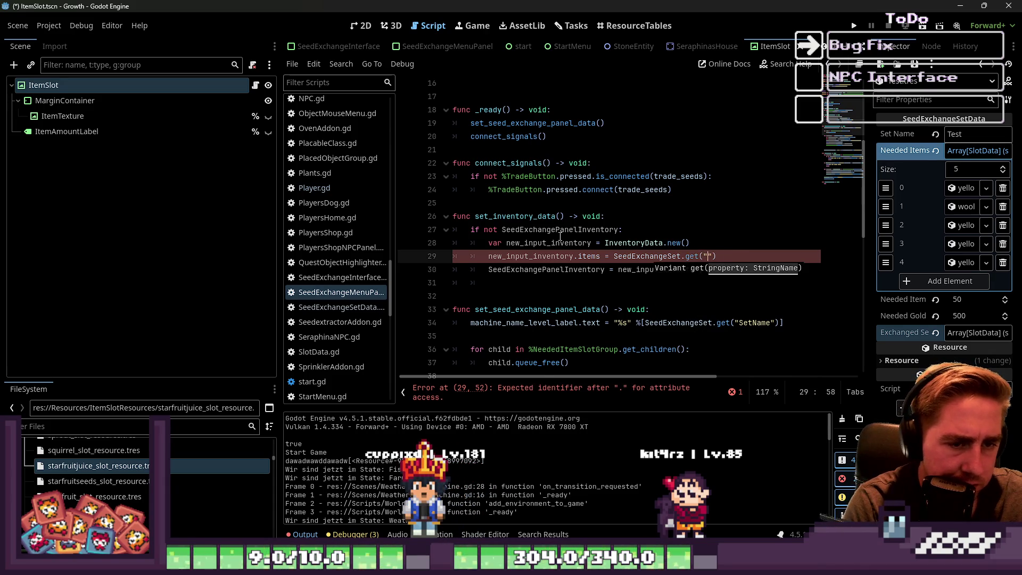
text(Exchanged)
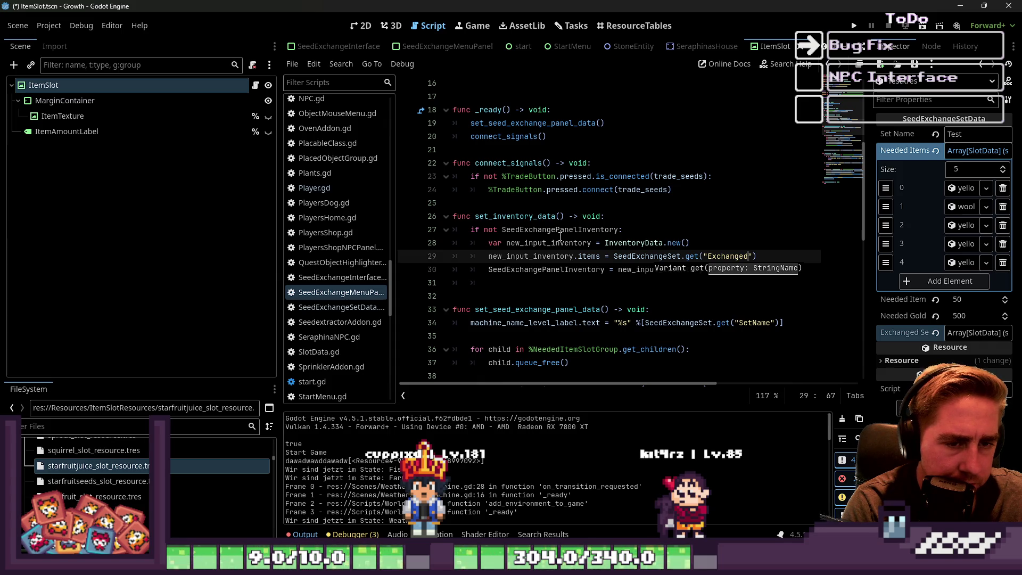
text(emDa)
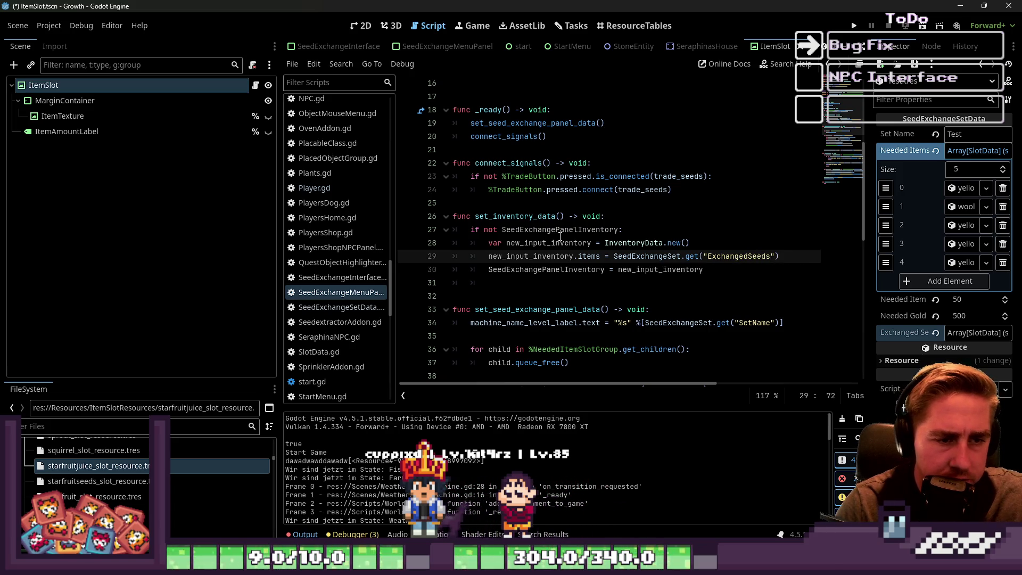
click(602, 166)
key(ctrl+s)
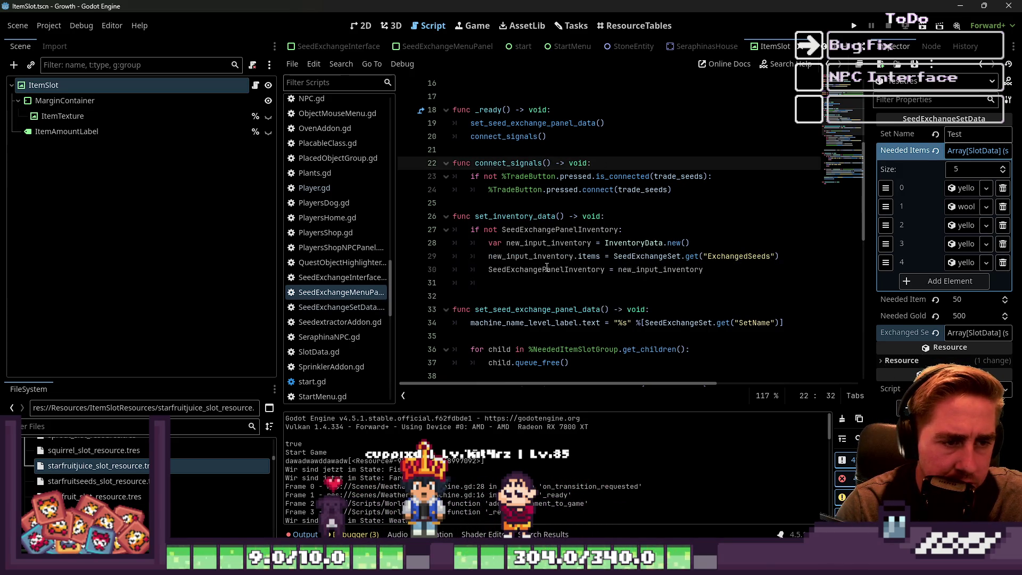
- Look over set_inventory_data, then reopen the StorageSpace script and scroll through it
click(544, 256)
click(526, 216)
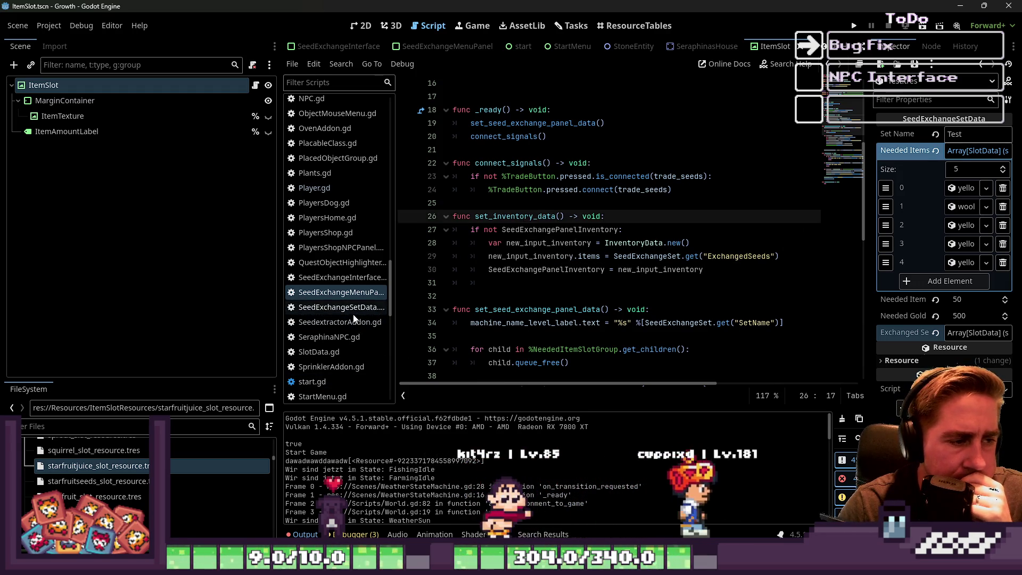
scroll(353, 314, down, 5)
click(349, 265)
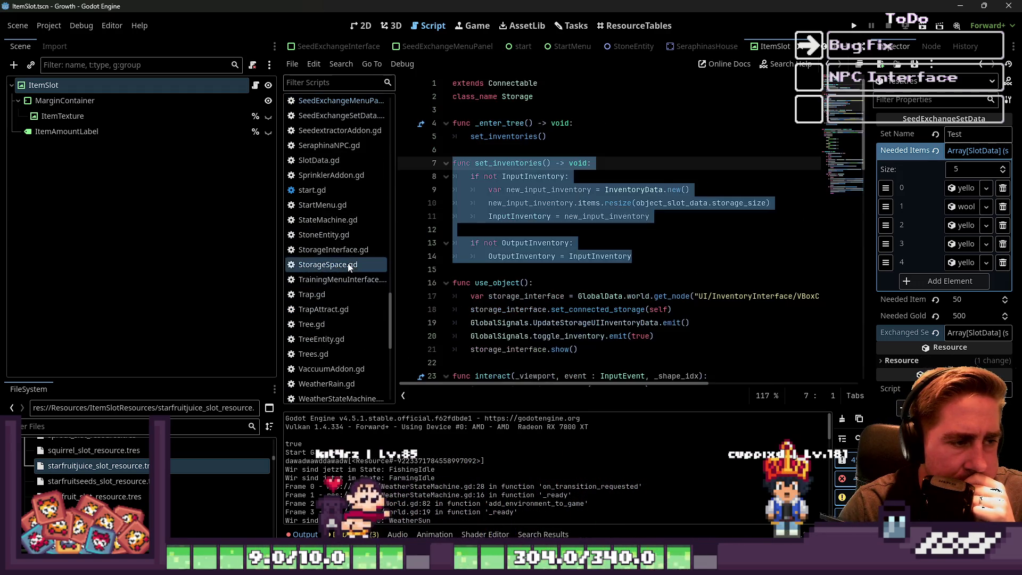
click(567, 256)
scroll(537, 256, down, 7)
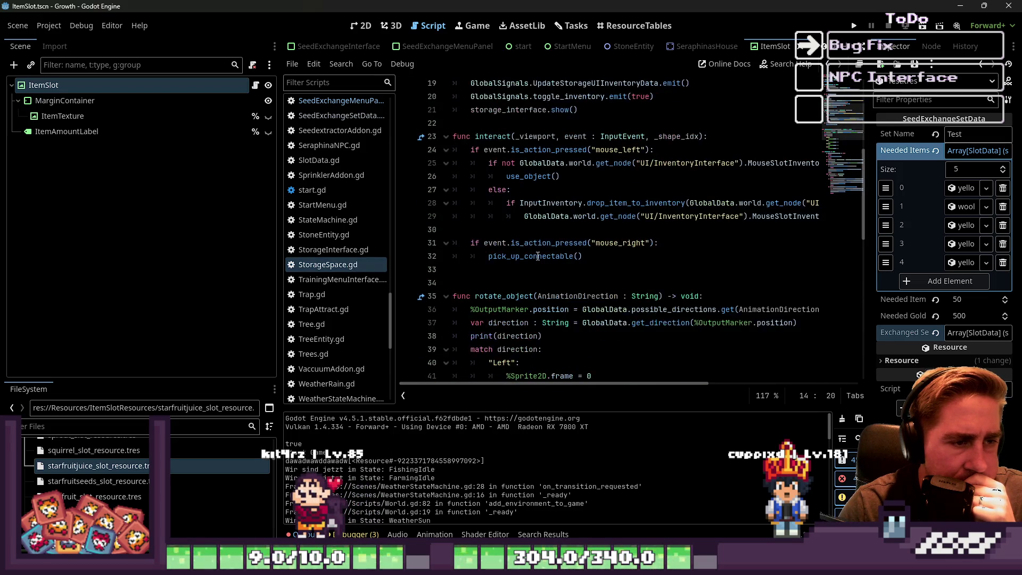
scroll(538, 256, up, 1)
scroll(537, 256, down, 12)
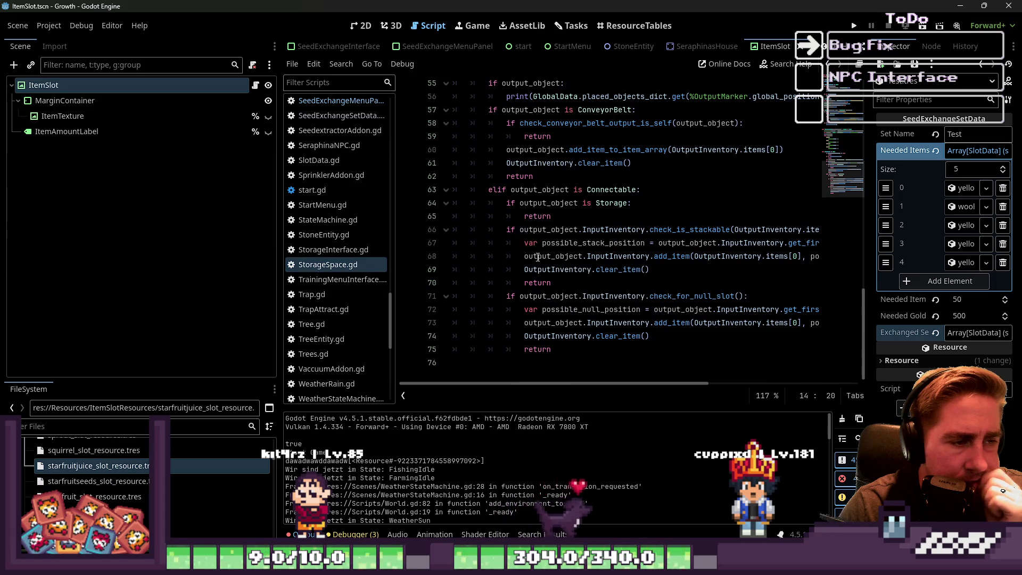
scroll(335, 250, up, 10)
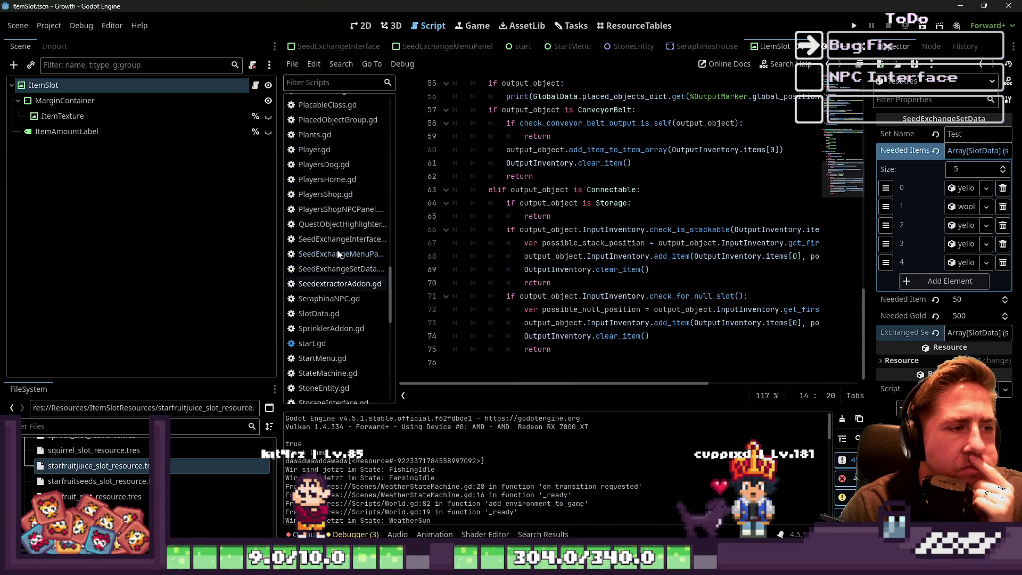
- Check the InventoryData script, then read through the InventoryInterface script
click(335, 246)
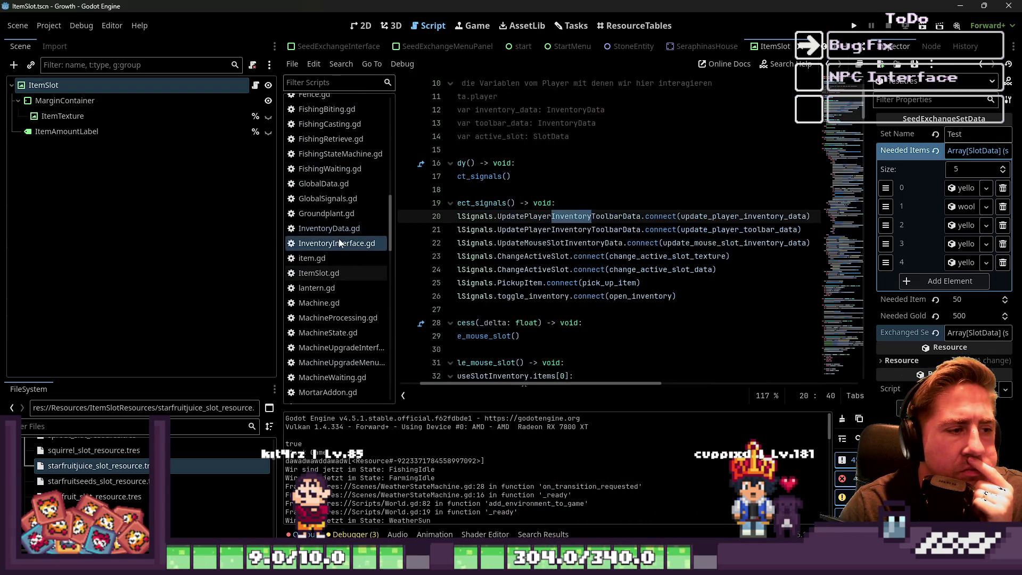
click(338, 233)
scroll(362, 233, up, 10)
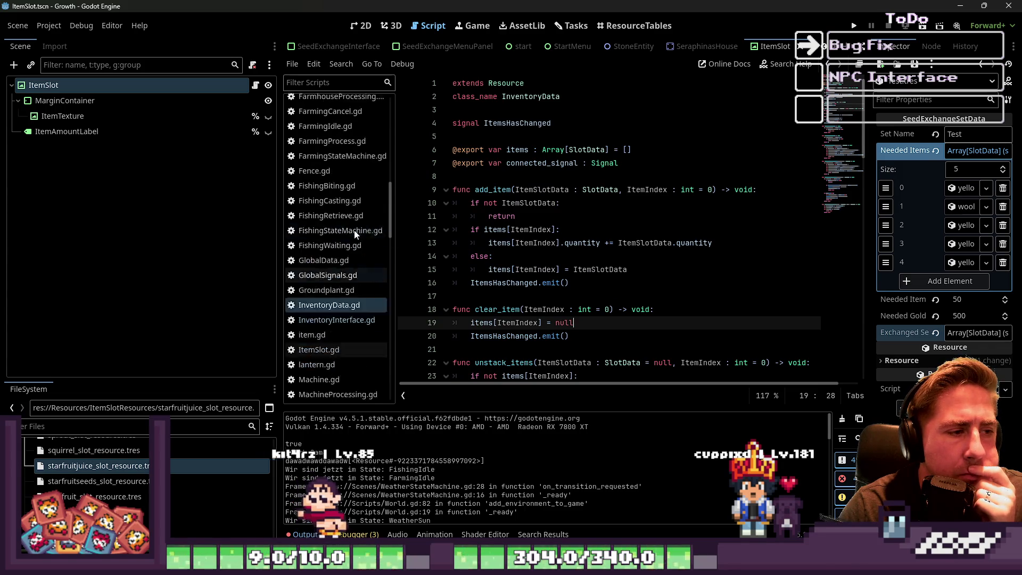
scroll(354, 232, down, 10)
click(355, 206)
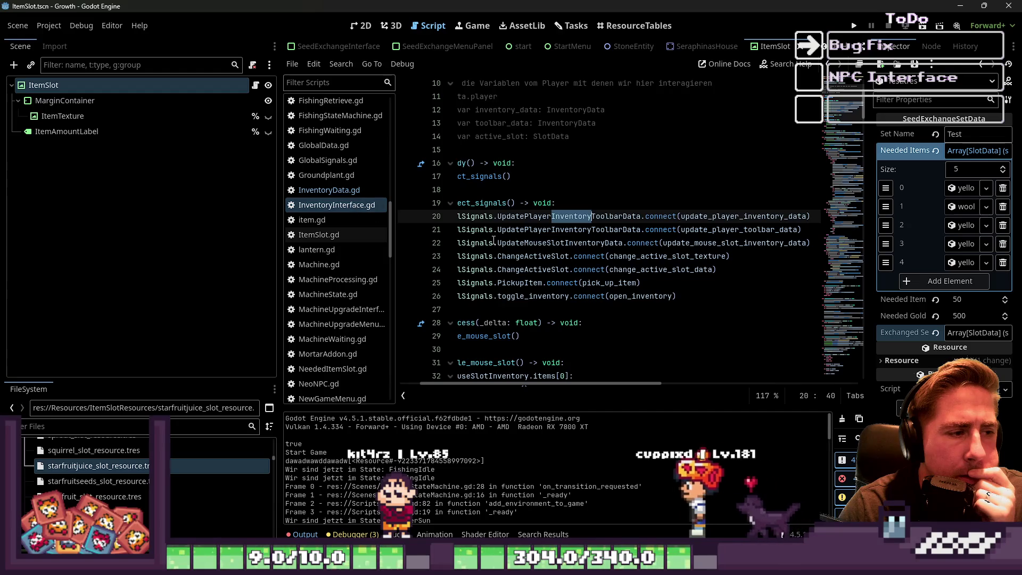
drag(530, 385, 345, 383)
scroll(517, 264, down, 8)
scroll(517, 264, down, 7)
scroll(320, 265, down, 3)
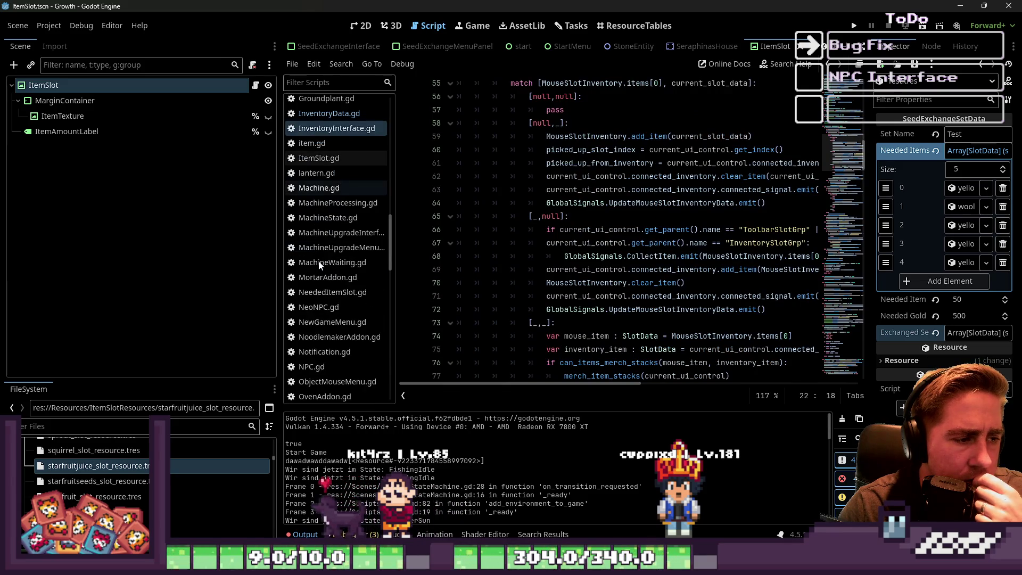
scroll(320, 265, up, 15)
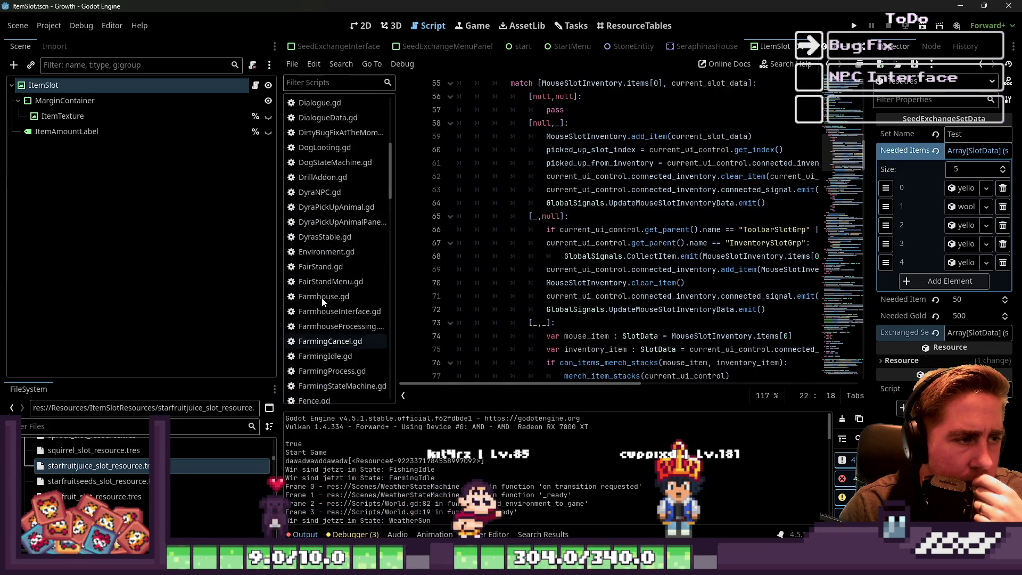
scroll(320, 287, down, 5)
scroll(319, 285, down, 5)
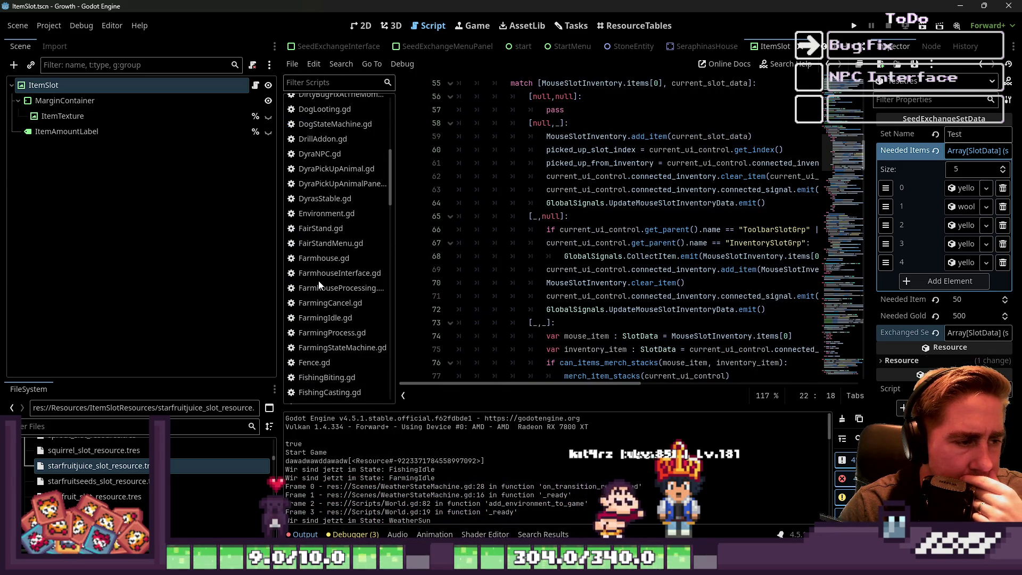
scroll(318, 285, down, 3)
scroll(319, 285, down, 10)
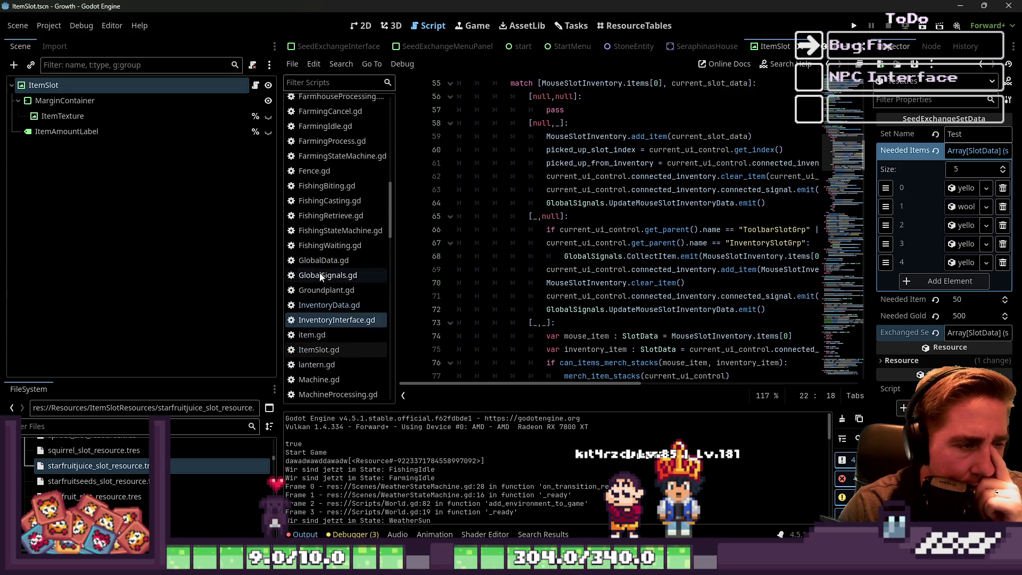
scroll(341, 276, up, 5)
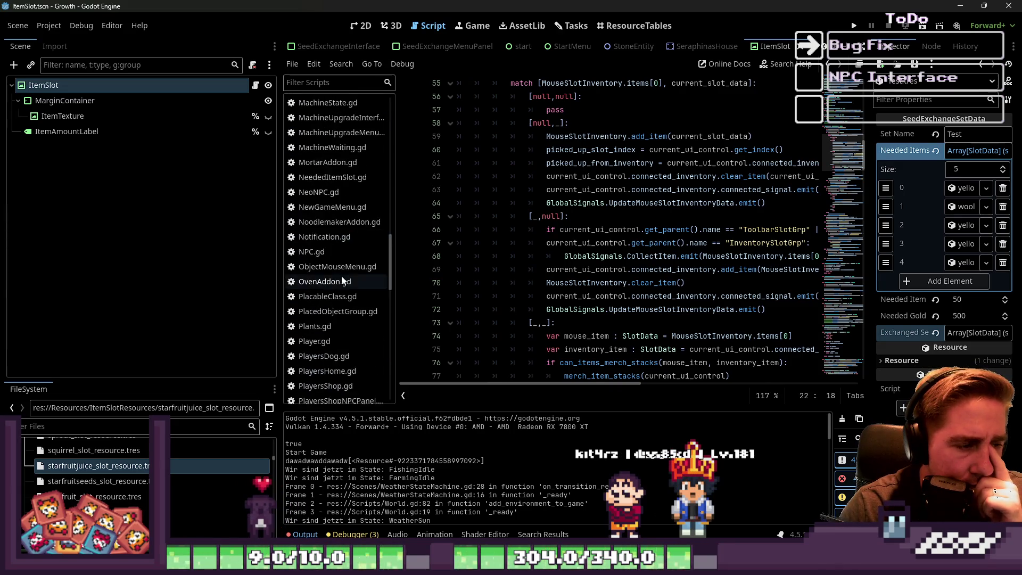
scroll(341, 272, up, 3)
scroll(341, 271, down, 5)
scroll(340, 273, up, 5)
scroll(340, 267, up, 1)
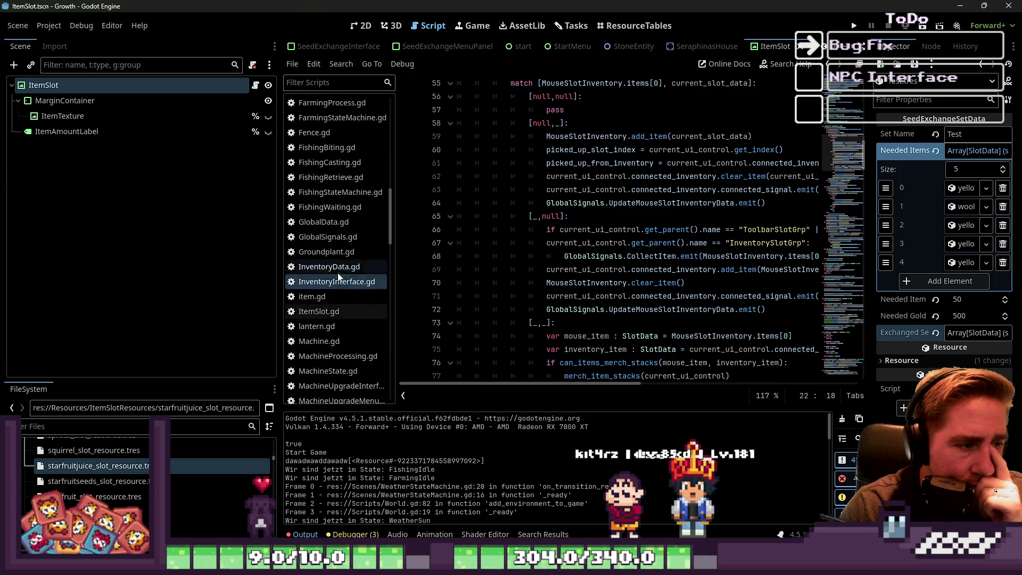
- Inspect the ItemSlot script's mouse_entered connection and connected_inventory variable
click(335, 312)
click(485, 205)
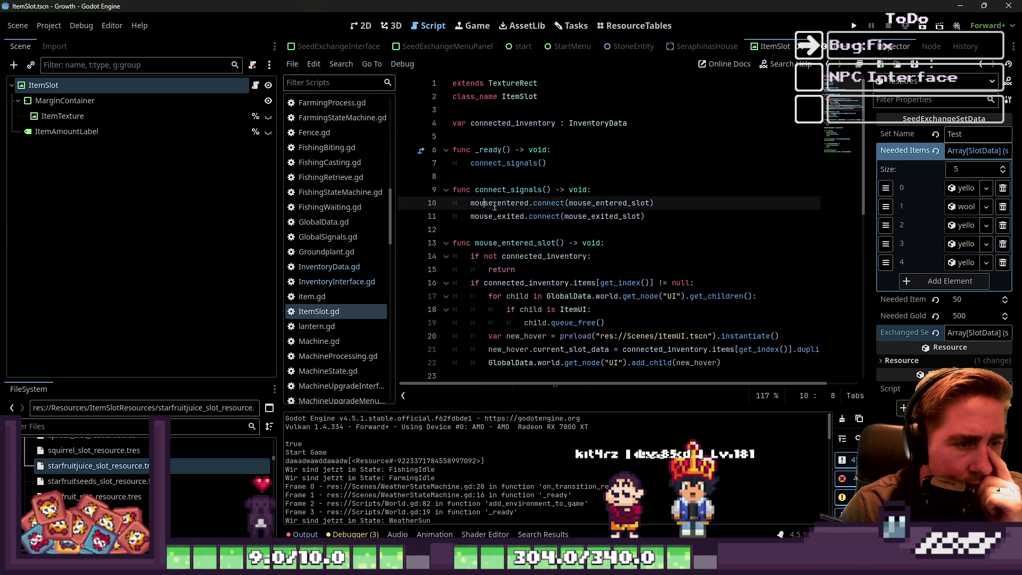
double_click(503, 127)
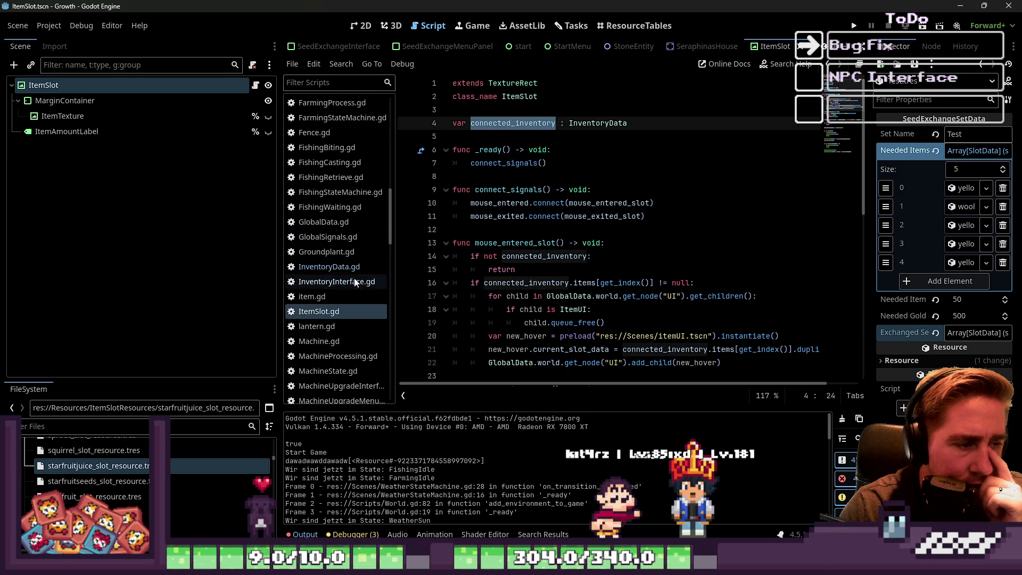
scroll(335, 267, up, 5)
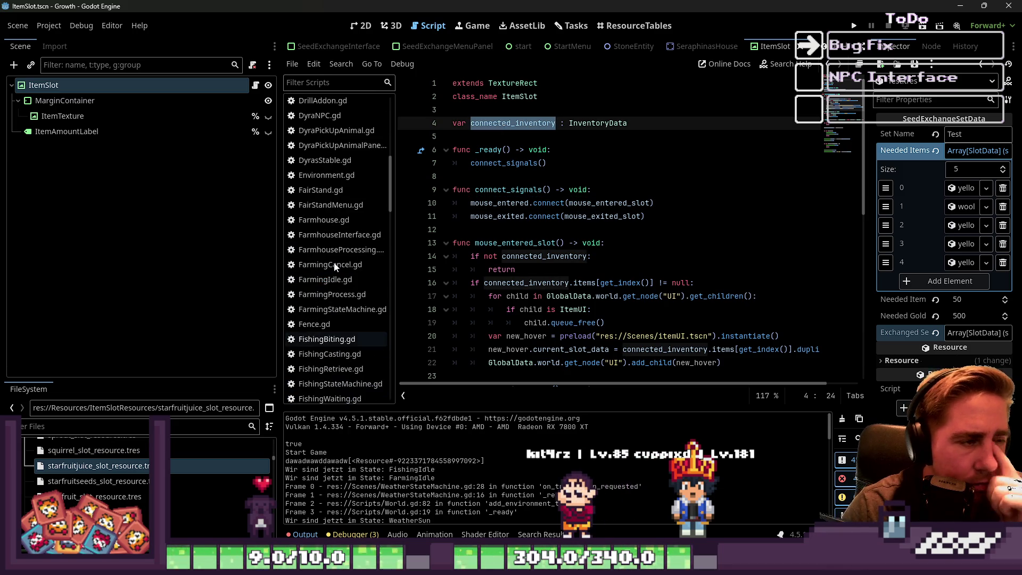
scroll(336, 267, down, 15)
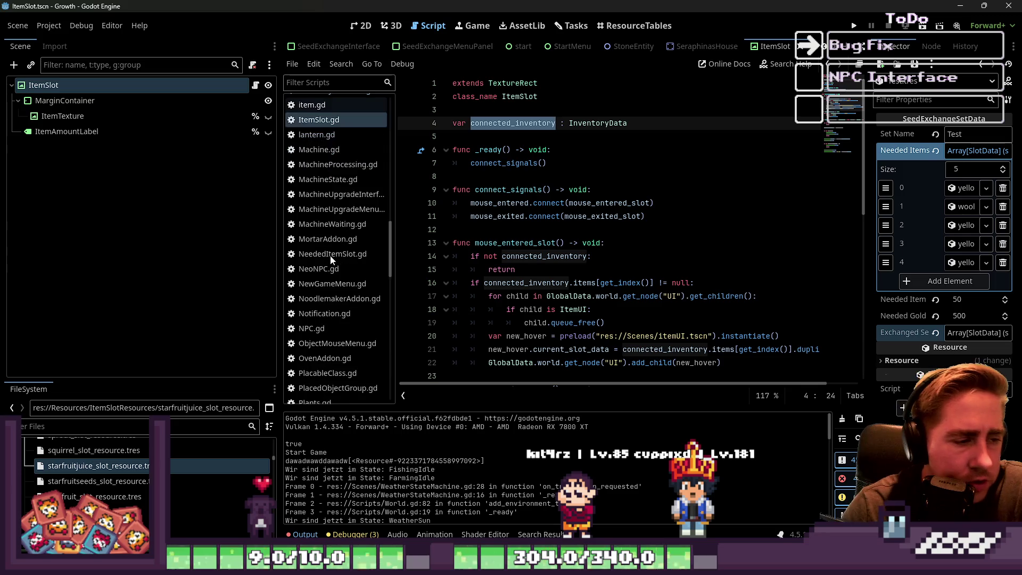
scroll(331, 261, down, 2)
scroll(332, 258, down, 3)
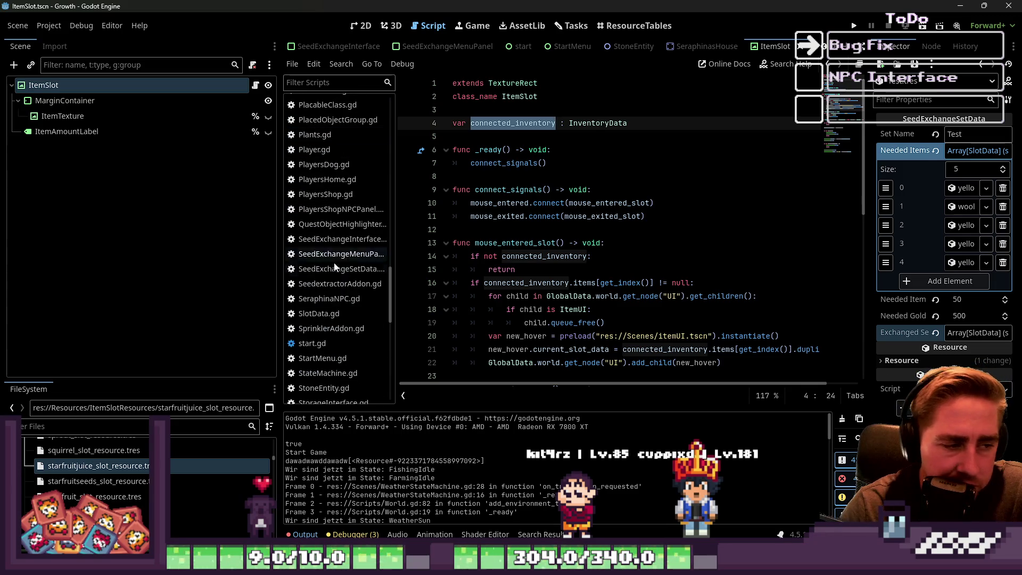
scroll(338, 299, down, 2)
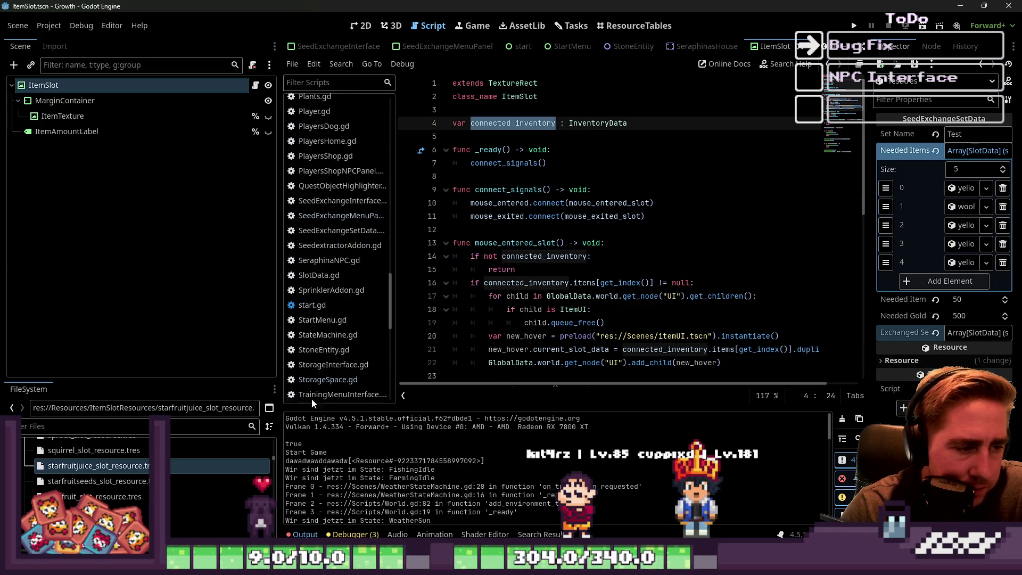
- Study StorageInterface's storage update signal connection and its set_connected_storage function
click(318, 366)
mouse_move(627, 216)
mouse_down()
mouse_move(532, 221)
mouse_move(521, 202)
mouse_up()
click(489, 221)
scroll(497, 232, down, 1)
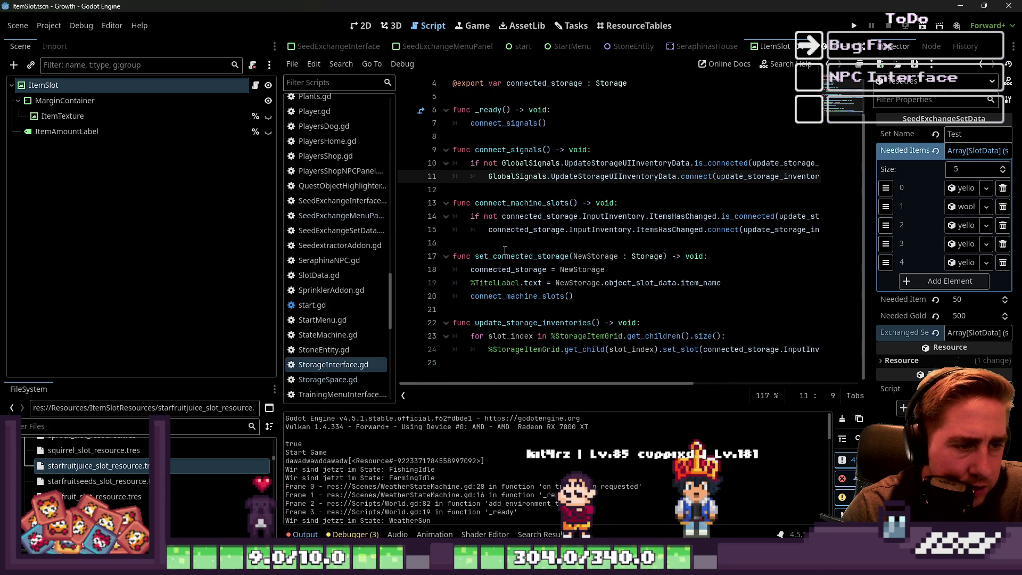
double_click(507, 253)
click(615, 287)
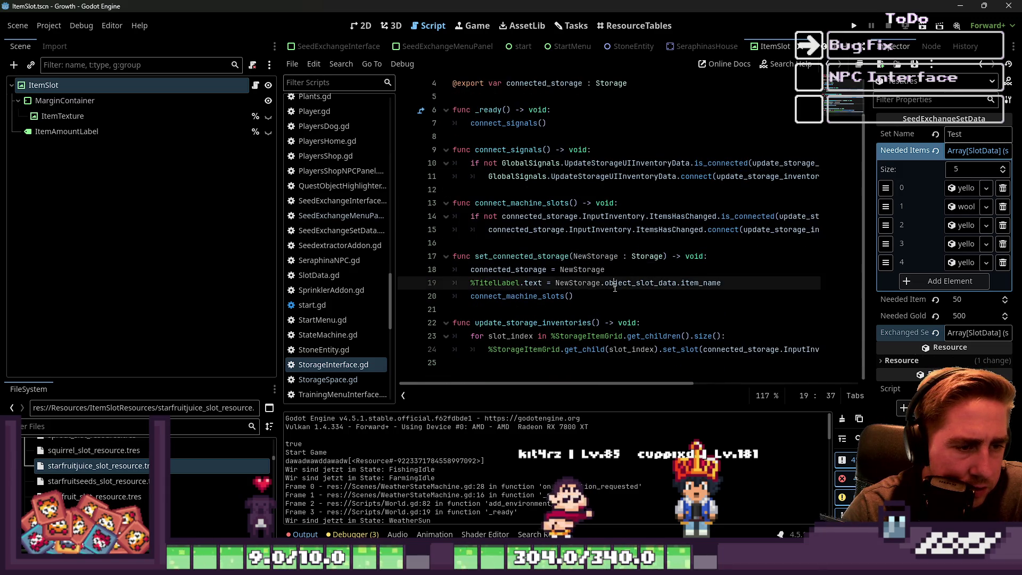
double_click(513, 258)
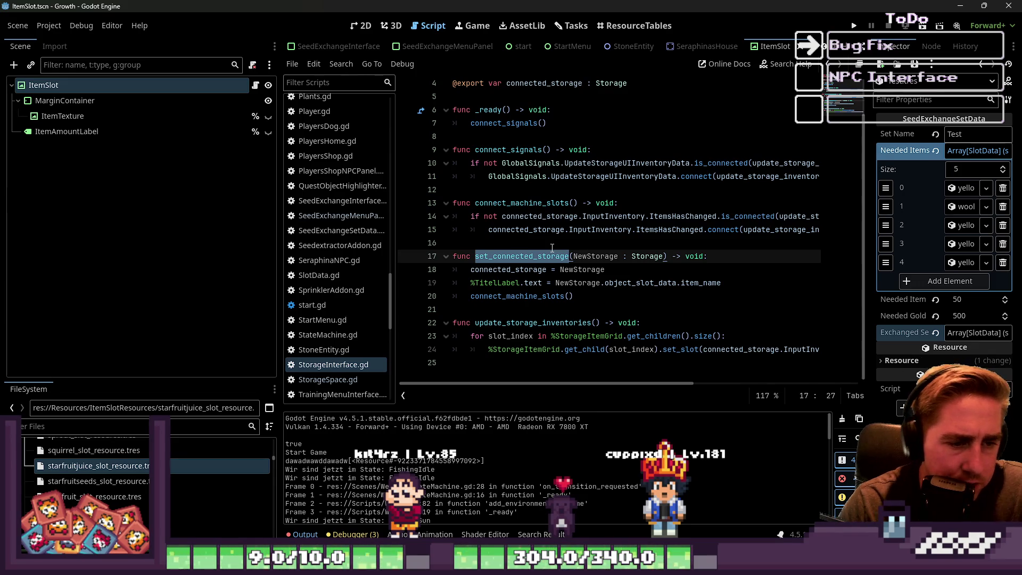
mouse_move(653, 386)
mouse_down()
mouse_move(832, 404)
mouse_move(676, 394)
mouse_up()
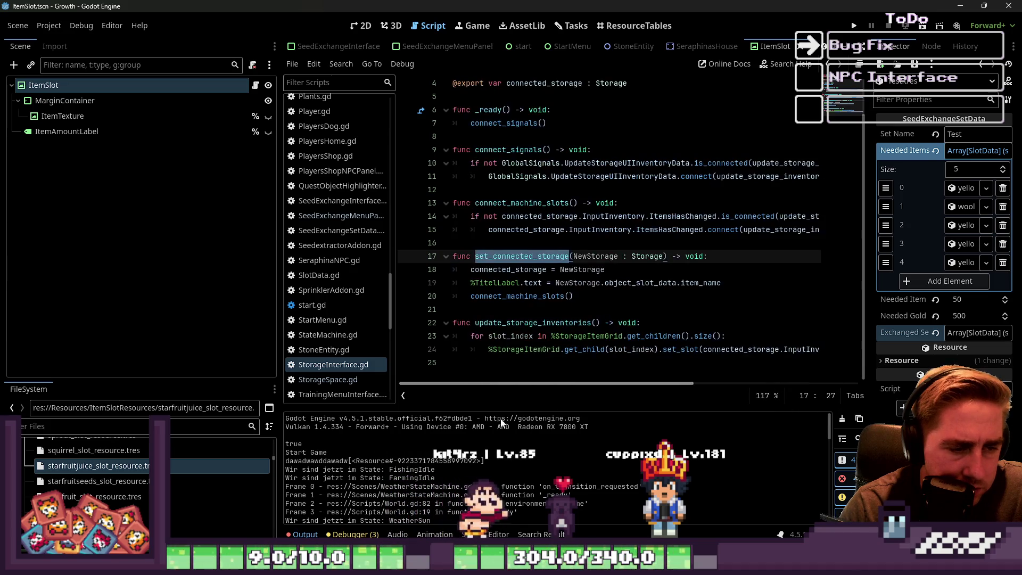
mouse_move(817, 350)
mouse_down()
mouse_move(446, 300)
mouse_move(463, 328)
mouse_move(438, 326)
mouse_move(436, 336)
mouse_up()
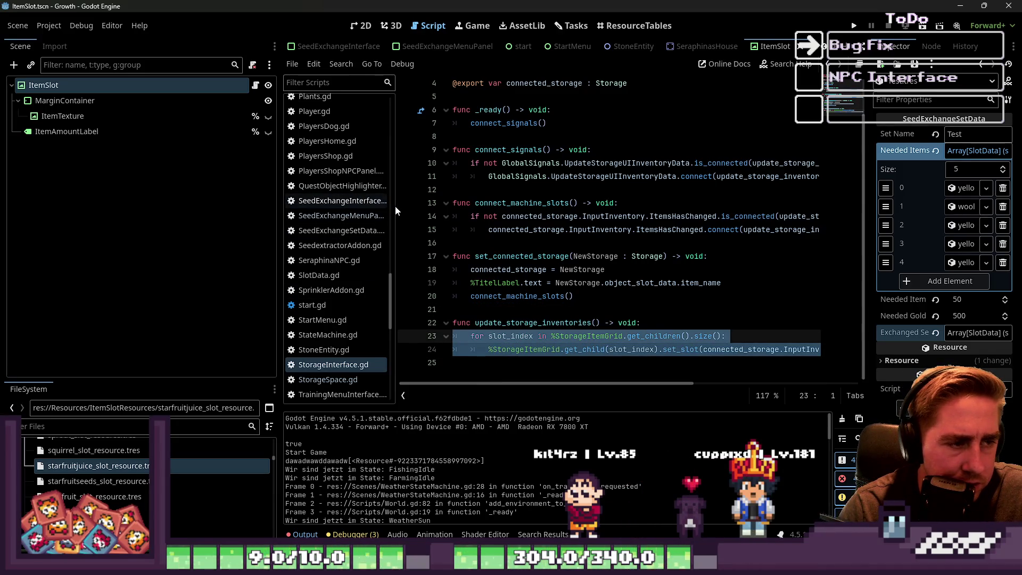
drag(396, 206, 442, 206)
scroll(360, 241, up, 10)
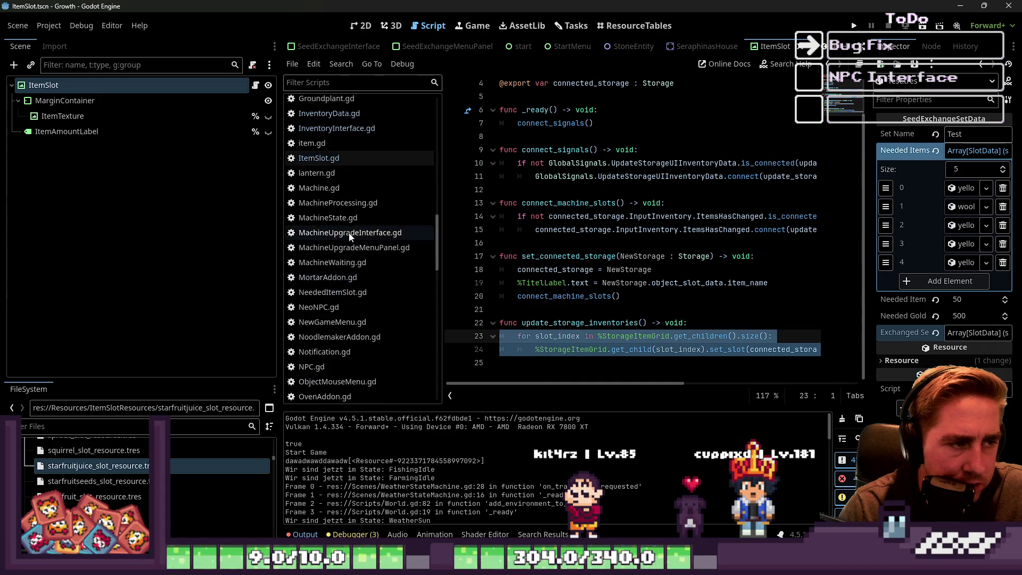
scroll(339, 212, down, 2)
- Compare the MachineUpgradeInterface and MachineUpgradeMenuPanel scripts, ending on the panel's _ready function
click(358, 250)
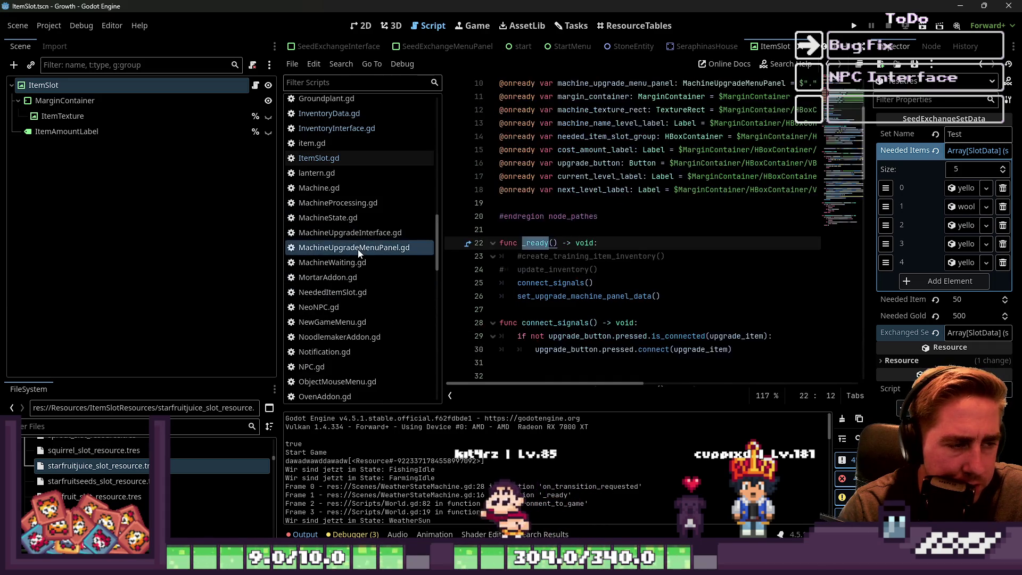
click(363, 235)
click(611, 270)
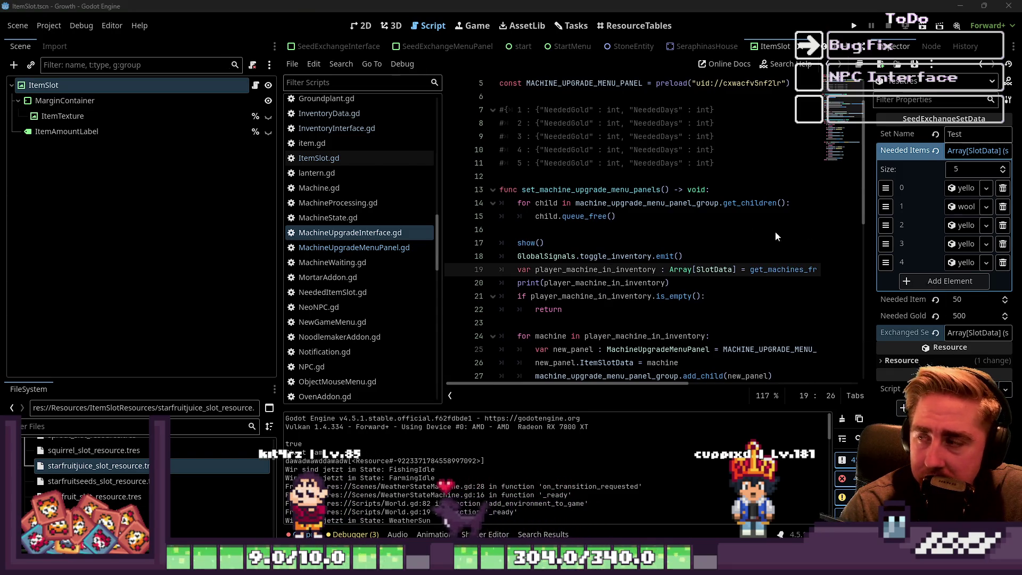
scroll(609, 254, down, 3)
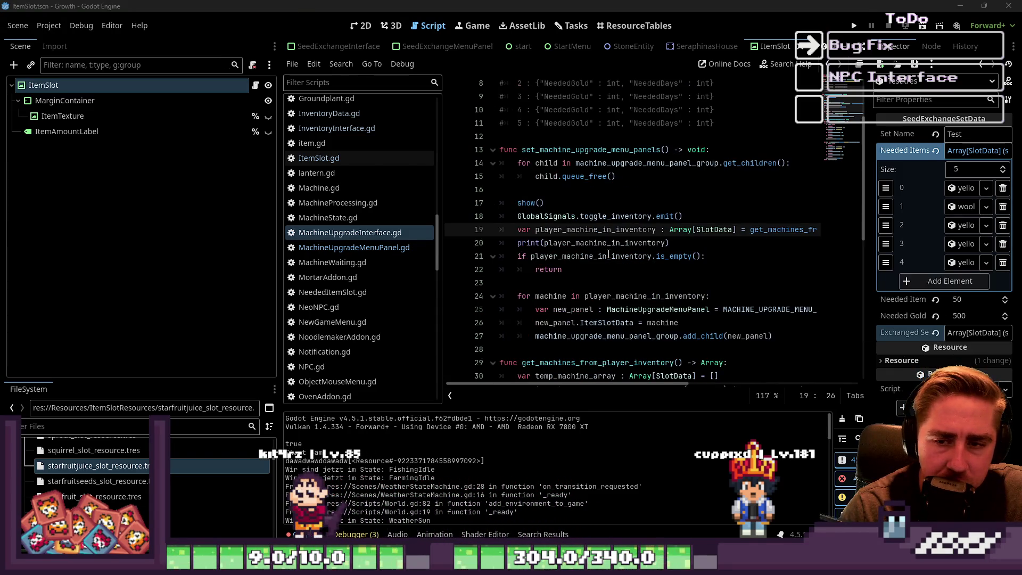
scroll(609, 254, down, 7)
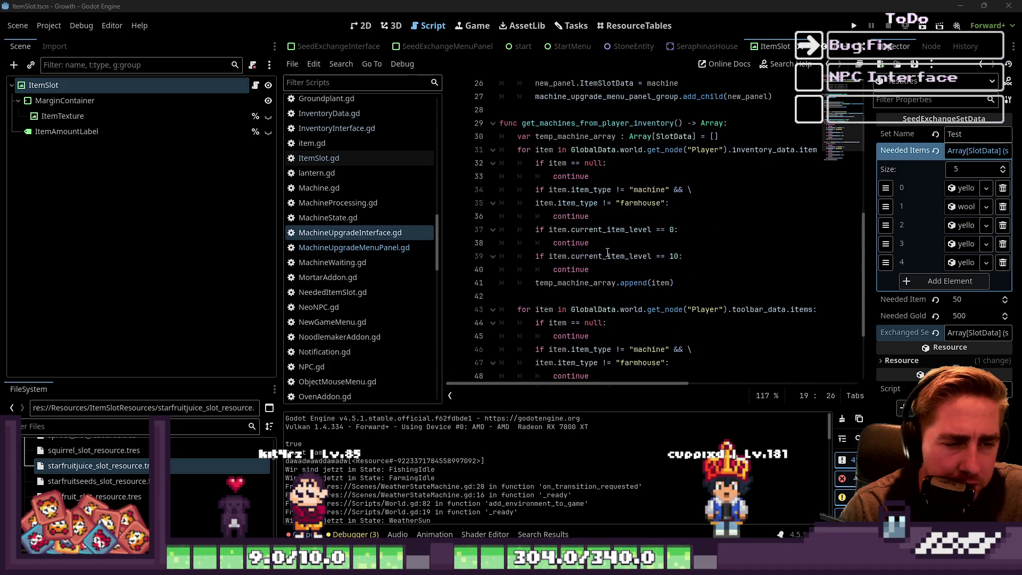
click(362, 232)
scroll(359, 252, down, 10)
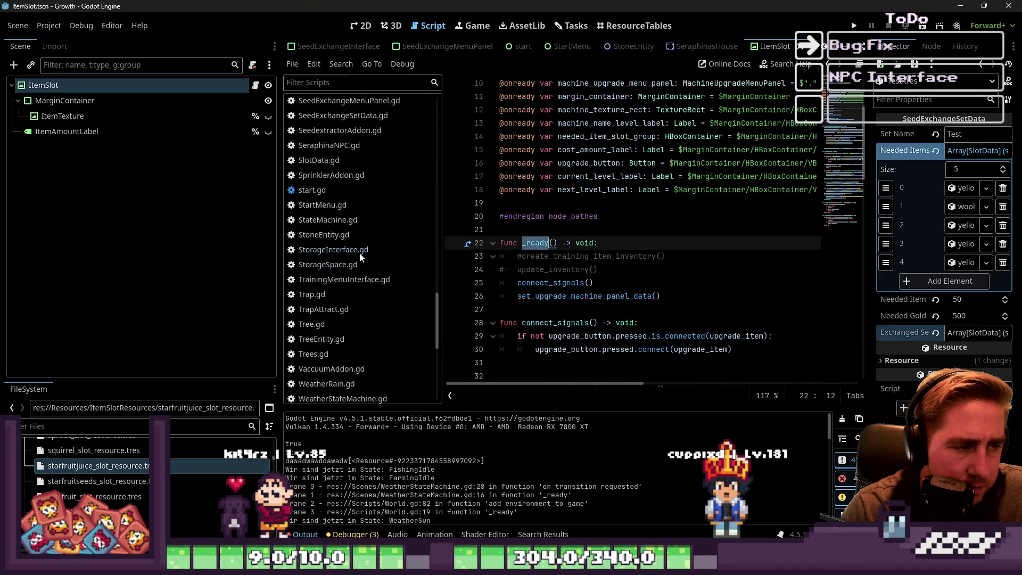
scroll(360, 255, up, 2)
- Paste the slot-filling loop at line 47 of SeedExchangeMenuPanel, swapping StorageItemGrid for %ExchangedSeedGroup
click(346, 178)
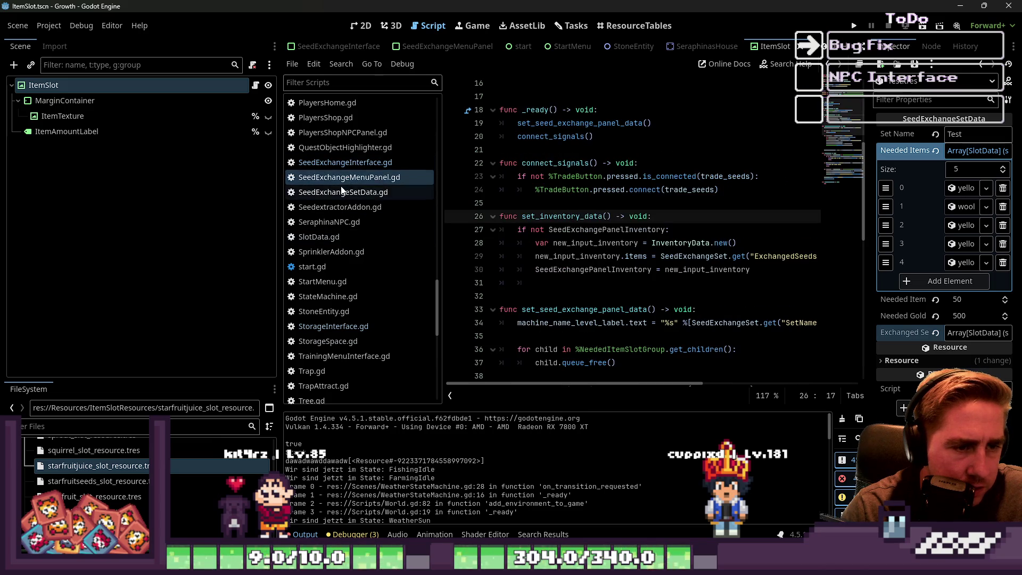
scroll(368, 200, down, 2)
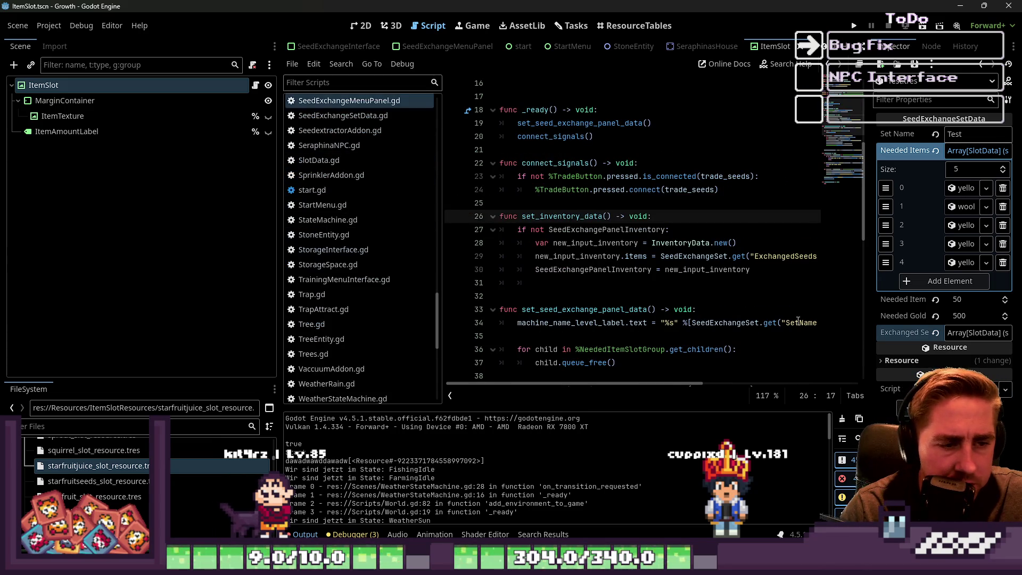
scroll(566, 266, down, 5)
click(566, 293)
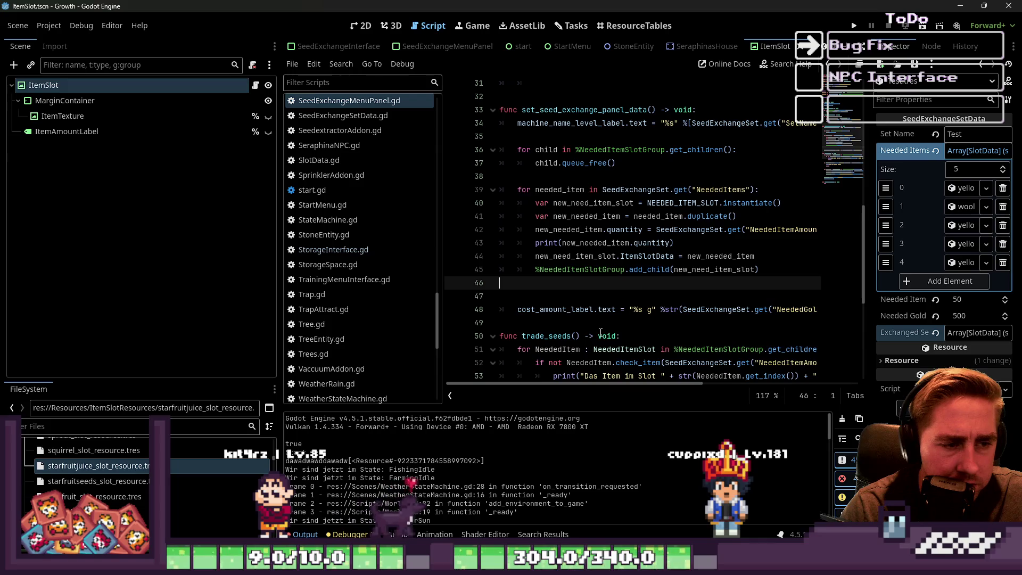
key(ctrl+v)
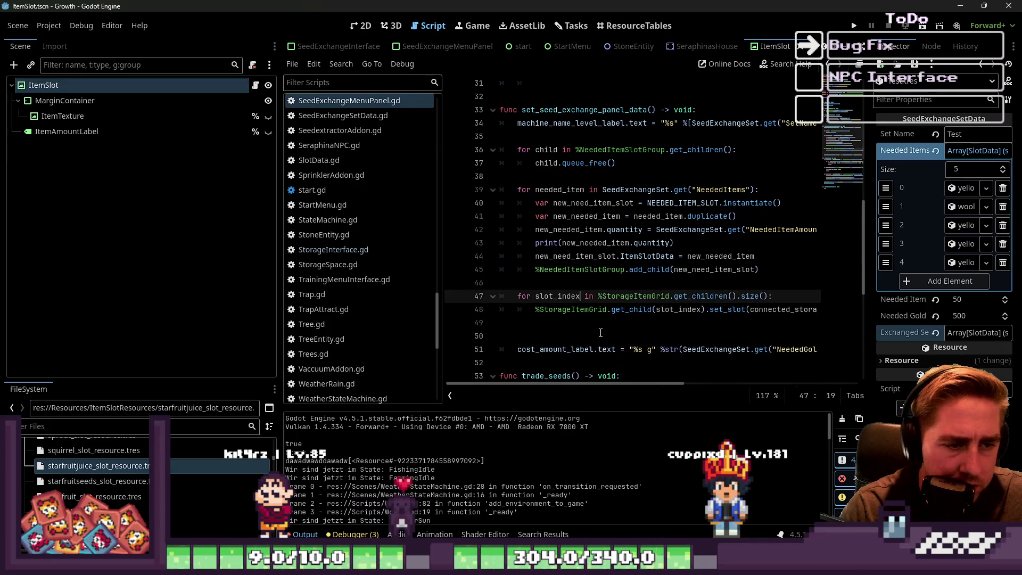
double_click(635, 296)
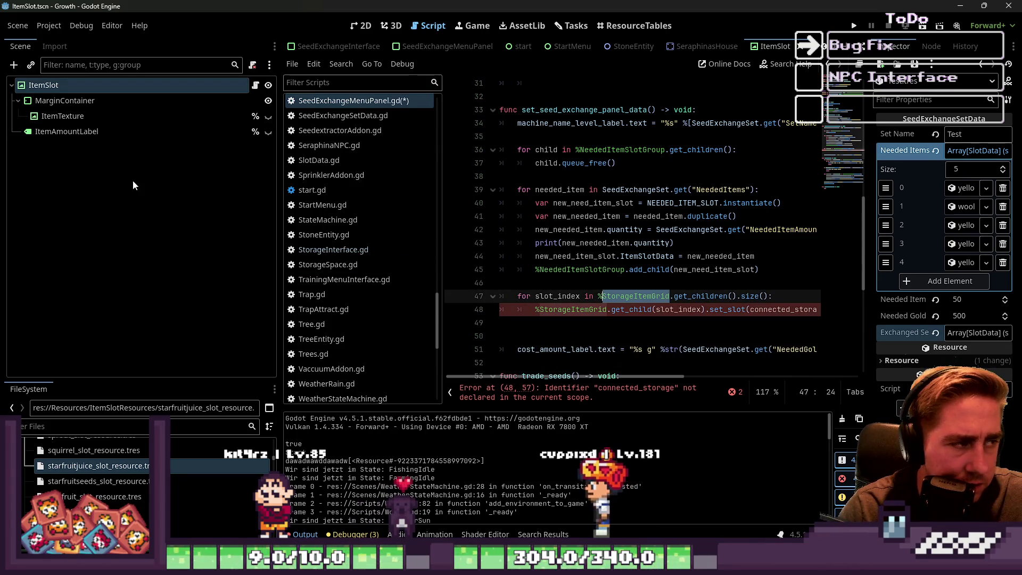
click(442, 46)
click(213, 257)
mouse_move(216, 260)
mouse_down()
mouse_move(341, 282)
mouse_move(628, 301)
mouse_move(578, 313)
mouse_up()
- Make line 48's set_slot pass SeedExchangePanelInventory and SeedExchangePanelInventory.items[slot_index]
double_click(578, 313)
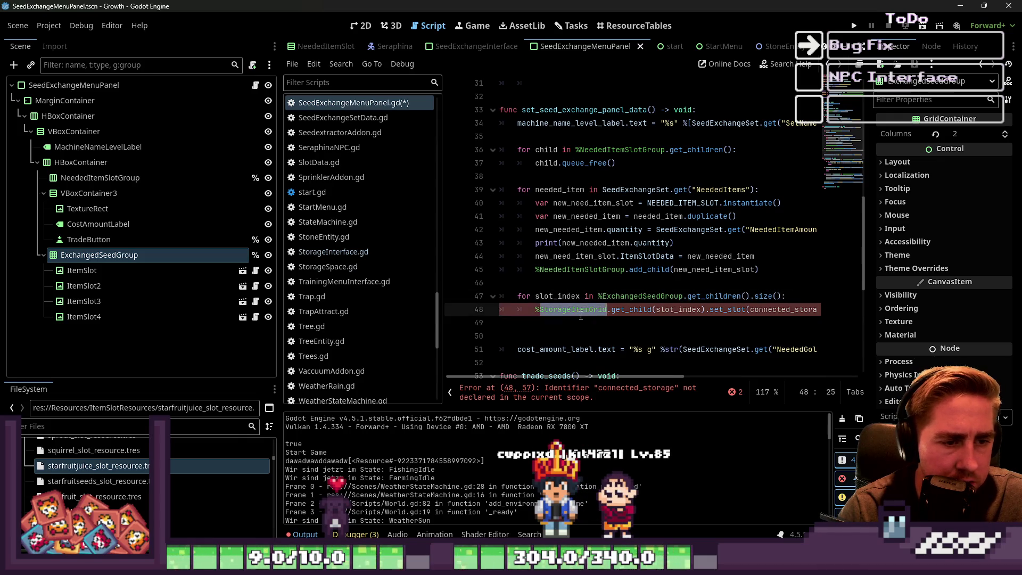
drag(626, 378, 735, 397)
click(669, 309)
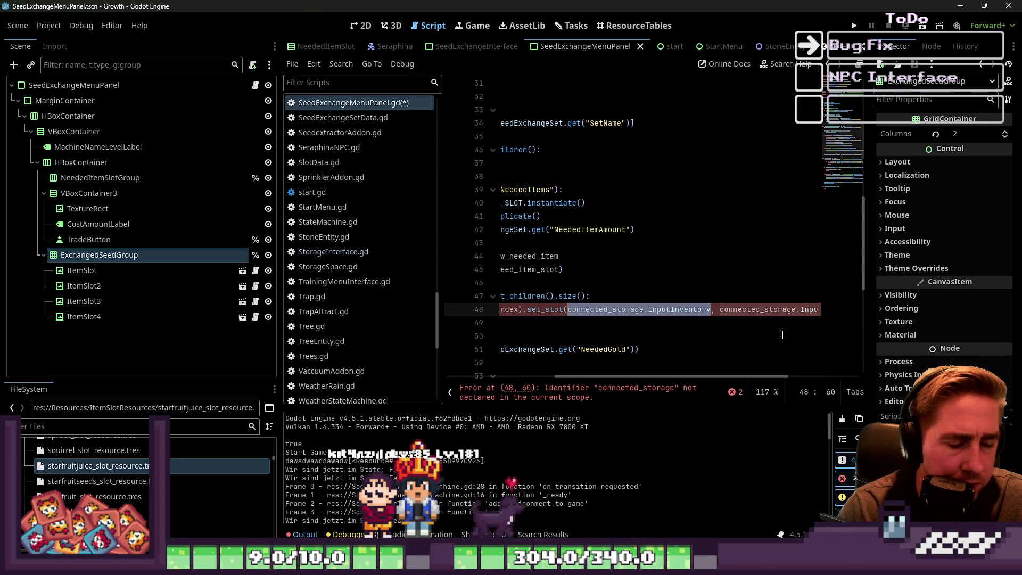
text(Excj)
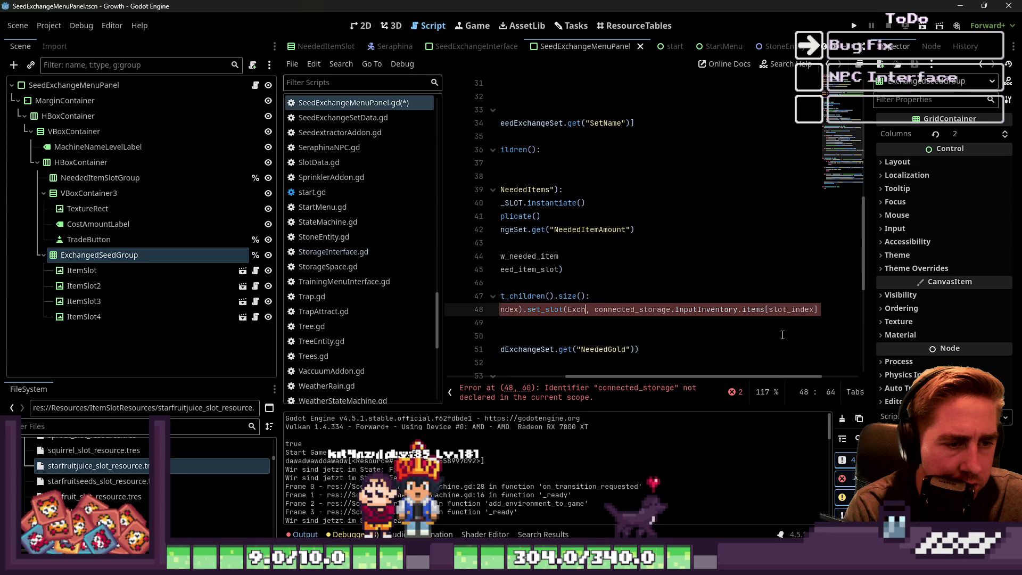
key(Return)
key(Right)
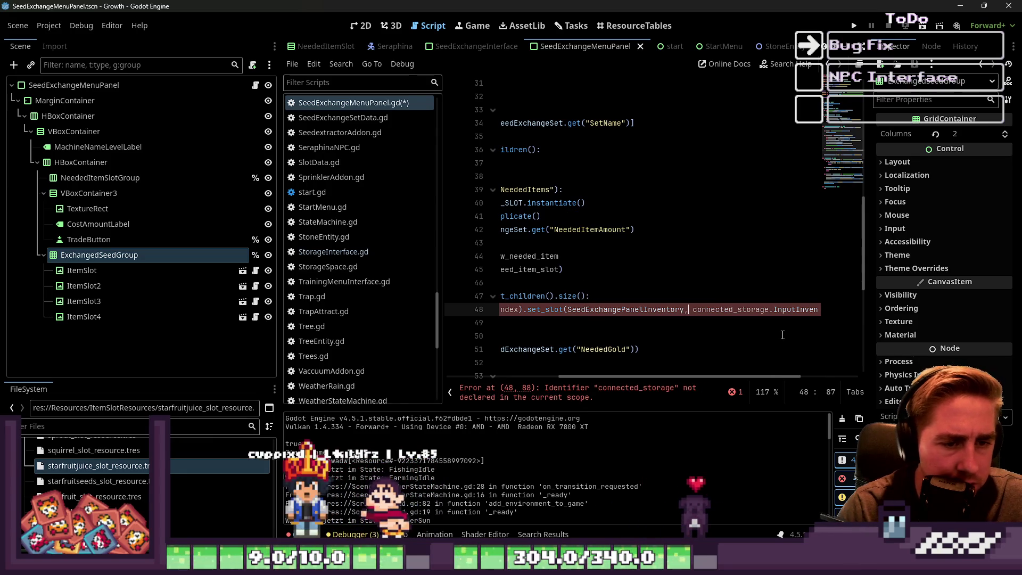
key(ctrl+shift+Right)
key(ctrl+shift+Right)
key(ctrl+shift+Right)
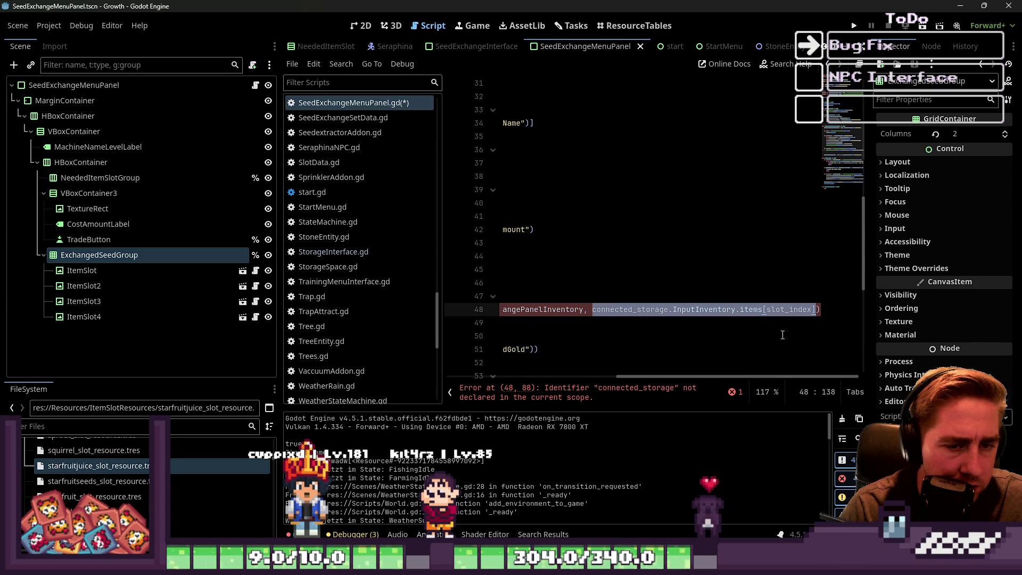
key(BackSpace)
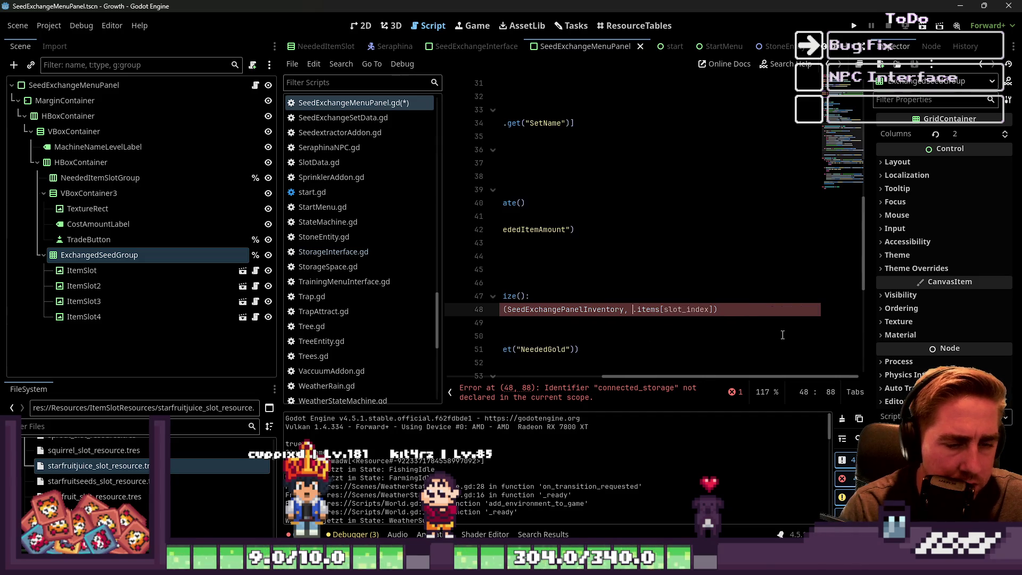
key(Right)
key(Right)
key(Right)
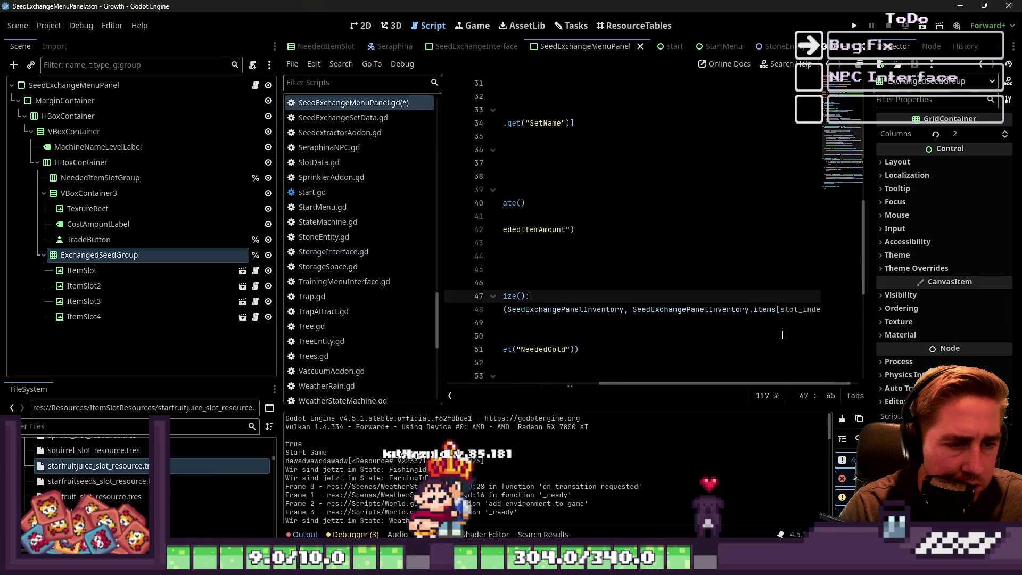
key(Down)
key(Down)
- Save the script and run the game to test the panel
key(ctrl+s)
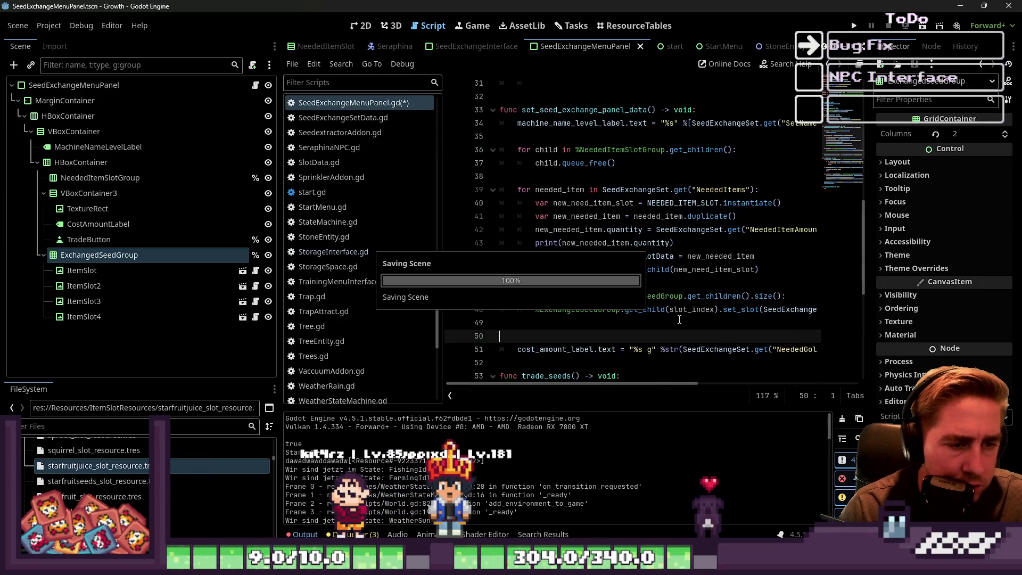
key(Up)
click(855, 25)
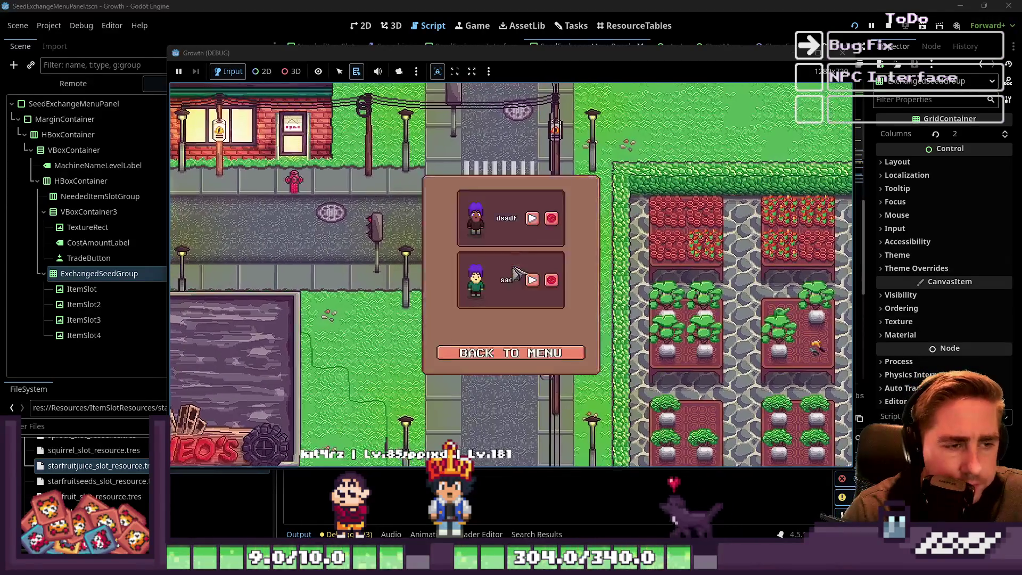
- Leave the trade panel and start a new game with a character named 'sda'
click(510, 353)
click(524, 242)
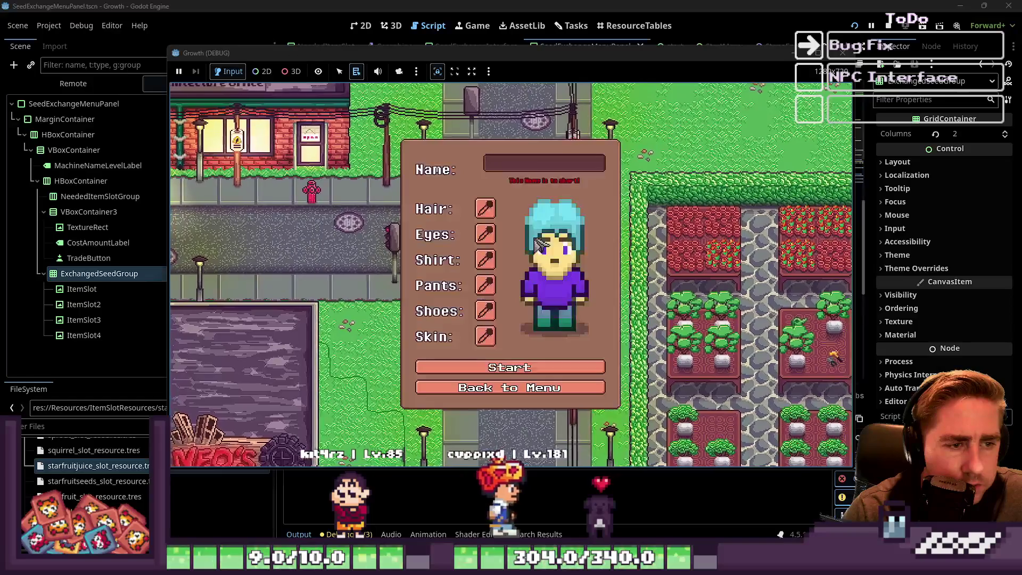
text(sdal)
key(BackSpace)
click(572, 362)
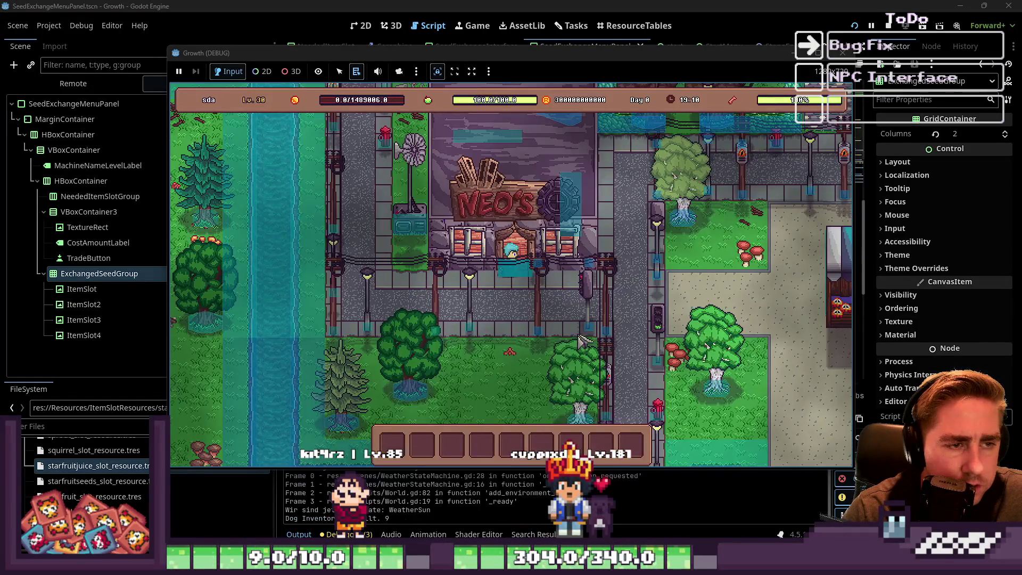
- Walk past the stalls to the seed exchange NPC and interact, triggering the line 48 error
key(d)
key(w)
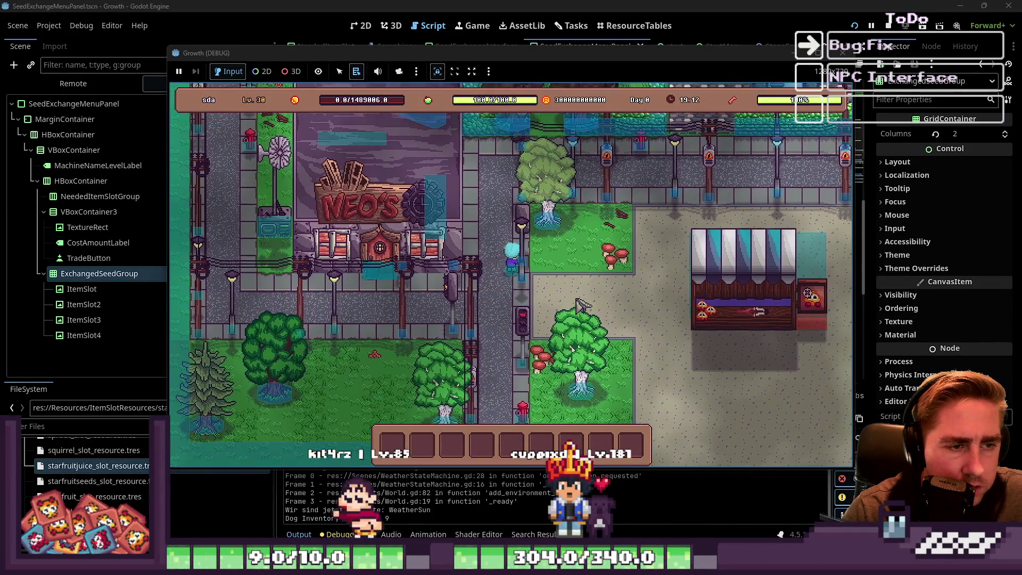
key(d)
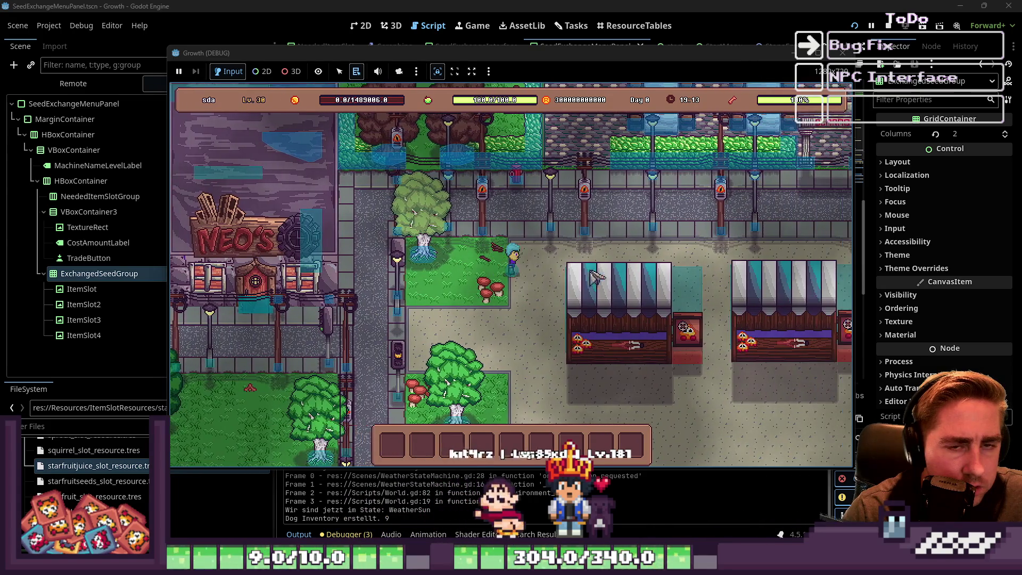
key(d)
key(w)
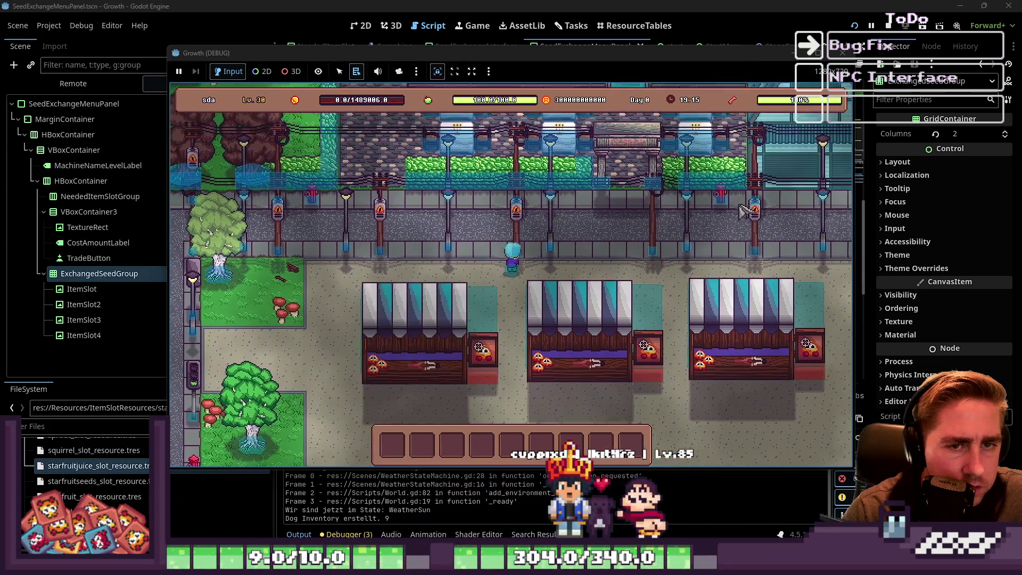
key(d)
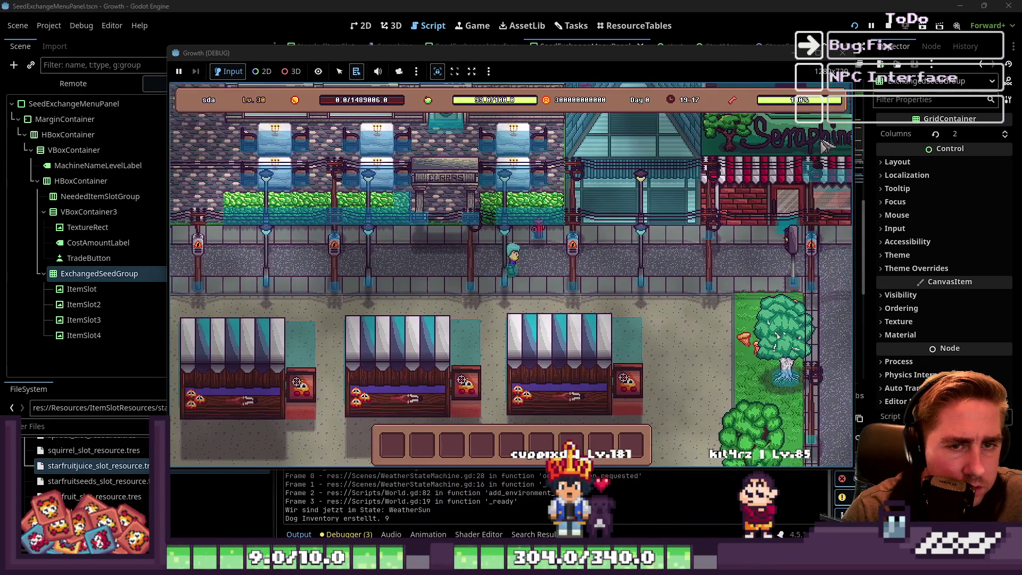
key(e)
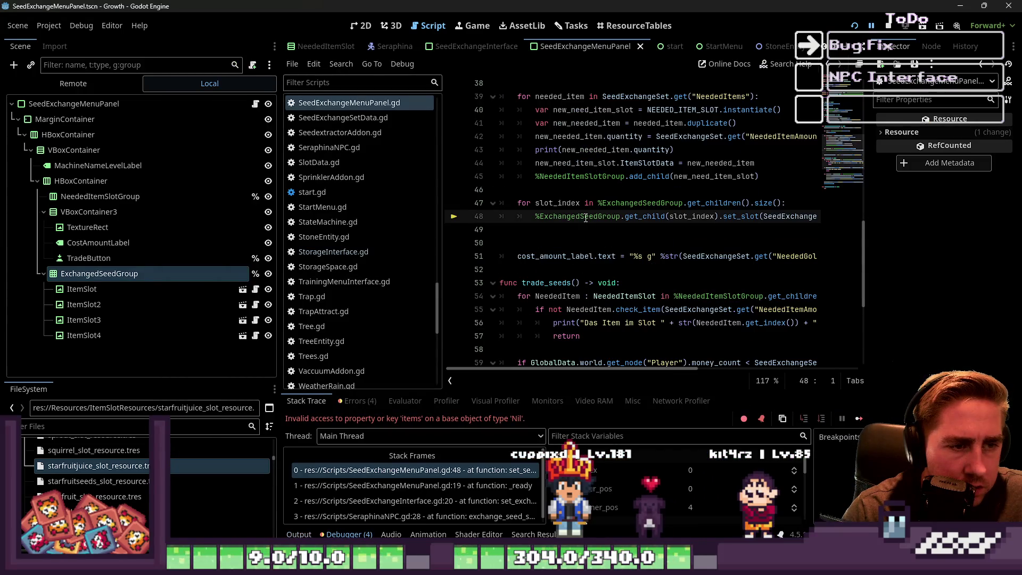
- Insert set_inventory_data() as the first line of _ready(), save, and rerun with F5
mouse_move(525, 372)
mouse_down()
mouse_move(608, 373)
mouse_move(519, 376)
mouse_up()
scroll(563, 240, up, 6)
double_click(562, 240)
scroll(563, 264, up, 3)
scroll(564, 266, up, 1)
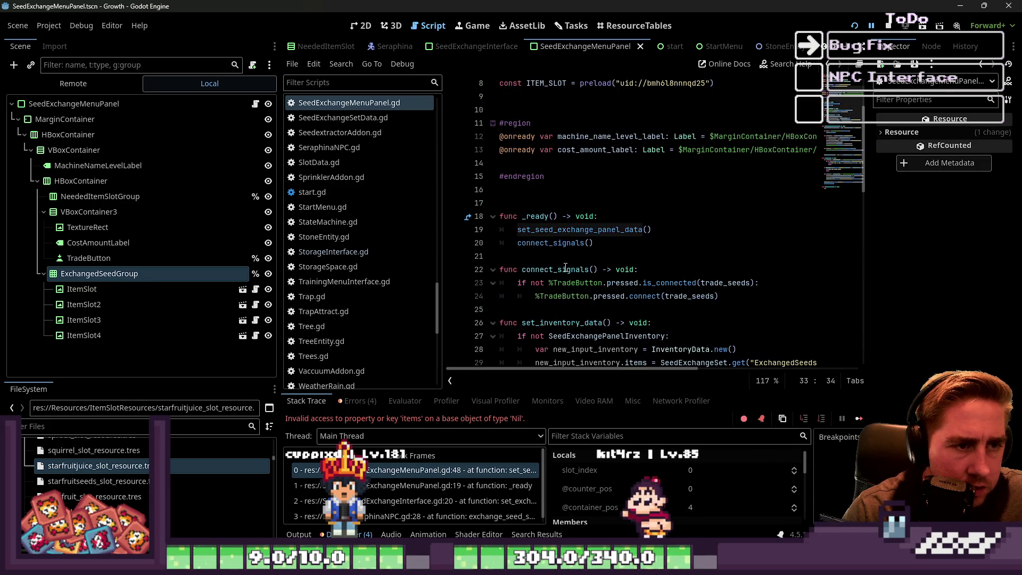
scroll(586, 251, down, 2)
click(603, 243)
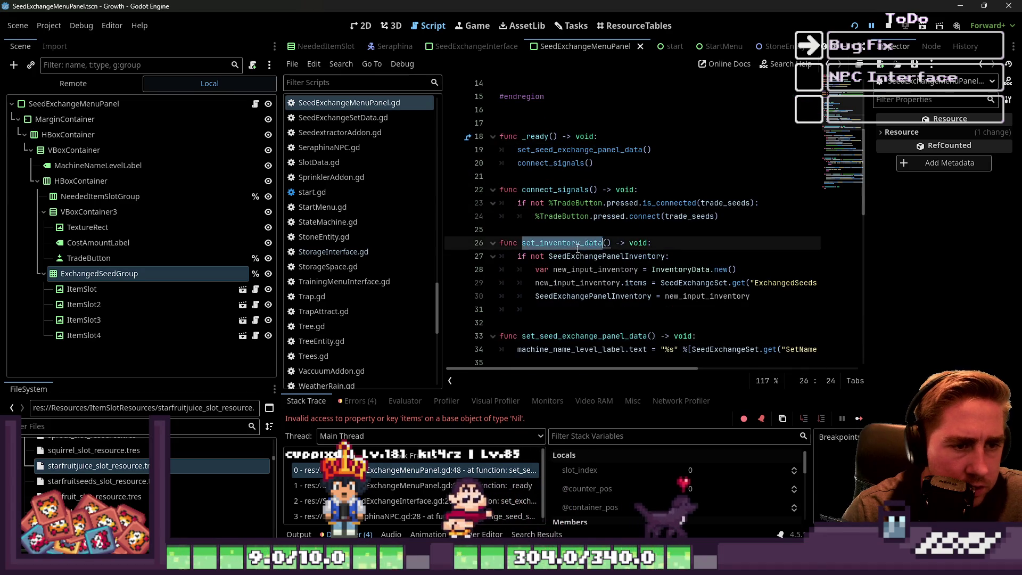
click(670, 138)
key(Return)
text(set_inventory_data()
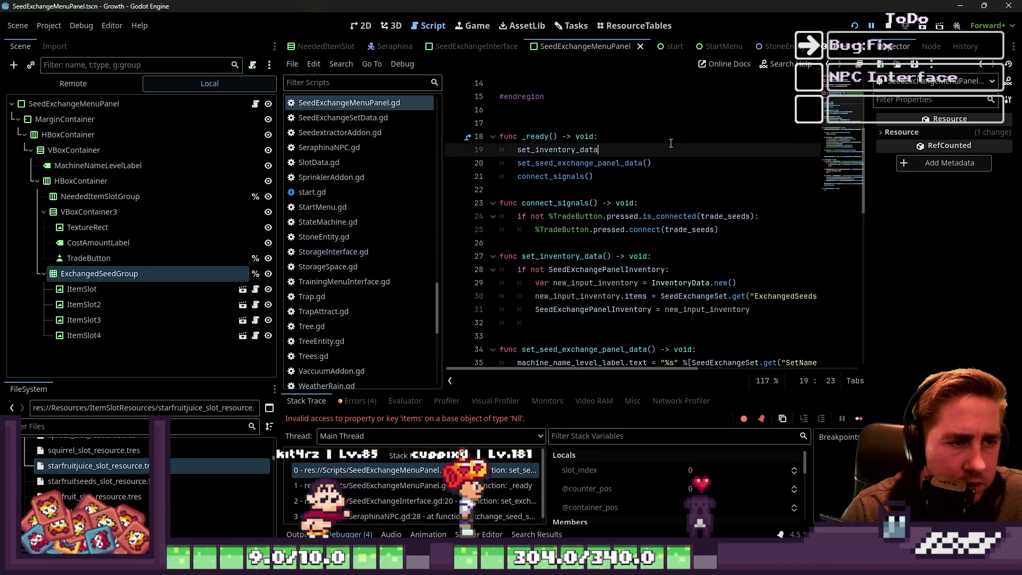
key(ctrl+s)
key(F5)
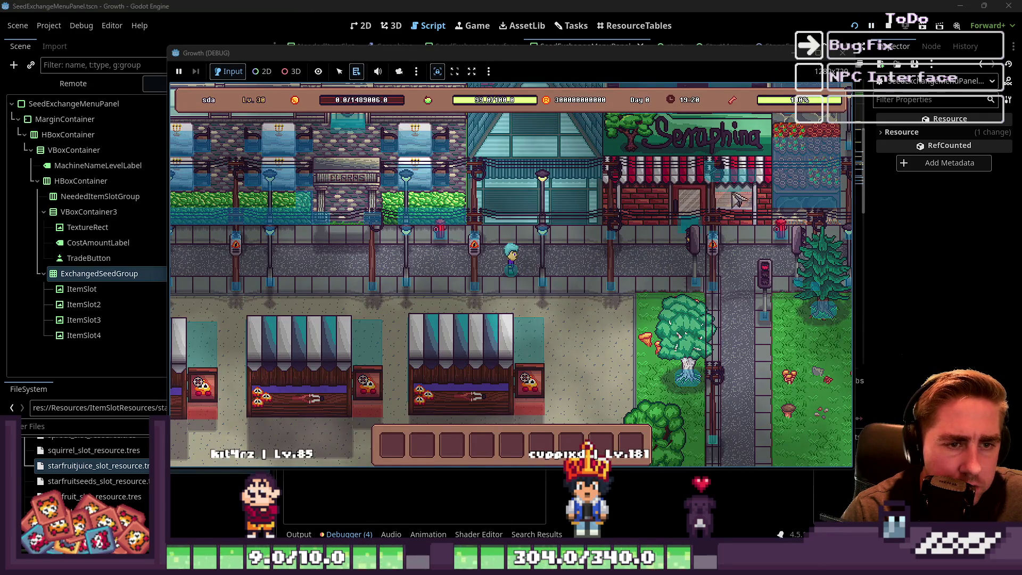
- Open the Test set's Trade seeds panel via the NPC and move the watermelon into the inventory
click(733, 155)
click(565, 341)
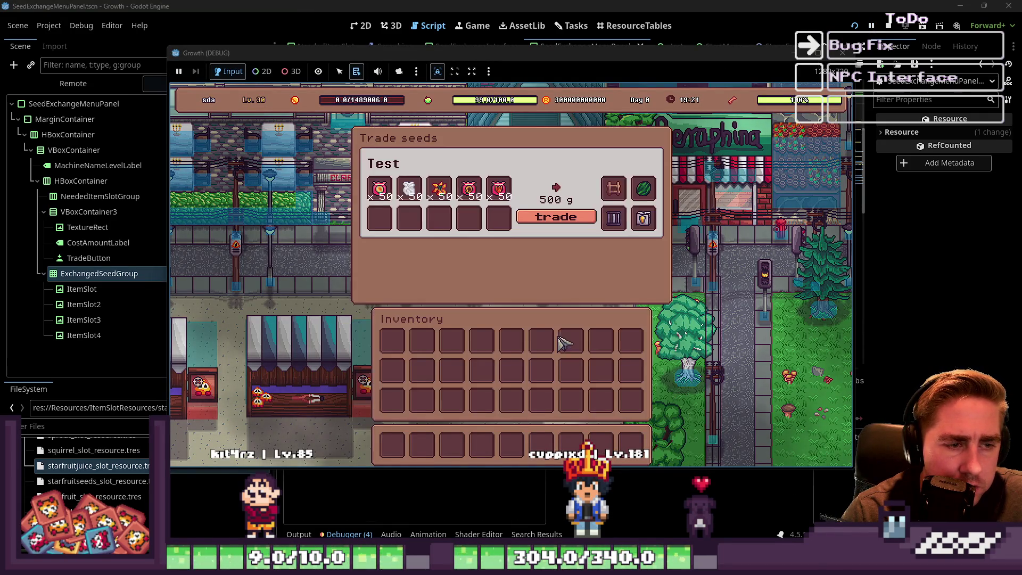
key(Right)
key(Right)
key(Down)
key(Down)
key(Return)
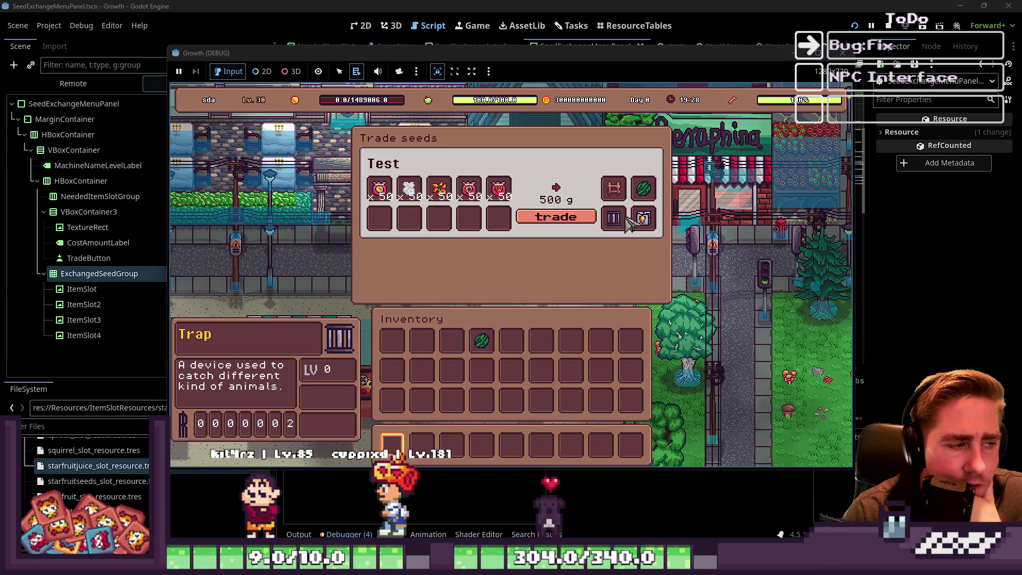
mouse_move(651, 222)
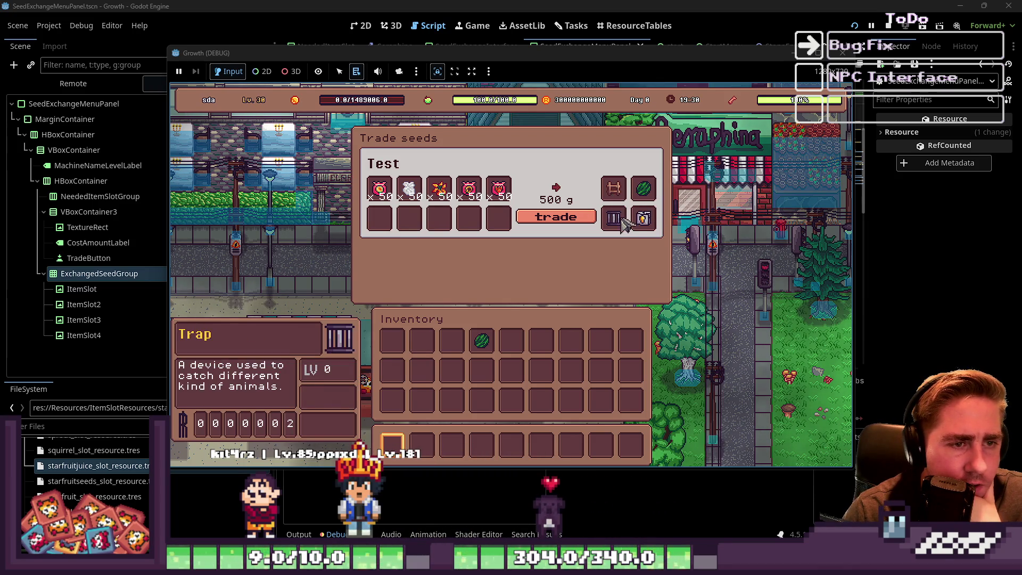
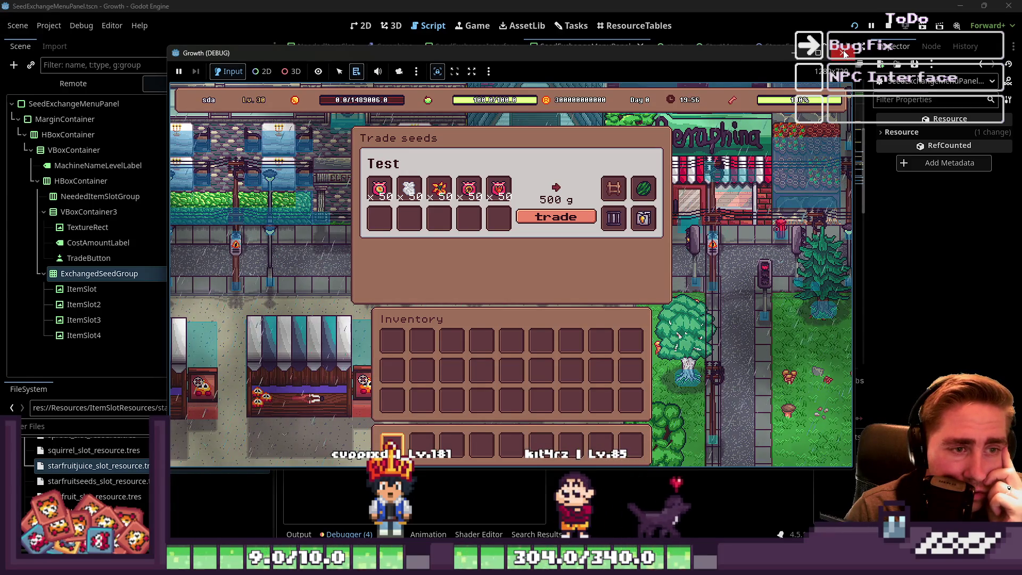
- Stop the running game test
click(845, 53)
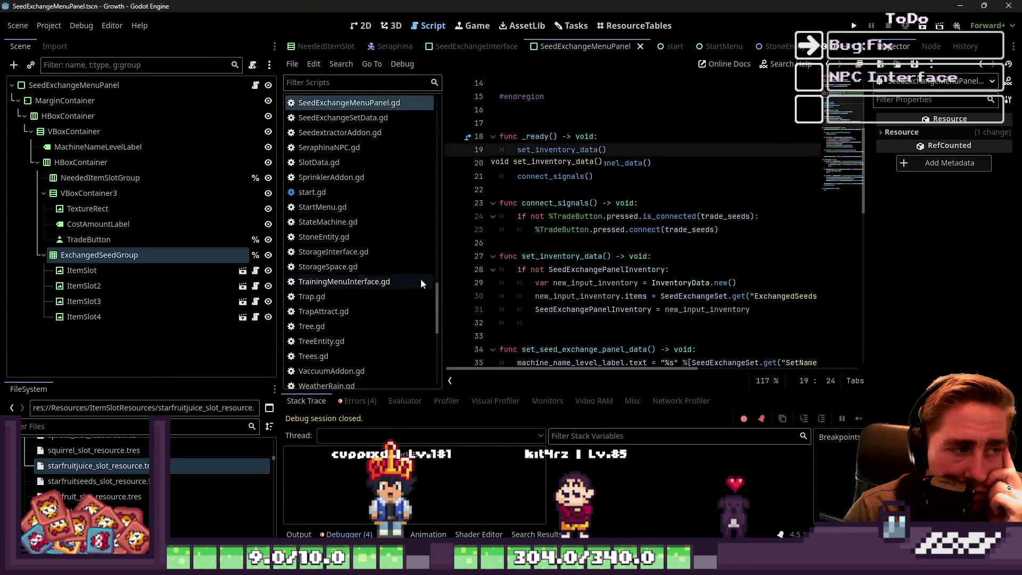
scroll(361, 272, up, 6)
scroll(358, 277, up, 3)
scroll(744, 51, down, 2)
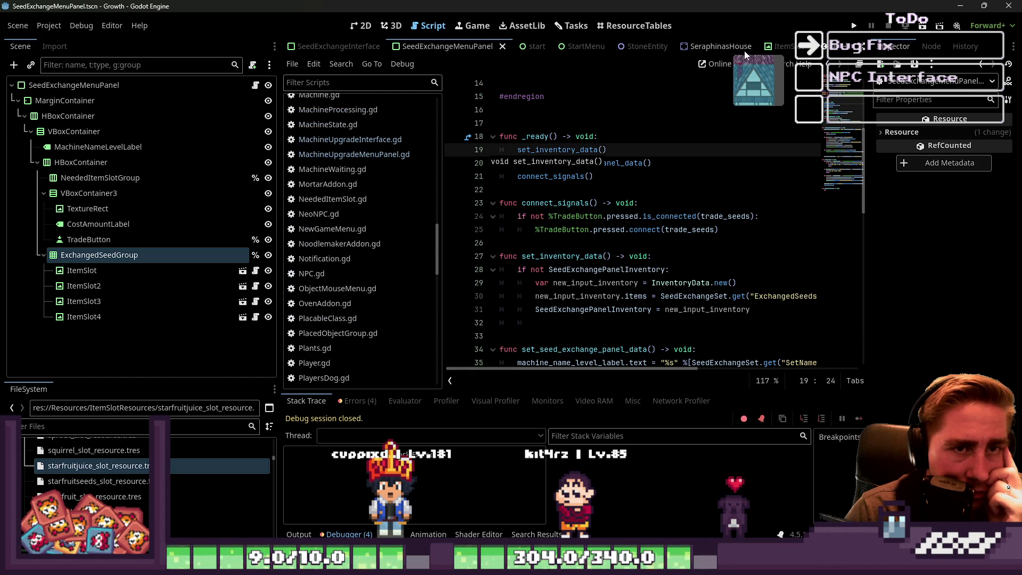
- Open the ItemSlot scene, look over mouse_entered_slot in ItemSlot.gd, then view the scene in 2D
click(780, 46)
click(80, 131)
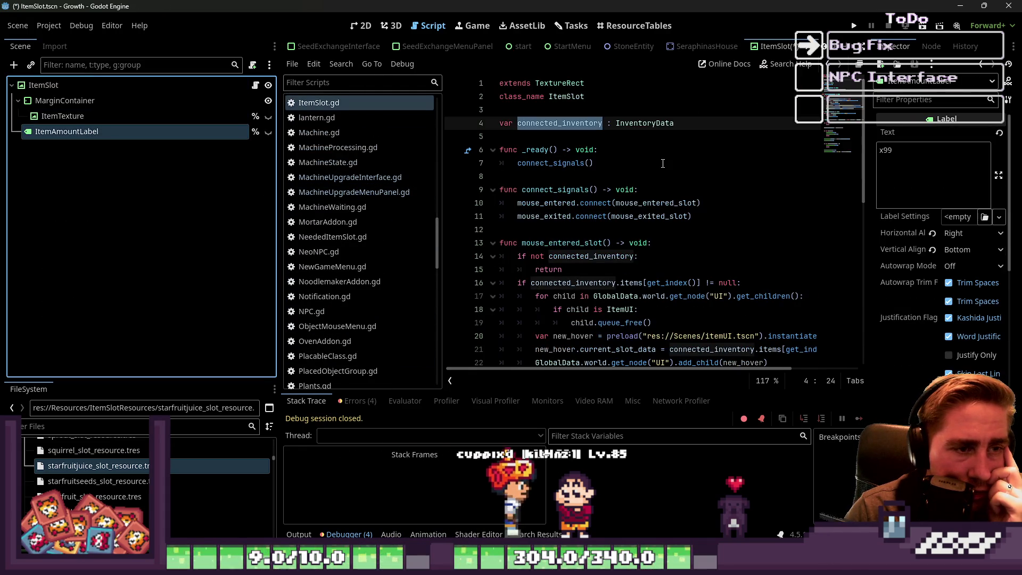
click(616, 184)
scroll(353, 228, up, 3)
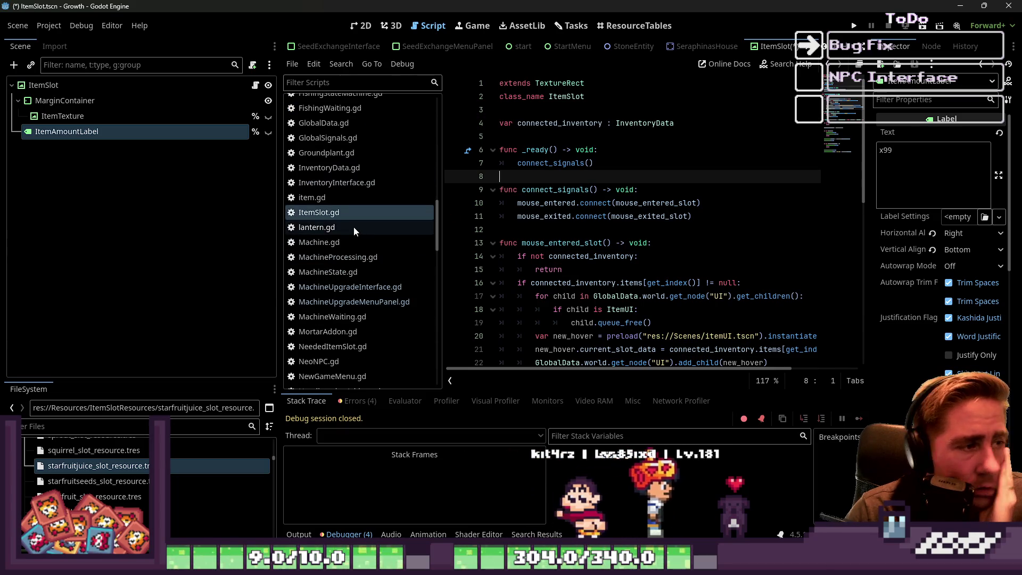
click(354, 212)
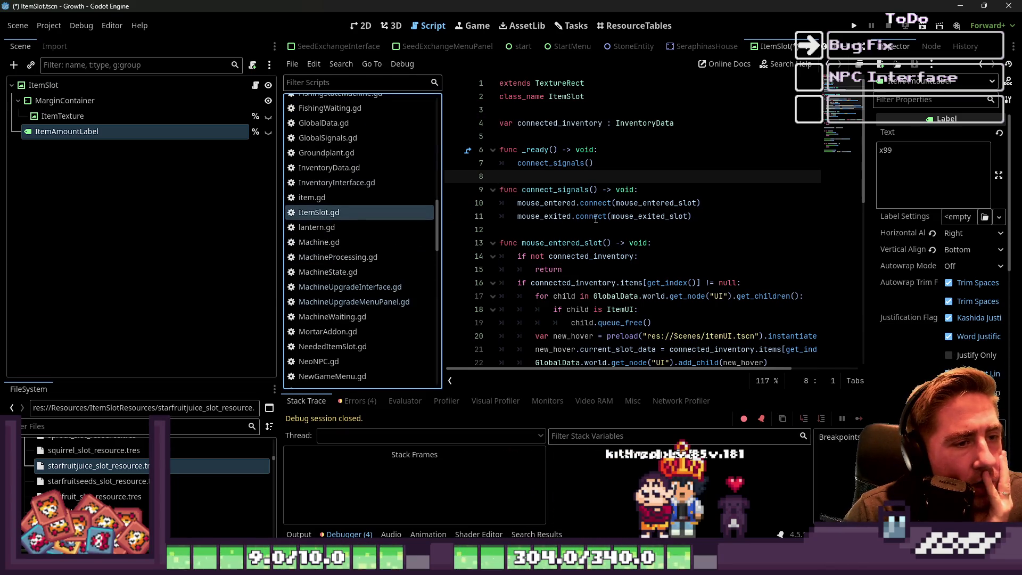
scroll(595, 218, down, 2)
double_click(543, 165)
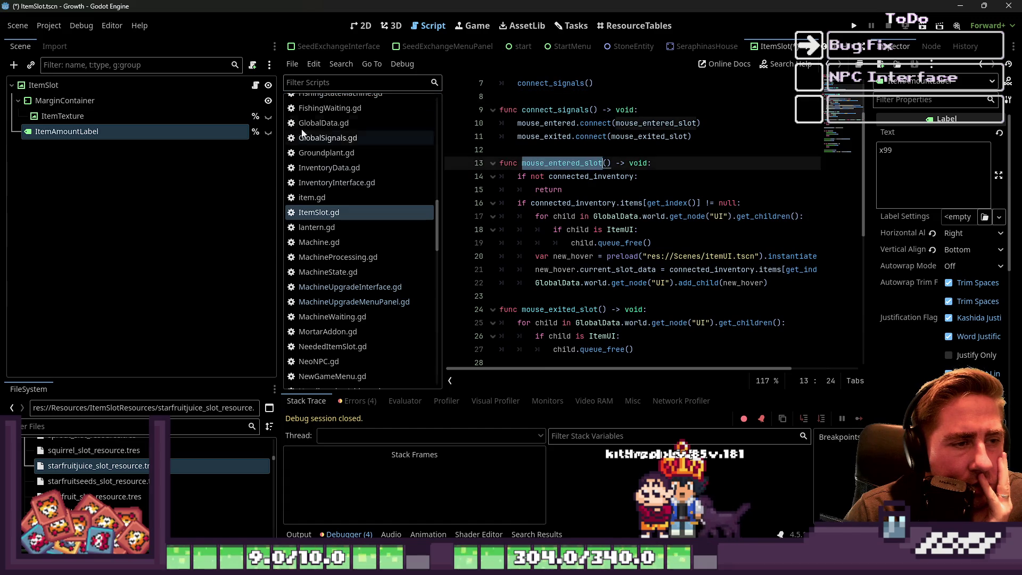
click(361, 26)
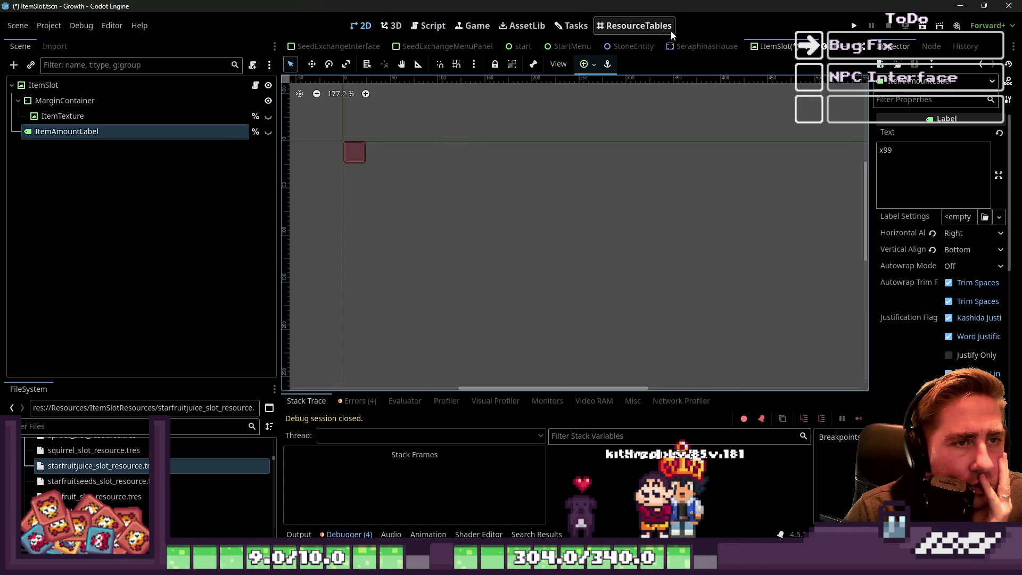
- Return to ItemSlot.gd, select mouse_entered_slot, and narrow the script list to enlarge the code
click(429, 26)
click(596, 149)
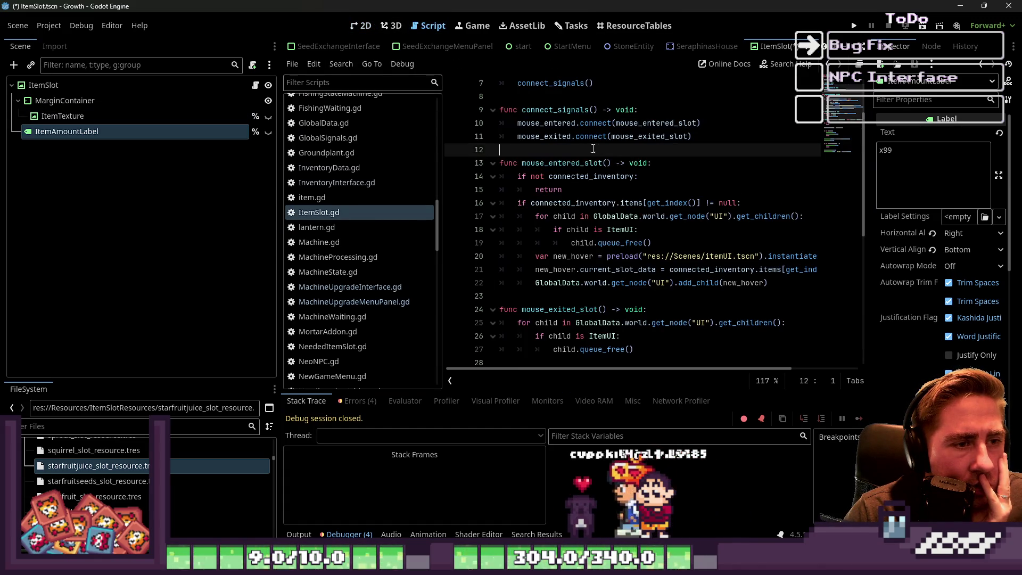
double_click(558, 163)
scroll(505, 191, down, 2)
scroll(479, 192, up, 2)
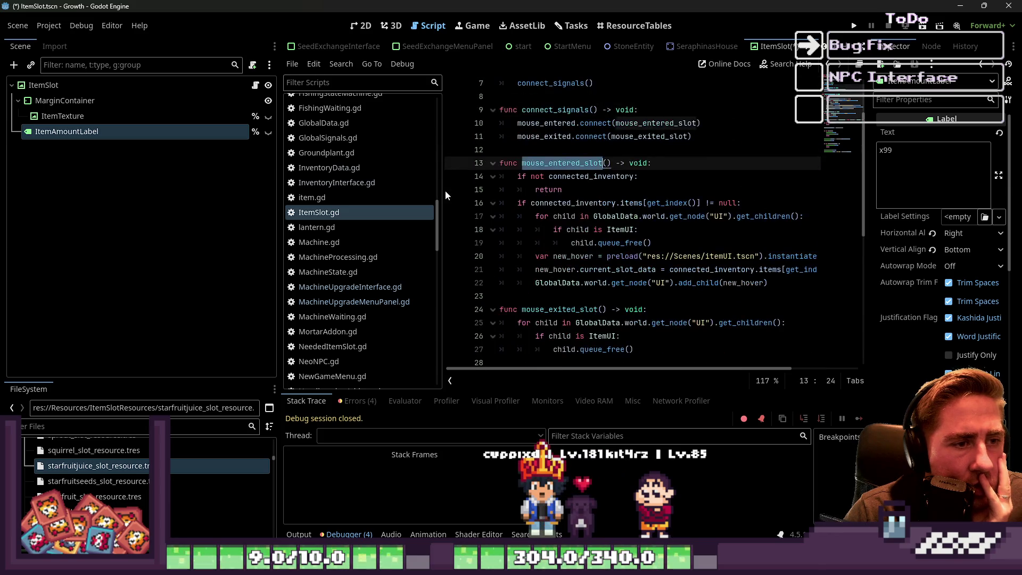
drag(439, 192, 337, 192)
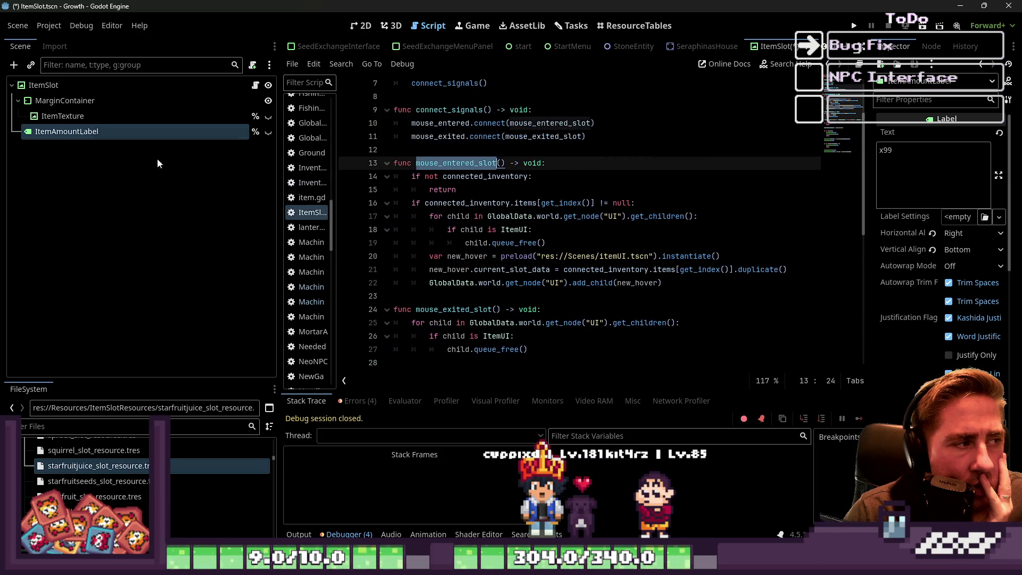
click(89, 90)
scroll(479, 213, down, 5)
scroll(479, 213, up, 2)
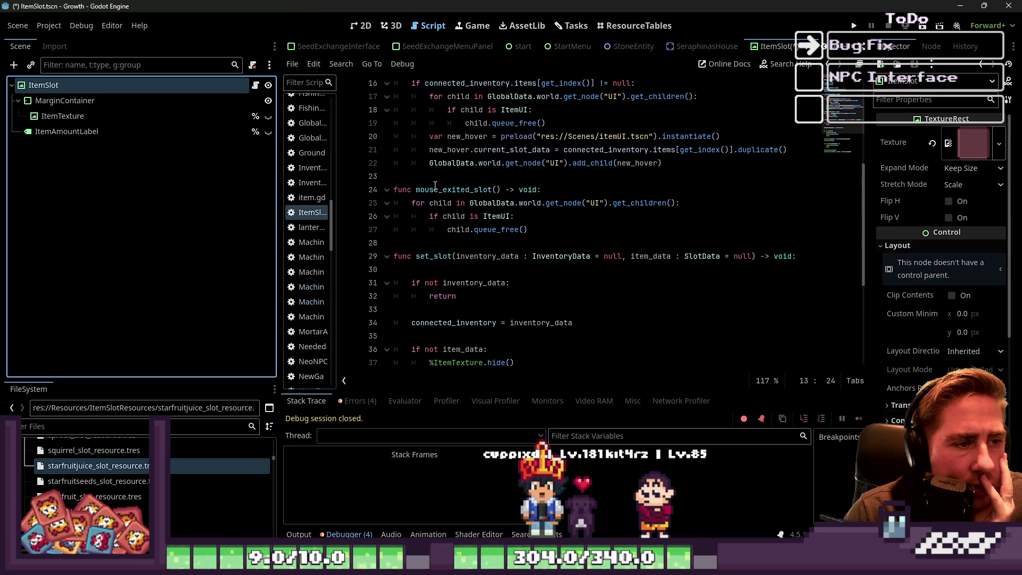
- Review mouse_exited_slot and set_slot, including its inventory_data check and connected_inventory use
click(435, 190)
double_click(434, 256)
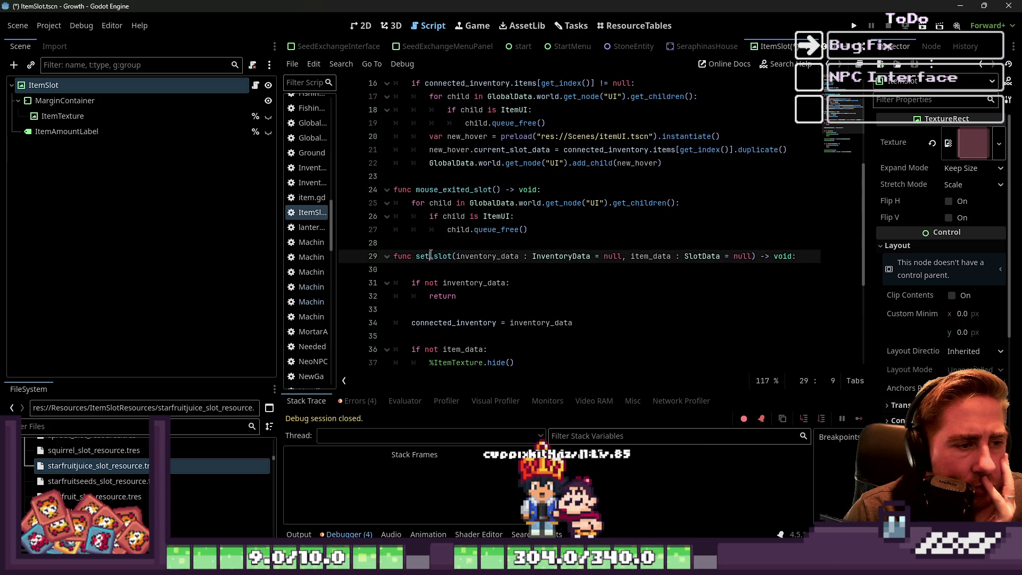
scroll(506, 282, up, 3)
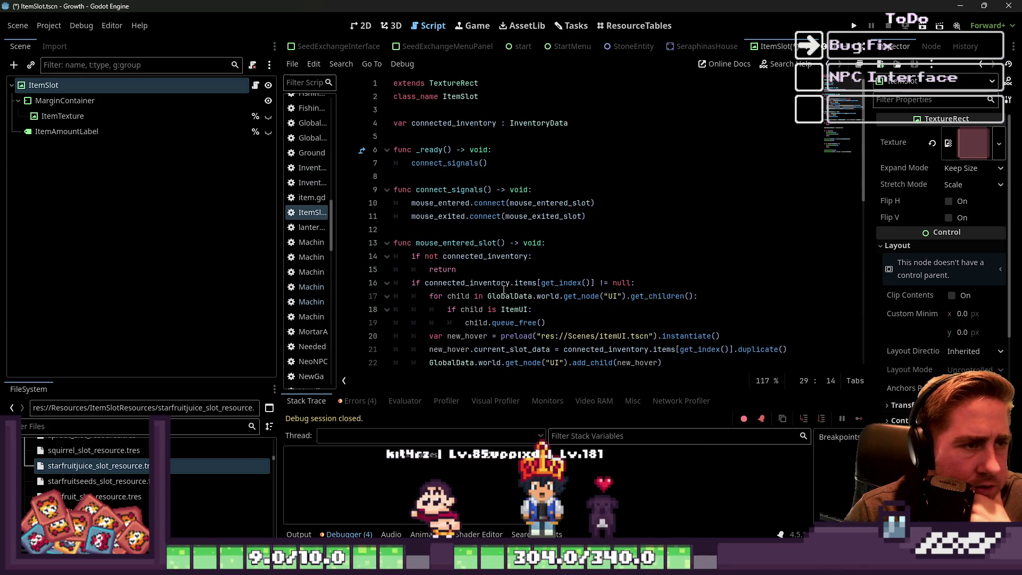
scroll(535, 249, down, 1)
scroll(536, 249, down, 1)
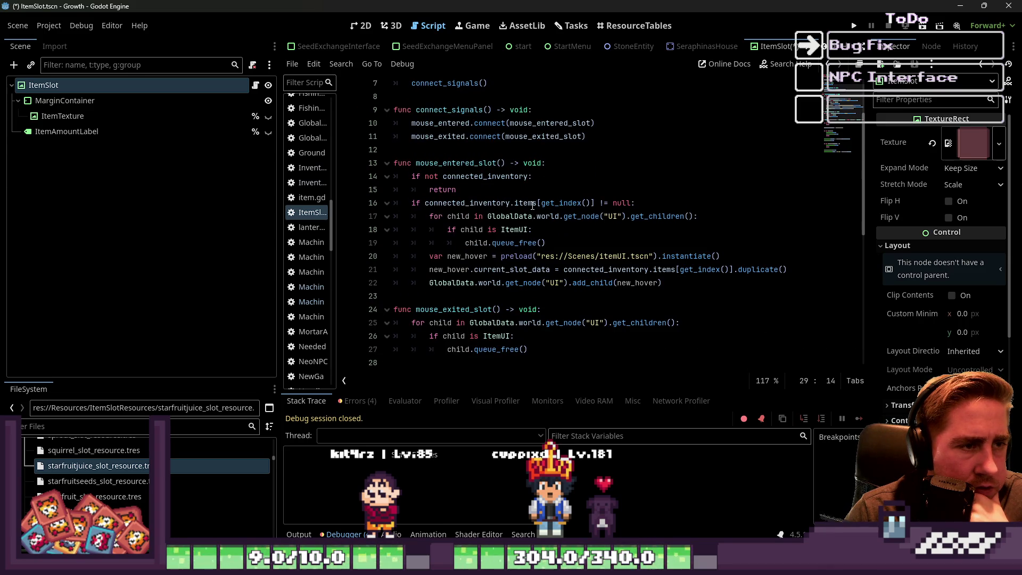
scroll(532, 206, down, 4)
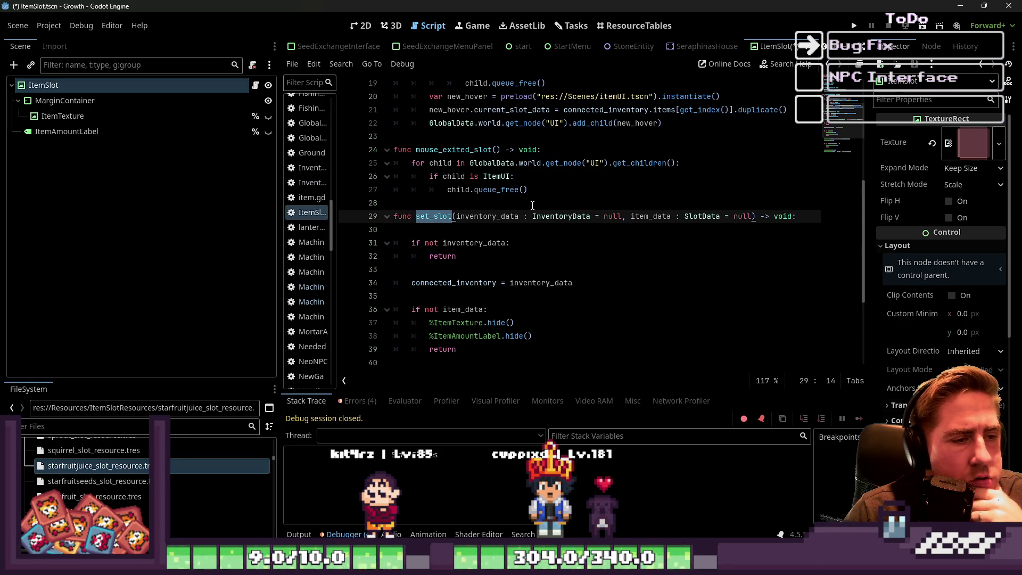
click(503, 244)
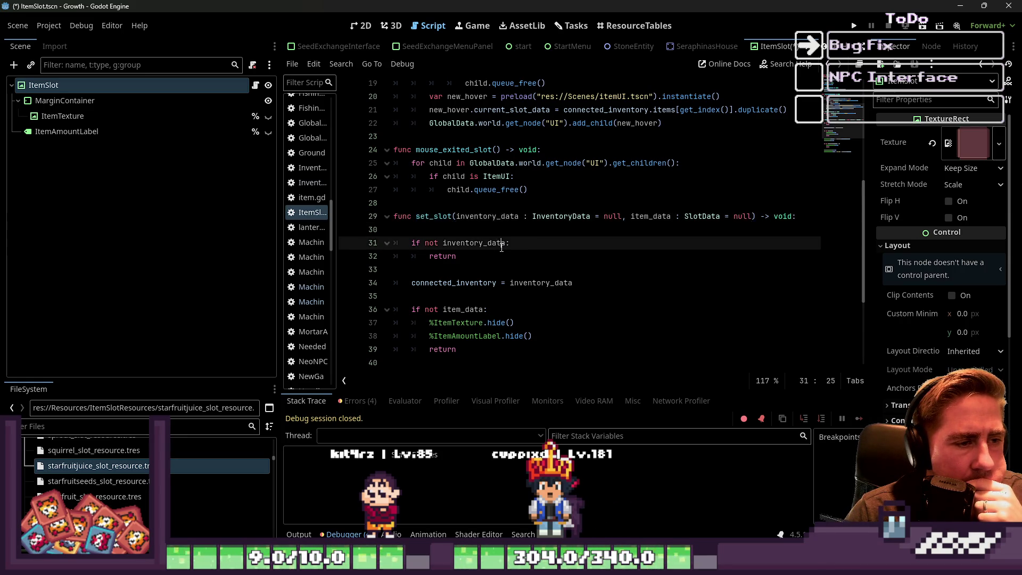
double_click(461, 284)
scroll(650, 324, up, 6)
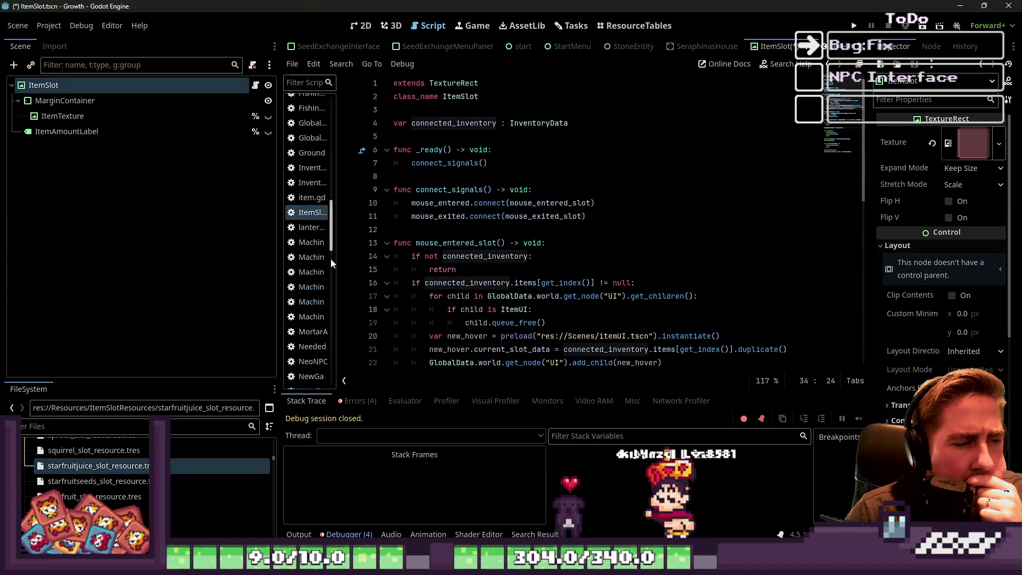
- Widen the script list and review the connected_inventory declaration, the ItemUI check and mouse_entered_slot
drag(337, 258, 383, 262)
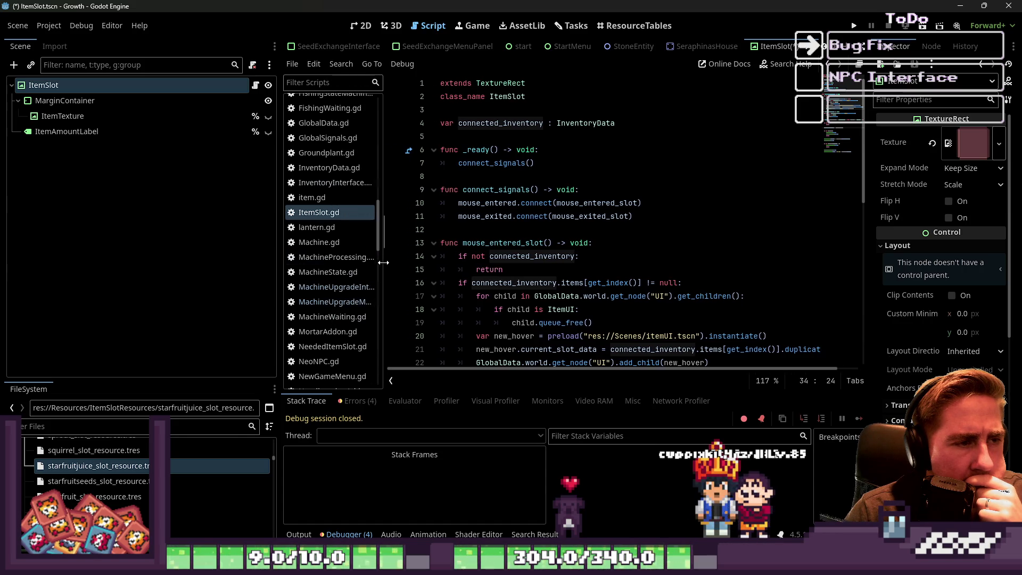
scroll(319, 212, up, 5)
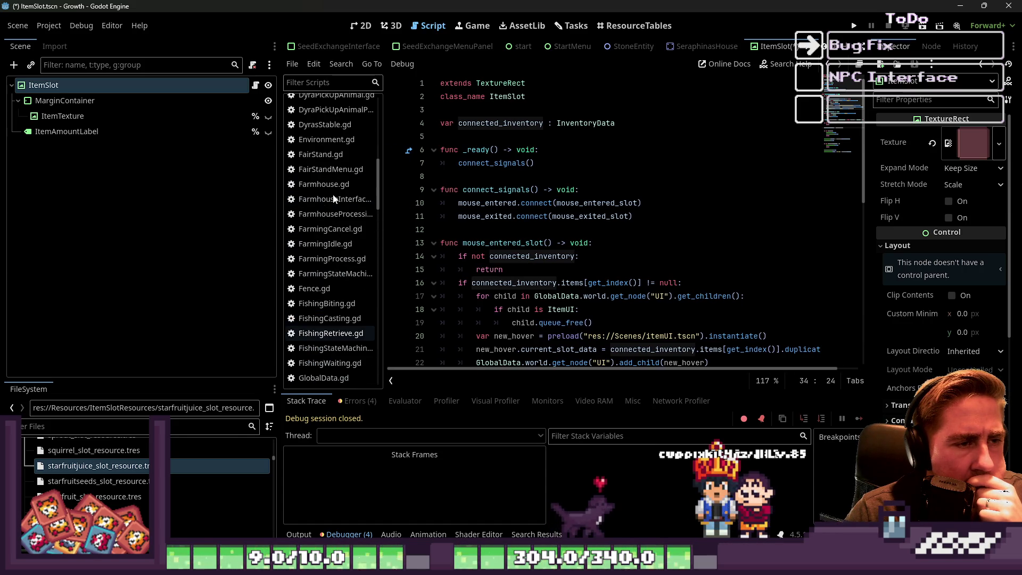
double_click(525, 124)
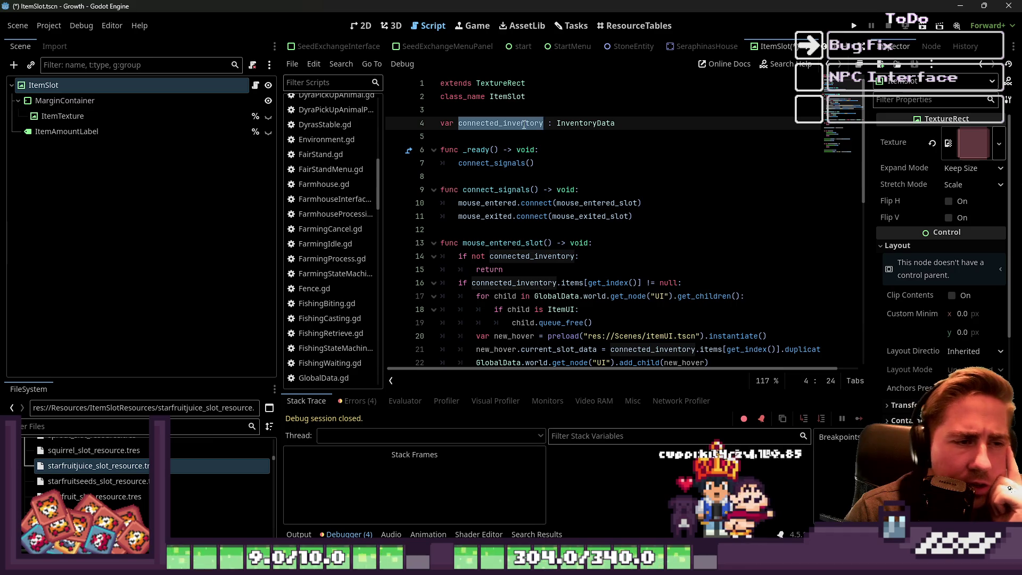
scroll(521, 139, down, 1)
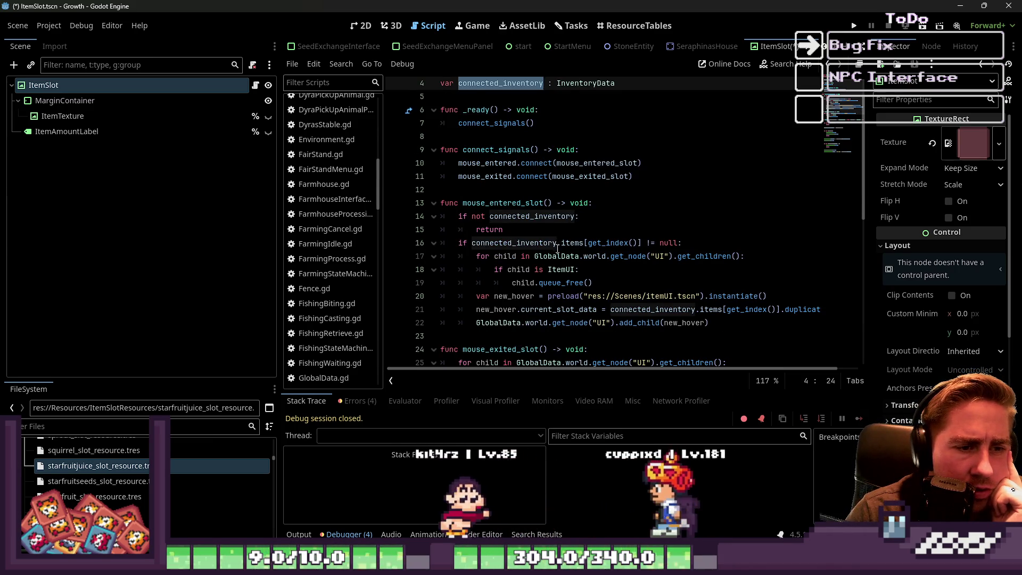
scroll(543, 224, down, 2)
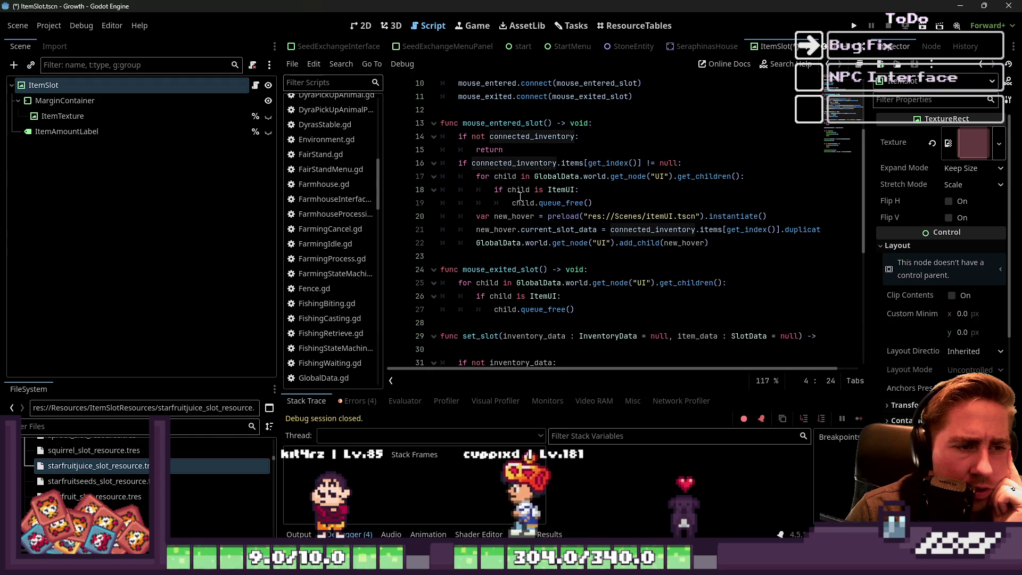
click(553, 190)
double_click(557, 192)
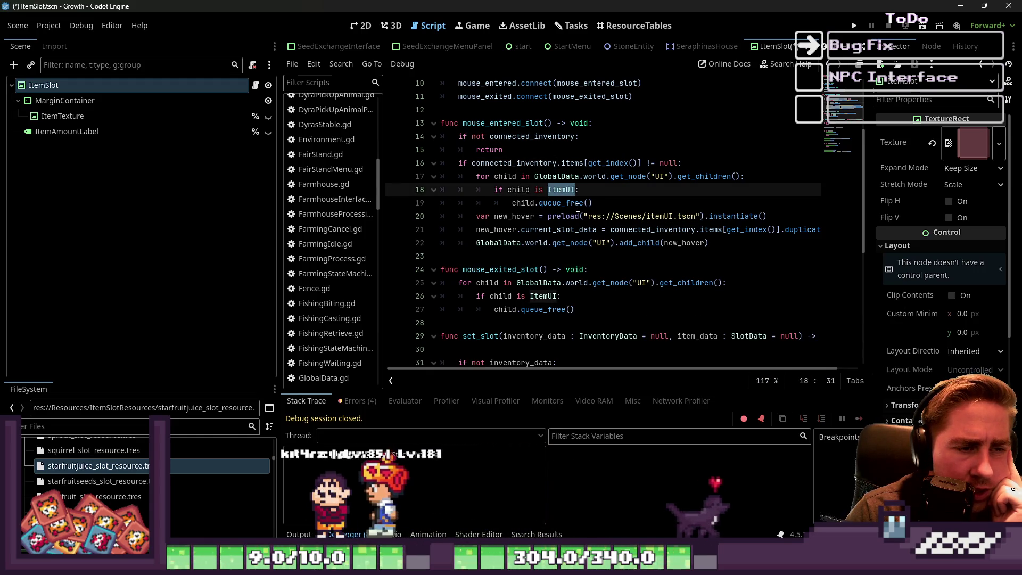
click(617, 195)
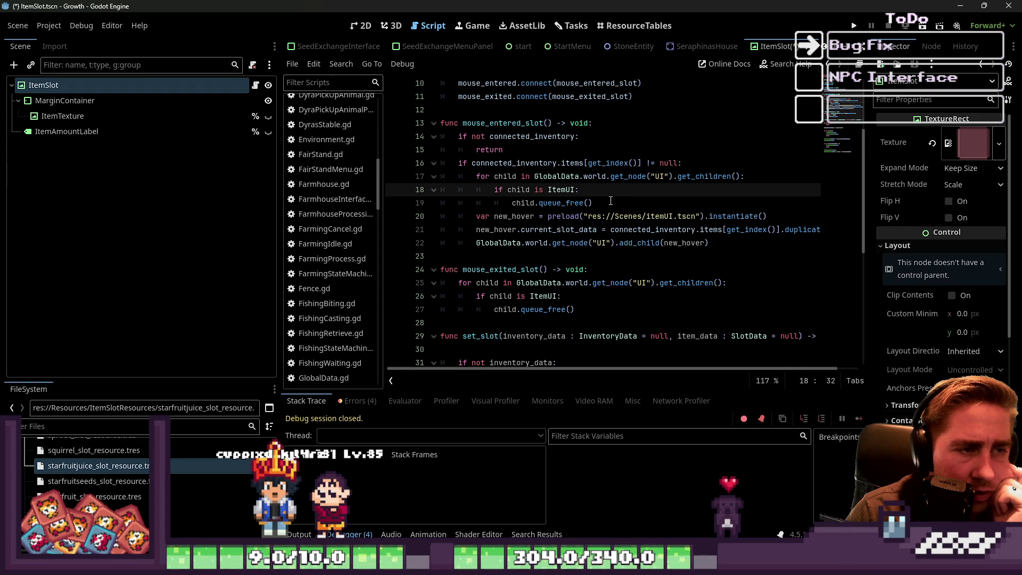
double_click(525, 123)
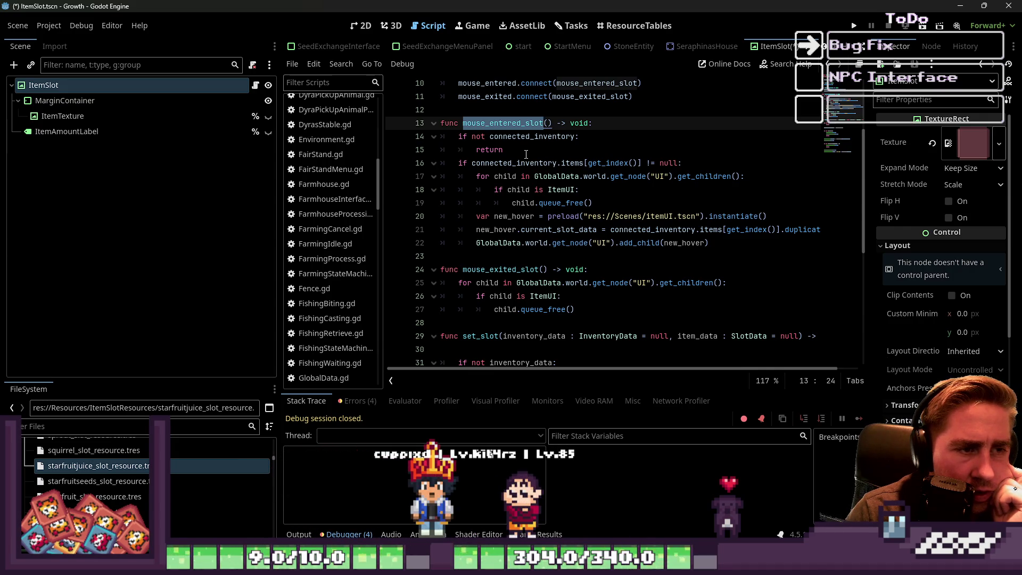
scroll(530, 159, up, 3)
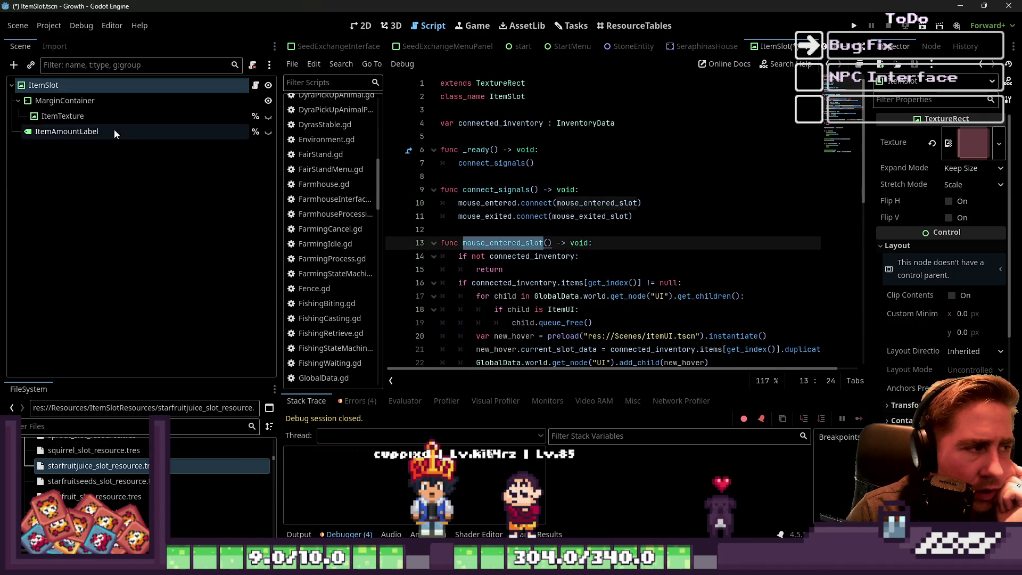
click(127, 101)
click(255, 86)
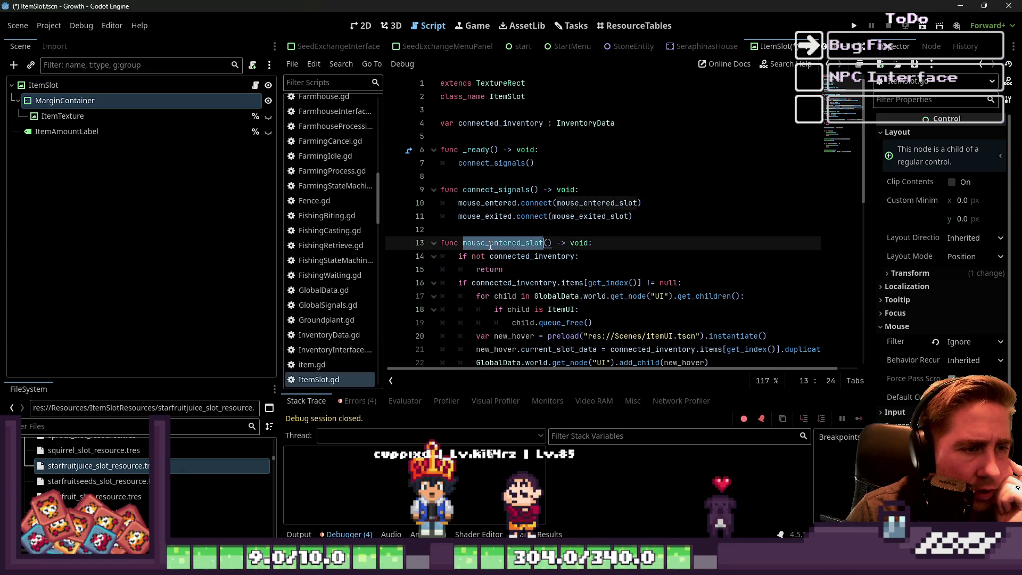
double_click(471, 163)
scroll(483, 206, down, 2)
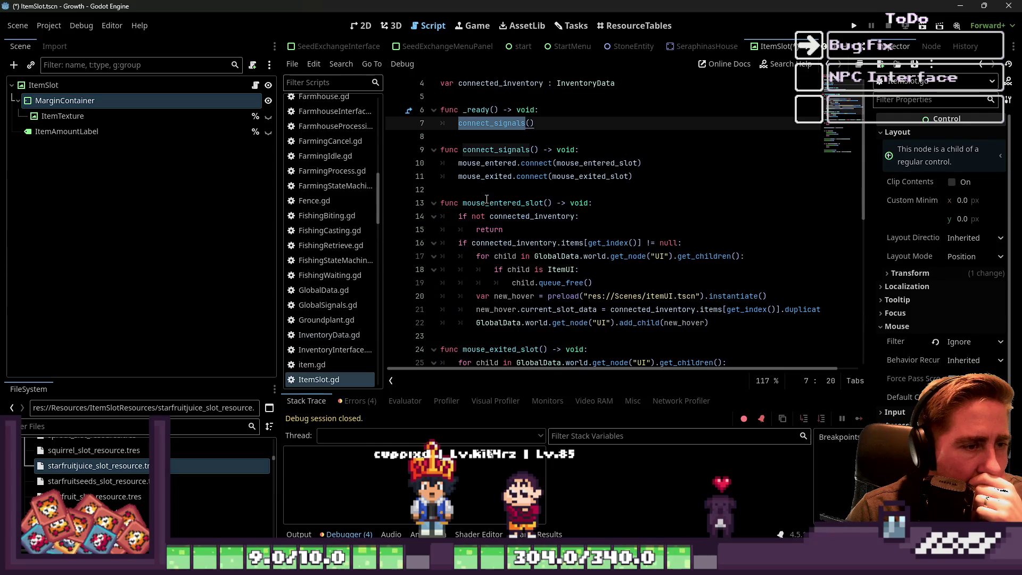
scroll(483, 206, down, 1)
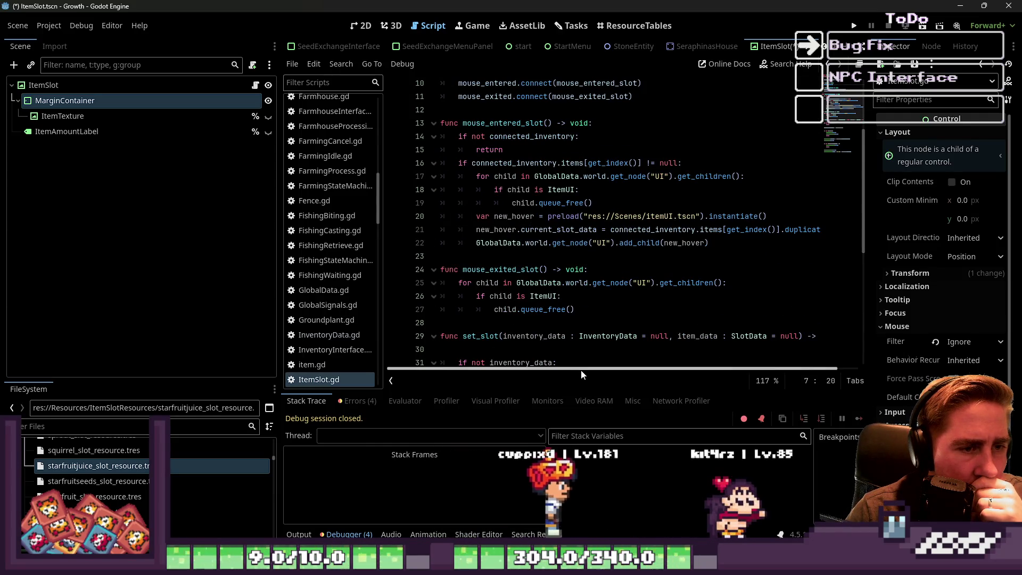
drag(581, 369, 607, 370)
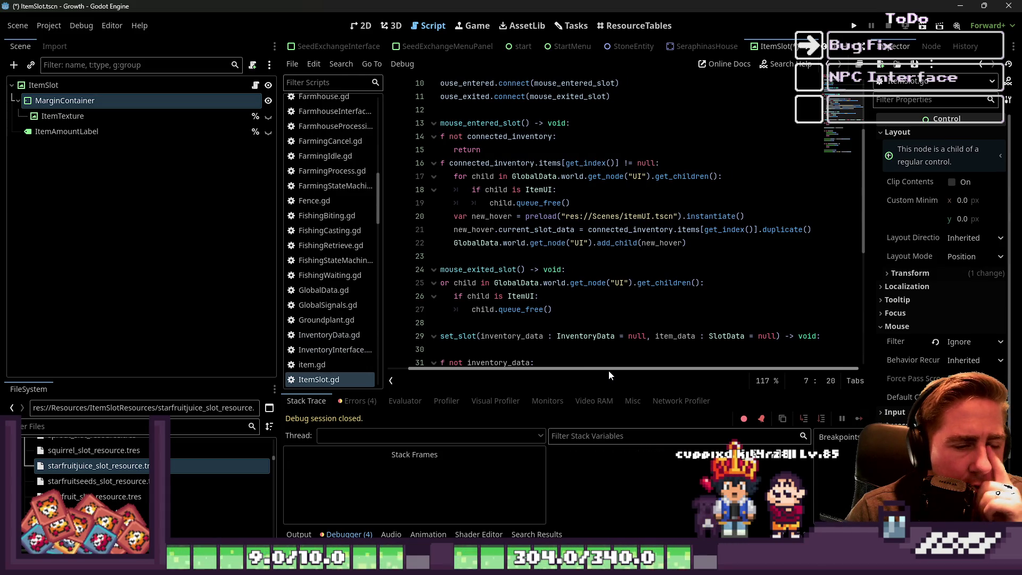
drag(608, 370, 569, 371)
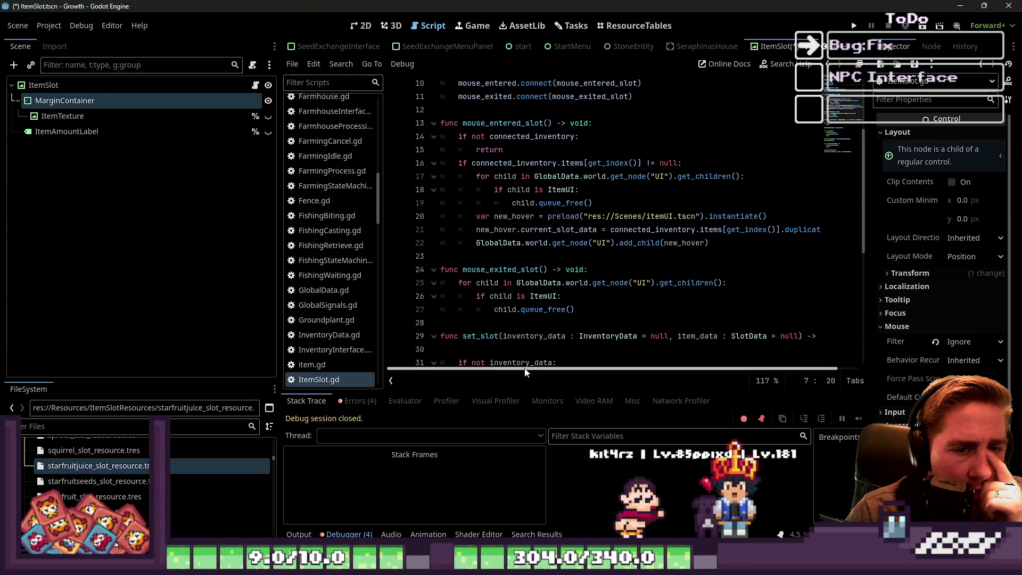
scroll(487, 292, down, 1)
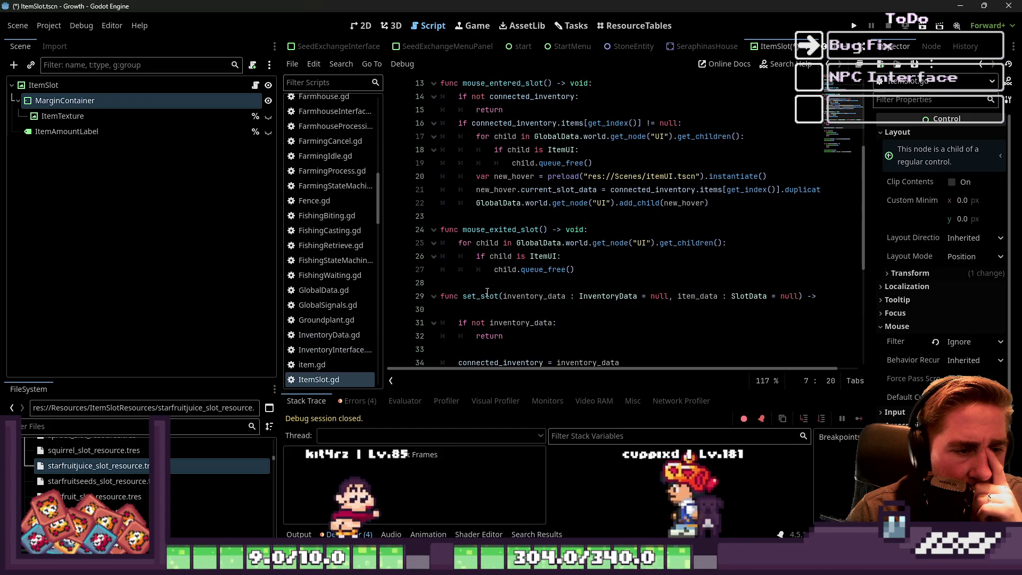
double_click(536, 257)
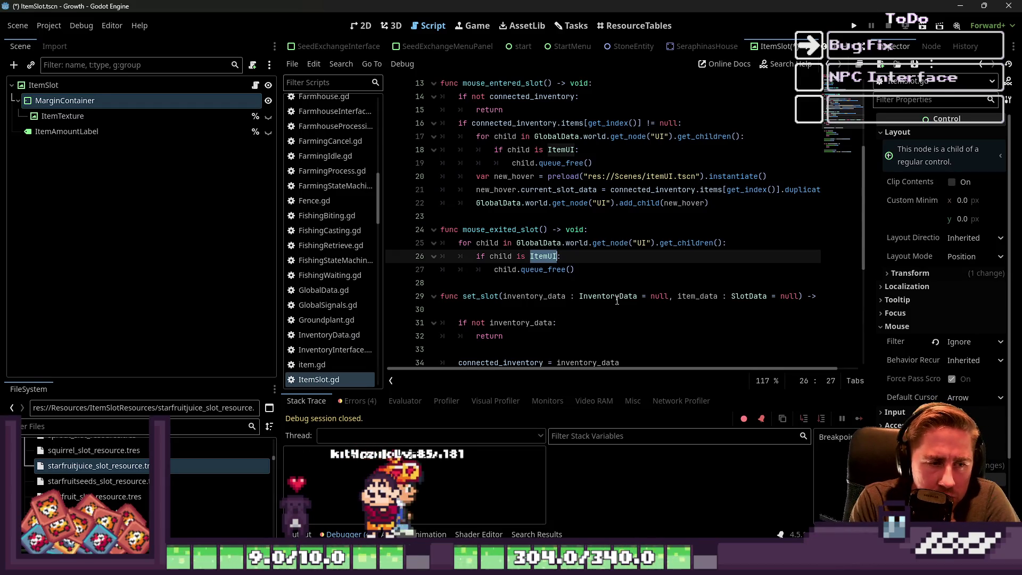
scroll(652, 352, down, 3)
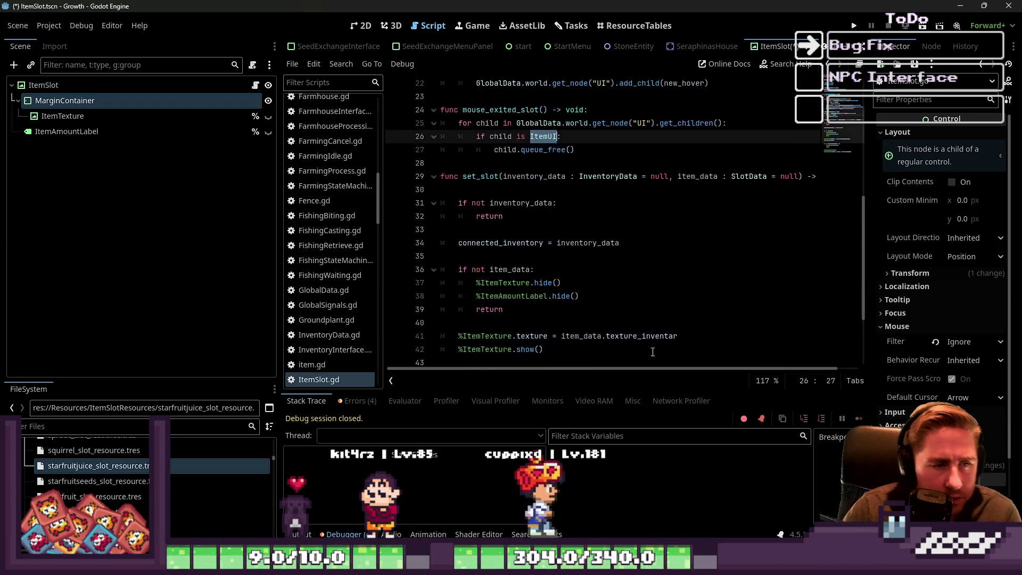
click(64, 84)
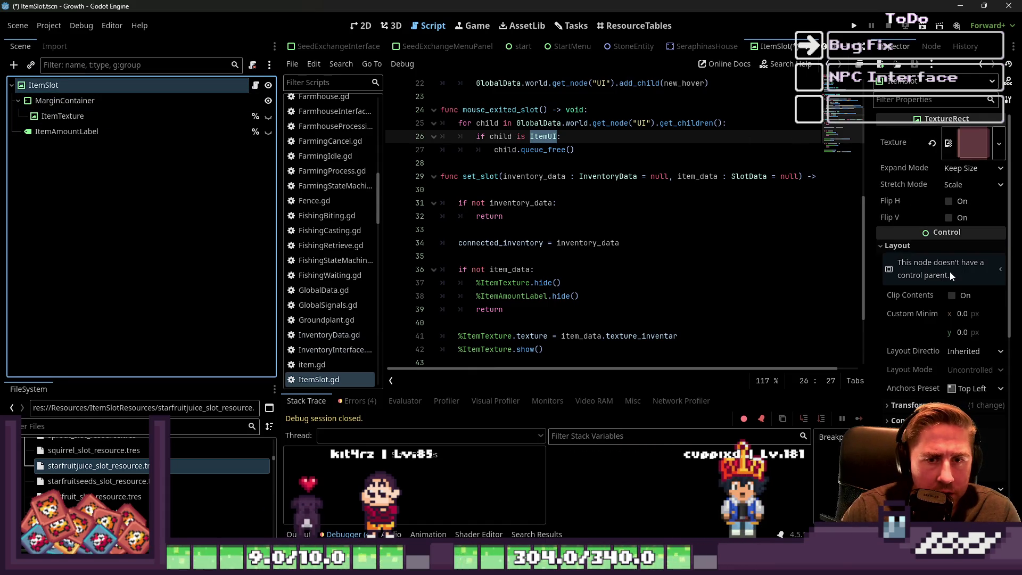
- Change the root ItemSlot node's Mouse Filter from Stop to Ignore in the Inspector
click(62, 115)
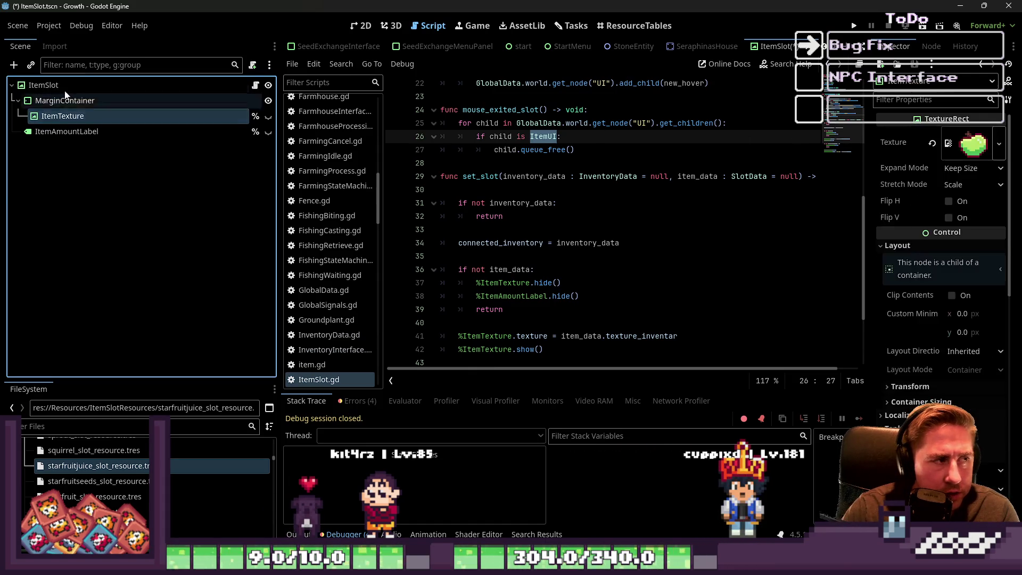
click(62, 85)
scroll(973, 241, down, 3)
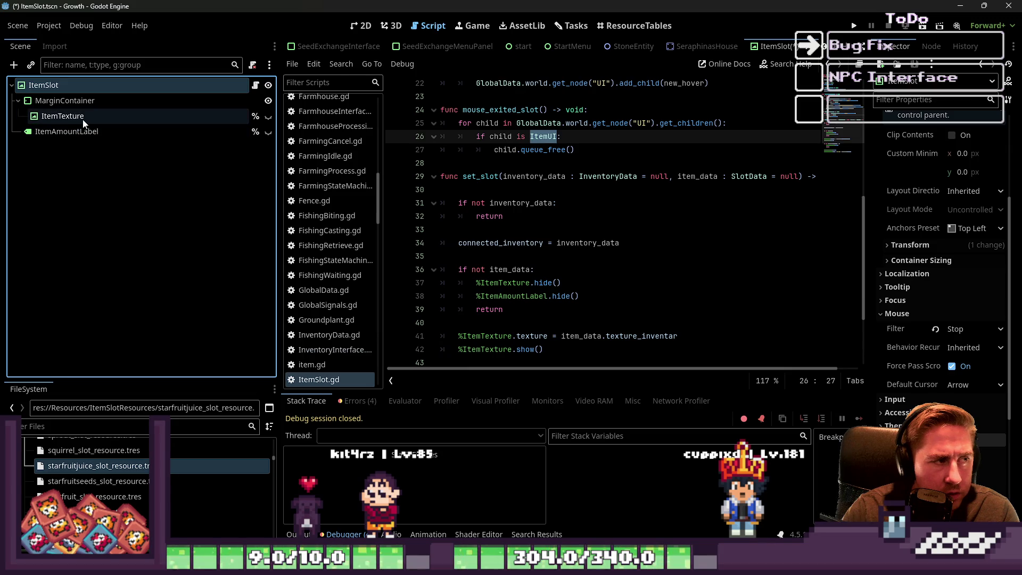
click(963, 333)
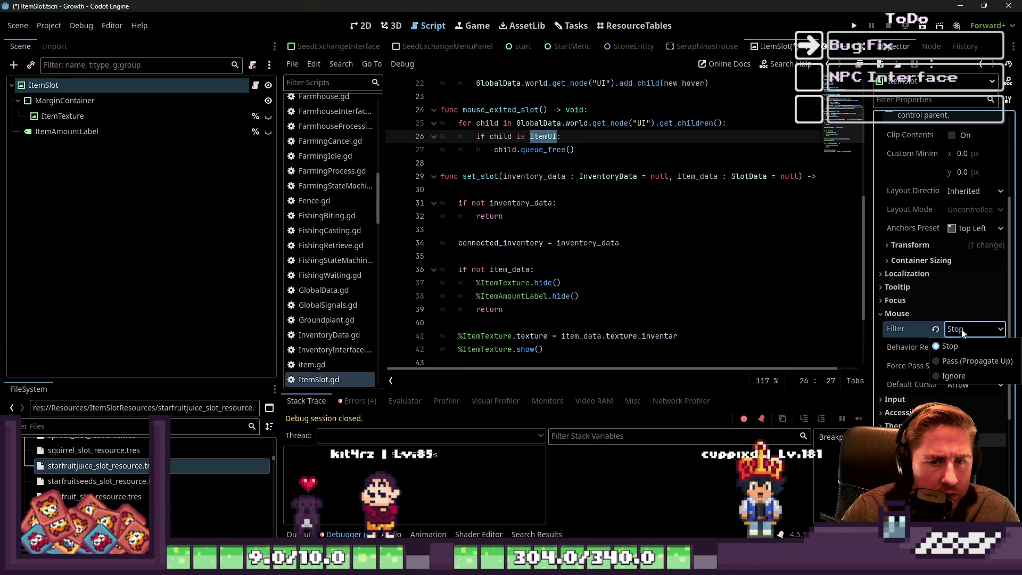
click(970, 376)
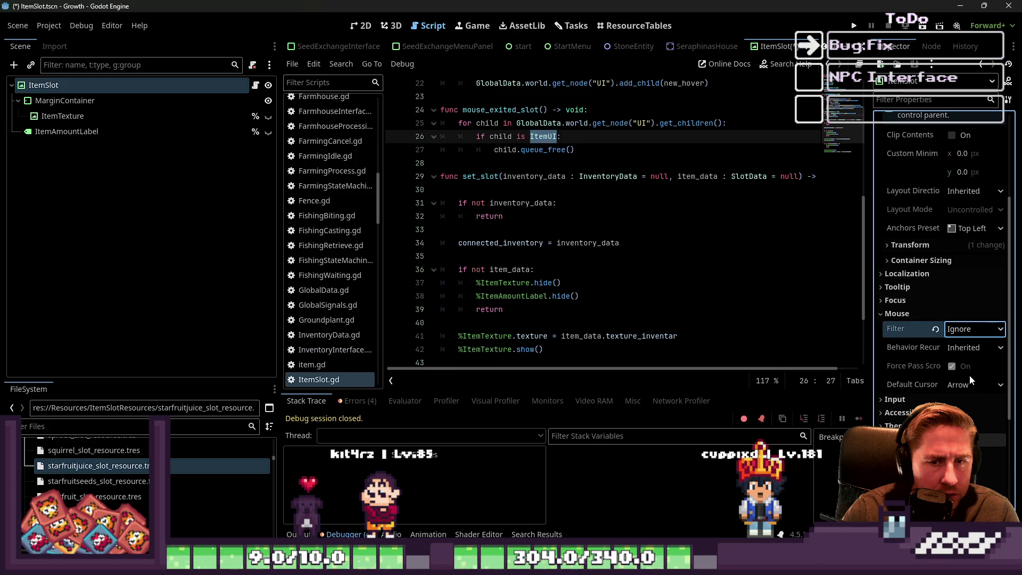
- Save and play the game with a new character, toggle the inventory with I, then stop the run
click(854, 27)
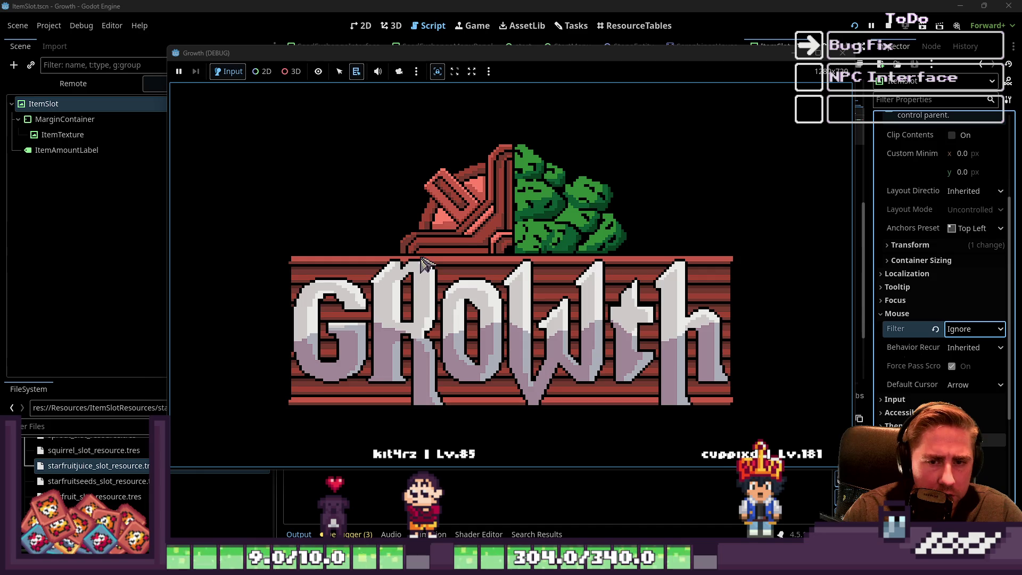
click(479, 240)
text(asd)
click(496, 363)
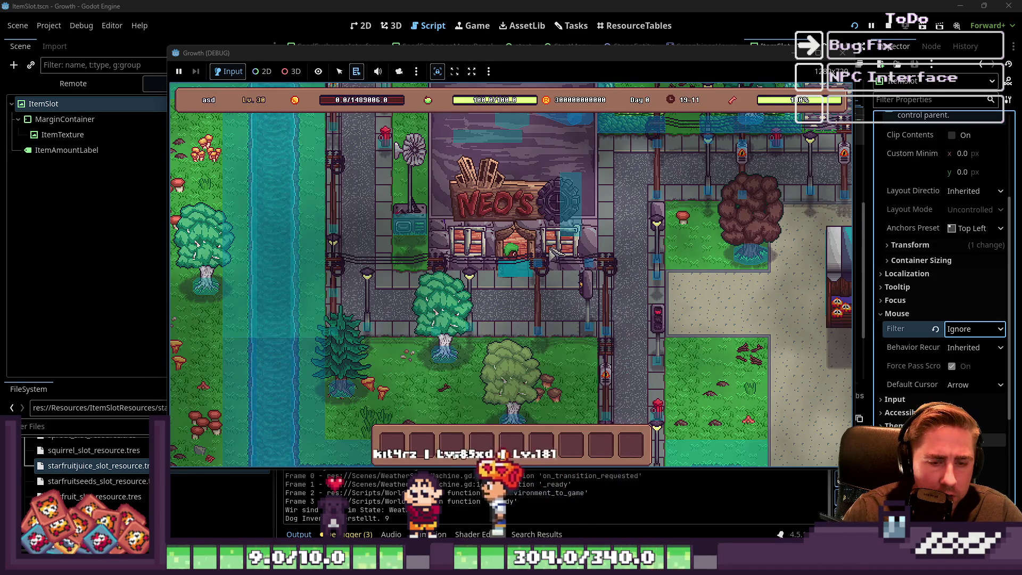
key(i)
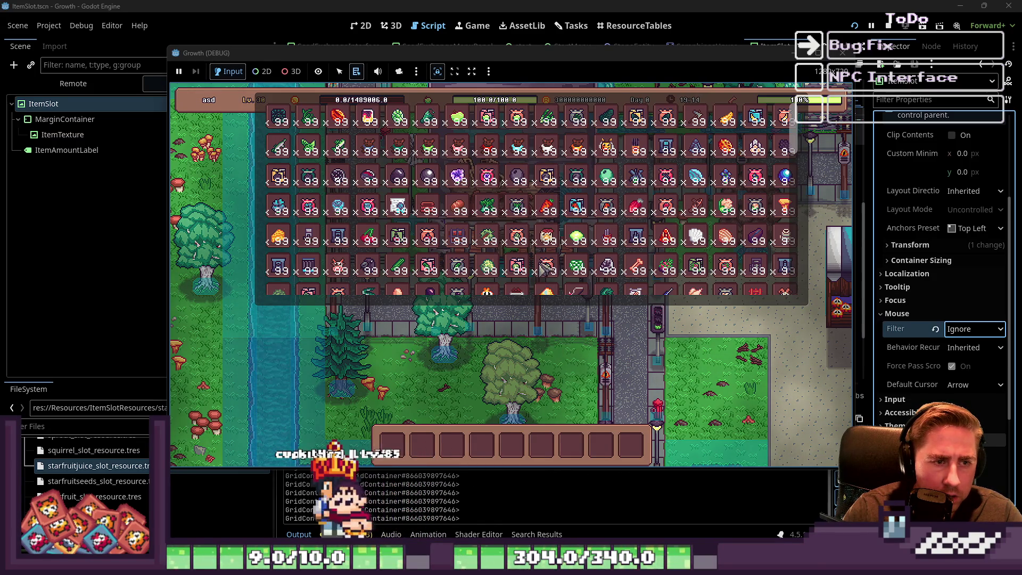
key(i)
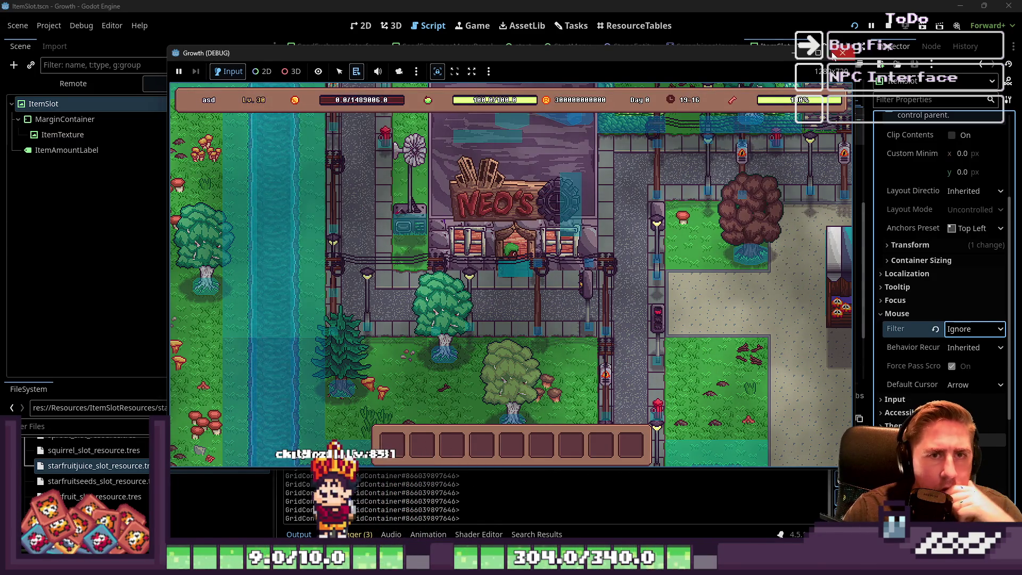
click(842, 53)
click(133, 103)
click(139, 87)
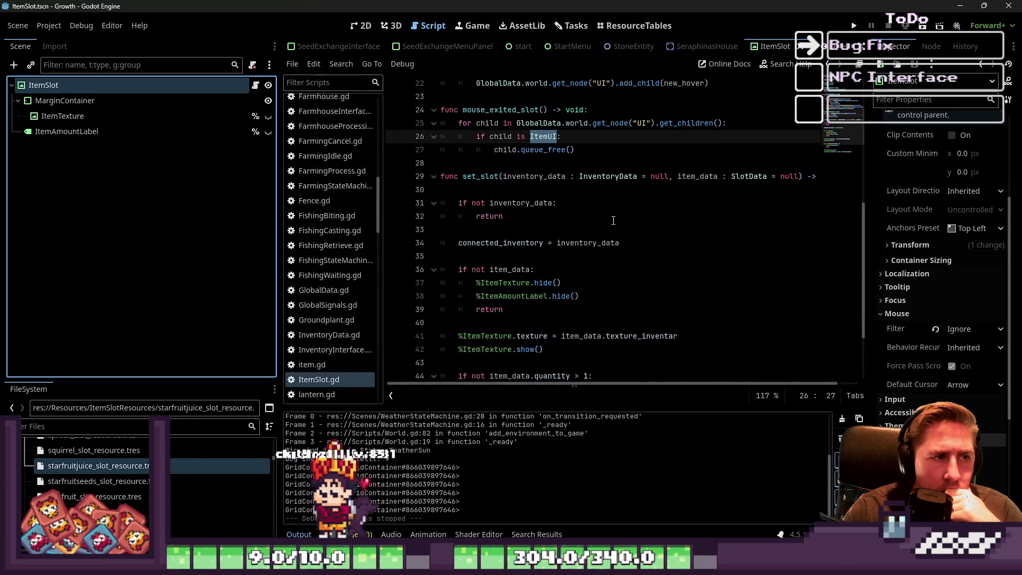
- Undo ItemSlot's mouse filter change back to Stop and save the ItemSlot scene
scroll(614, 219, up, 2)
scroll(925, 296, up, 3)
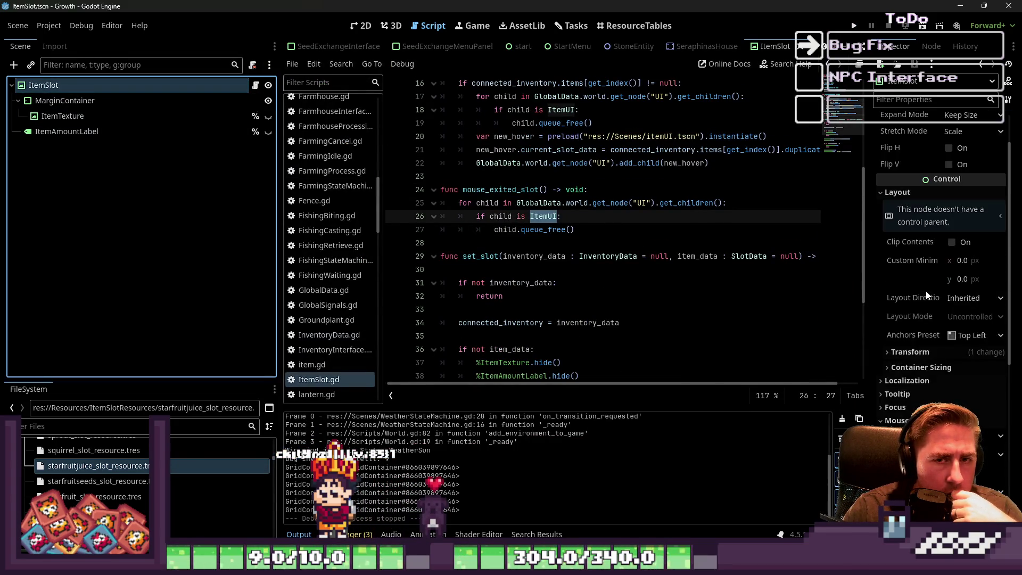
scroll(947, 295, down, 2)
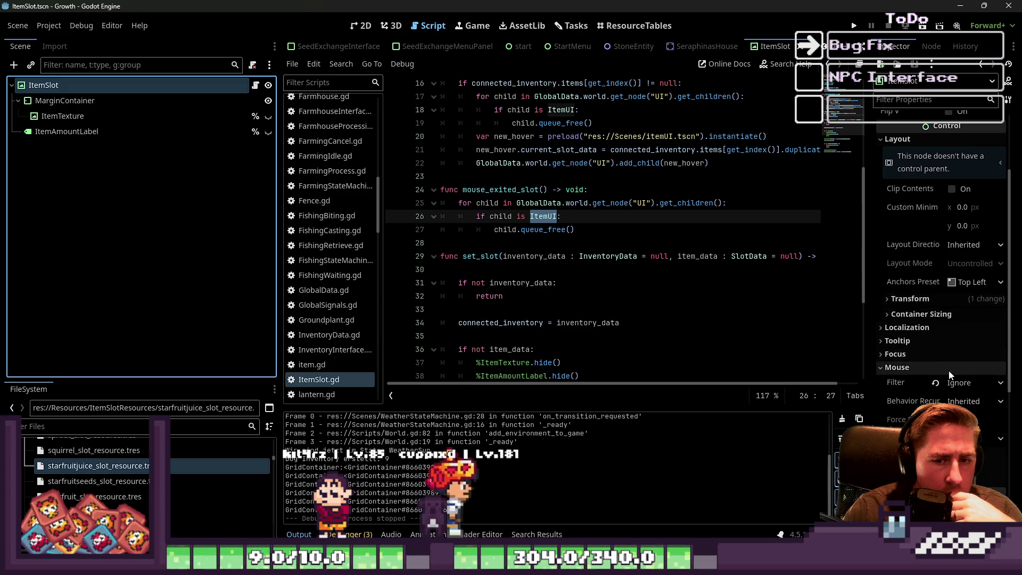
click(957, 386)
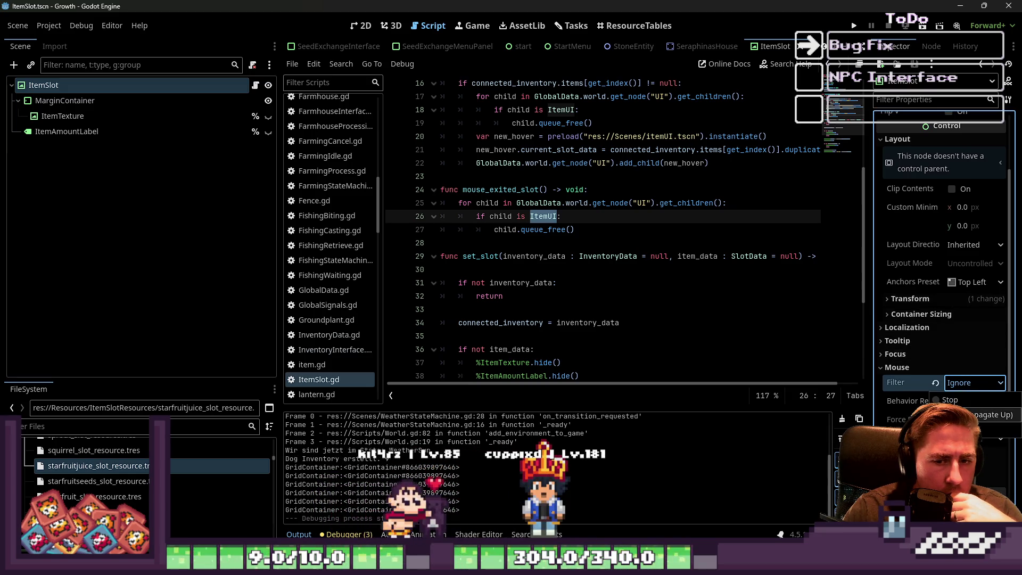
click(927, 386)
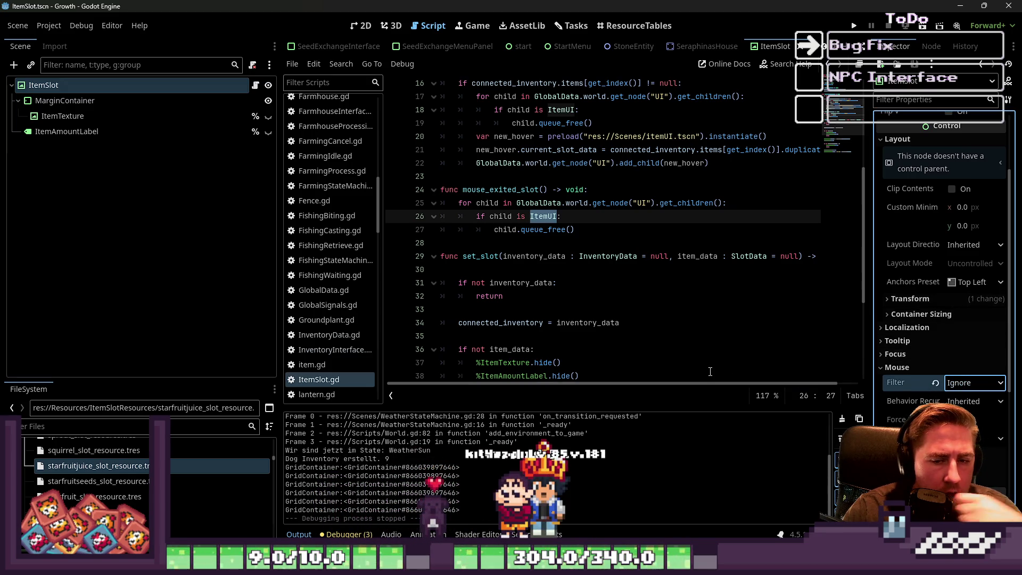
key(ctrl+z)
click(742, 325)
key(ctrl+s)
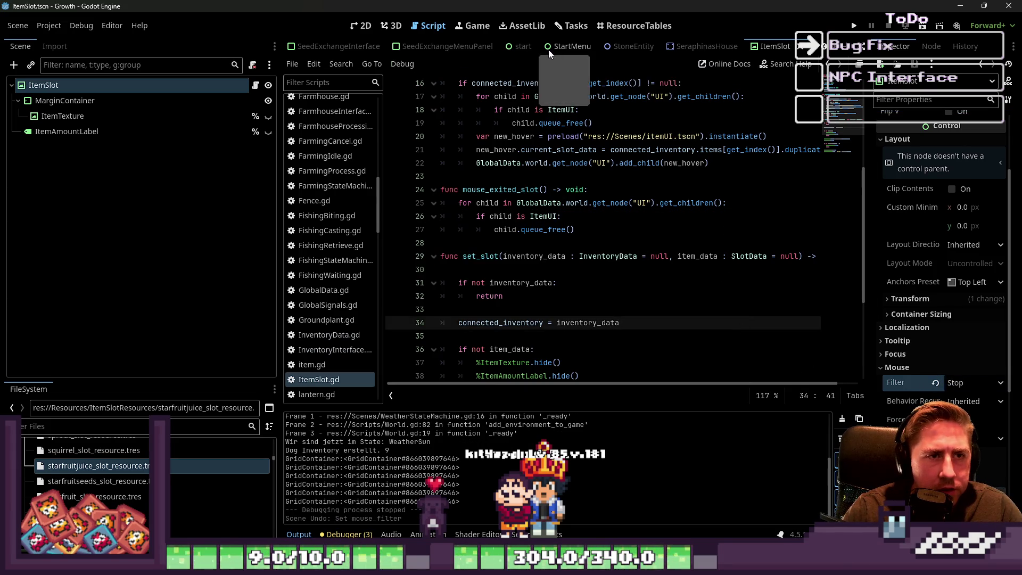
- In SeedExchangeMenuPanel, set ItemSlot through ItemSlot4's Mouse Filter to Ignore, then save and run the game
scroll(548, 49, up, 5)
scroll(554, 50, down, 6)
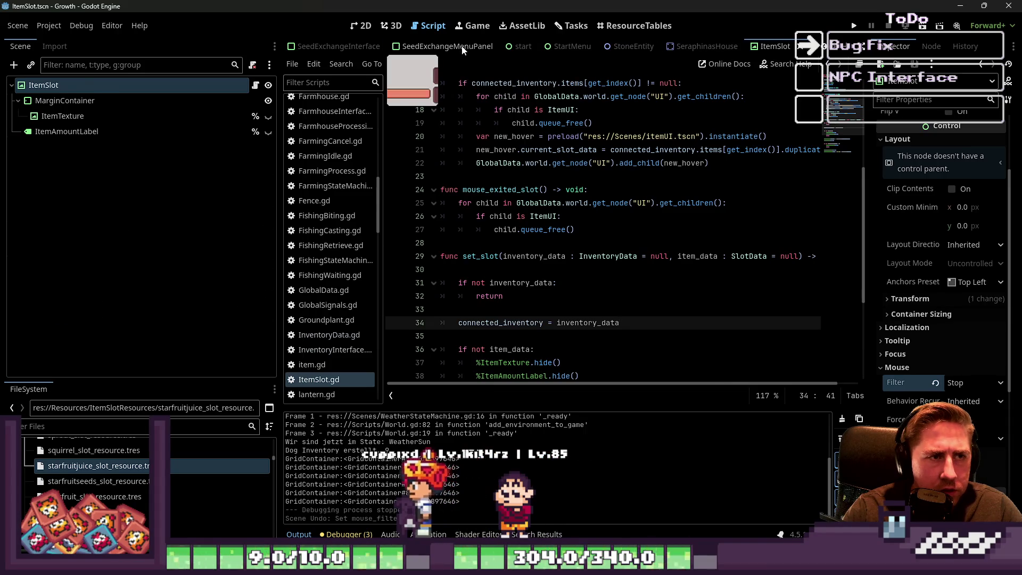
click(443, 48)
click(362, 26)
click(643, 221)
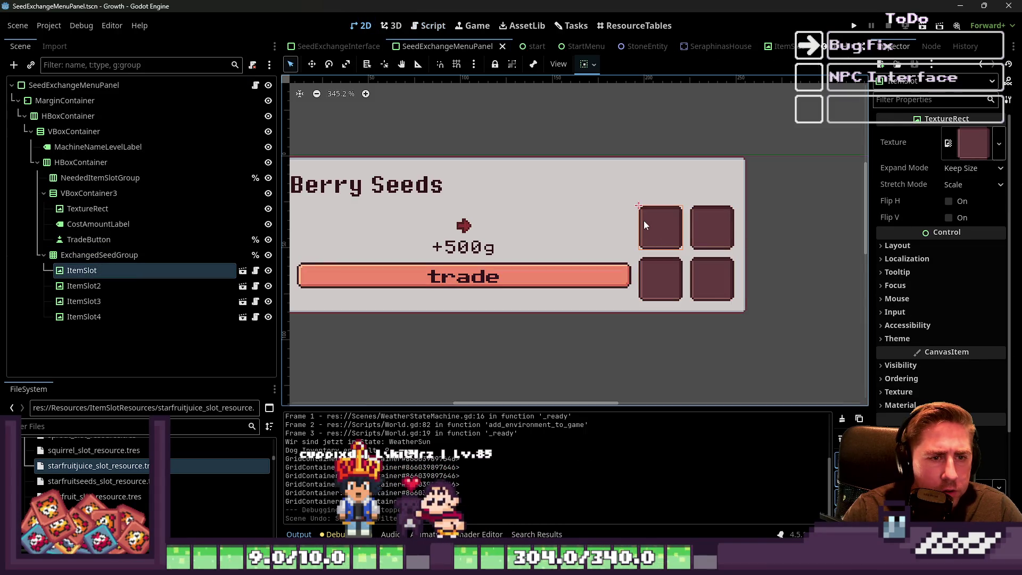
shift+click(84, 317)
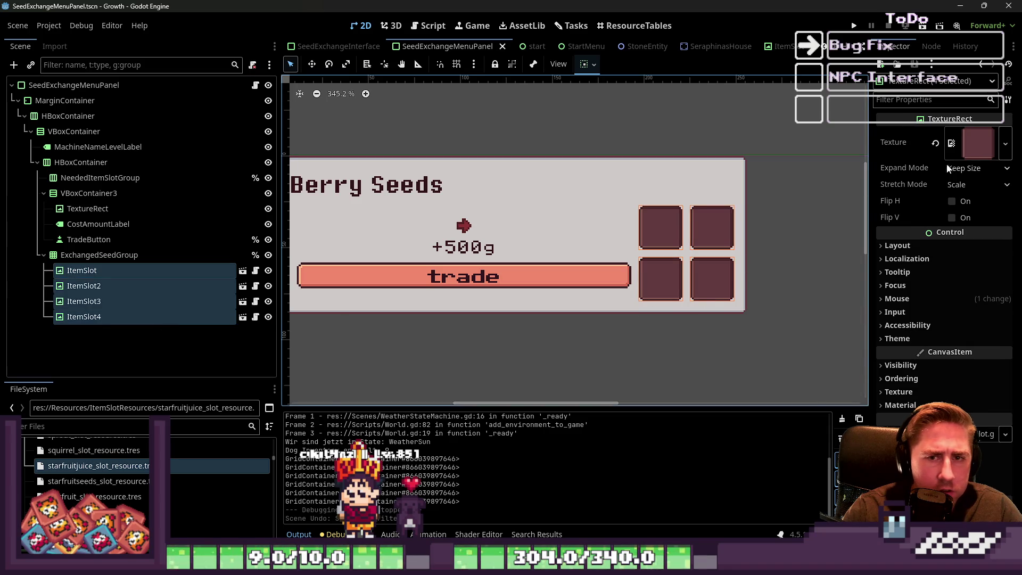
click(924, 245)
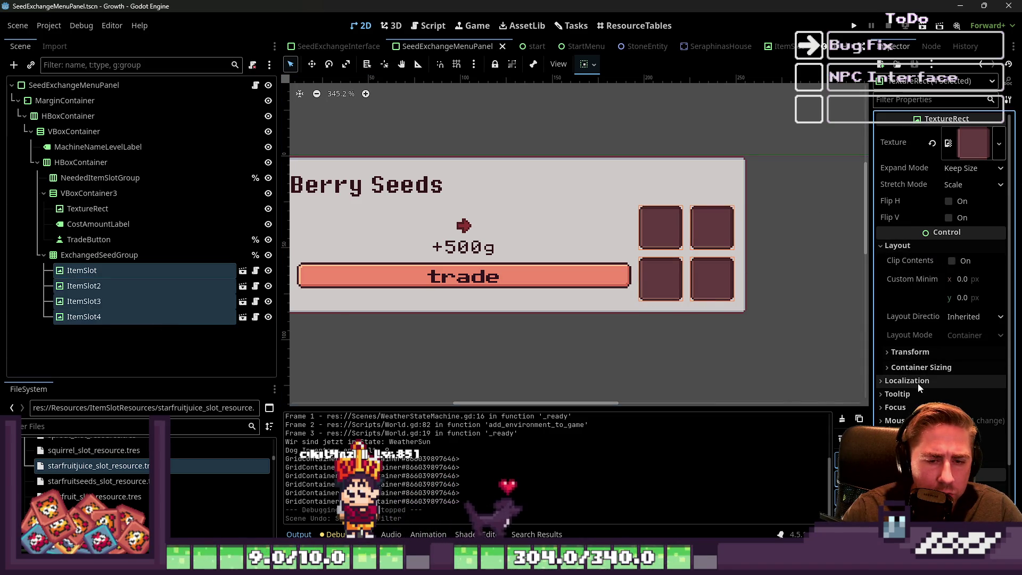
click(900, 421)
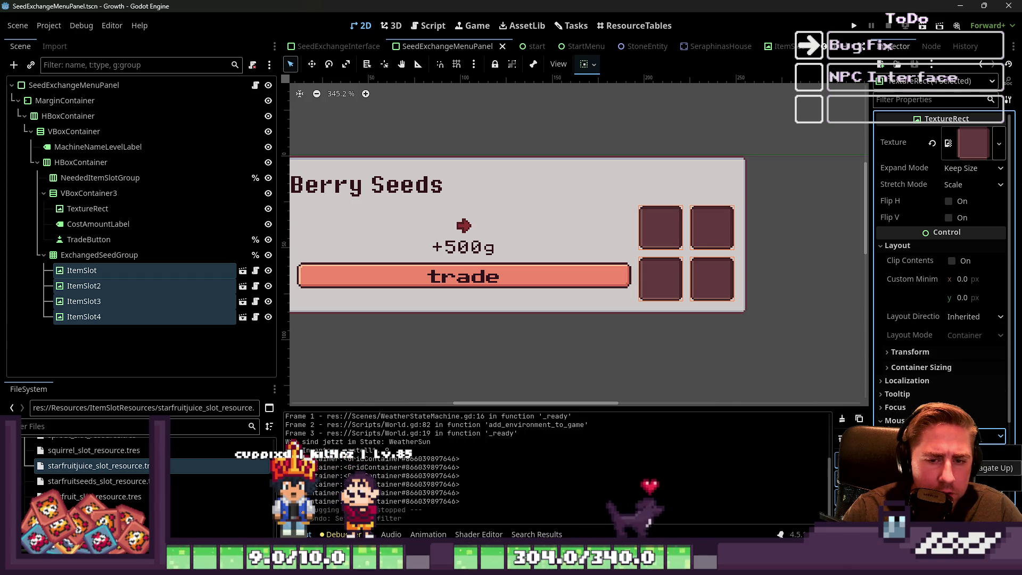
click(995, 482)
click(854, 25)
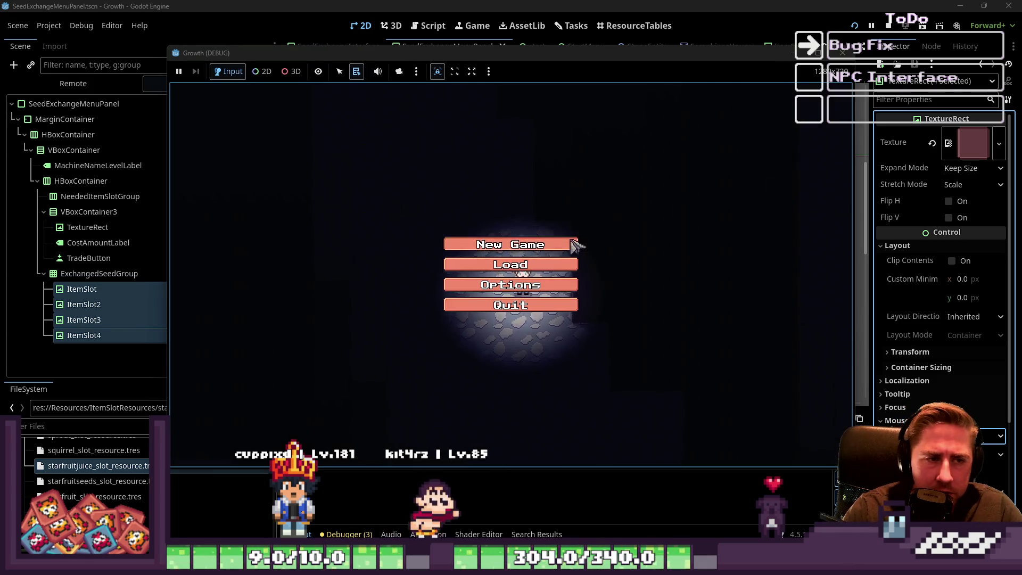
- Start a new game with a new character and toggle the inventory
click(565, 240)
text(asdg)
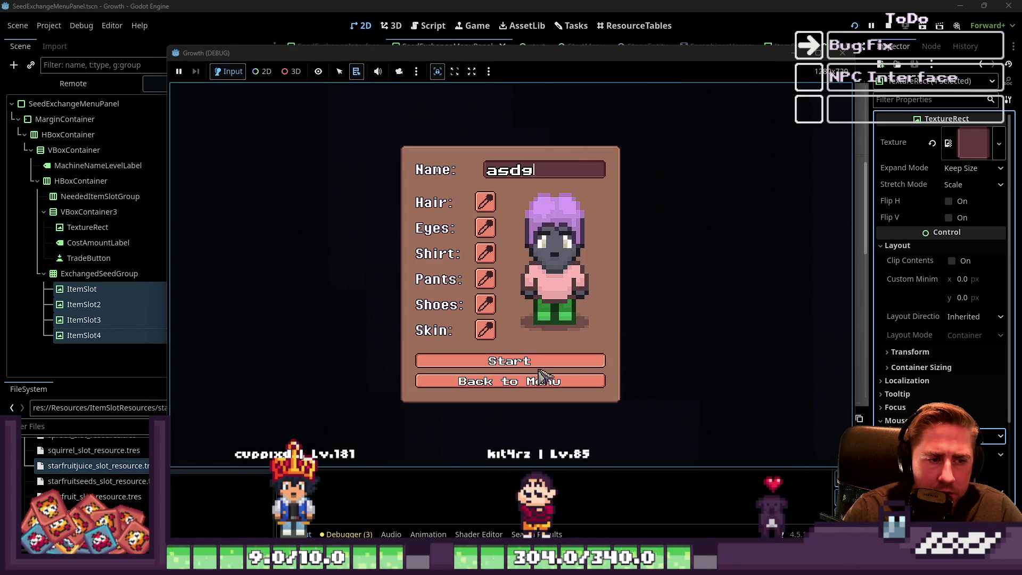
click(535, 363)
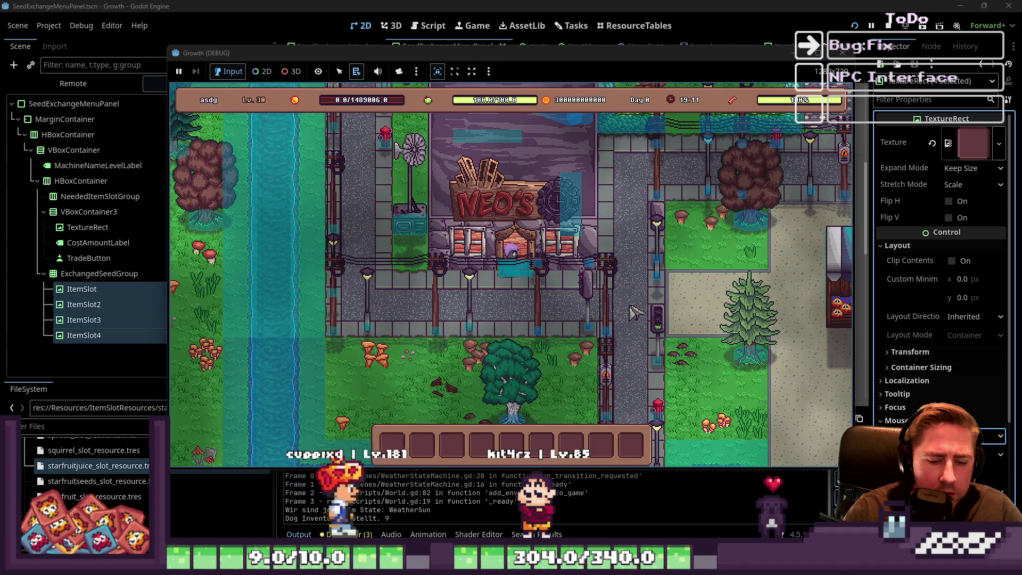
key(i)
key(i)
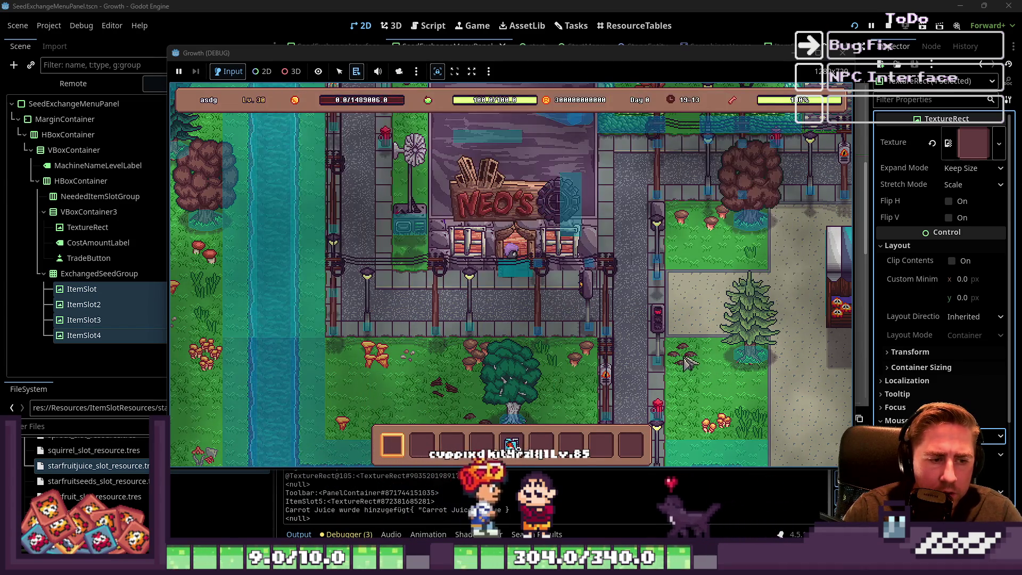
- Walk to the seed vendor, choose Exchange Seeds to open the Trade seeds panel, then stop with F8
key(3)
key(d)
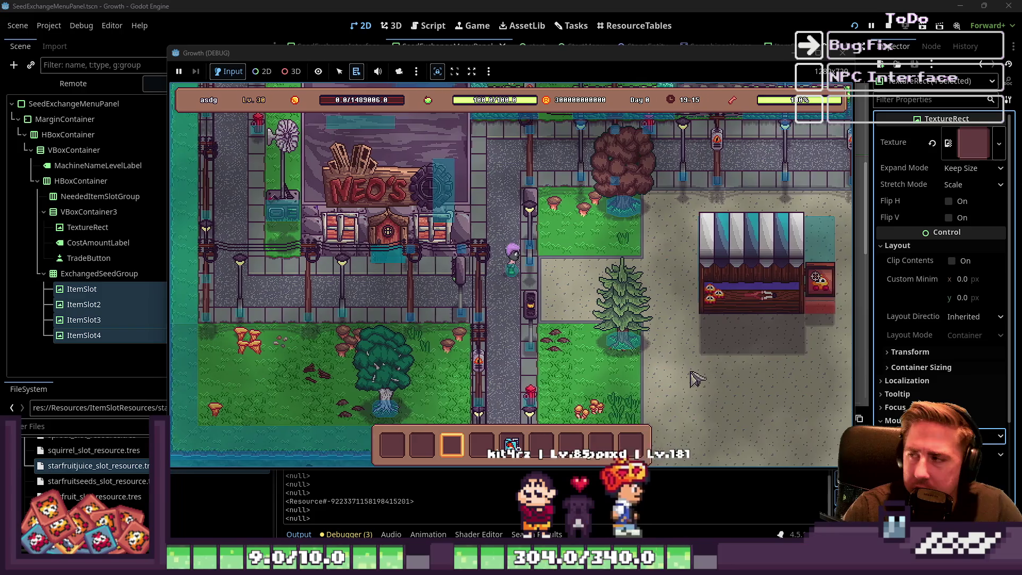
key(d)
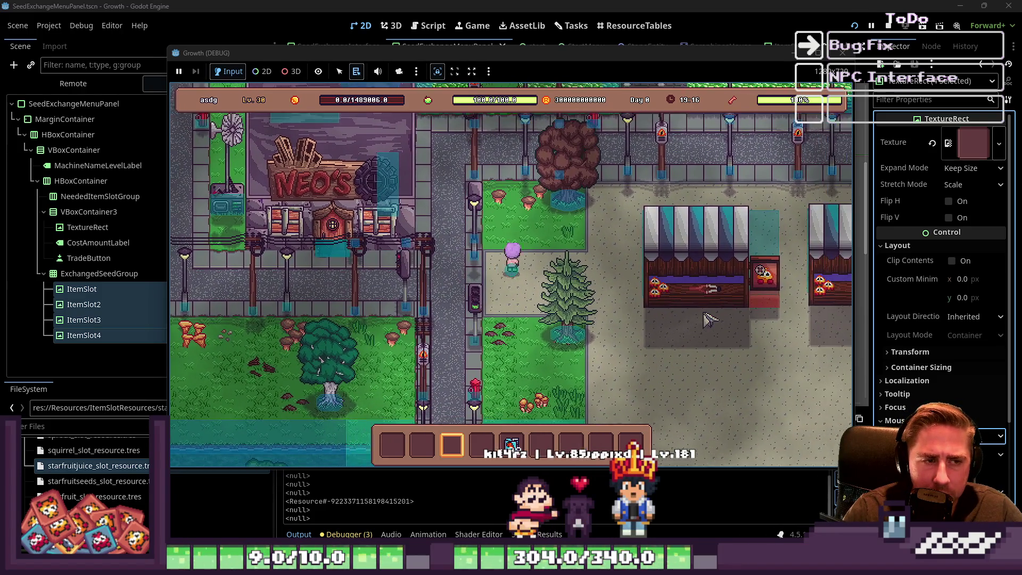
key(w)
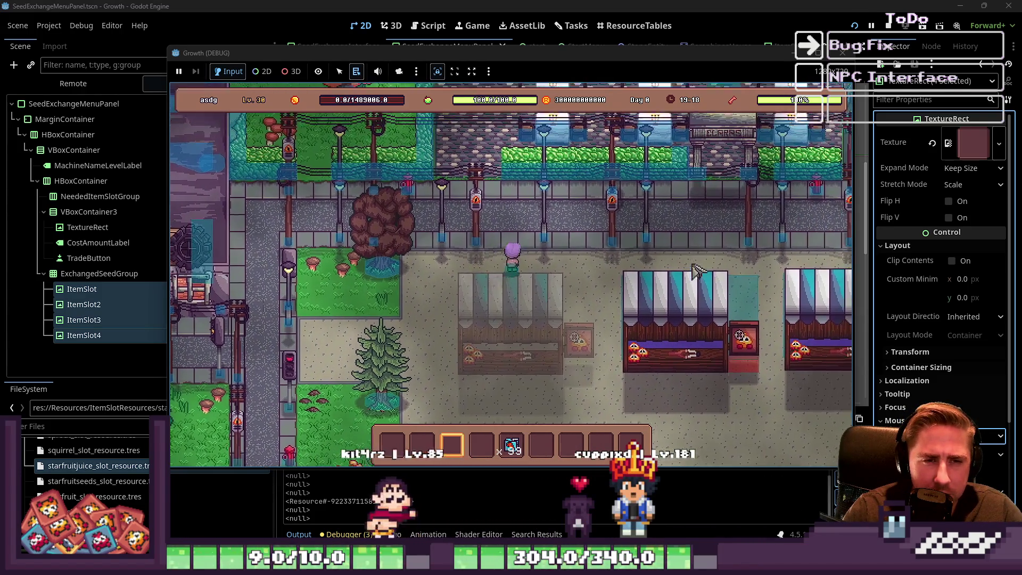
key(w)
key(d)
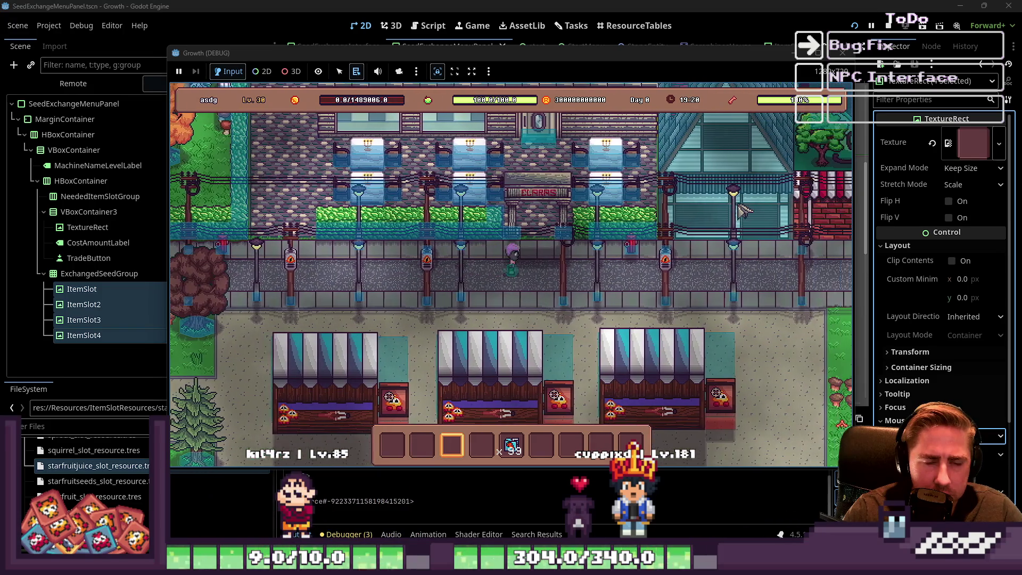
key(d)
key(e)
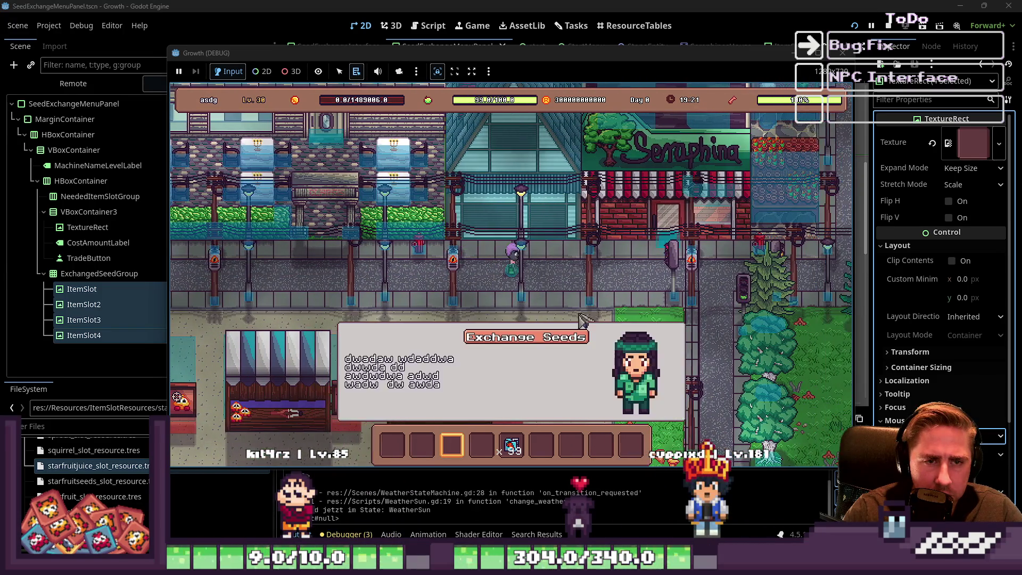
click(575, 338)
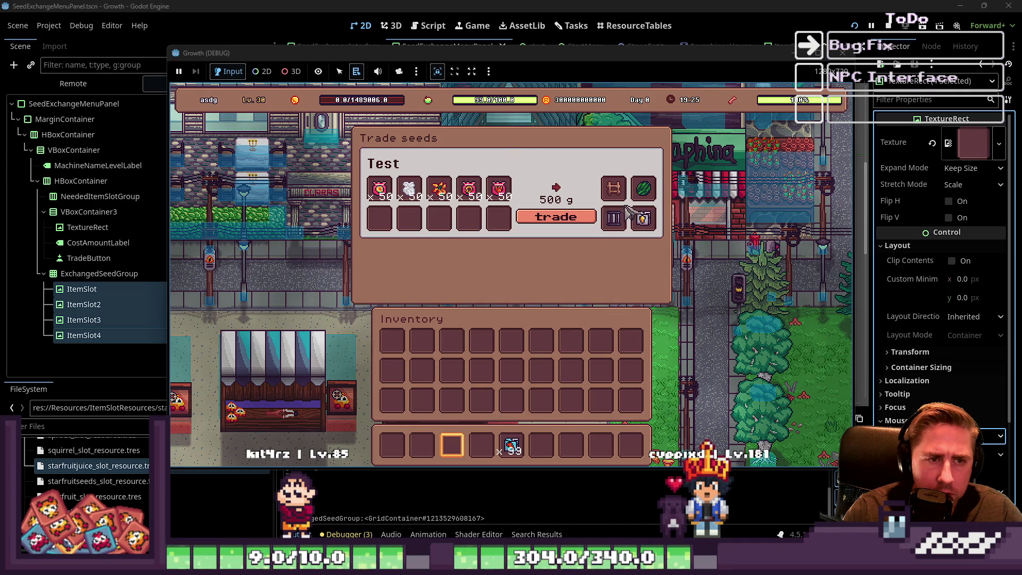
key(F8)
key(ctrl+n)
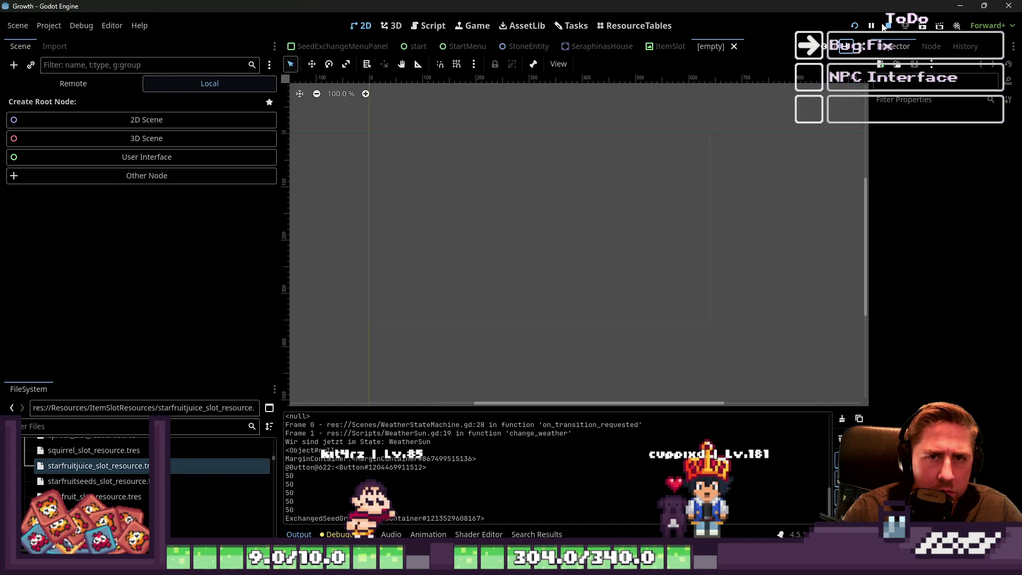
- Browse the SeraphinasHouse, ItemSlot and MachineUpgradeMenuPanel tabs, then return to SeedExchangeMenuPanel
click(734, 47)
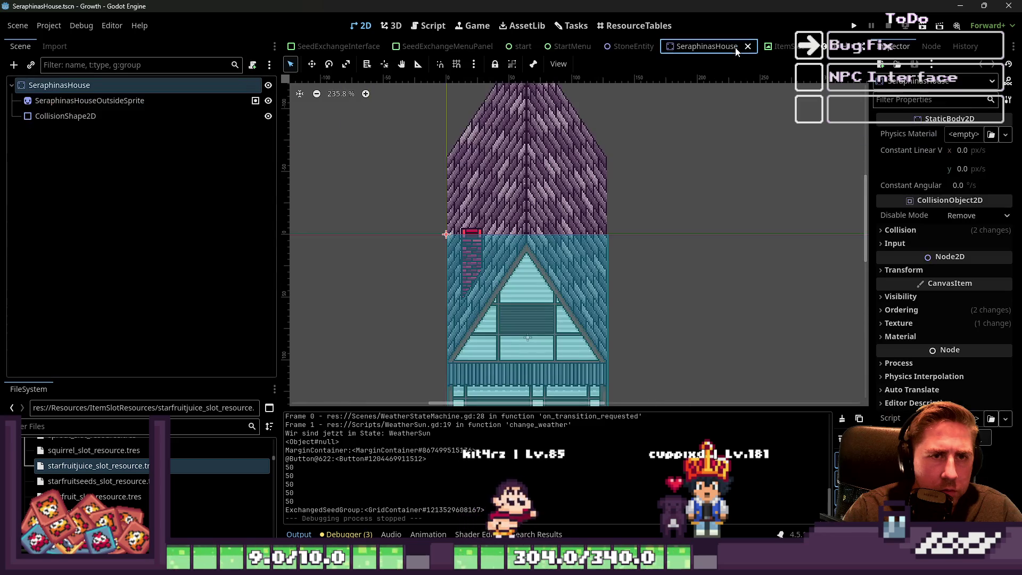
click(780, 46)
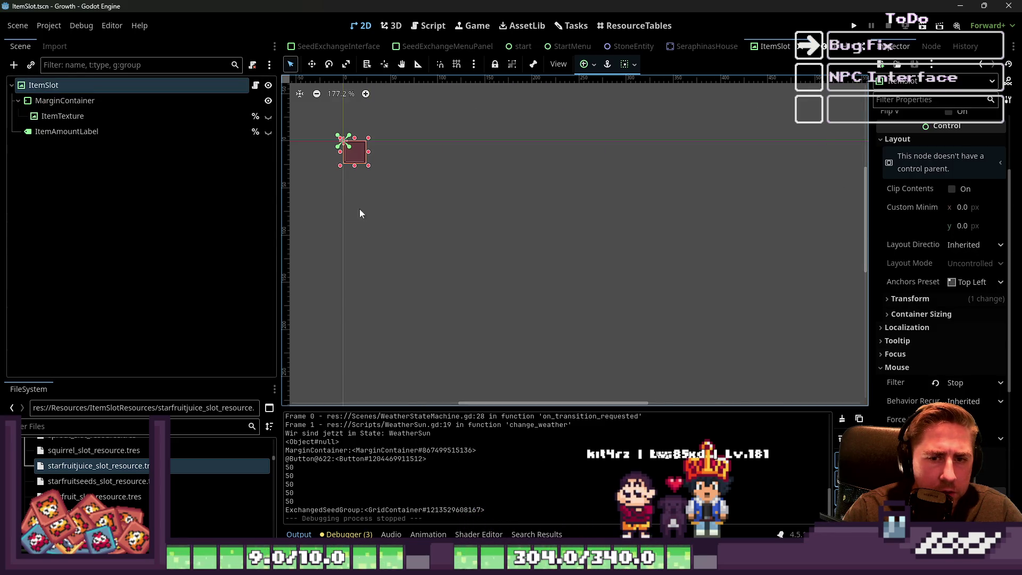
scroll(534, 47, down, 3)
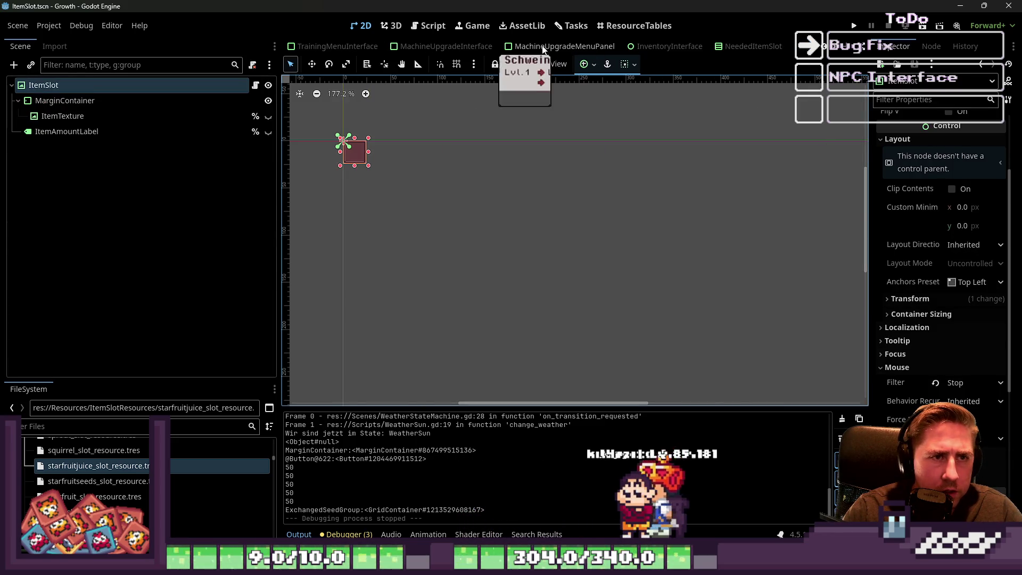
click(534, 47)
scroll(491, 126, down, 3)
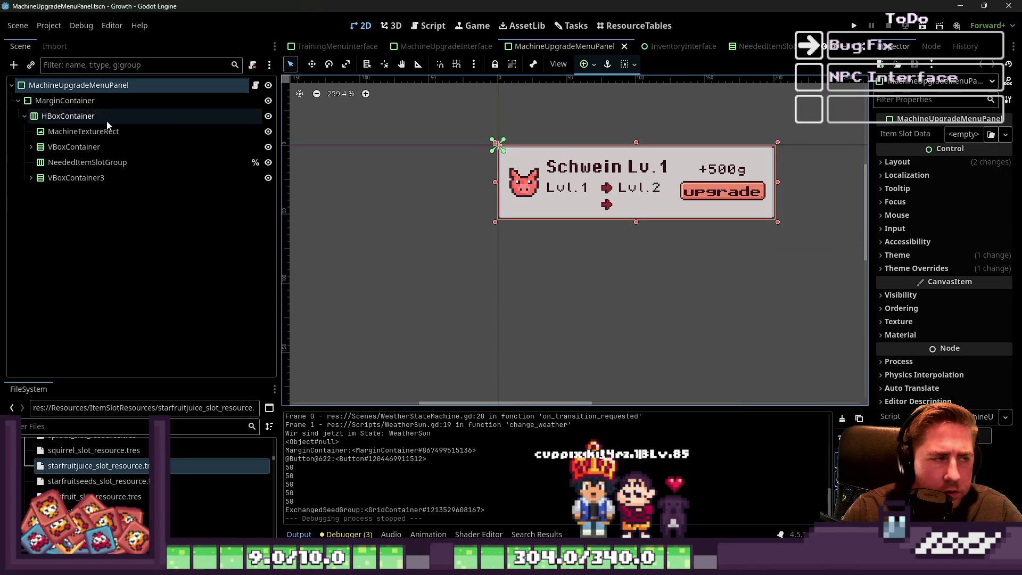
scroll(483, 51, down, 5)
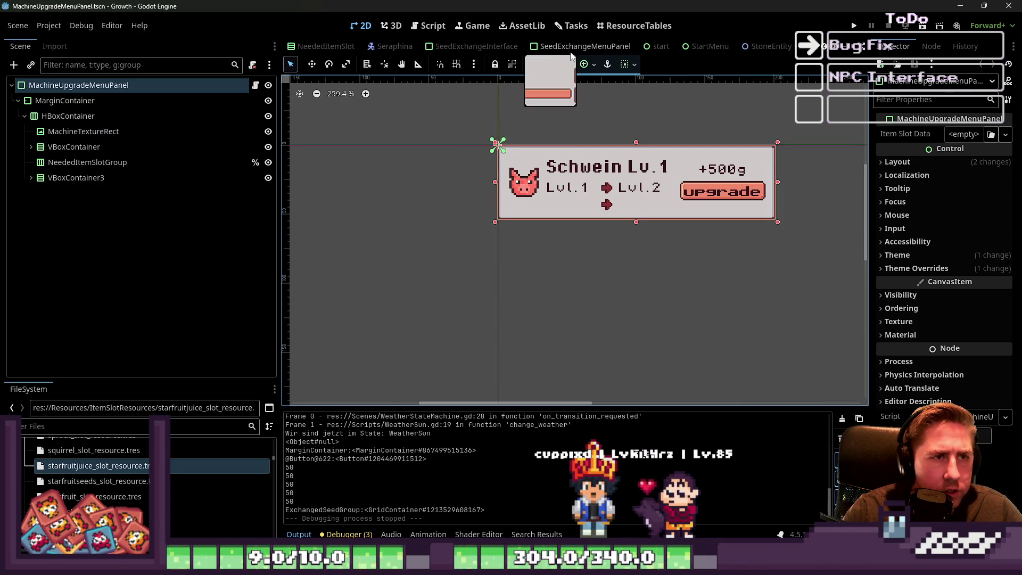
click(569, 47)
scroll(821, 249, down, 2)
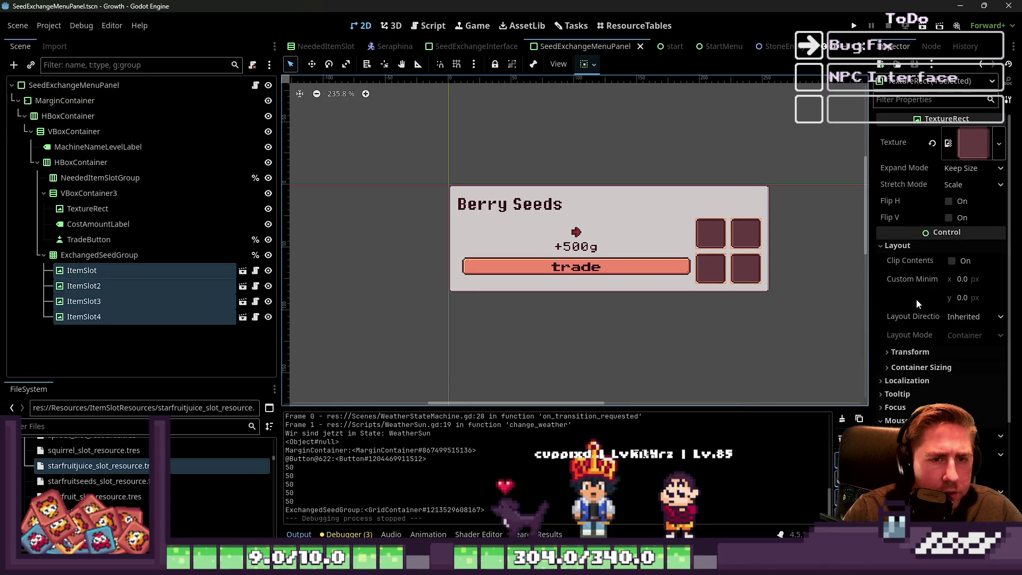
scroll(982, 420, down, 2)
- Set the four ItemSlots' Mouse Filter from Ignore to Stop and select the ExchangedSeedGroup container
click(978, 383)
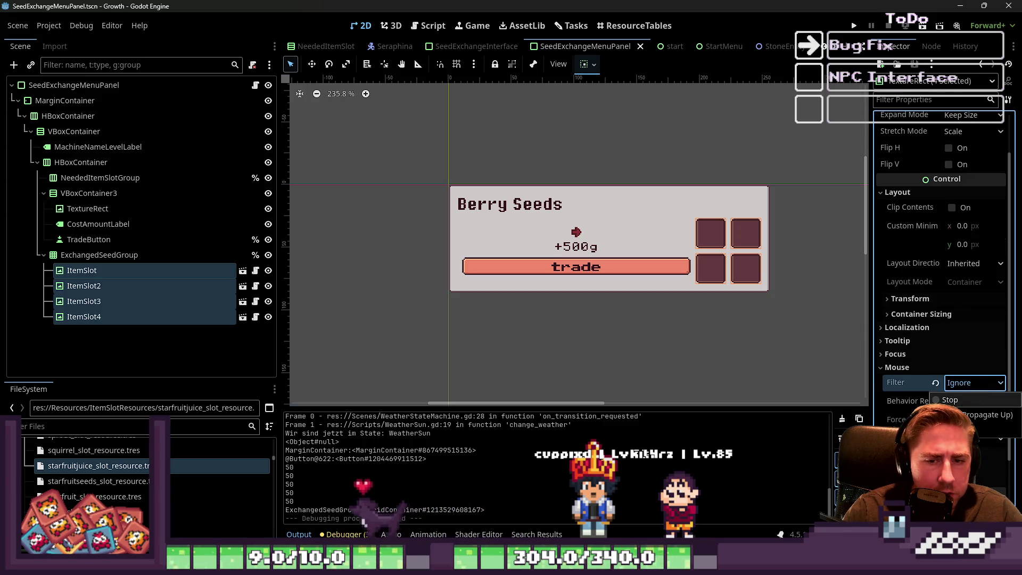
click(949, 399)
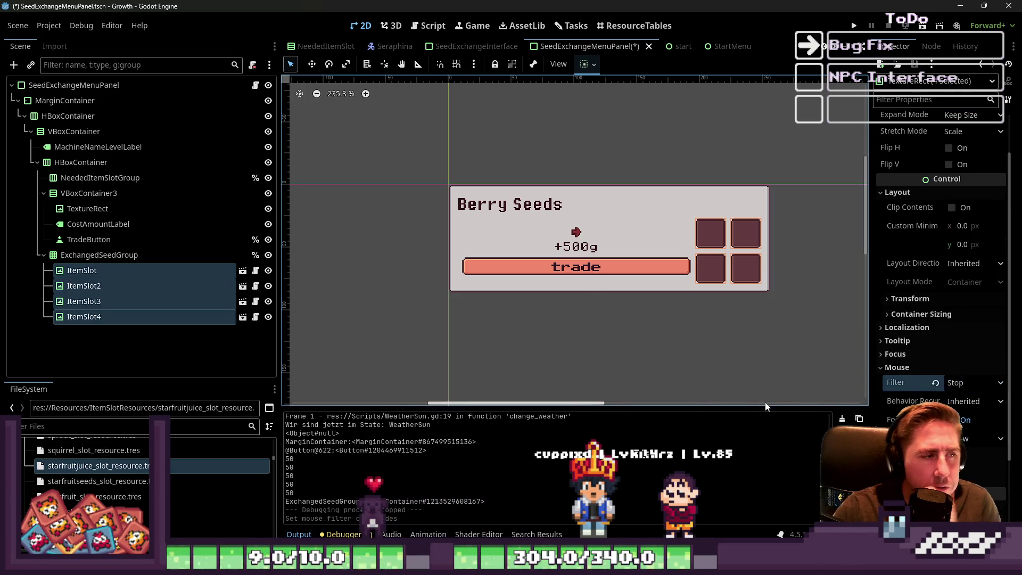
click(193, 256)
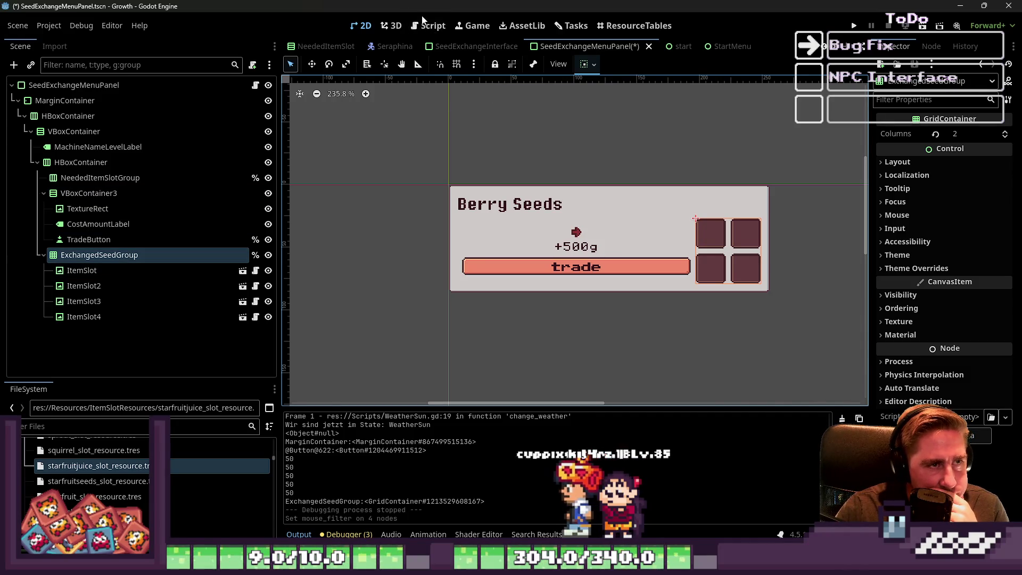
click(431, 26)
- Review the panel script's connect_signals code, then open InventoryInterface.gd from the widened script list
click(520, 192)
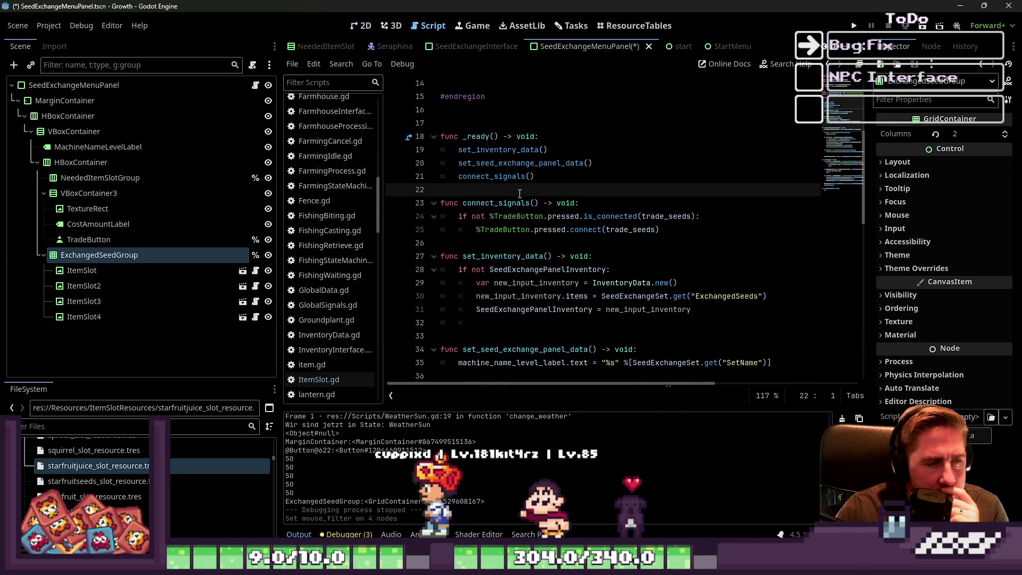
scroll(344, 236, up, 3)
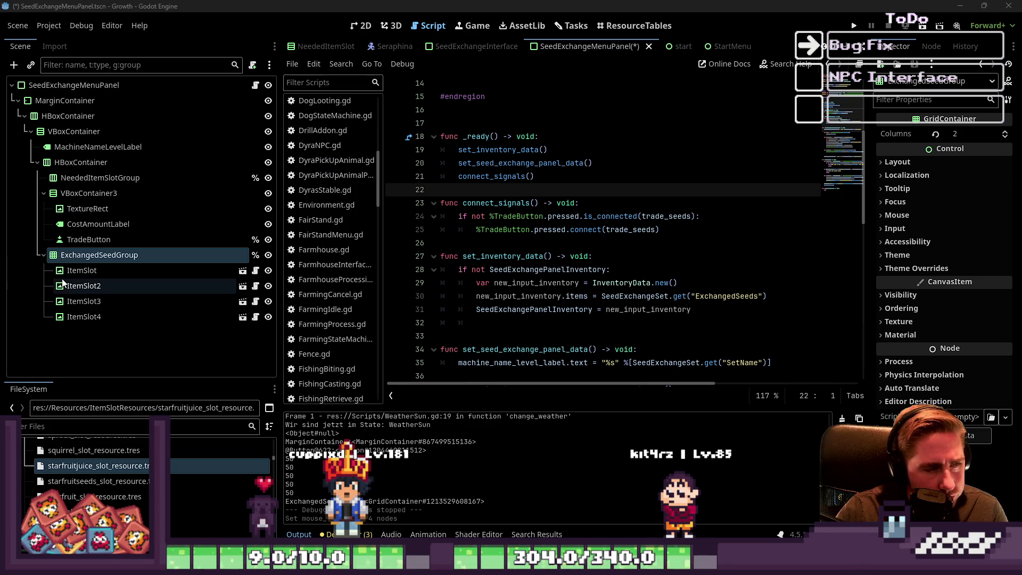
click(84, 272)
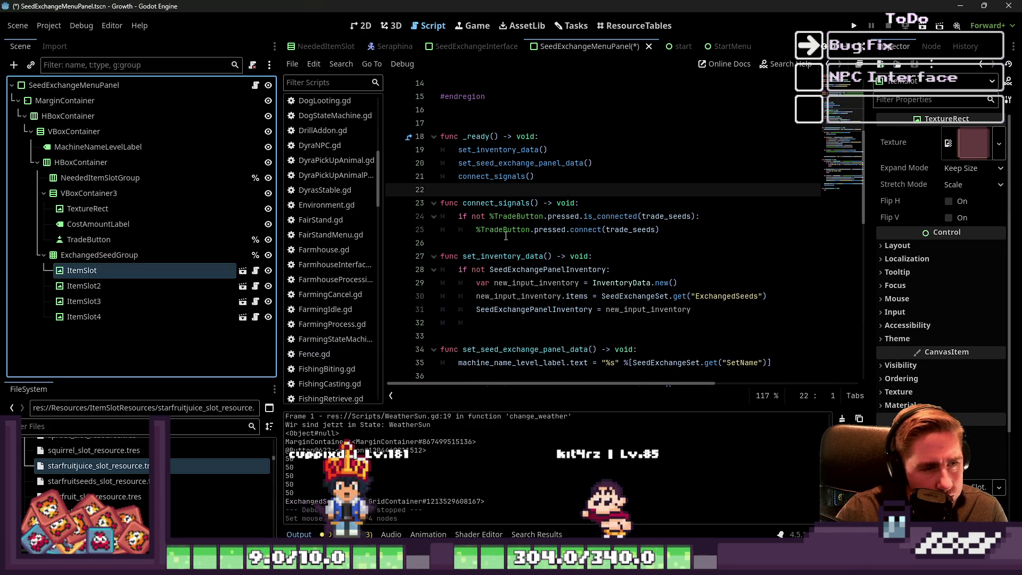
scroll(507, 237, up, 5)
click(497, 377)
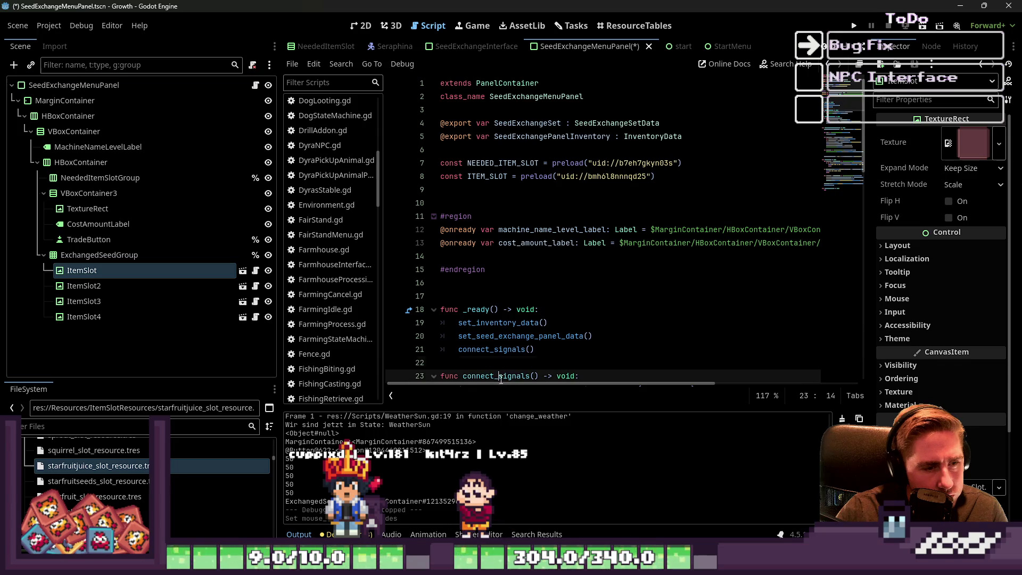
scroll(349, 202, up, 5)
scroll(349, 203, down, 10)
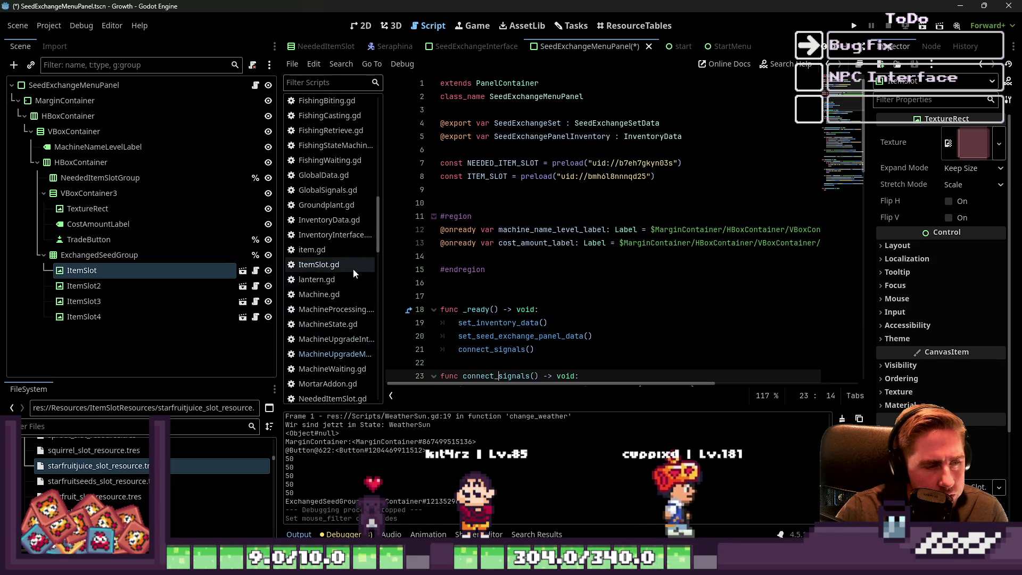
drag(385, 281, 449, 277)
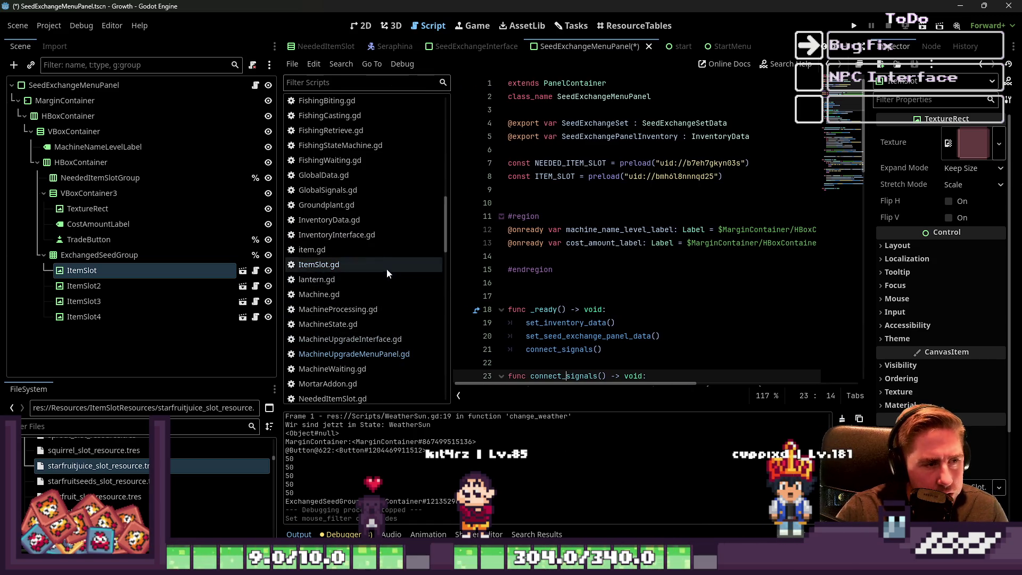
click(368, 234)
scroll(588, 254, up, 6)
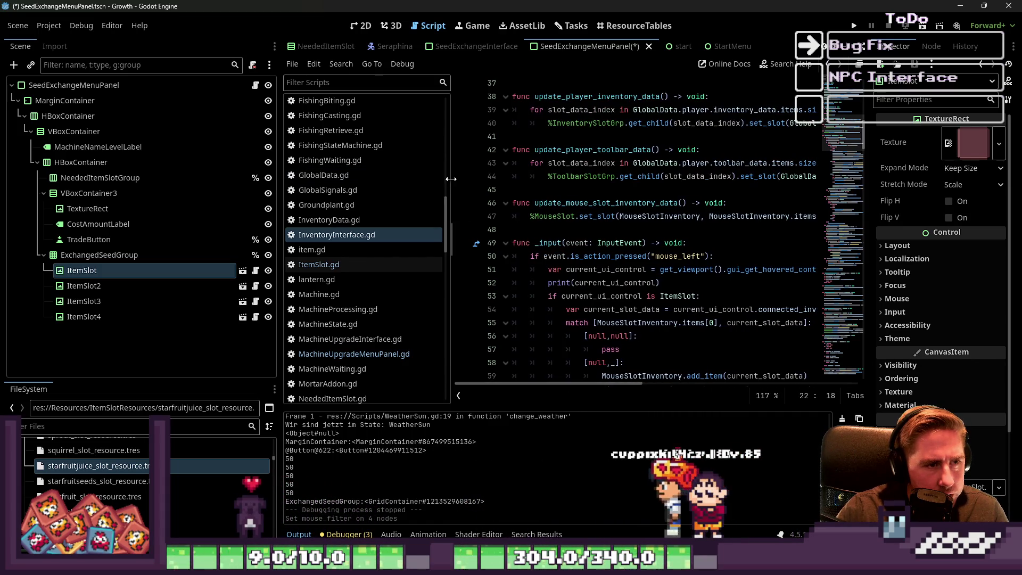
drag(449, 178, 336, 181)
scroll(554, 329, down, 1)
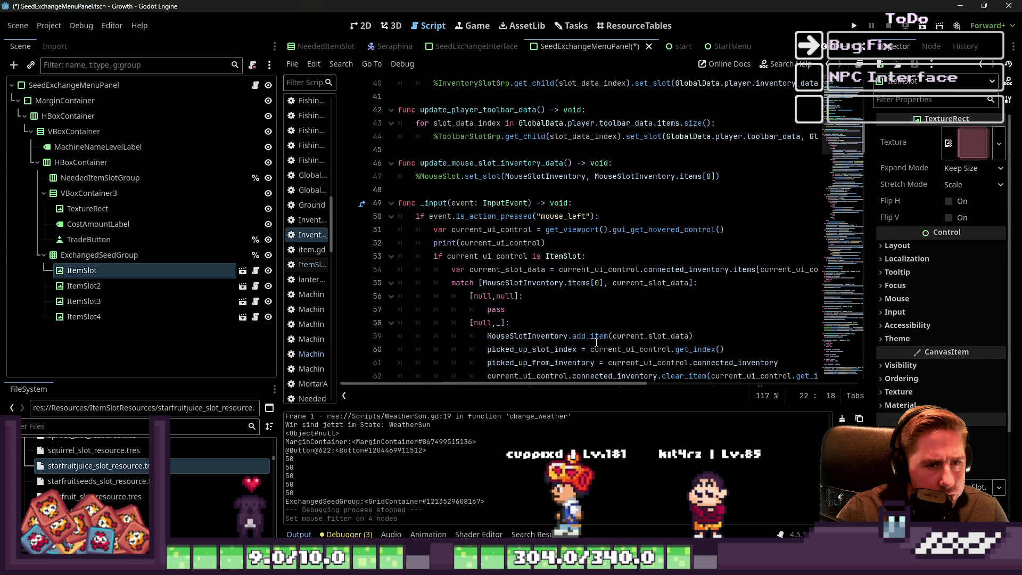
double_click(687, 270)
scroll(527, 341, down, 1)
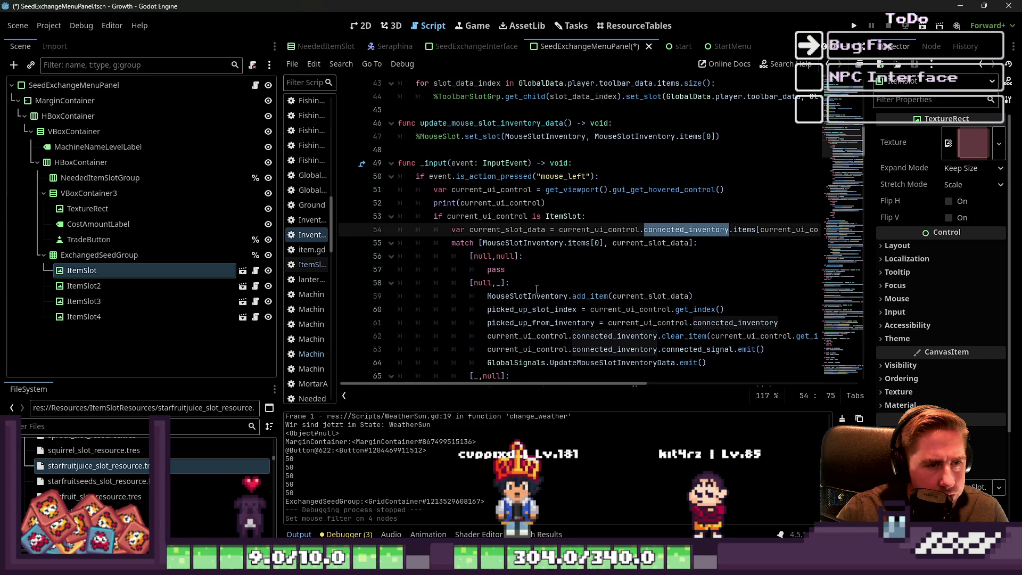
scroll(530, 264, down, 1)
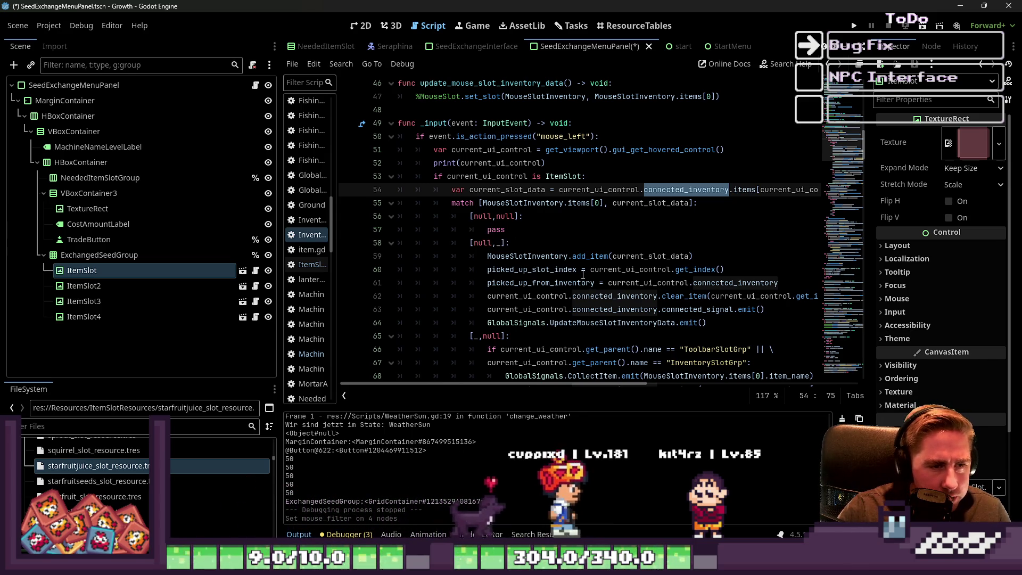
click(547, 237)
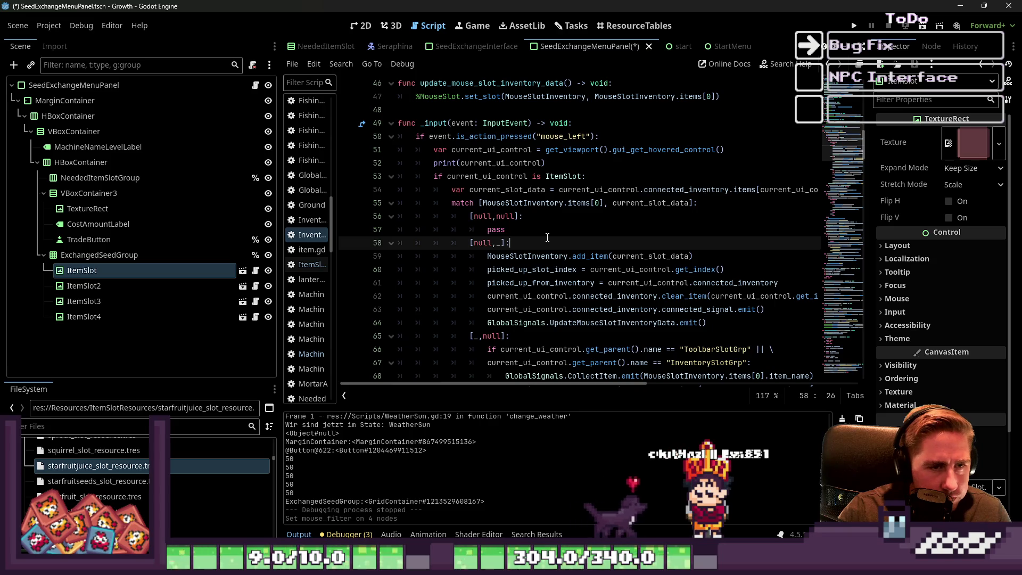
click(602, 192)
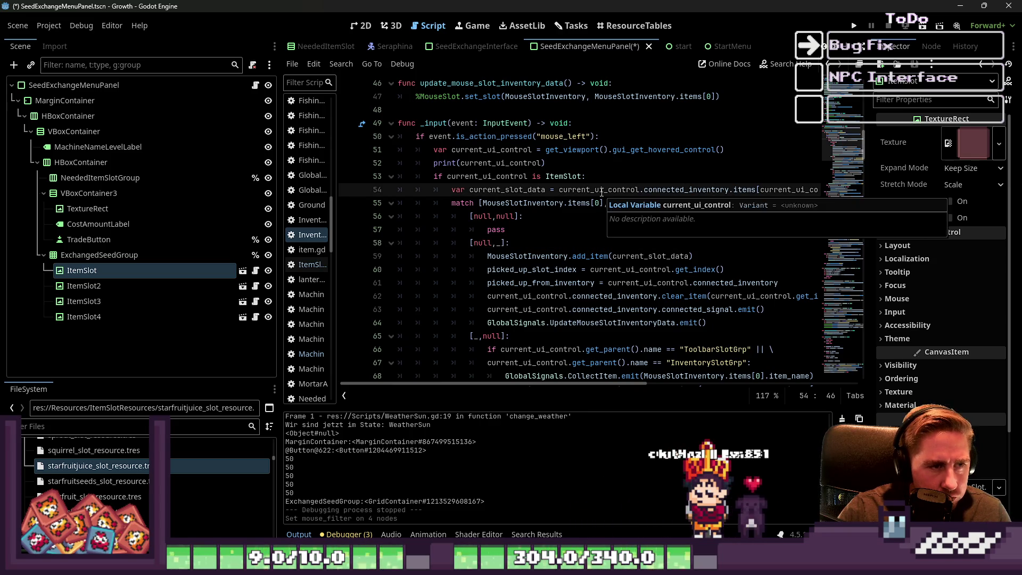
click(601, 176)
double_click(605, 190)
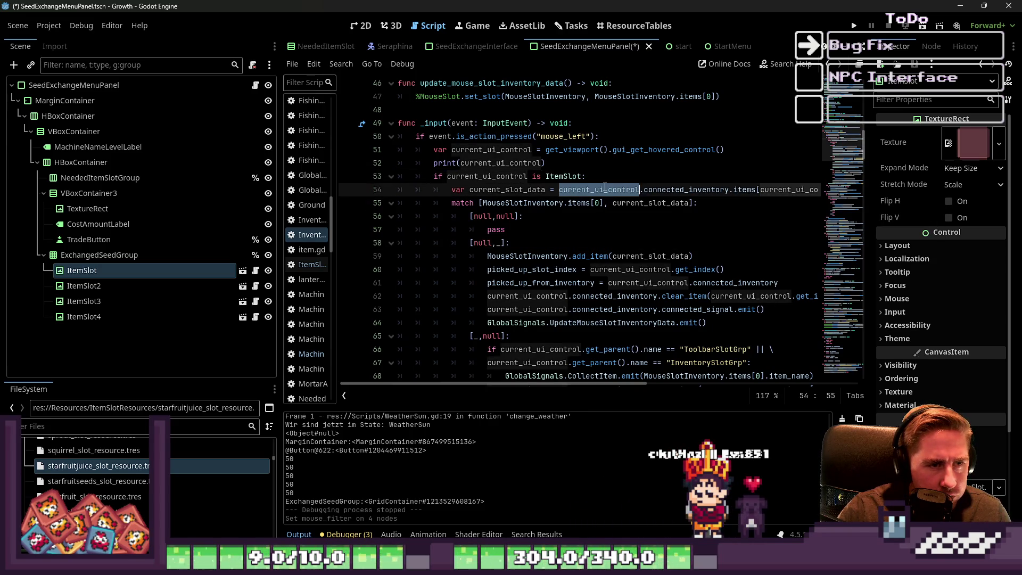
click(605, 189)
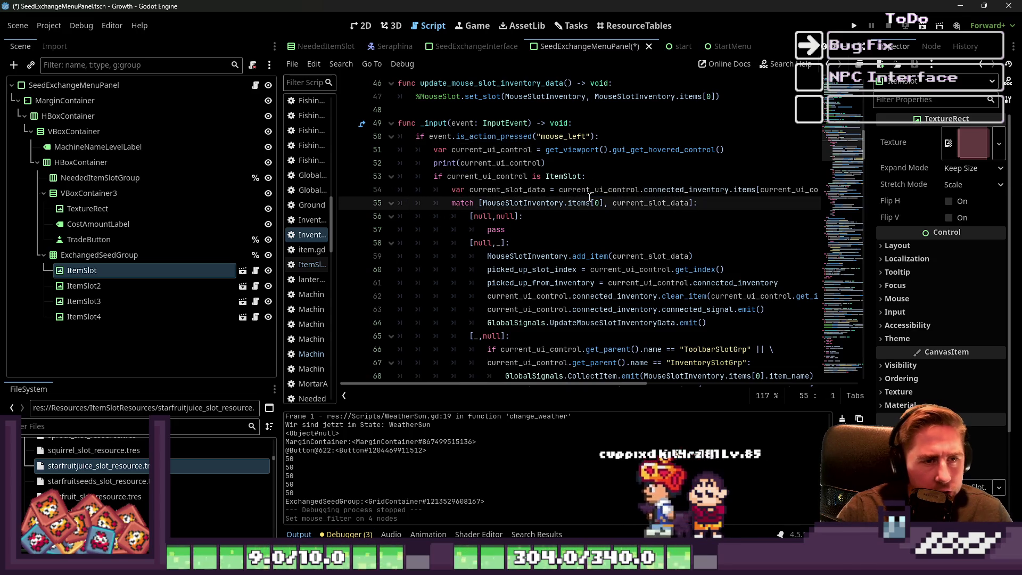
click(626, 189)
double_click(611, 190)
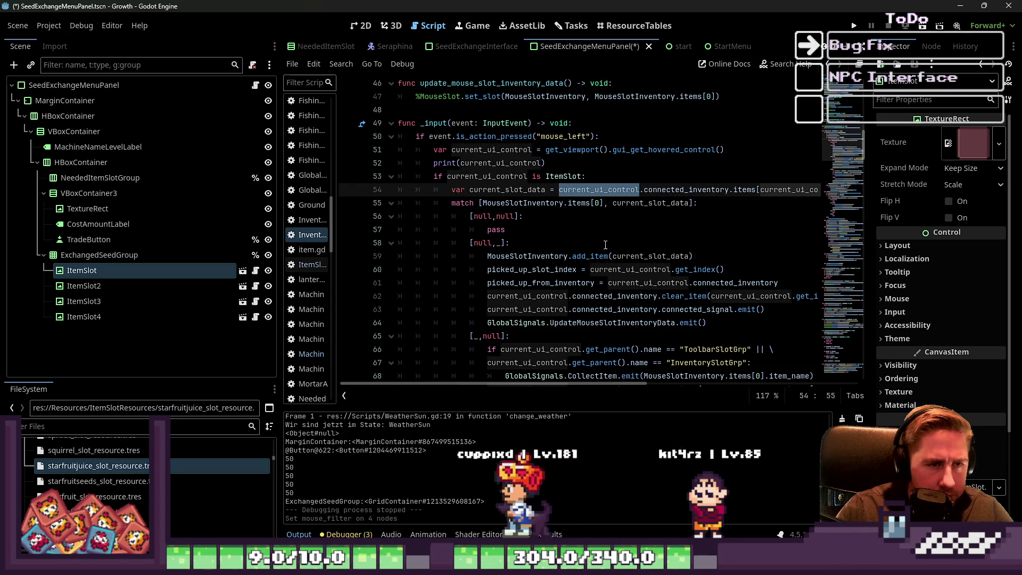
double_click(670, 190)
mouse_move(608, 388)
mouse_down()
mouse_move(703, 388)
mouse_move(606, 388)
mouse_up()
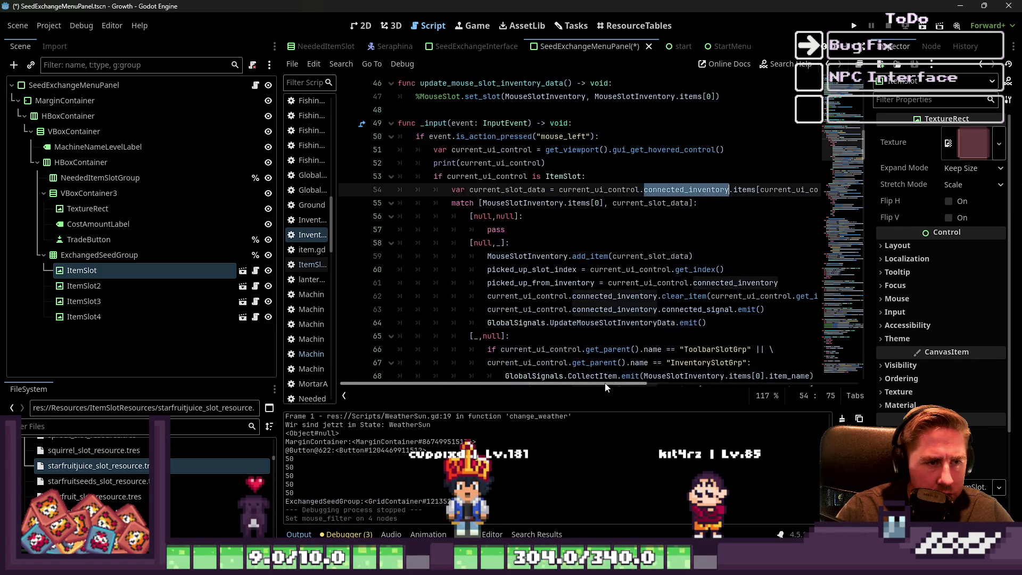
click(656, 166)
click(665, 203)
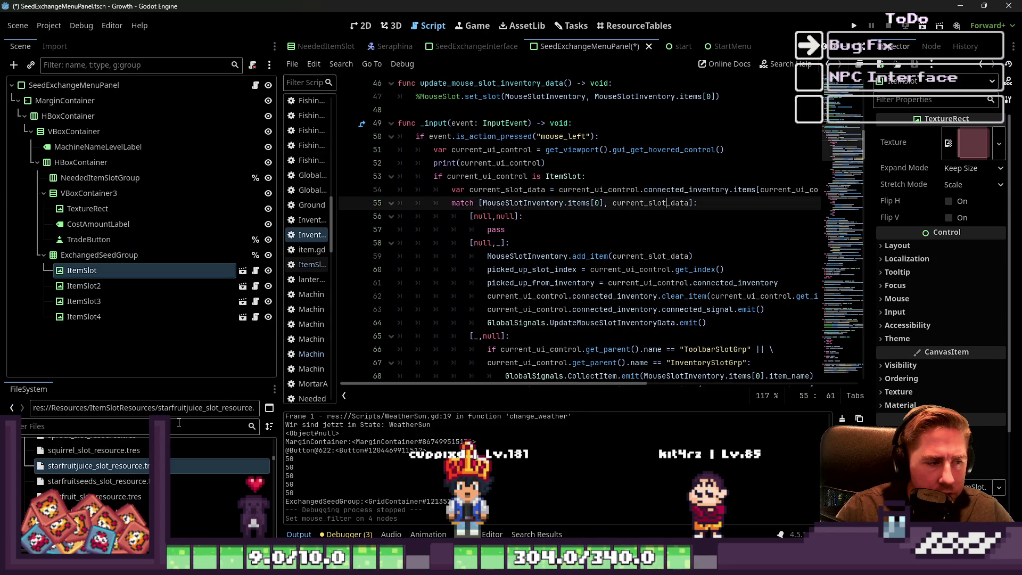
text(InventoryD)
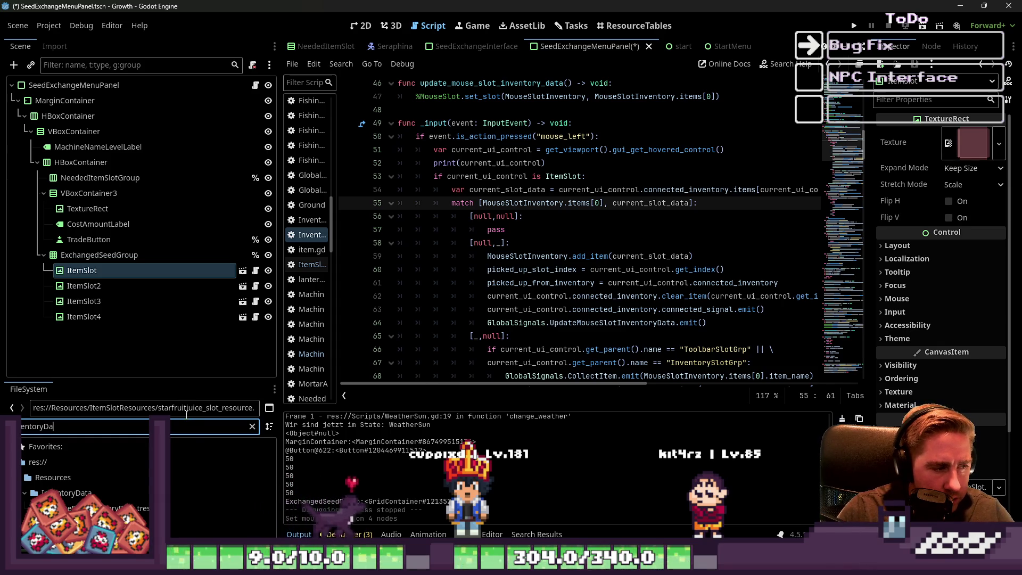
text(ta)
double_click(223, 525)
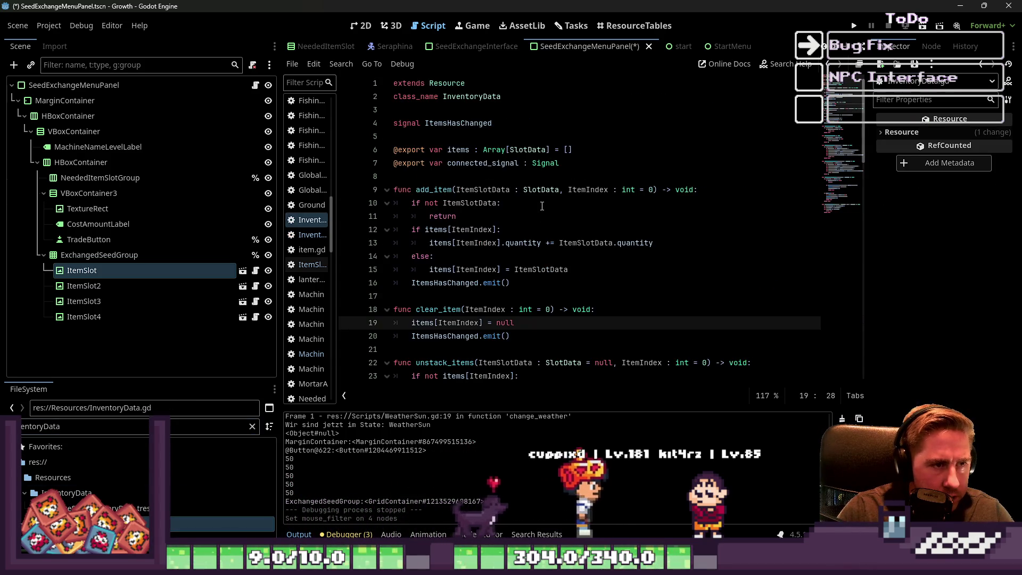
click(442, 175)
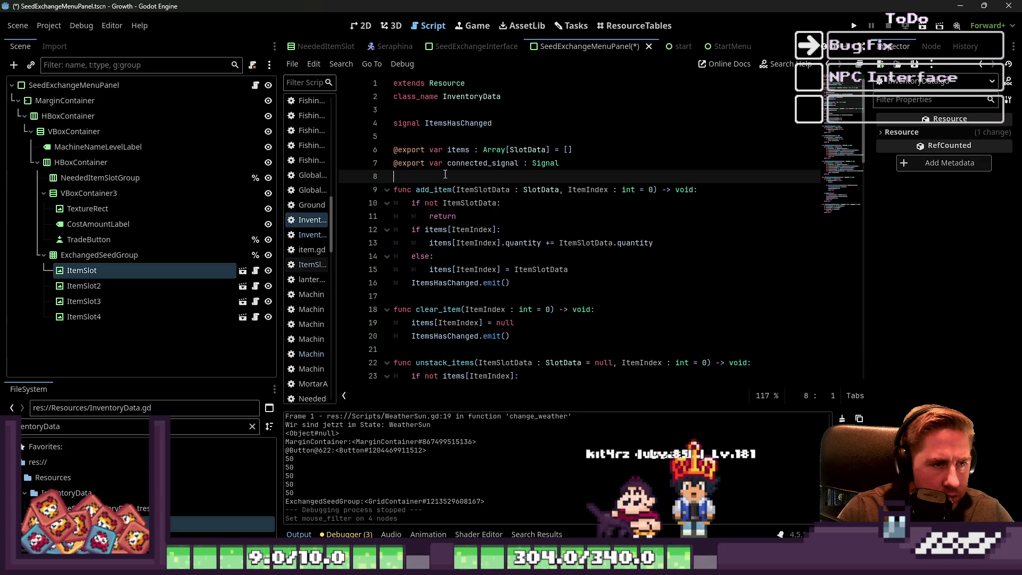
scroll(442, 175, down, 12)
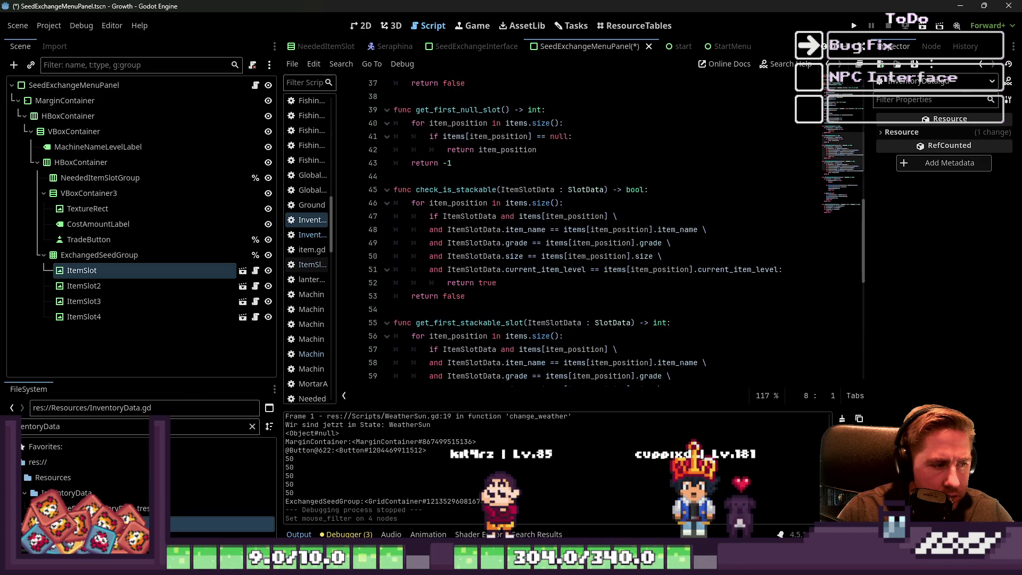
scroll(587, 278, up, 12)
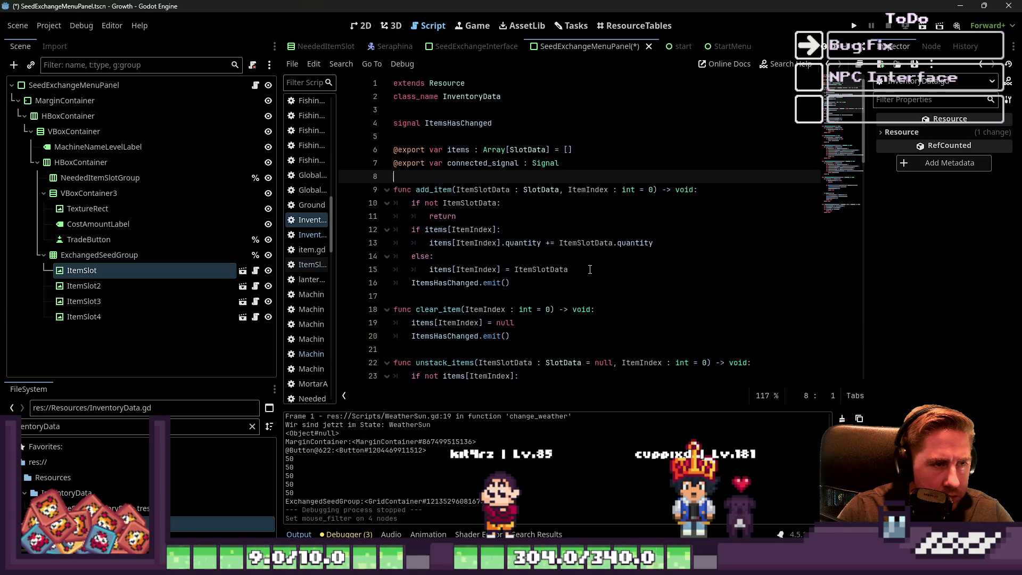
key(Return)
key(Up)
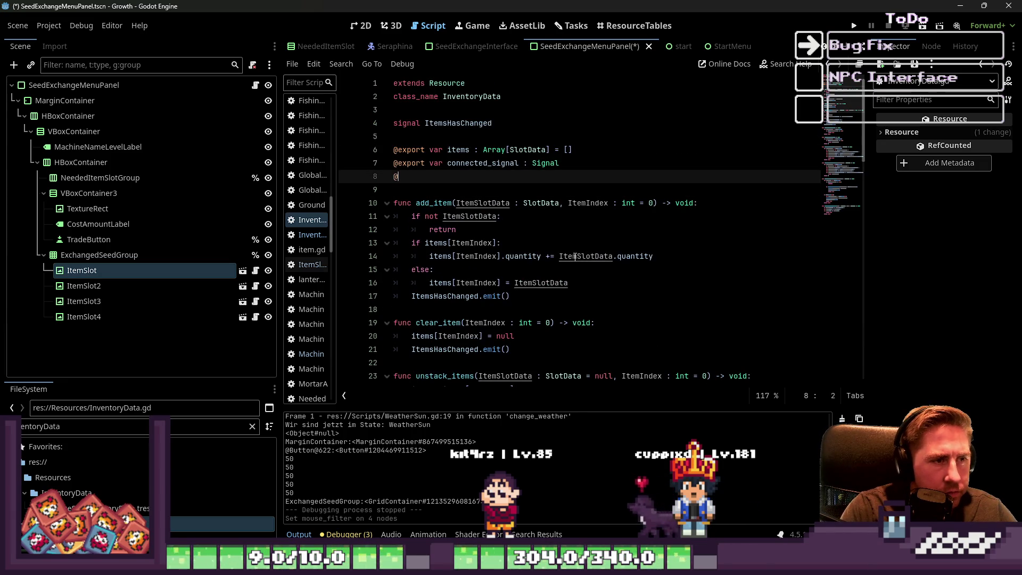
text(export var can)
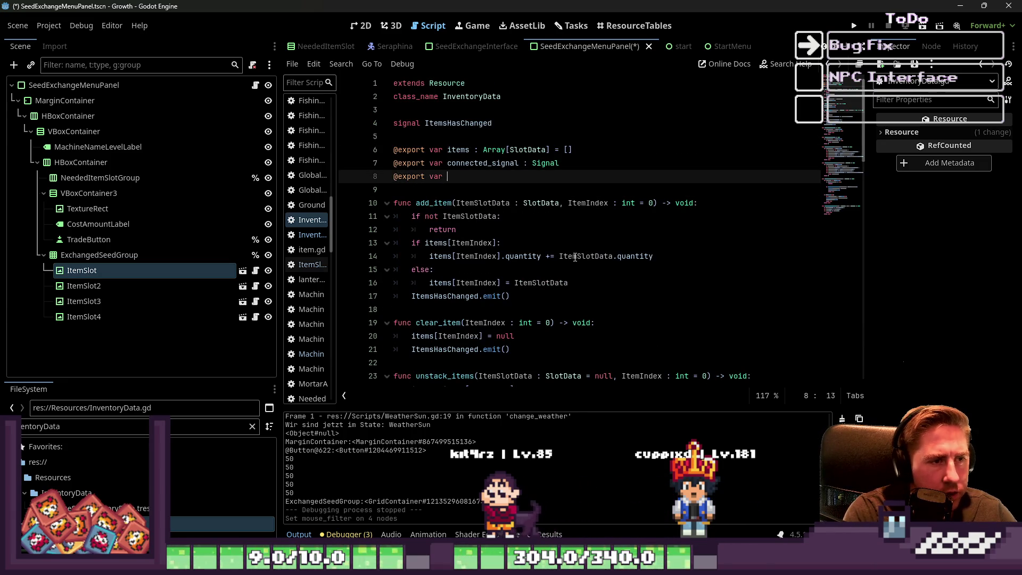
text(_interact : bool )
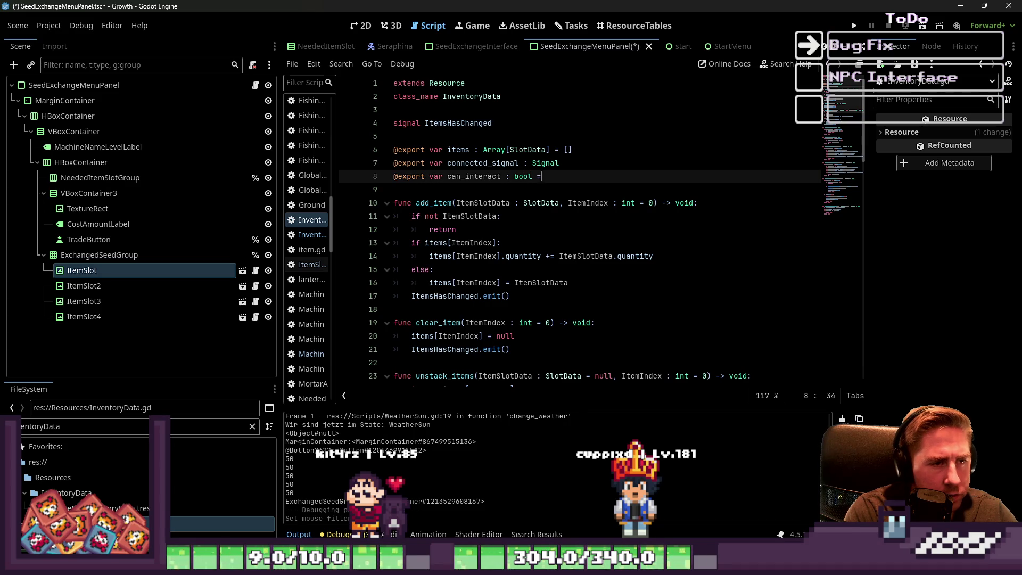
text(= true)
key(ctrl+s)
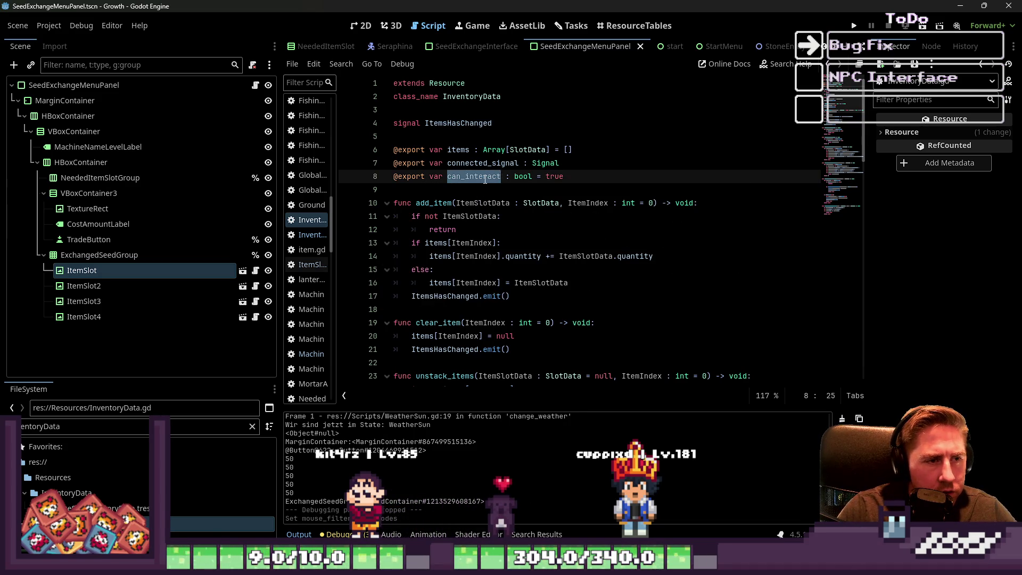
drag(337, 213, 457, 213)
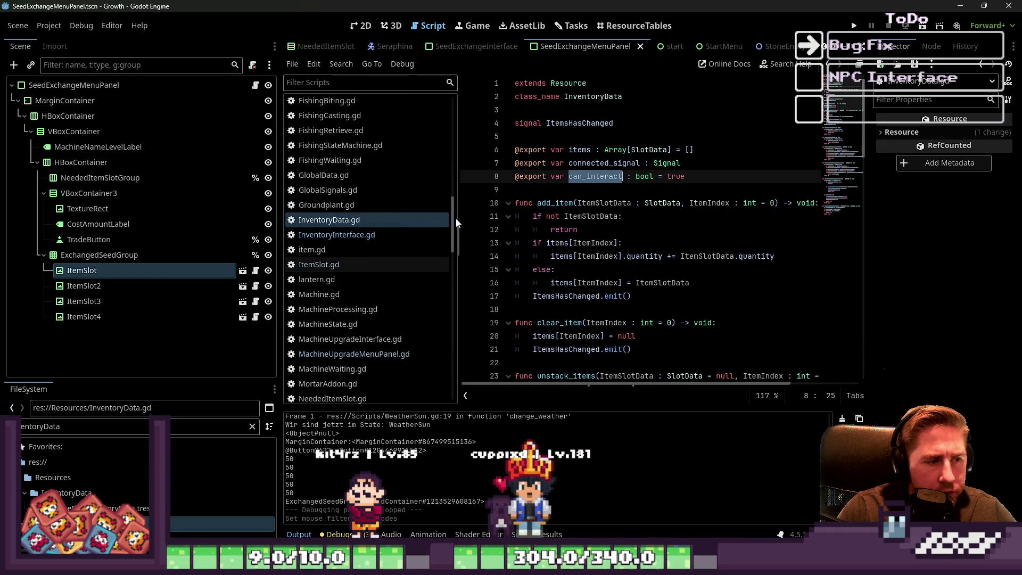
- Compare the SeedExchangeMenuPanel and SeedExchangeInterface scripts, narrowing the script list
scroll(394, 309, up, 4)
scroll(376, 258, down, 10)
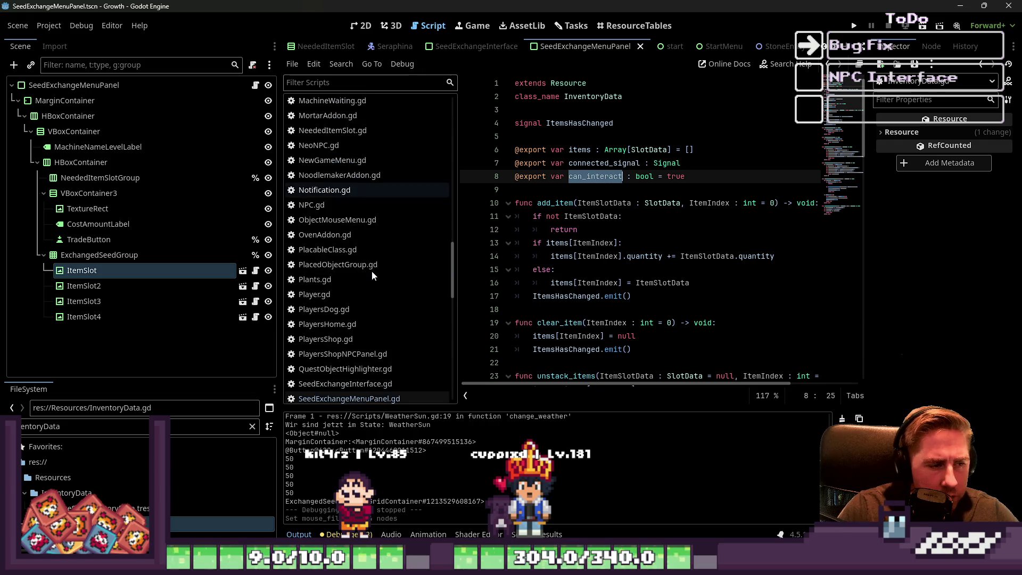
scroll(372, 276, down, 1)
click(373, 361)
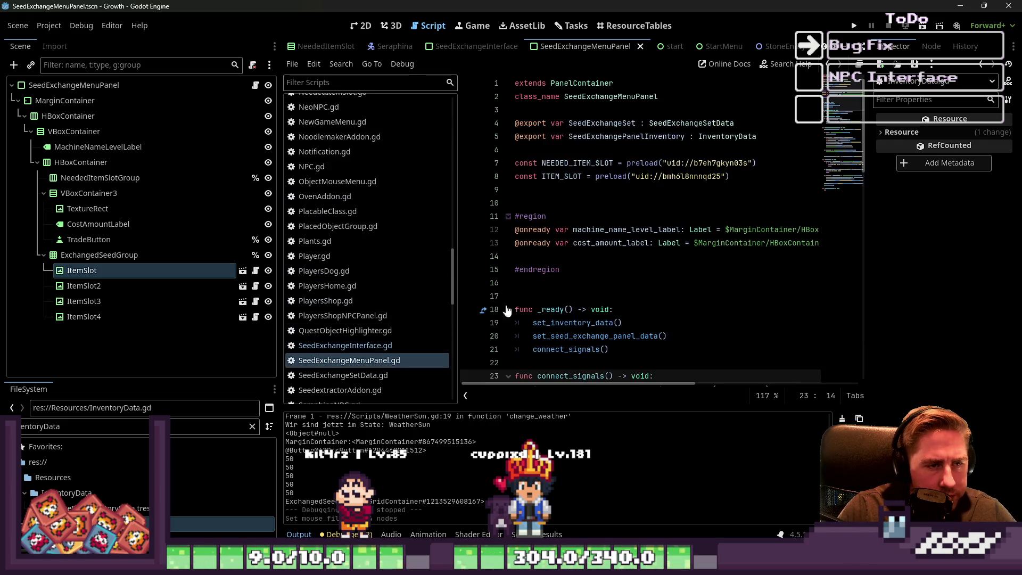
drag(458, 230, 391, 238)
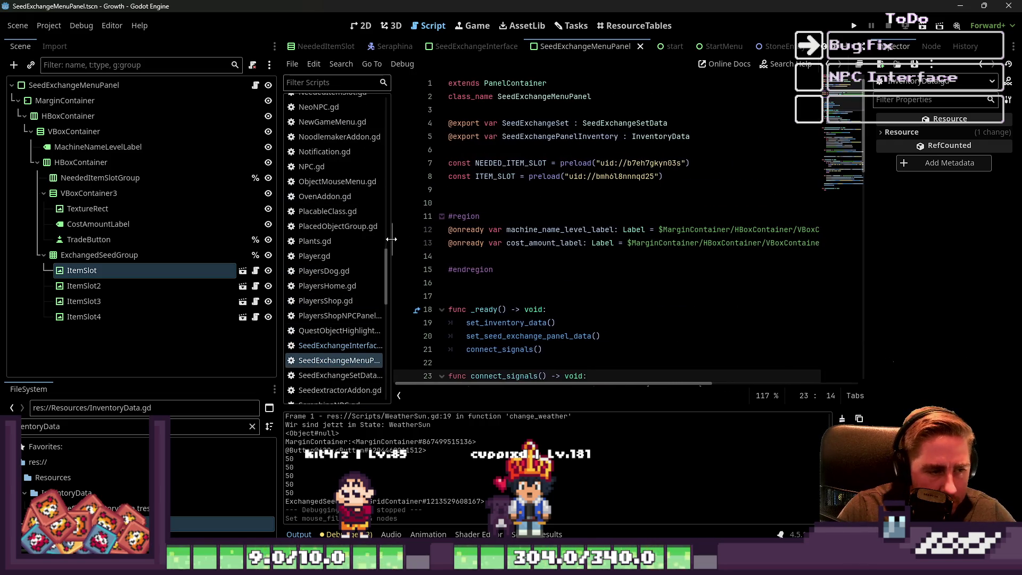
click(320, 347)
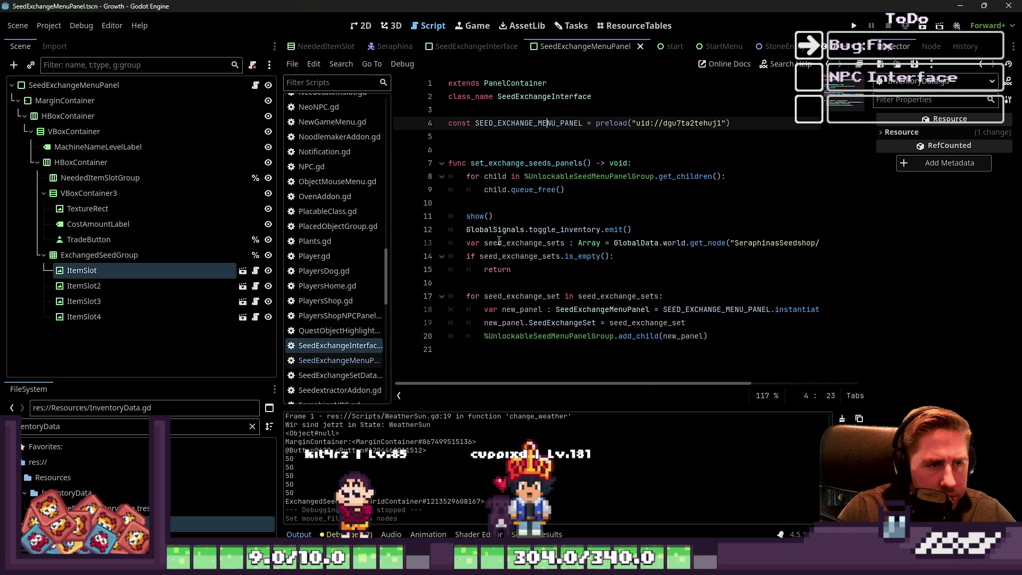
click(333, 360)
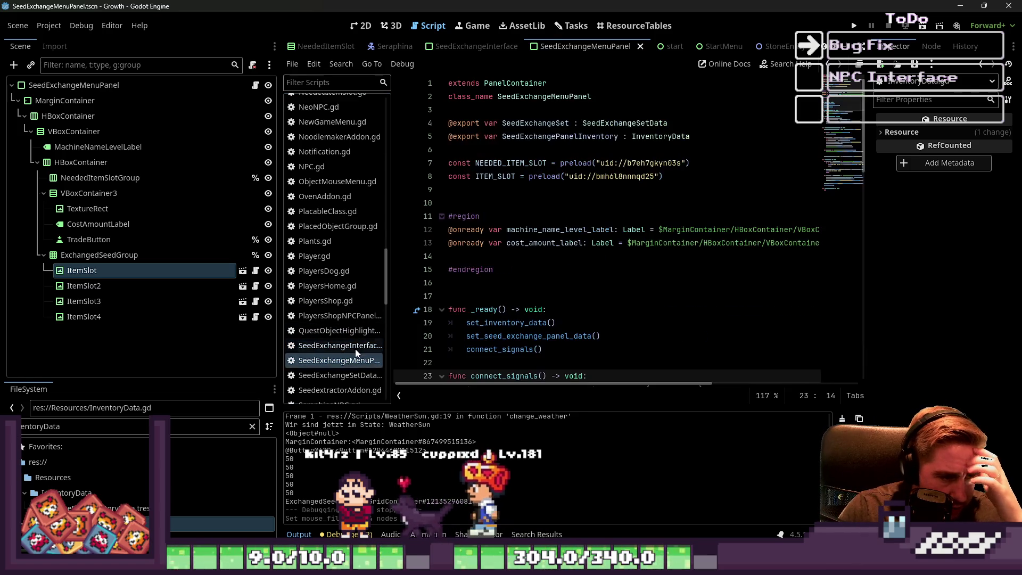
click(335, 347)
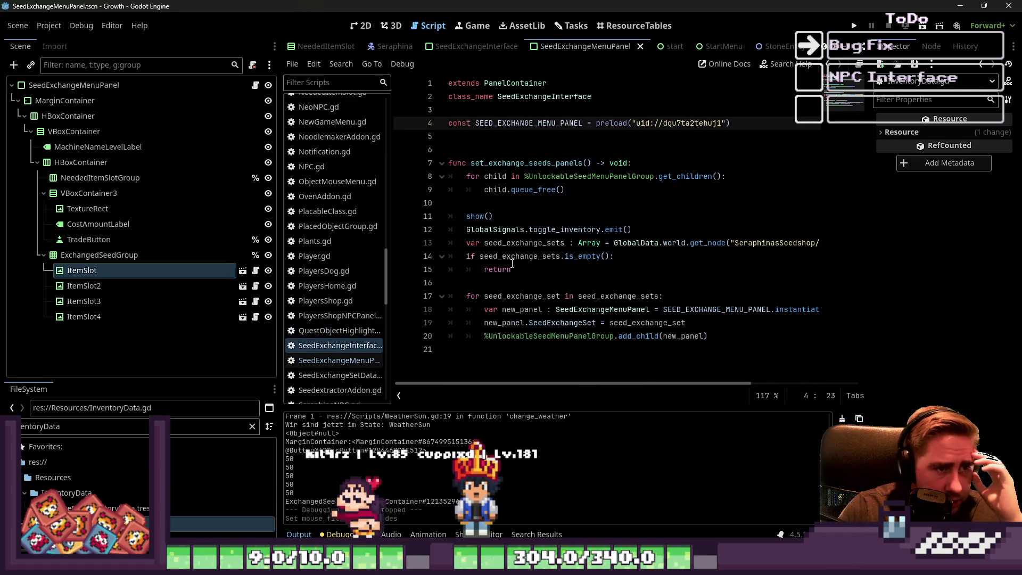
click(356, 363)
- Find the InventoryData.new lines in set_inventory_data of SeedExchangeMenuPanel.gd
scroll(519, 220, down, 3)
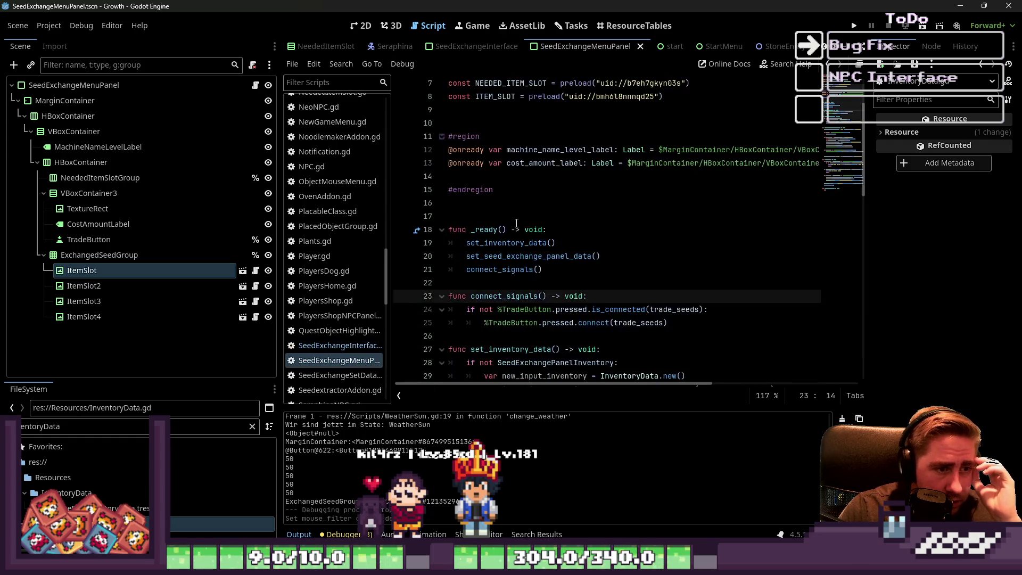
click(528, 230)
scroll(519, 240, down, 1)
scroll(517, 266, down, 2)
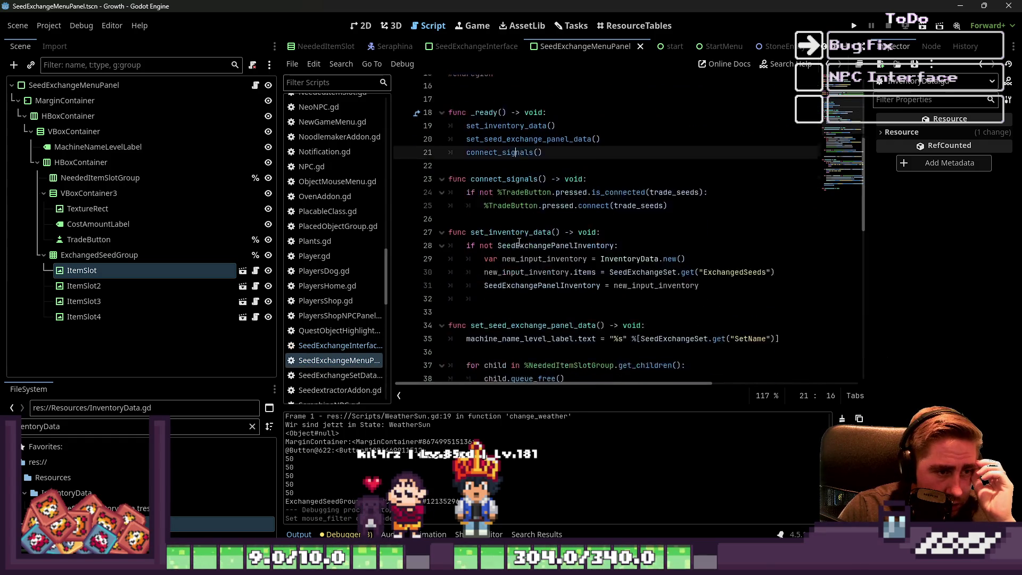
click(513, 283)
scroll(514, 283, down, 5)
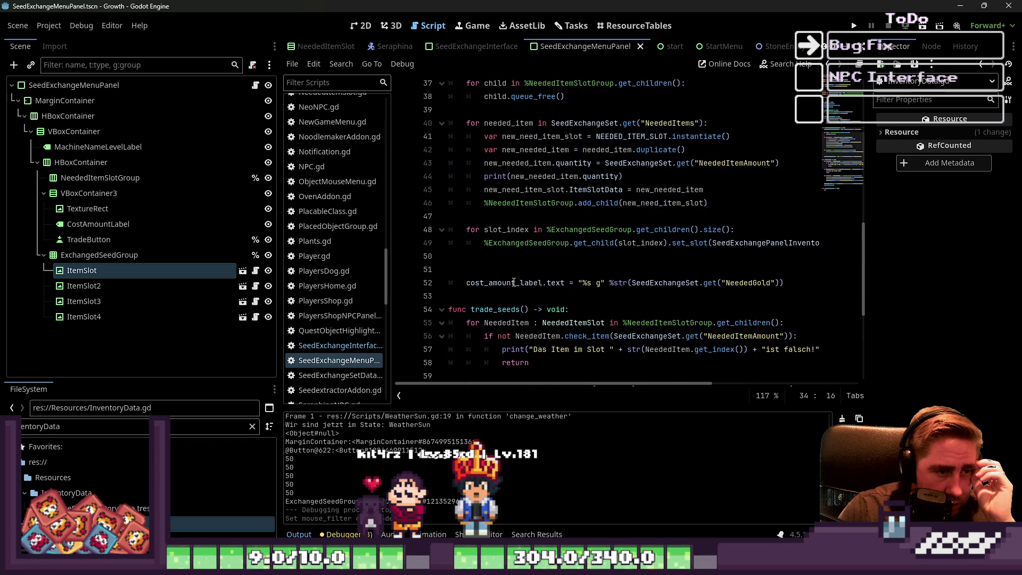
scroll(514, 282, up, 10)
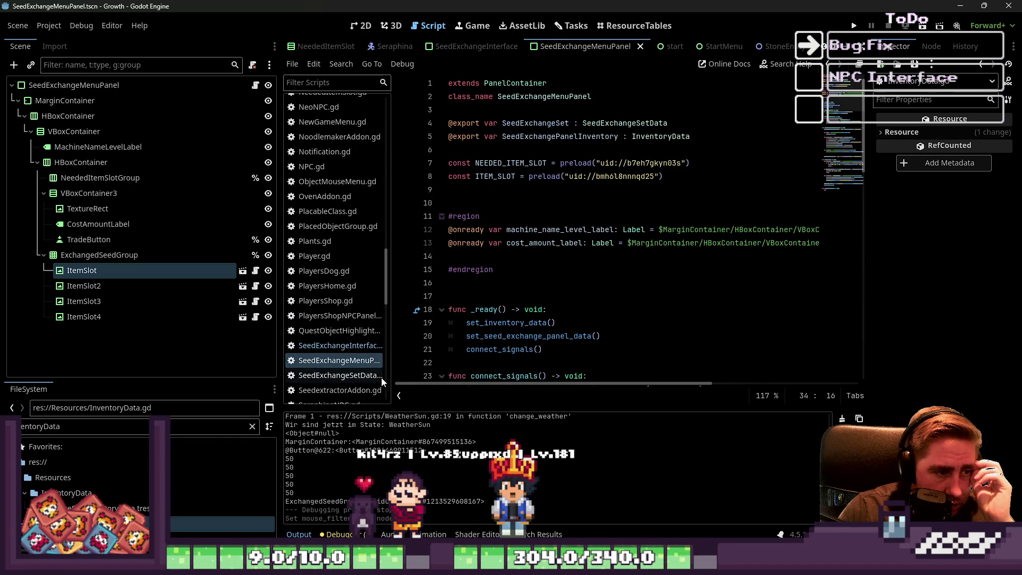
drag(392, 378, 434, 376)
scroll(525, 291, down, 2)
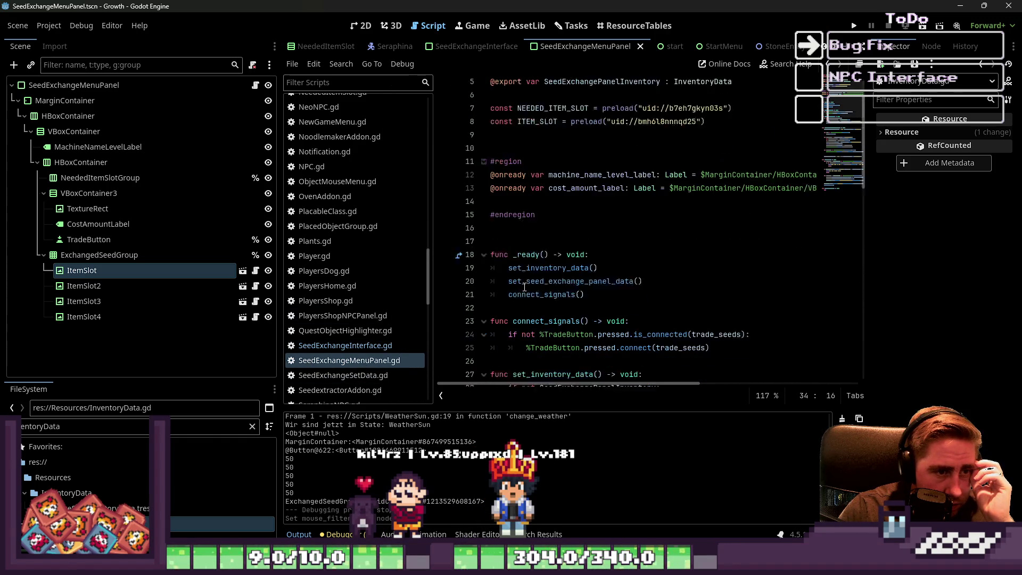
click(531, 229)
key(Down)
key(Down)
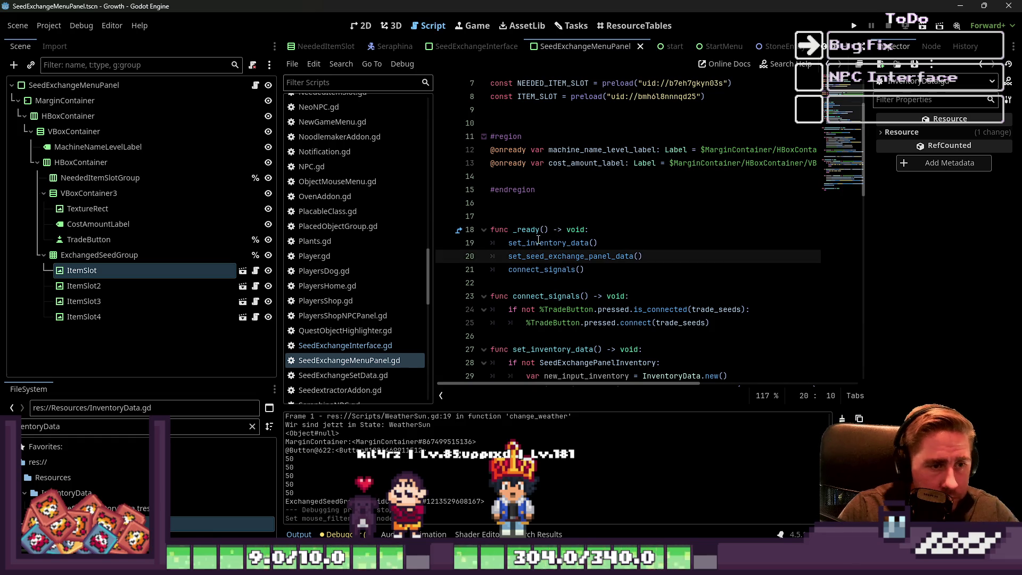
ctrl+click(542, 246)
key(Down)
key(Down)
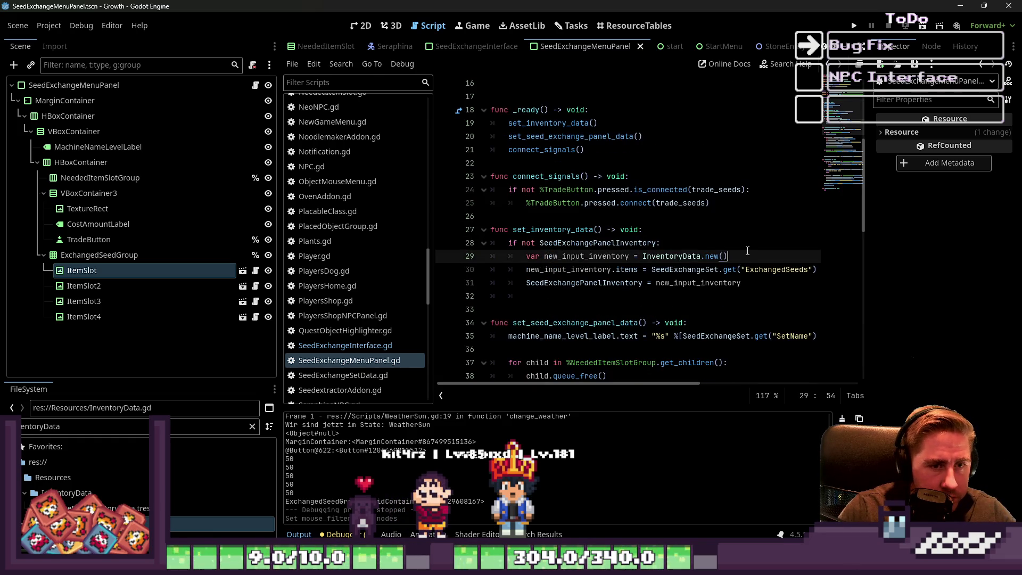
click(505, 283)
- Add 'new_input_inventory.can_interact = false' to set_inventory_data
key(Return)
key(Up)
text(new)
key(Return)
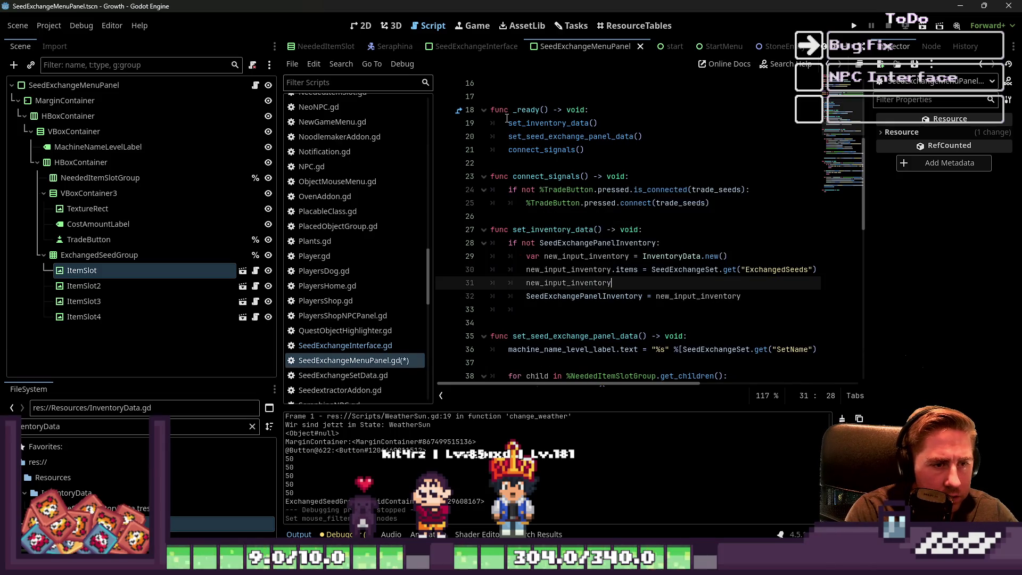
key(BackSpace)
key(BackSpace)
text(.can_interact)
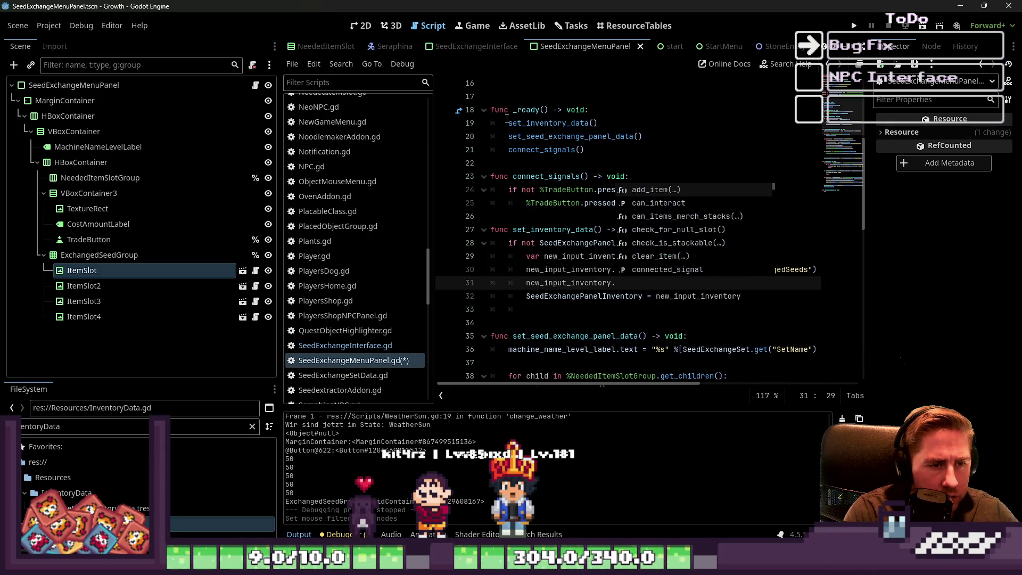
text( = false)
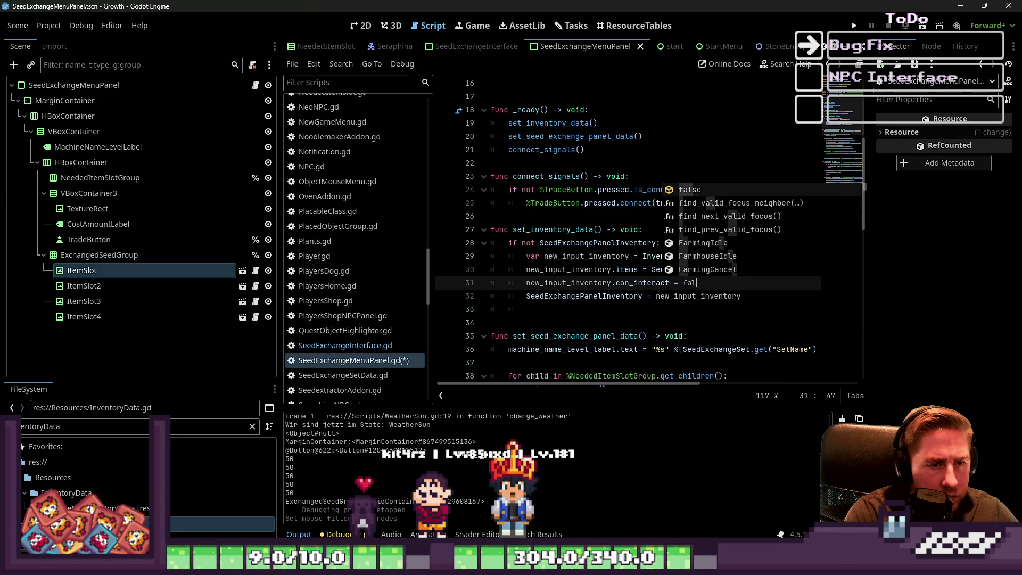
click(611, 202)
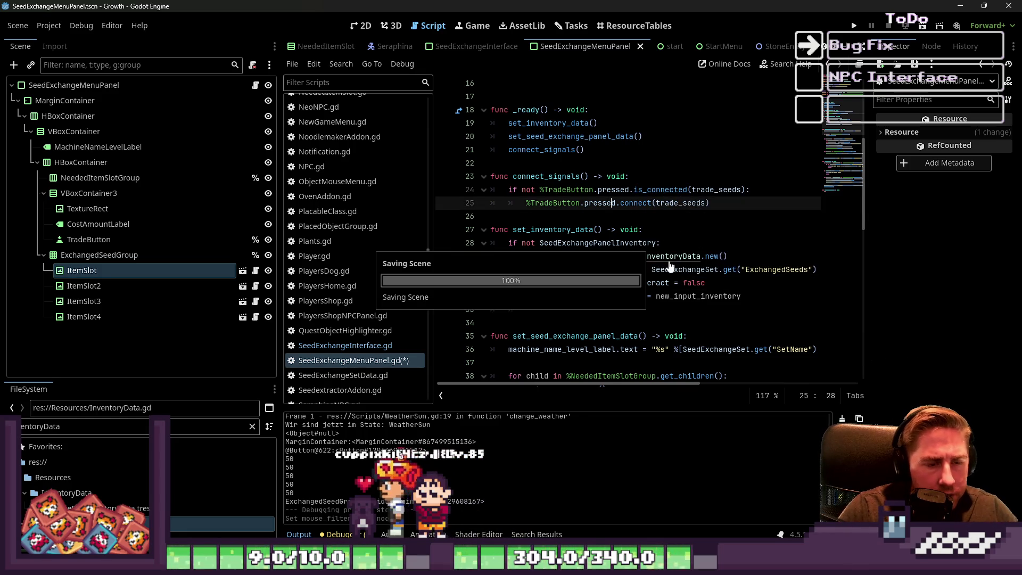
- Open the InventoryInterface.gd script from the script list
scroll(395, 260, up, 3)
scroll(357, 261, up, 6)
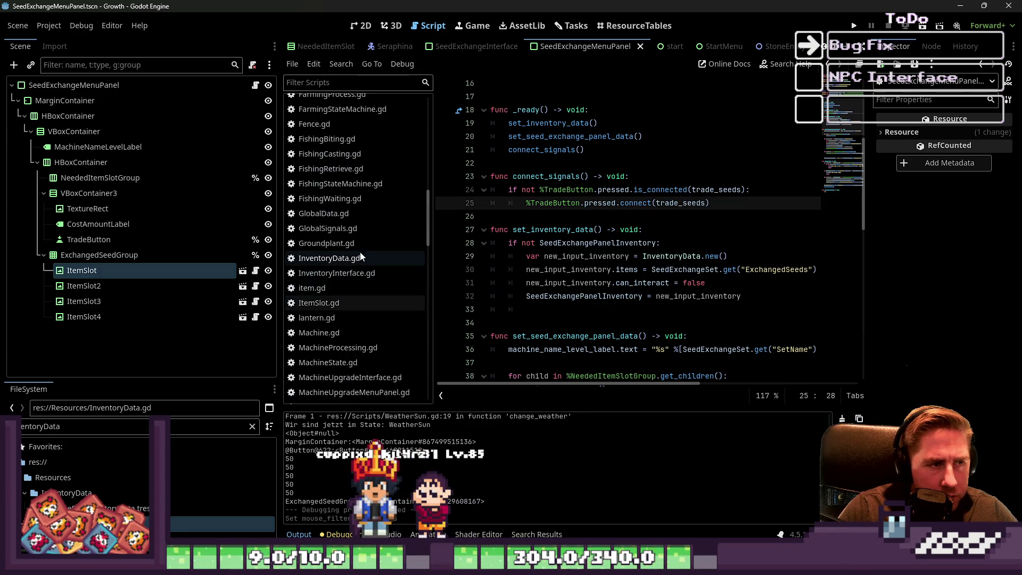
click(360, 272)
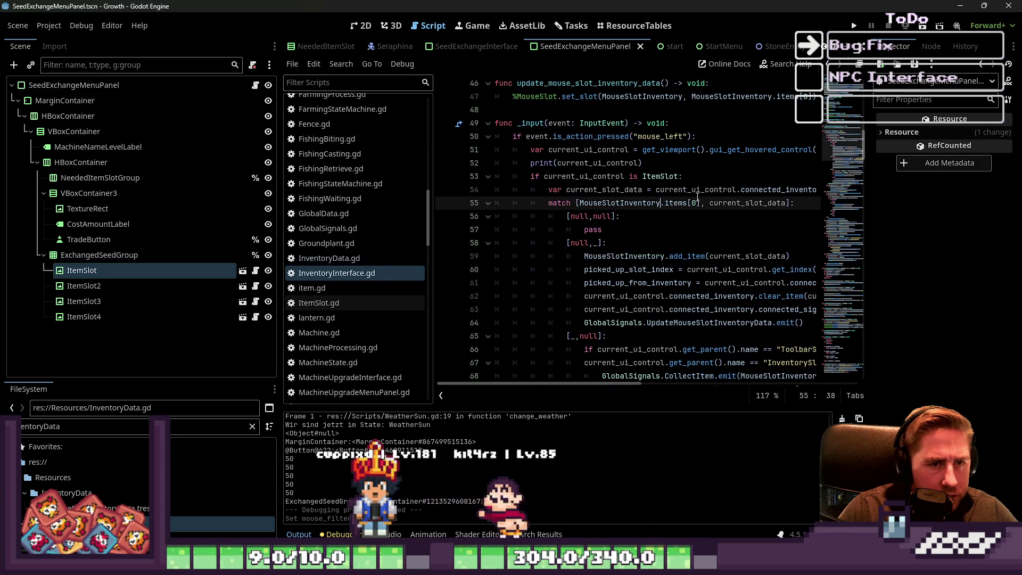
- Insert a line above the match in _input holding current_ui_control.connected_inventory
click(656, 189)
key(ctrl+shift+Right)
key(ctrl+shift+Right)
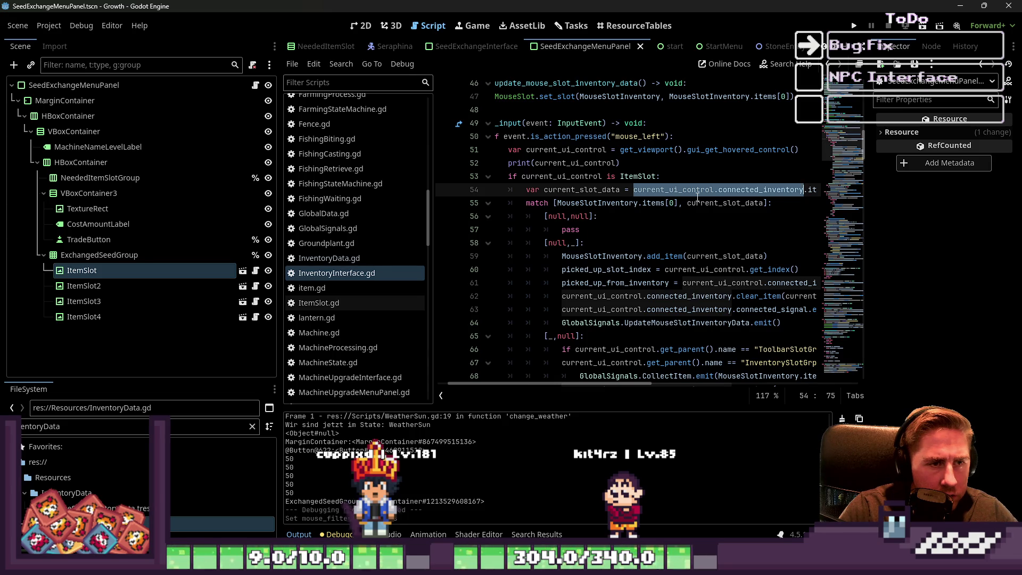
key(Left)
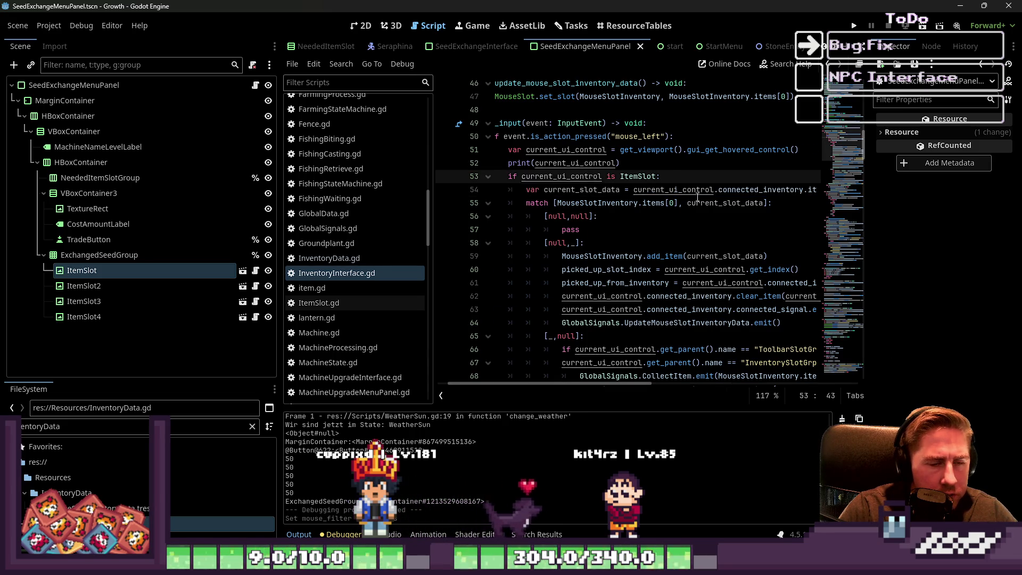
key(Home)
key(Home)
key(Down)
key(Return)
key(Up)
key(Tab)
key(Tab)
key(Tab)
text(current_ui_control.connected_inventory)
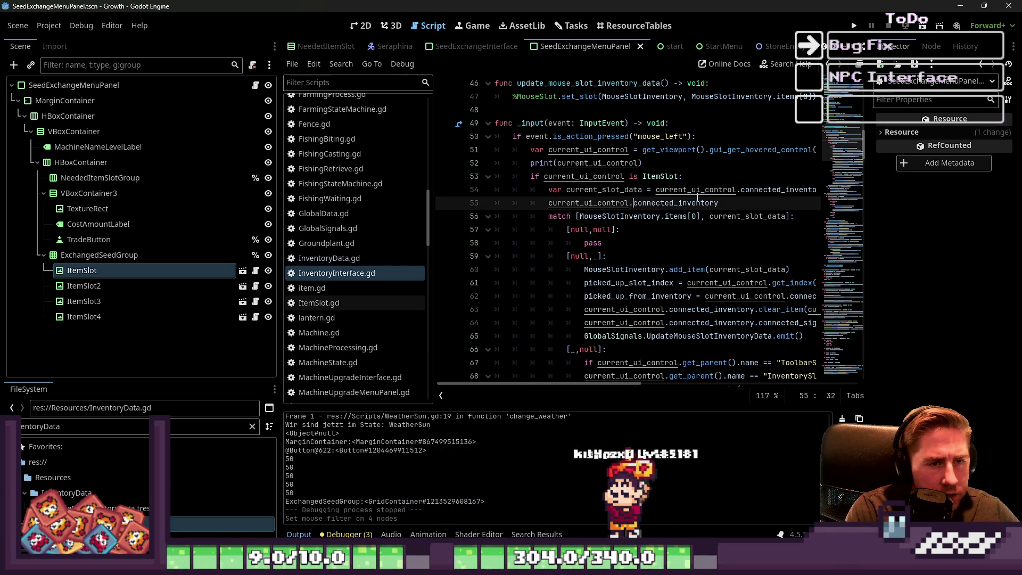
text(if)
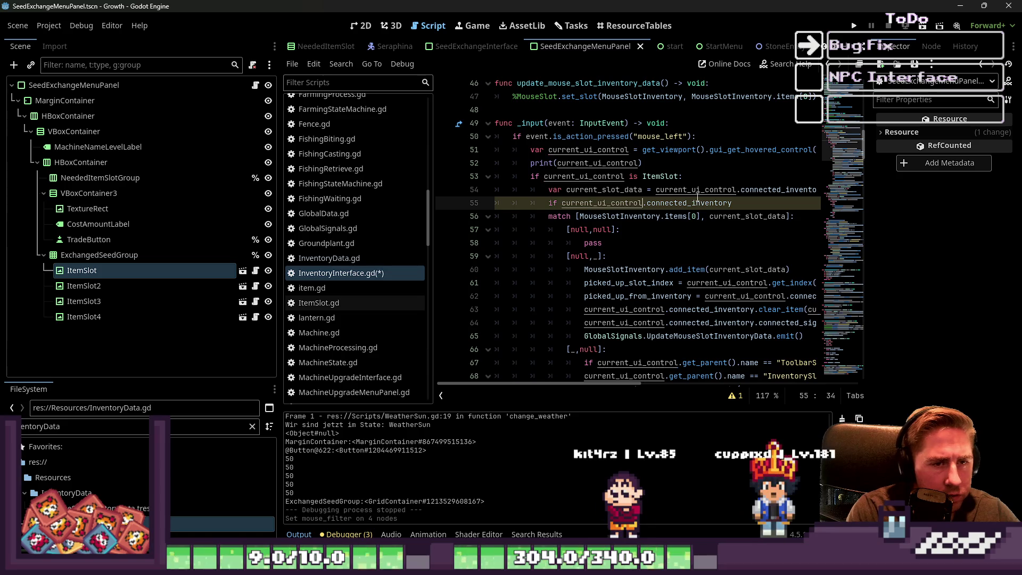
- Make it the guard 'if not current_ui_control.connected_inventory.can_interact:' with a return
key(End)
text(.c)
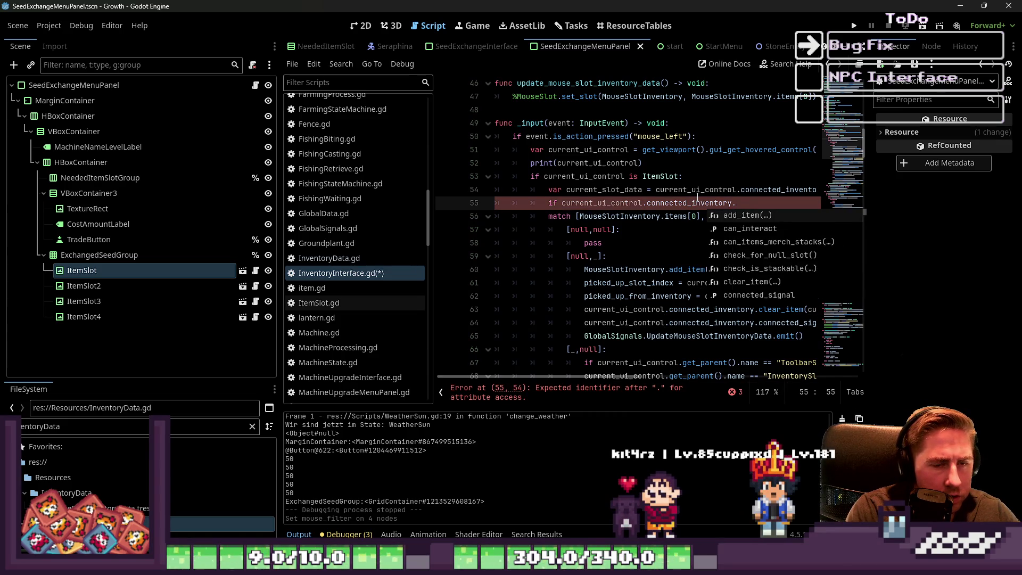
text(an_interact:)
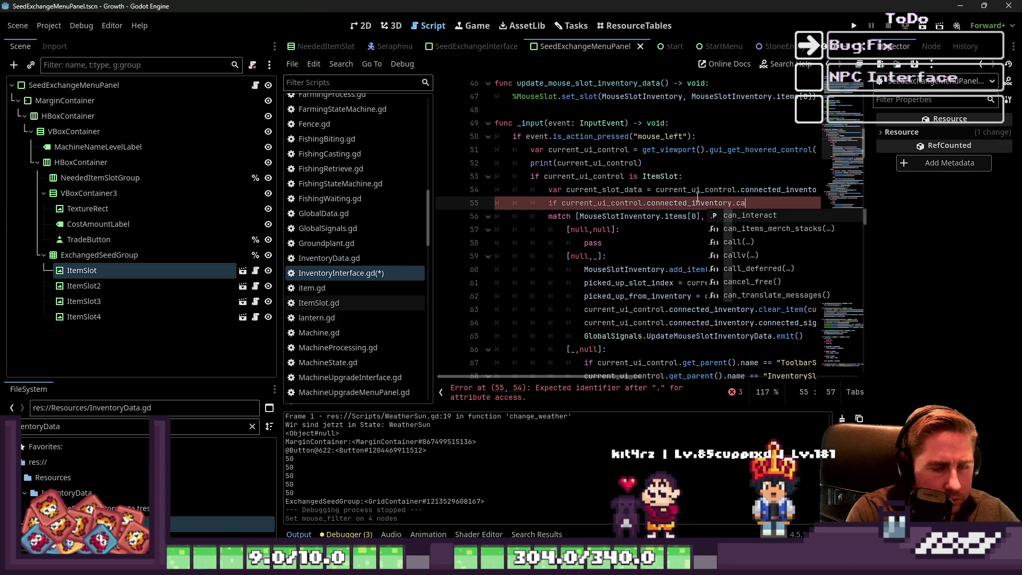
key(Return)
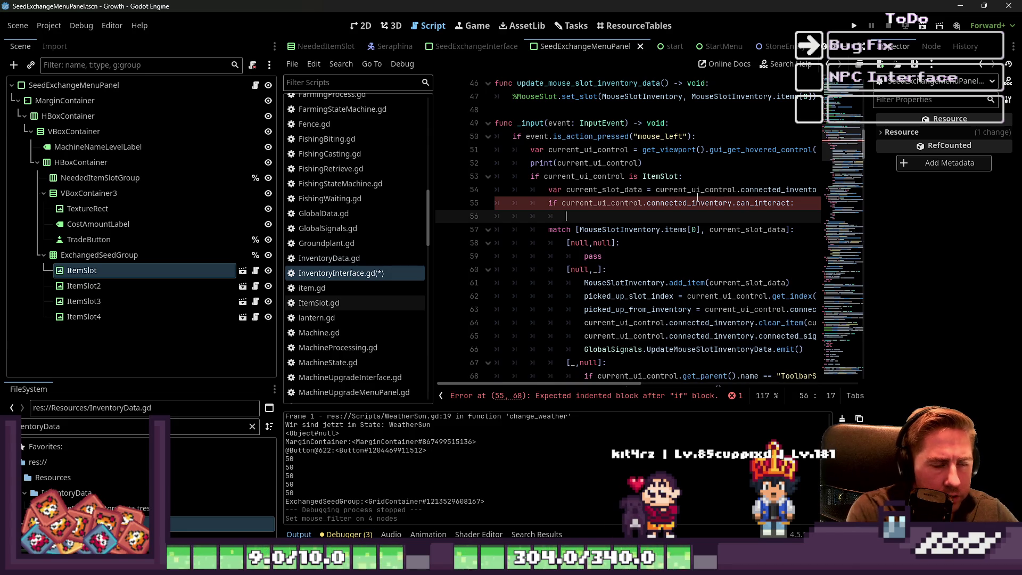
key(Up)
key(End)
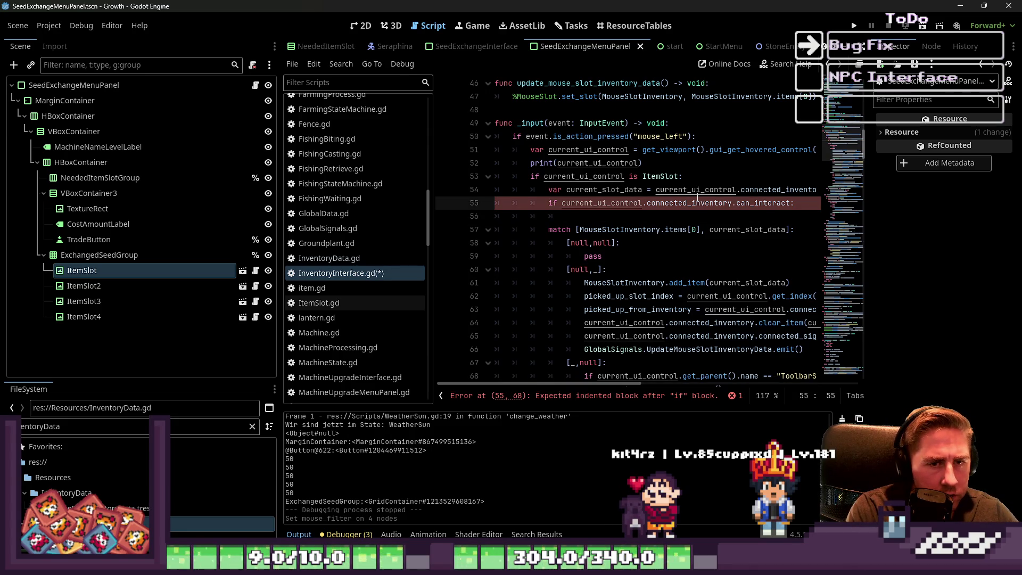
key(ctrl+Left)
key(ctrl+Left)
key(ctrl+Left)
text(no)
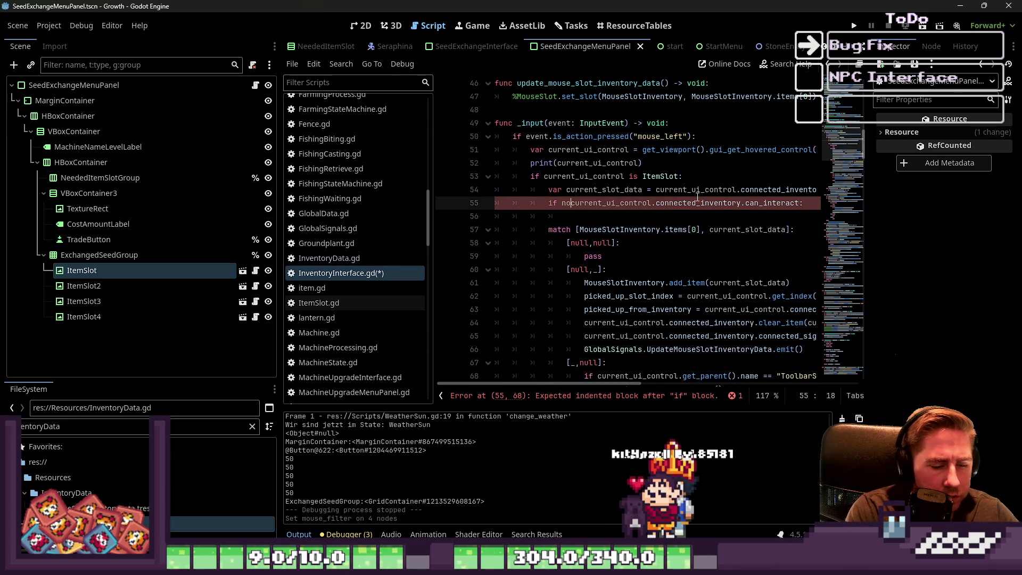
text(t)
key(Down)
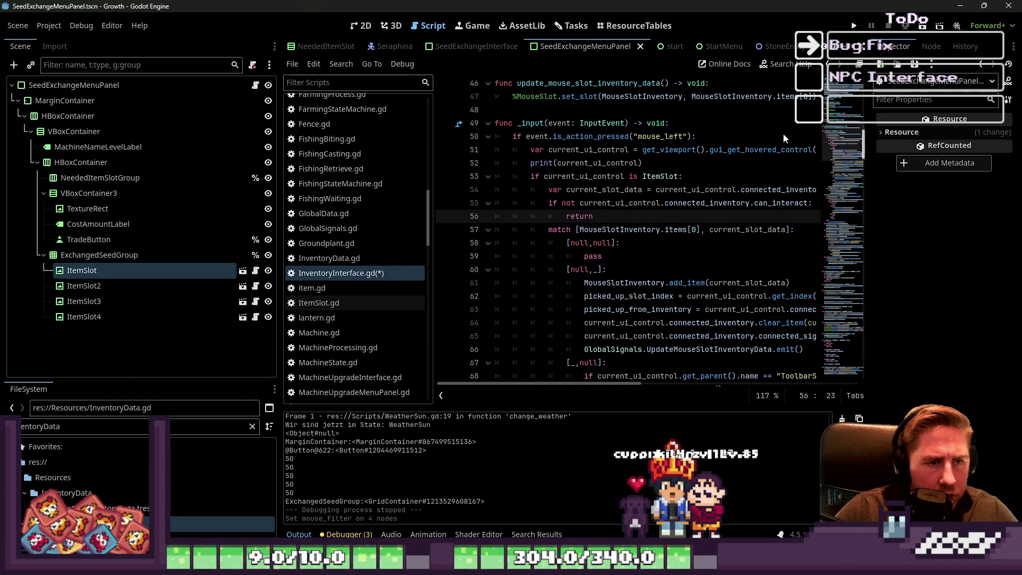
- Scroll down to review the right-click handling code in InventoryInterface.gd
click(649, 200)
scroll(663, 204, down, 9)
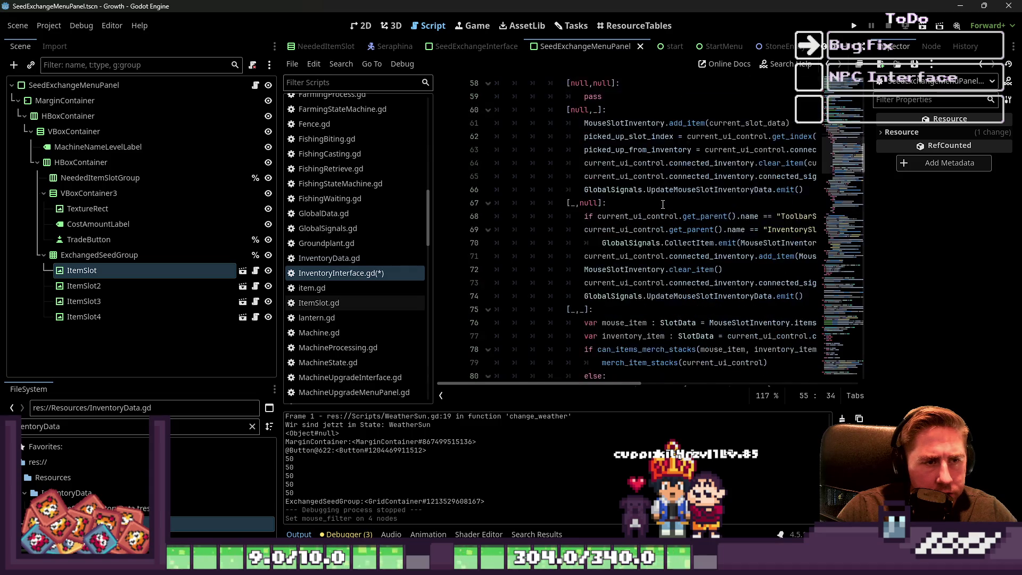
scroll(662, 204, down, 2)
click(676, 216)
scroll(670, 218, down, 5)
scroll(668, 221, down, 4)
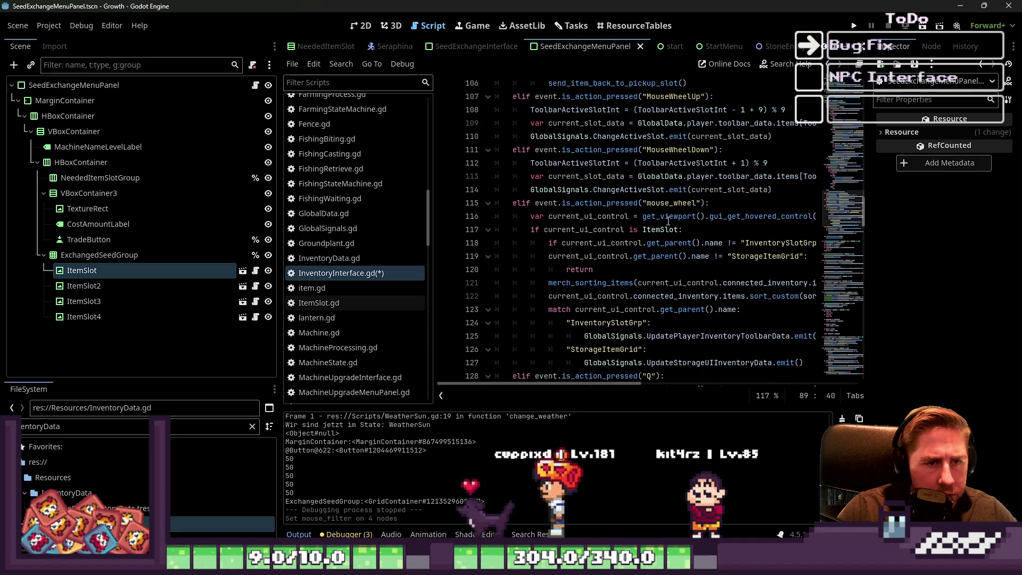
scroll(668, 221, down, 4)
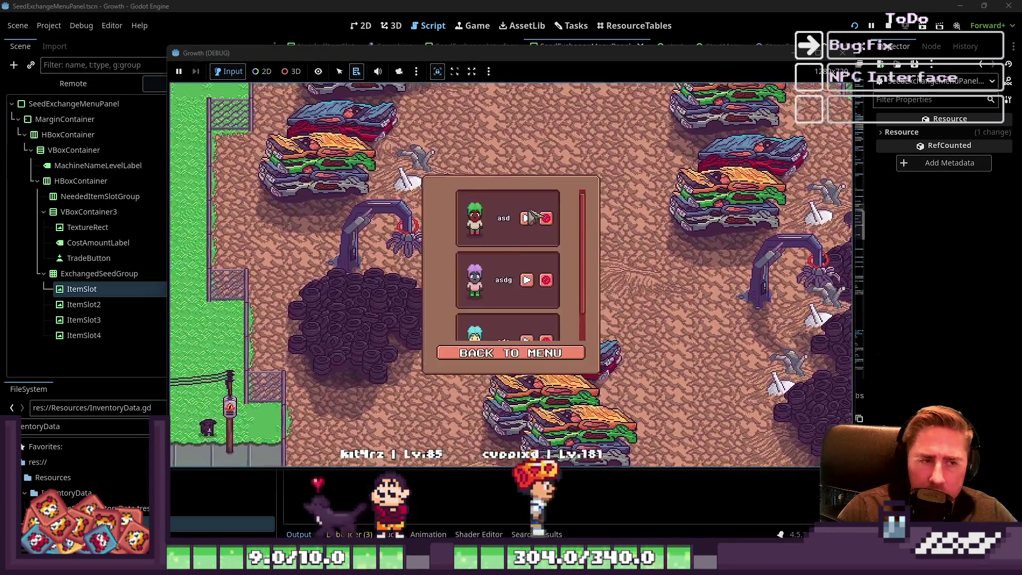
- Play from the title menu, check the needed seed slots in Trade seeds, then stop the game
click(529, 218)
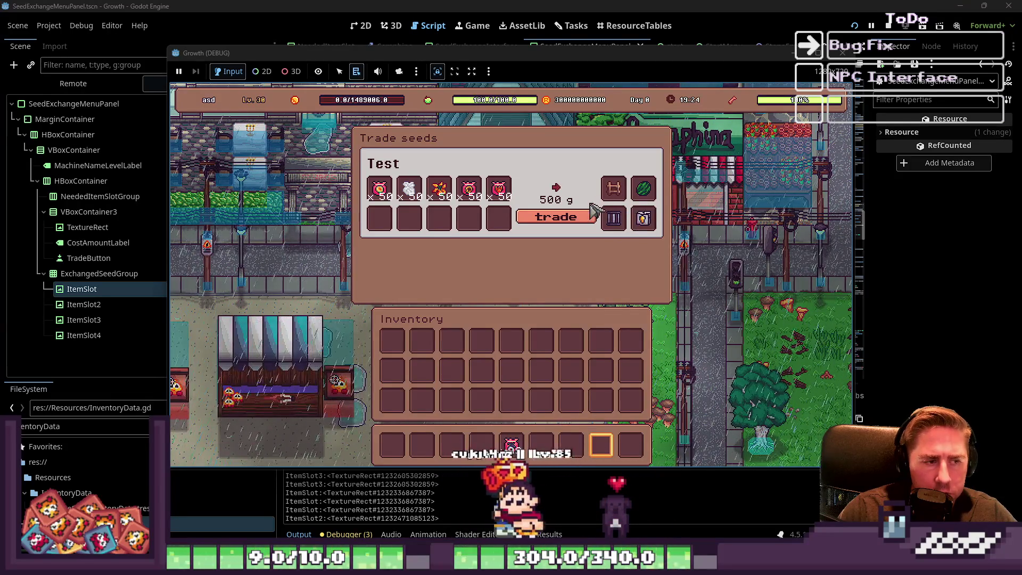
mouse_move(613, 228)
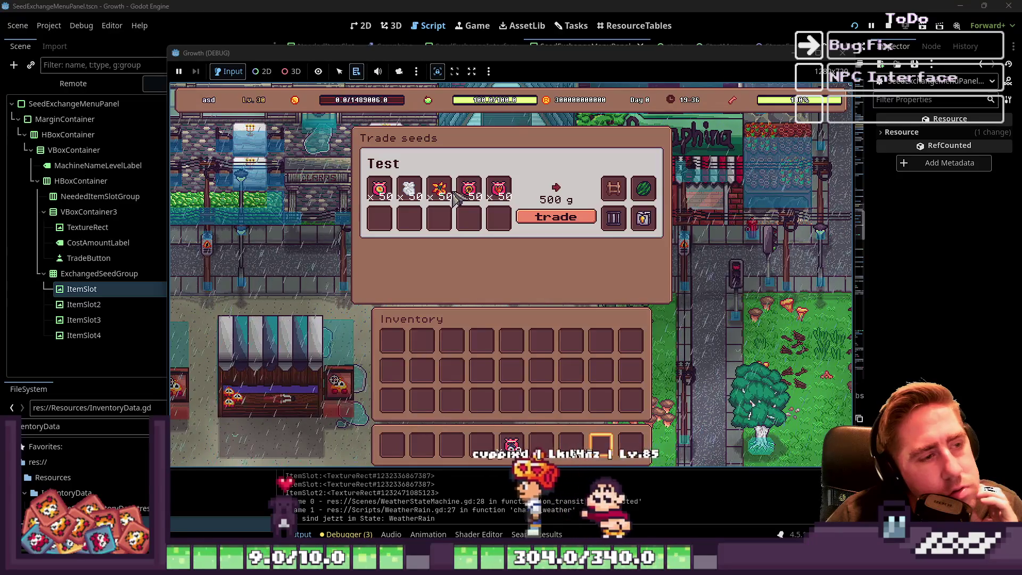
click(843, 53)
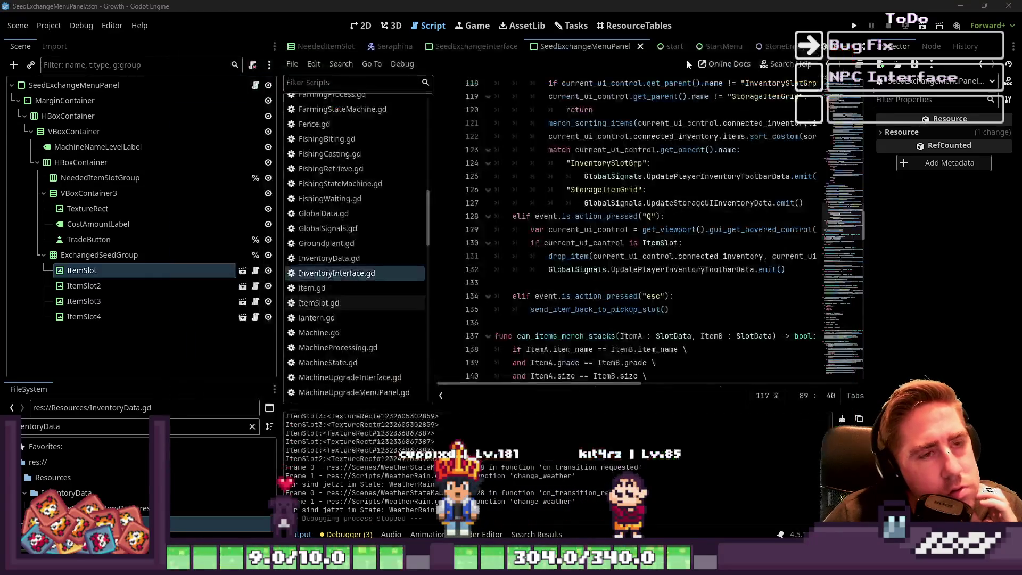
scroll(601, 47, down, 2)
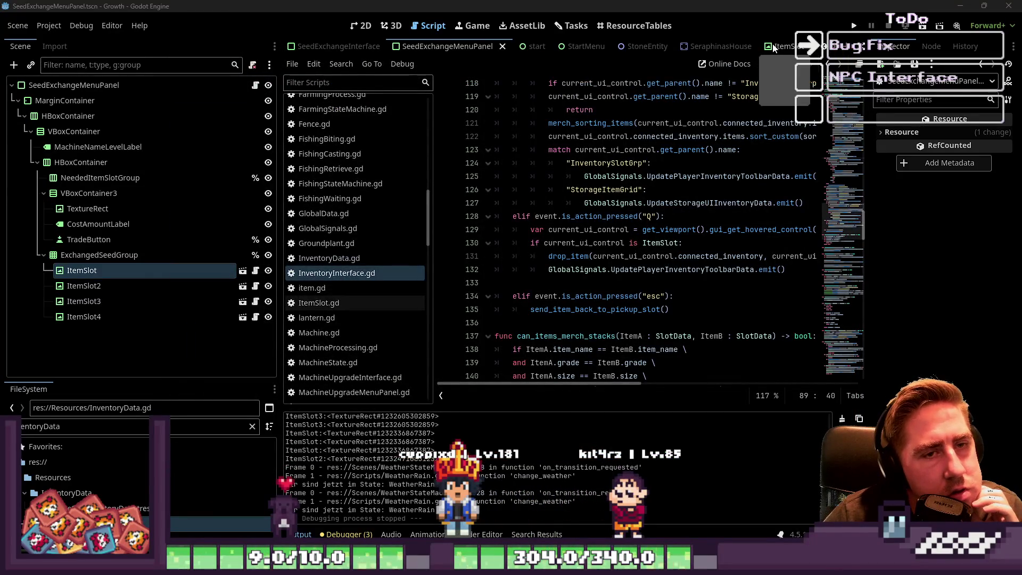
click(768, 48)
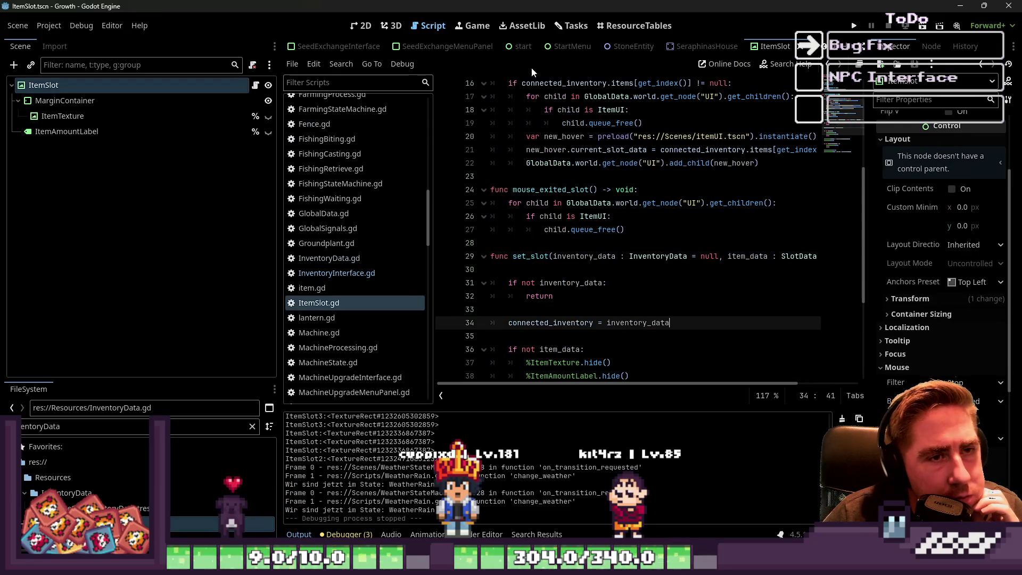
scroll(541, 53, up, 4)
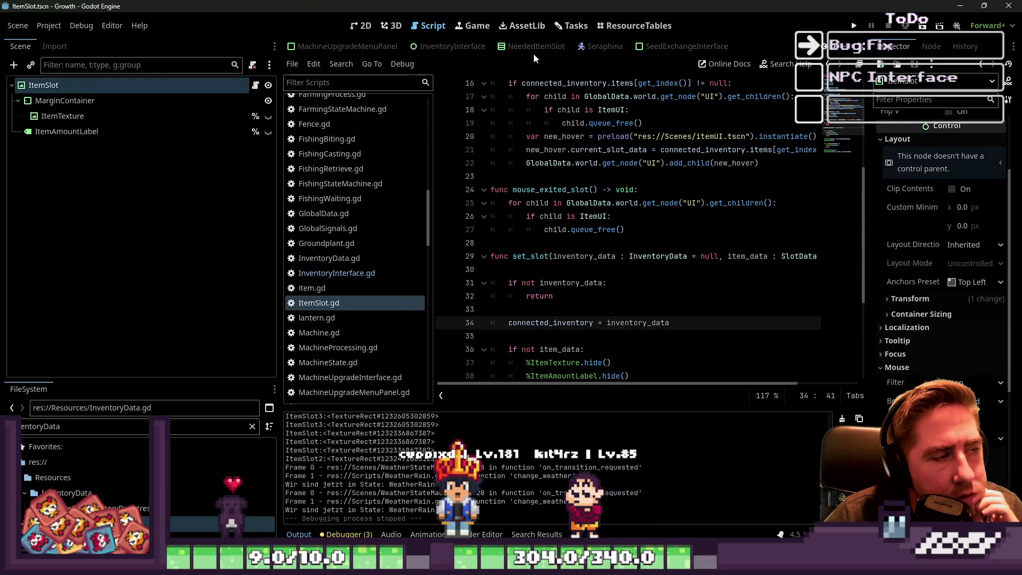
click(533, 48)
click(140, 85)
scroll(442, 160, up, 6)
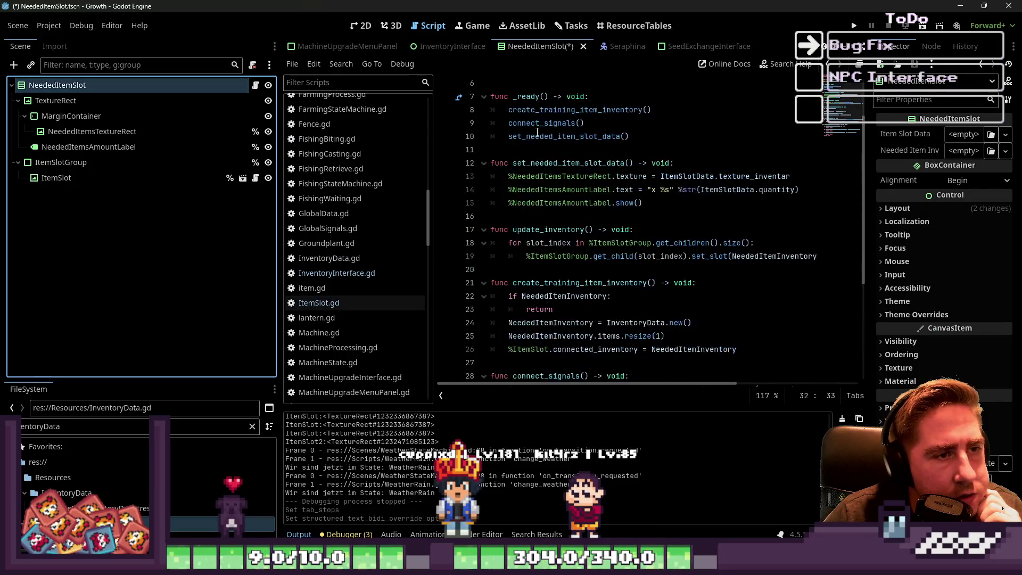
drag(431, 151, 365, 151)
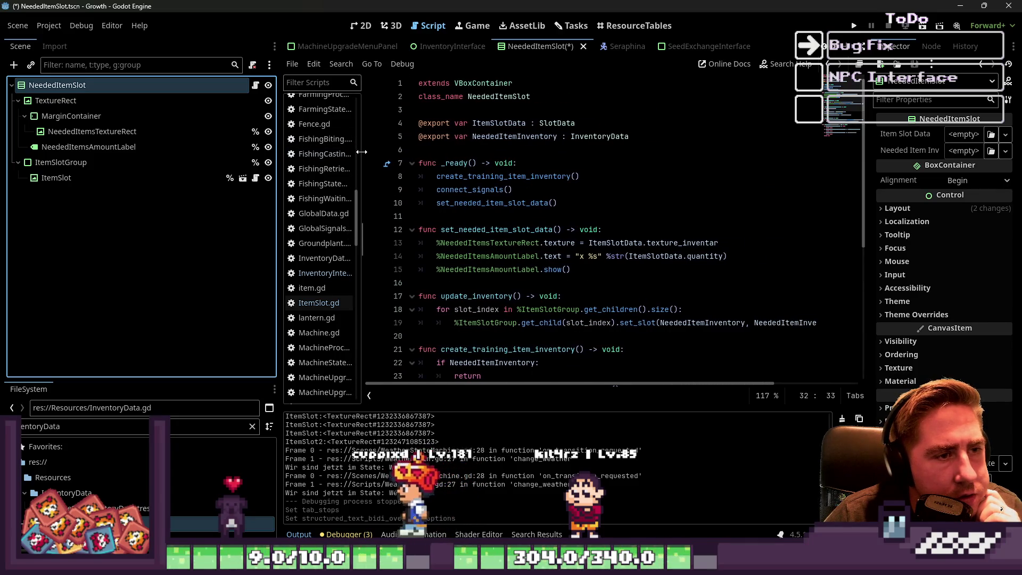
mouse_move(435, 208)
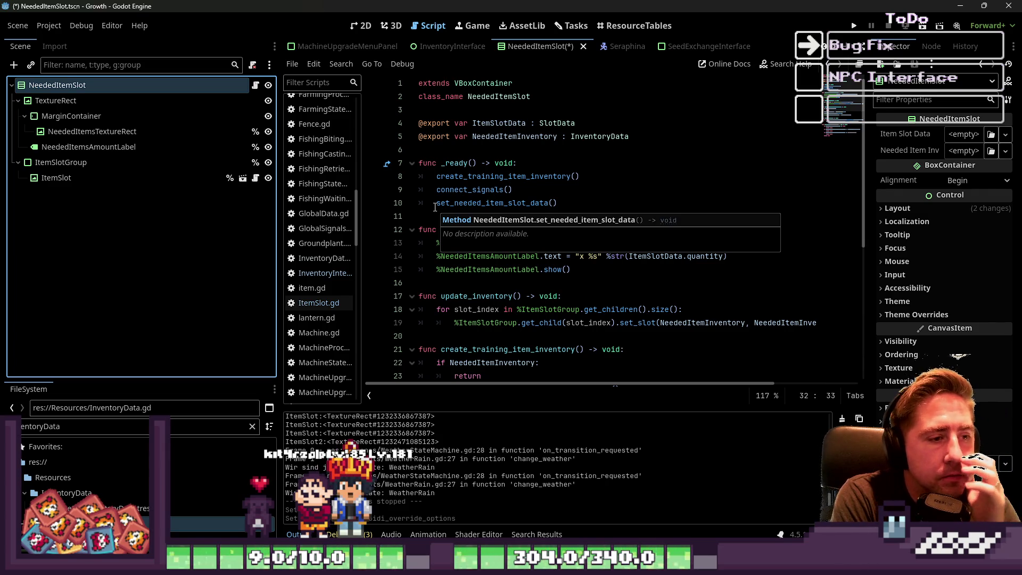
- Filter the FileSystem for 'ItemSl', add ItemSlot.tscn under NeededItemSlot, and inspect it in 2D
double_click(71, 431)
text(SlotDa)
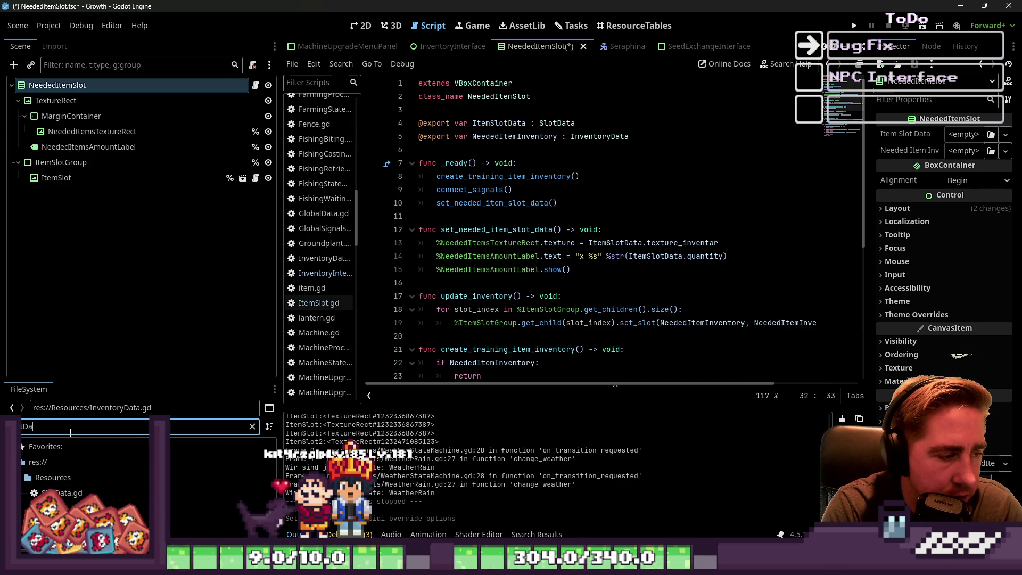
text(ItemSl)
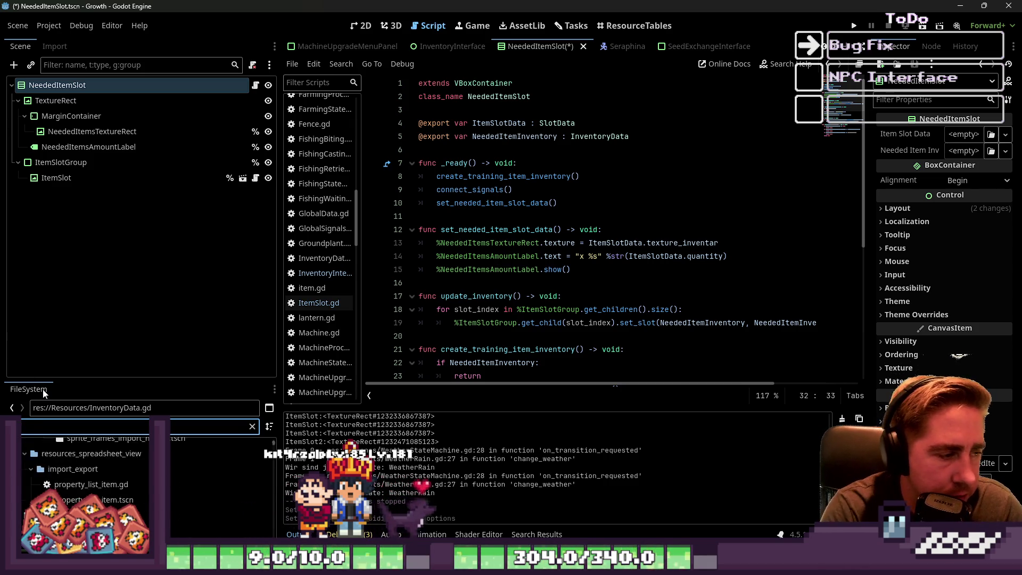
mouse_move(65, 468)
mouse_down()
mouse_move(84, 411)
mouse_move(64, 102)
mouse_up()
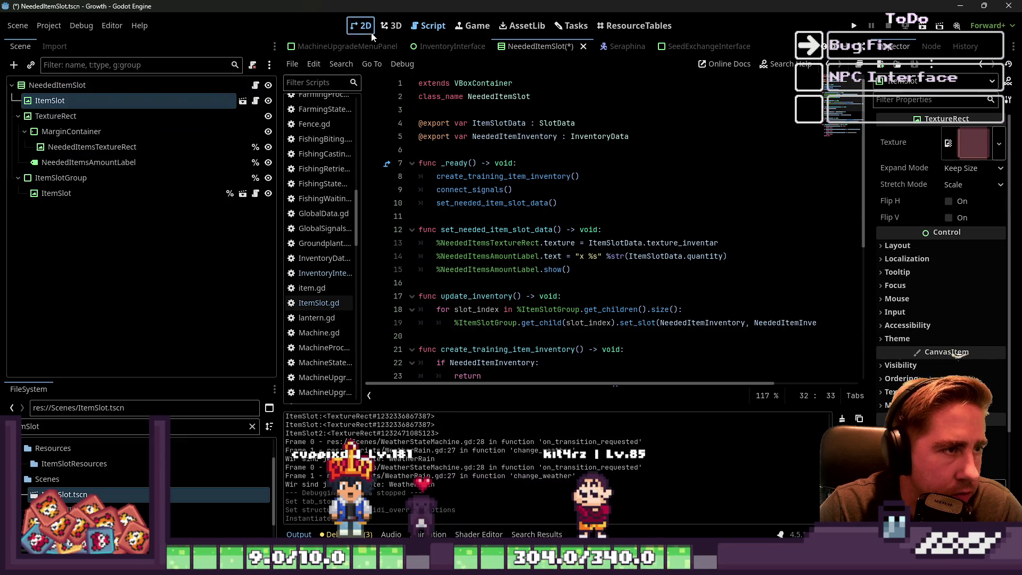
click(361, 25)
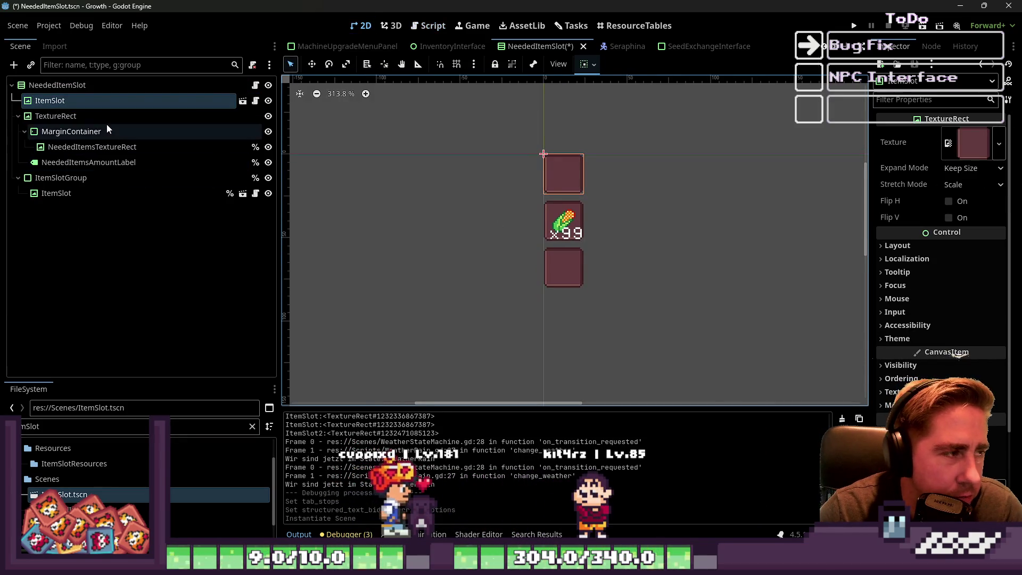
click(82, 113)
click(85, 101)
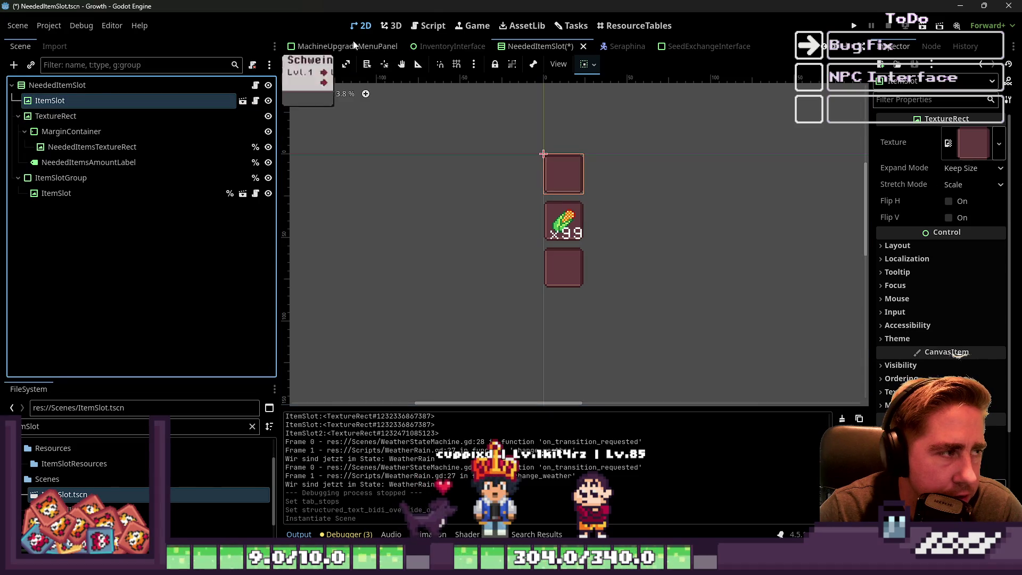
- Review the NeededItemSlot script, then open InventoryData.gd and ItemSlot.gd from the widened script list
click(431, 25)
click(427, 110)
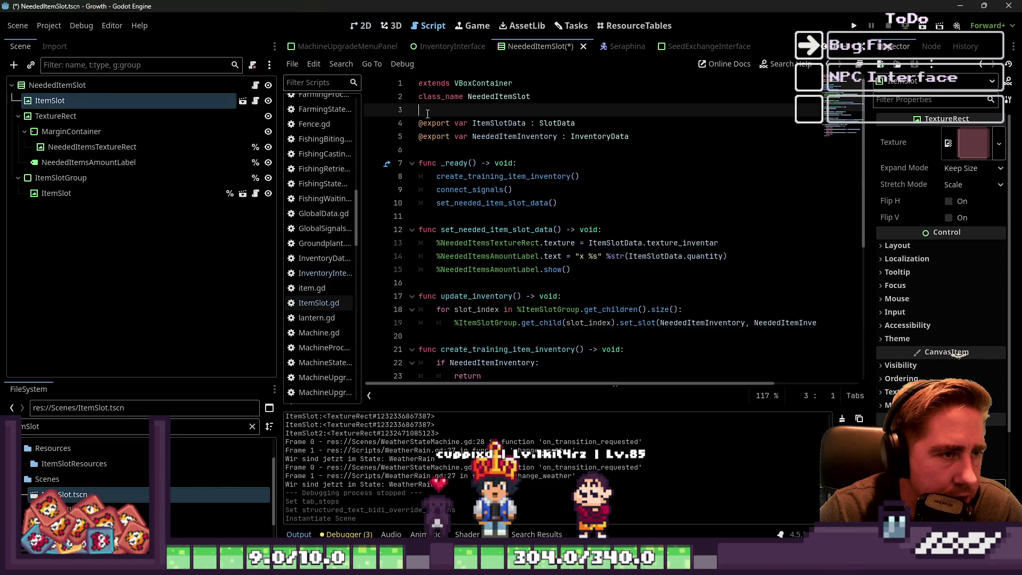
click(417, 154)
click(450, 203)
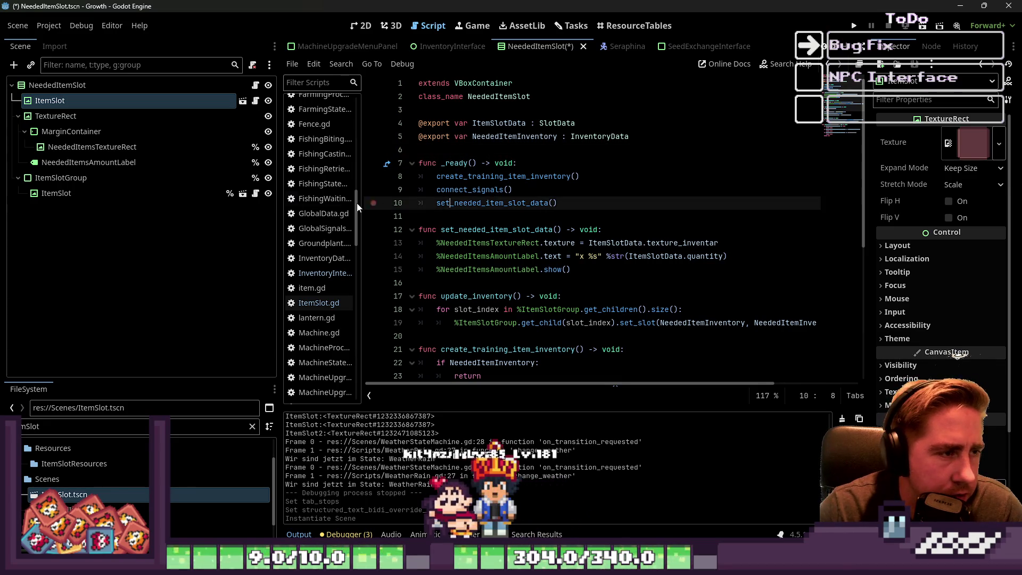
drag(362, 298, 401, 298)
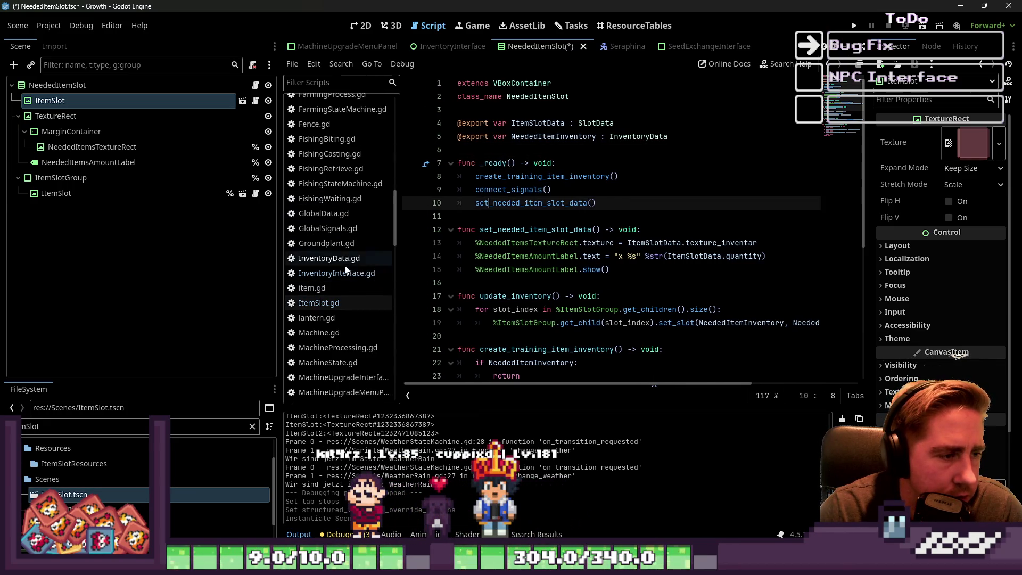
click(328, 258)
click(322, 304)
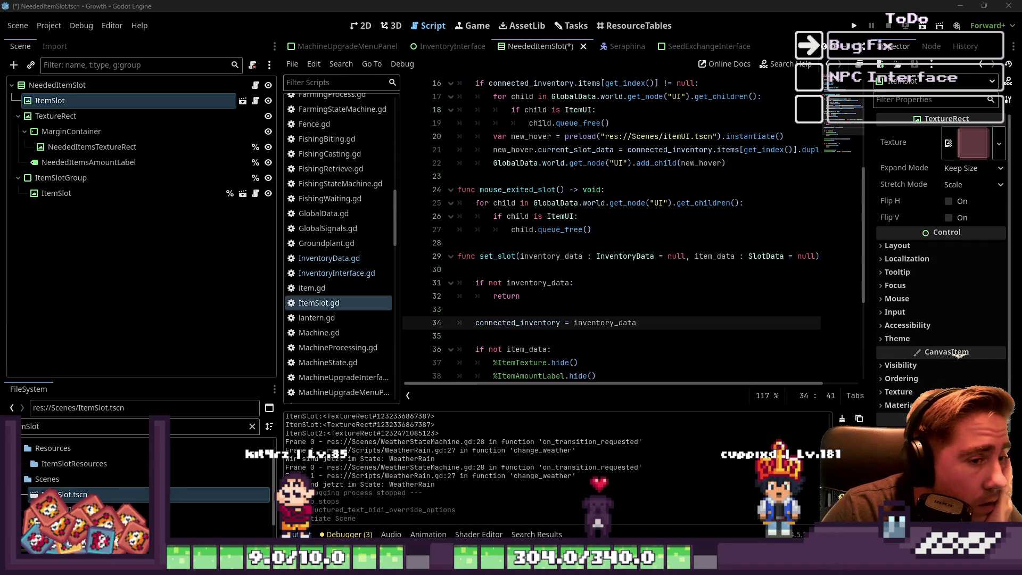
- Check the slots in 2D, then open InventoryInterface.gd and SeedExchangeMenuPanel.gd in the script editor
scroll(508, 213, up, 5)
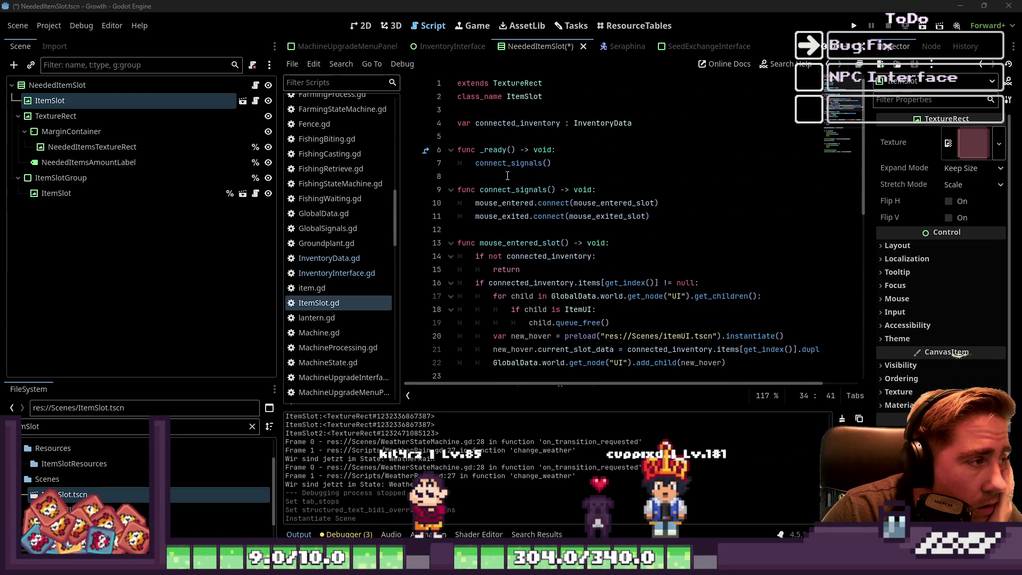
click(373, 26)
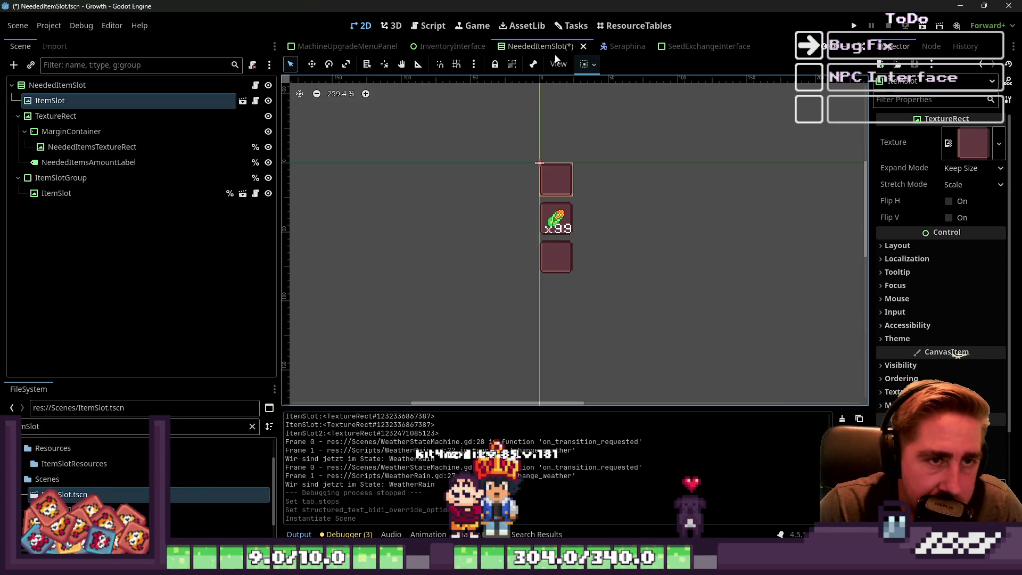
click(429, 25)
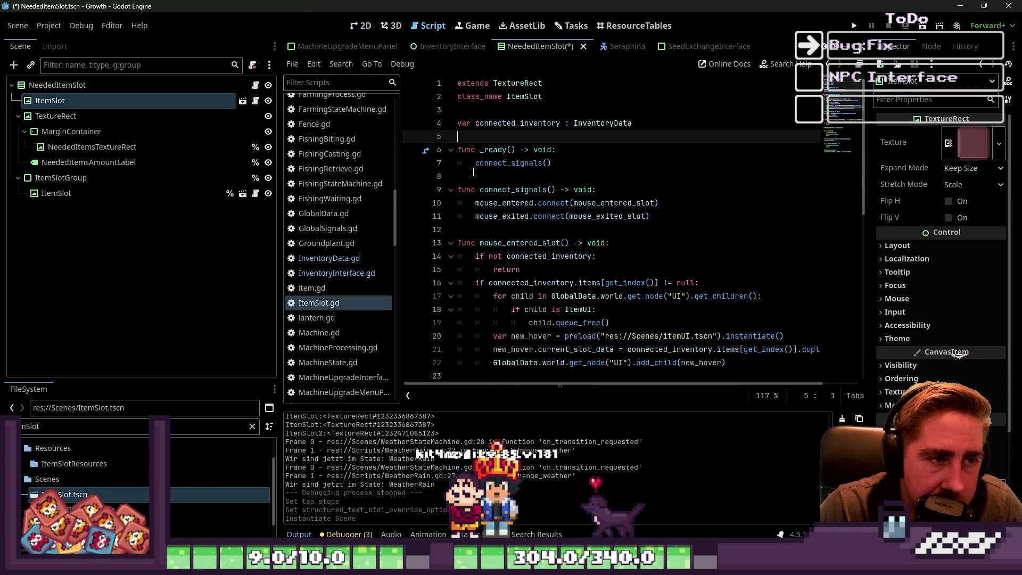
click(337, 272)
scroll(340, 266, down, 5)
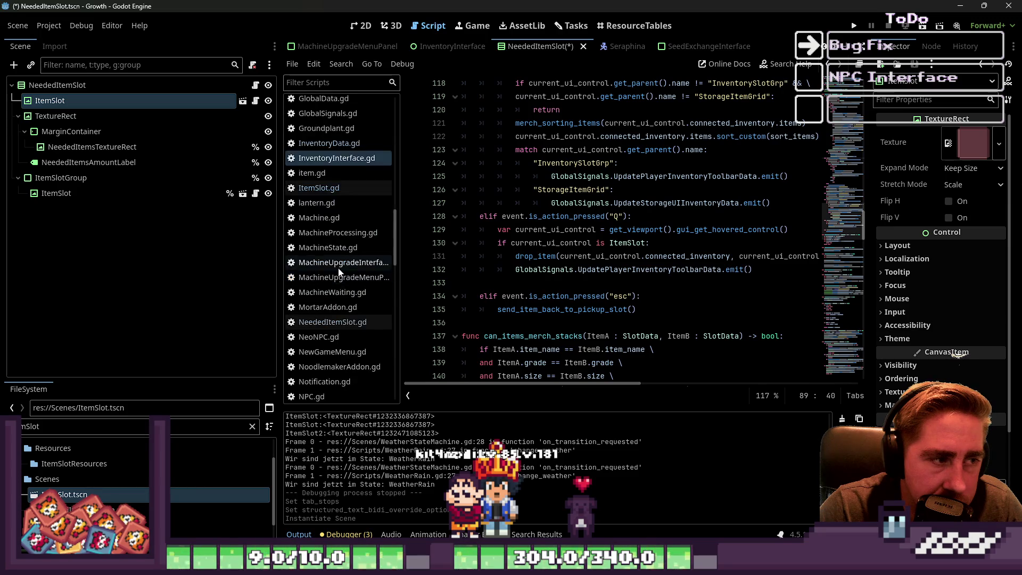
click(352, 246)
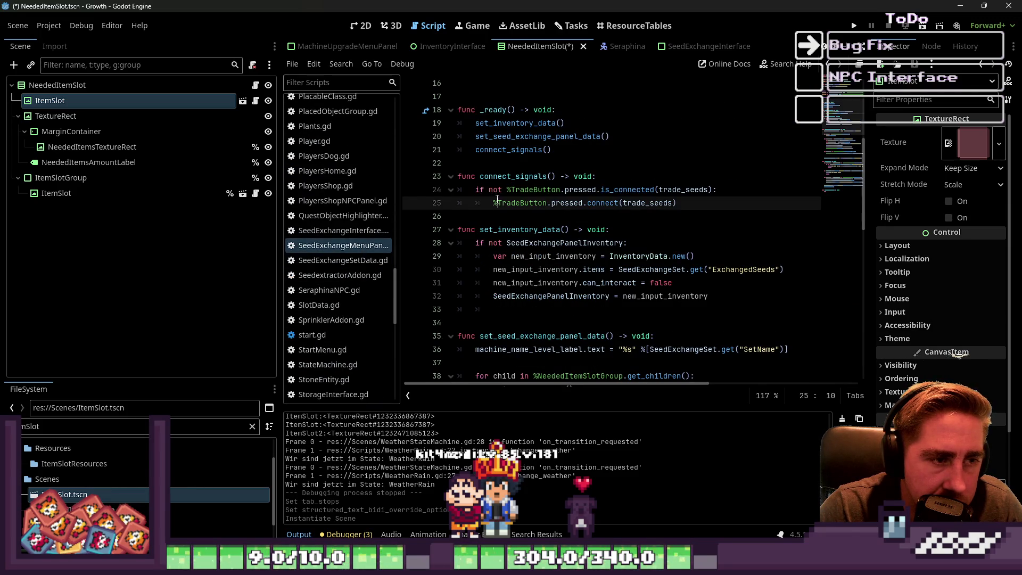
- Copy set_inventory_data from SeedExchangeMenuPanel.gd and paste it after _ready in NeededItemSlot.gd
scroll(497, 199, down, 3)
double_click(519, 109)
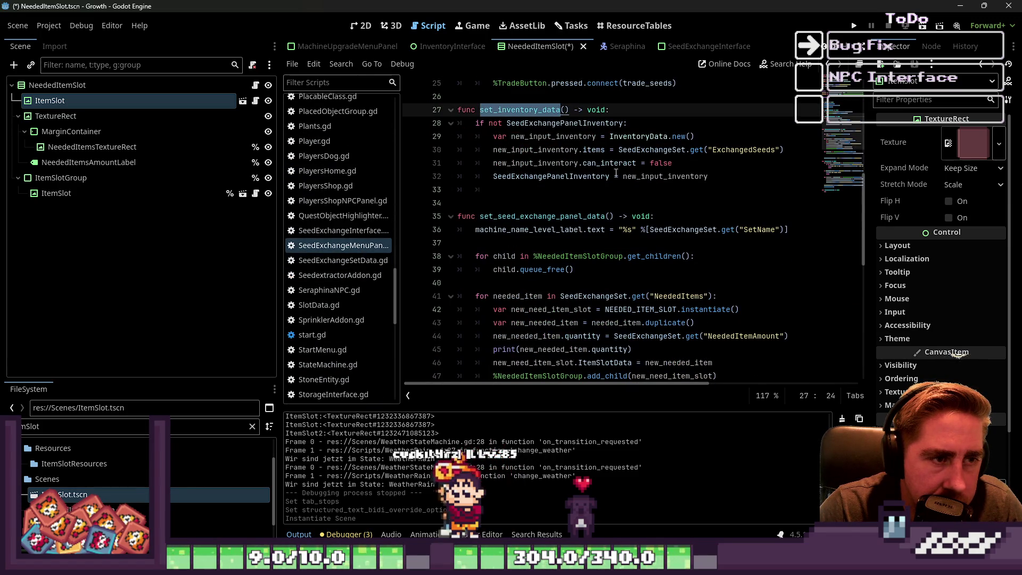
drag(708, 176, 458, 109)
key(ctrl+c)
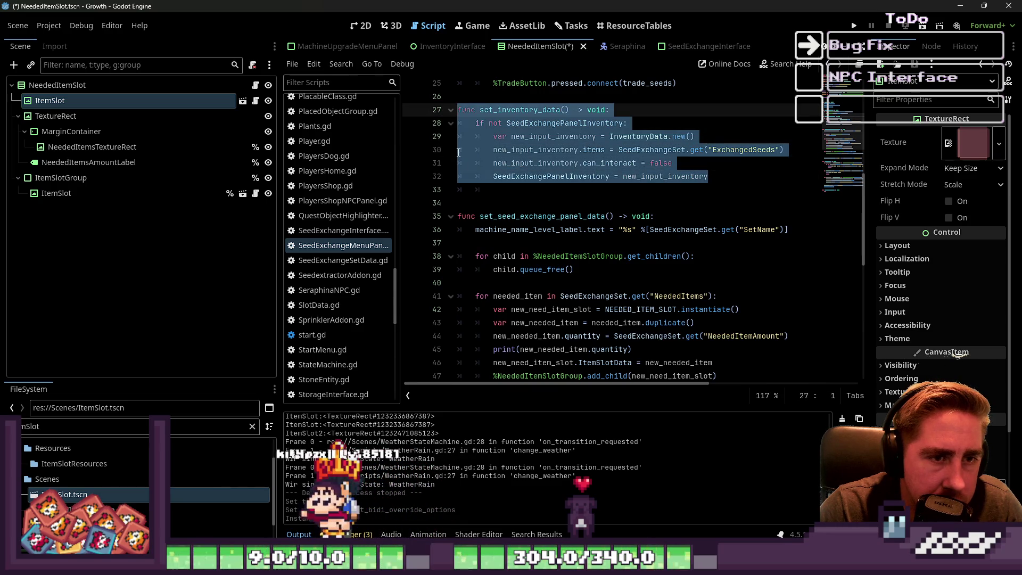
drag(401, 257, 438, 258)
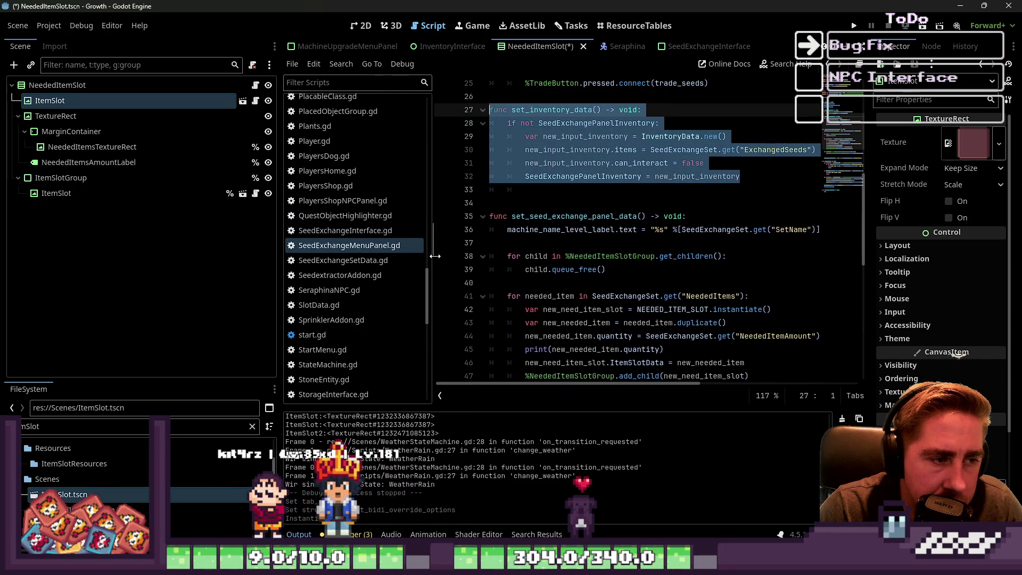
scroll(365, 261, down, 10)
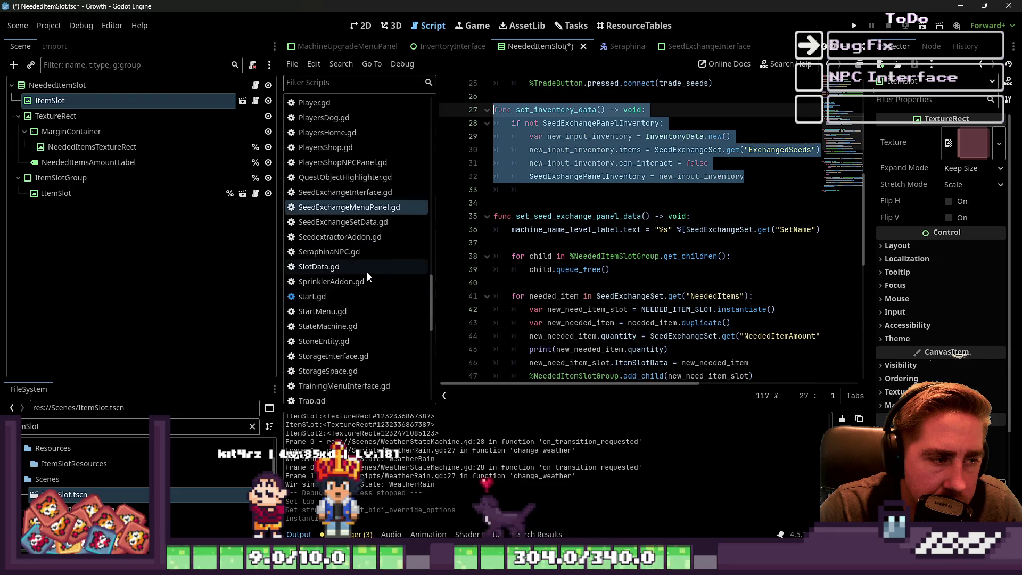
scroll(366, 270, up, 15)
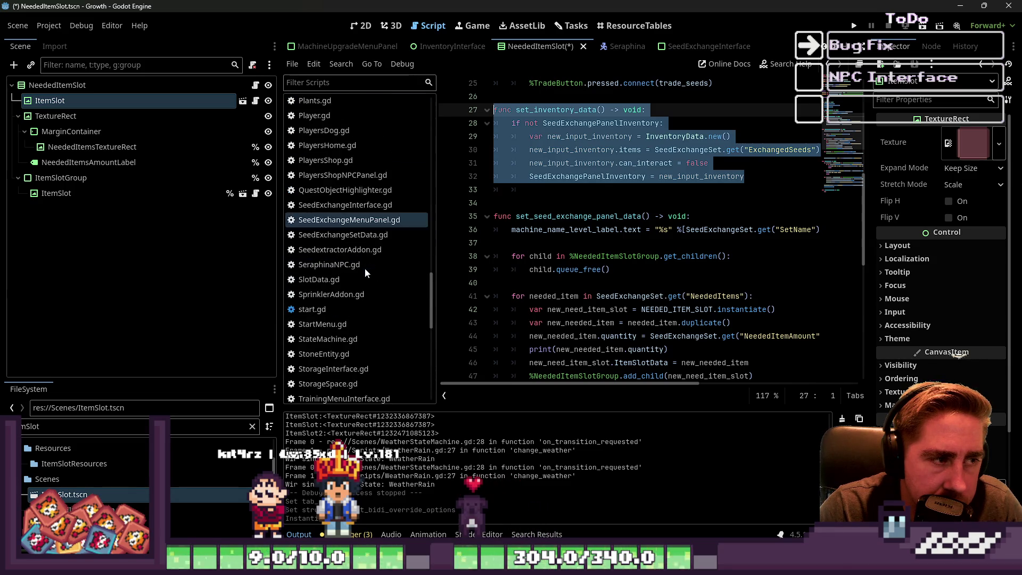
click(359, 182)
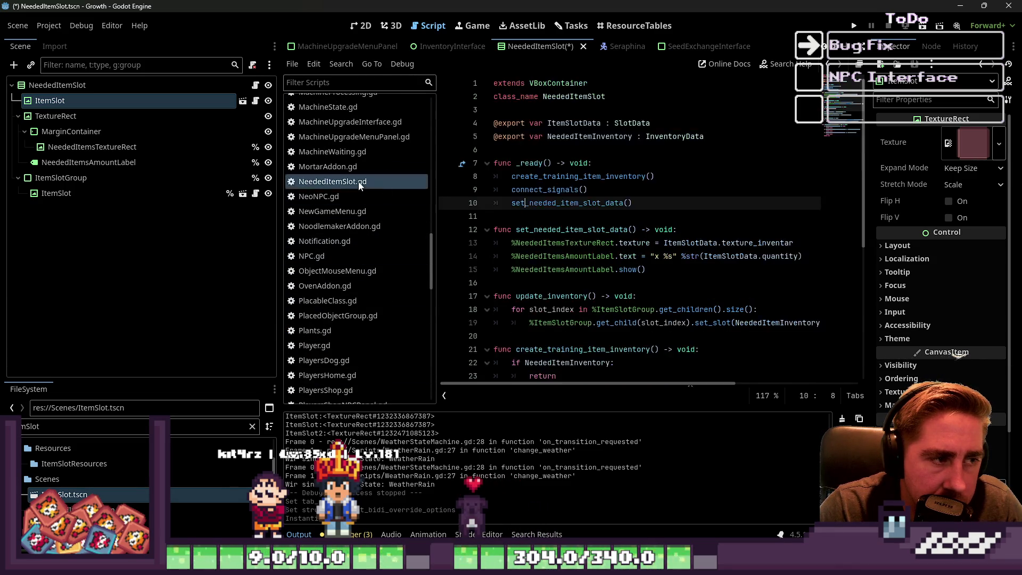
key(Up)
key(Up)
key(Up)
click(515, 222)
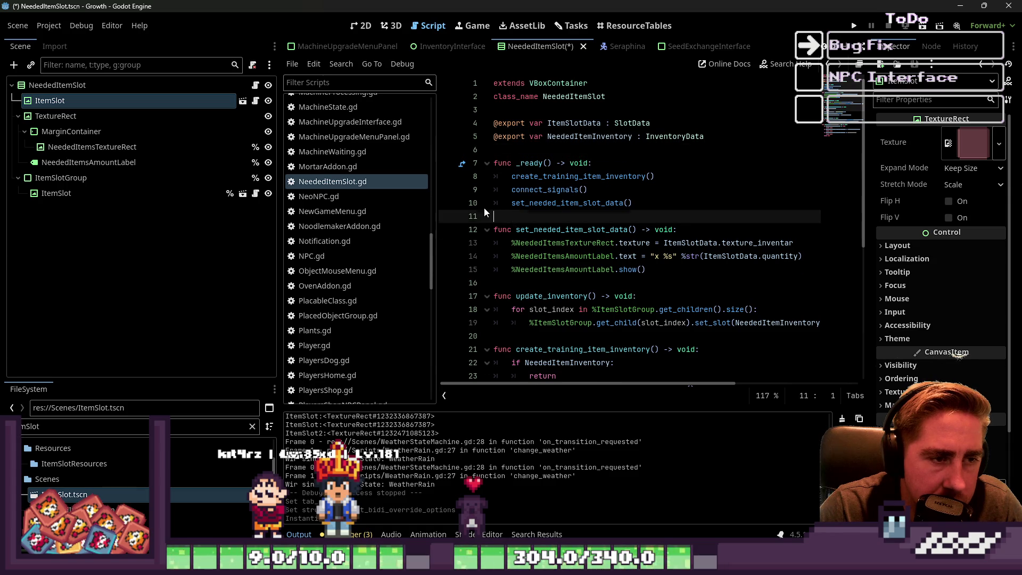
key(Return)
key(Return)
key(ctrl+v)
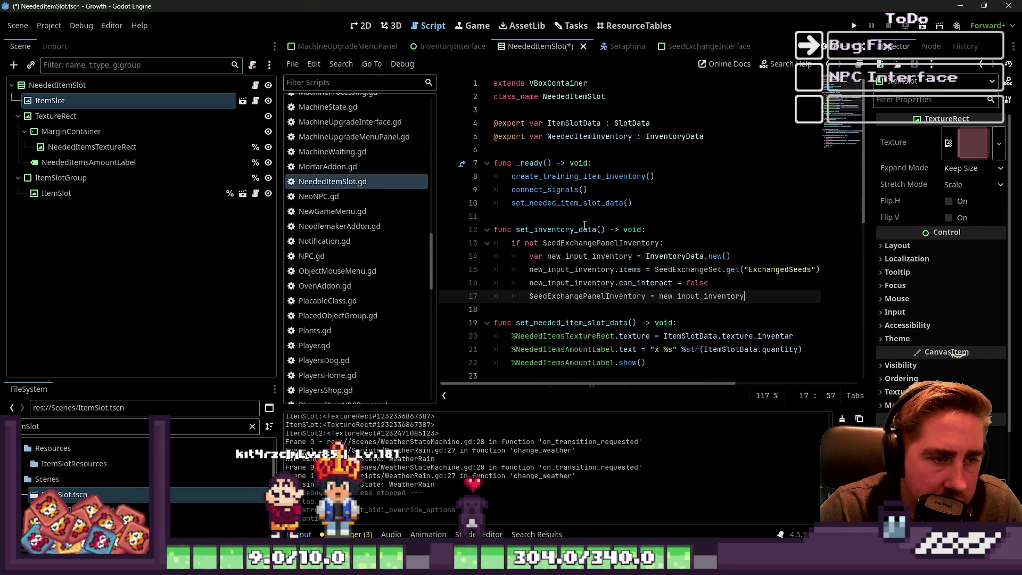
- Tidy the blank line above _ready and select the SeedExchangePanelInventory and NeededItemInventory names
double_click(580, 242)
key(Up)
key(Up)
key(Up)
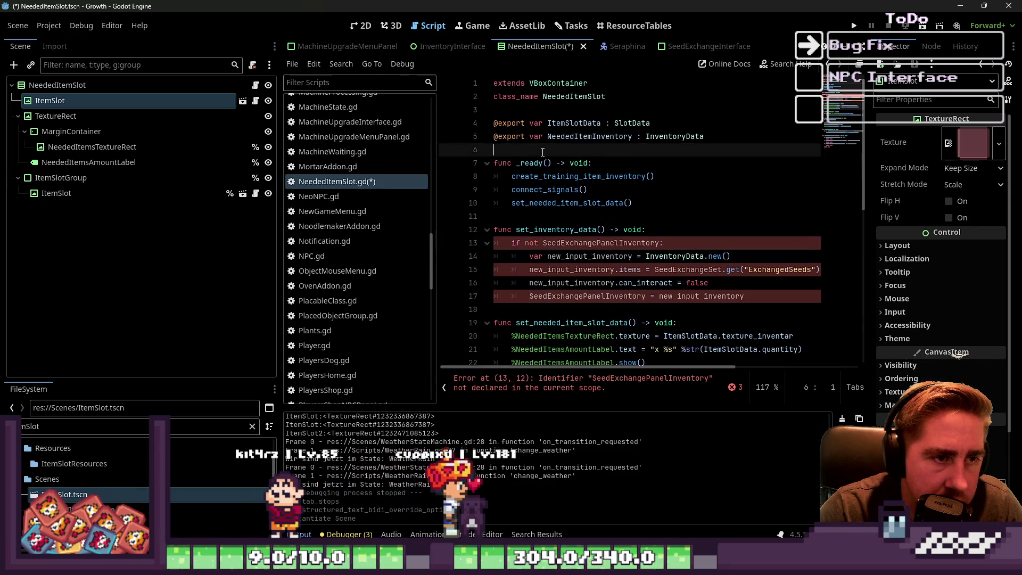
key(Return)
key(Return)
key(BackSpace)
key(BackSpace)
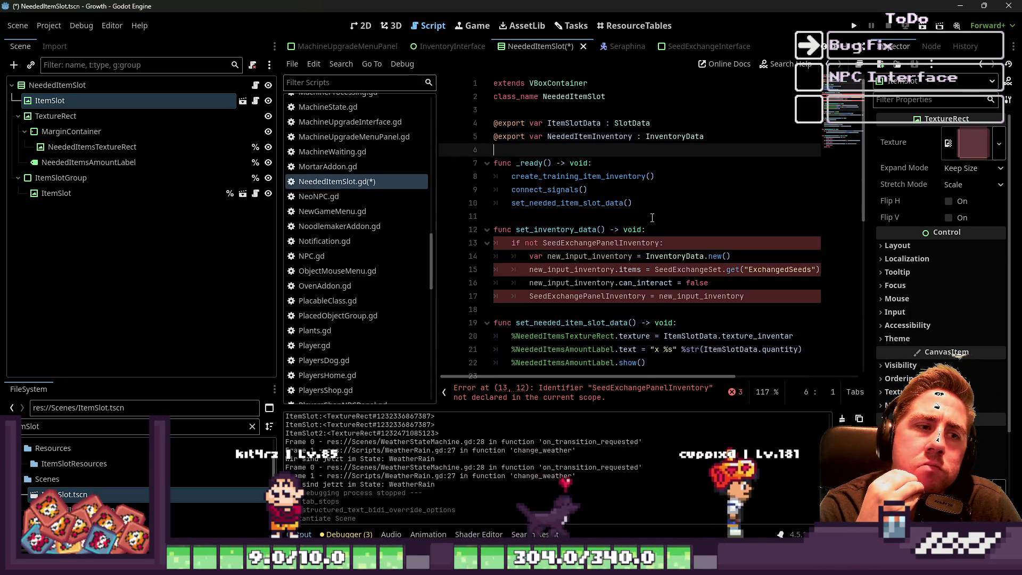
key(Up)
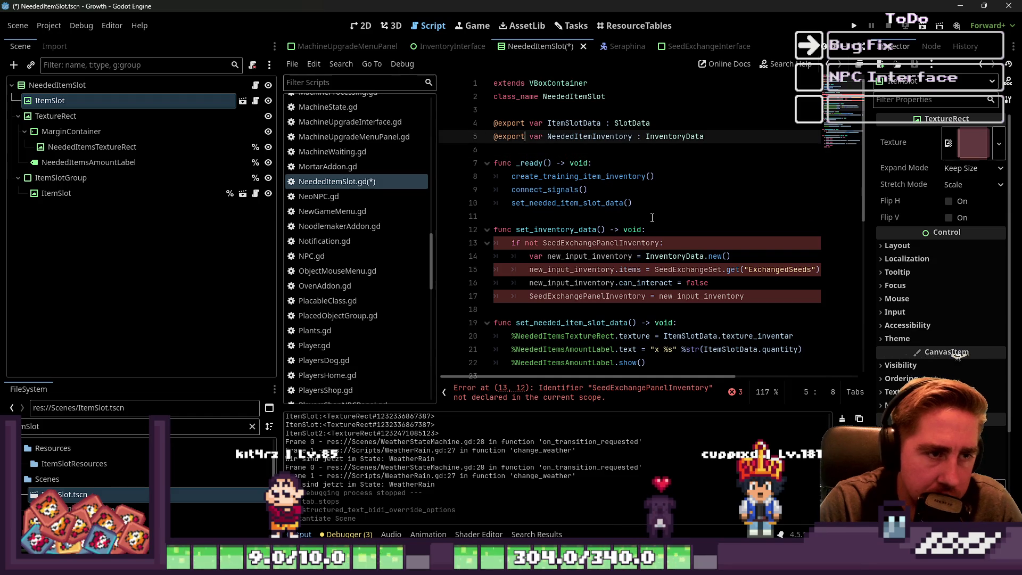
key(ctrl+Right)
key(ctrl+Right)
key(ctrl+shift+Right)
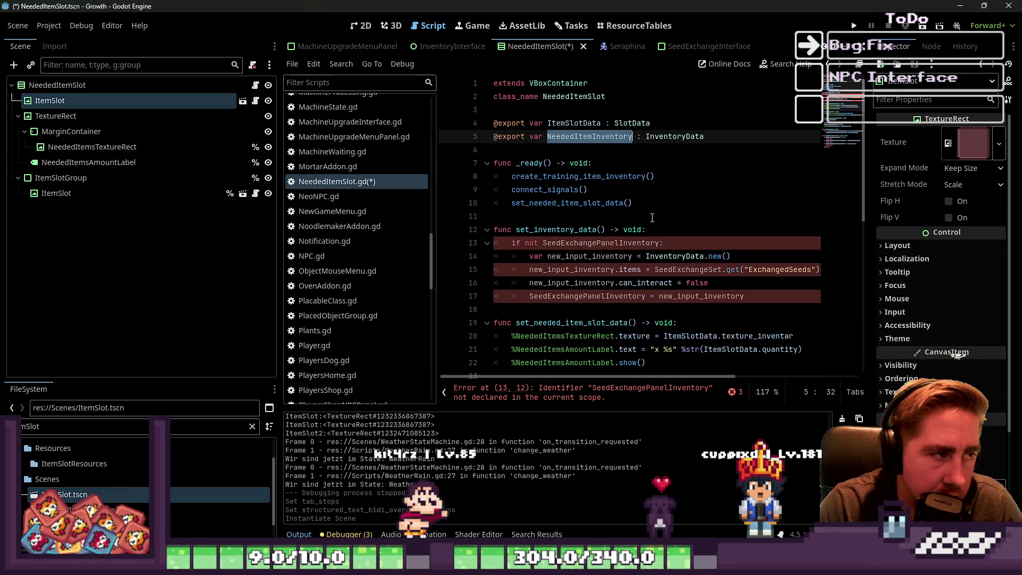
- Delete the pasted set_inventory_data function and open a new line below the ItemSlotData export
scroll(631, 217, down, 5)
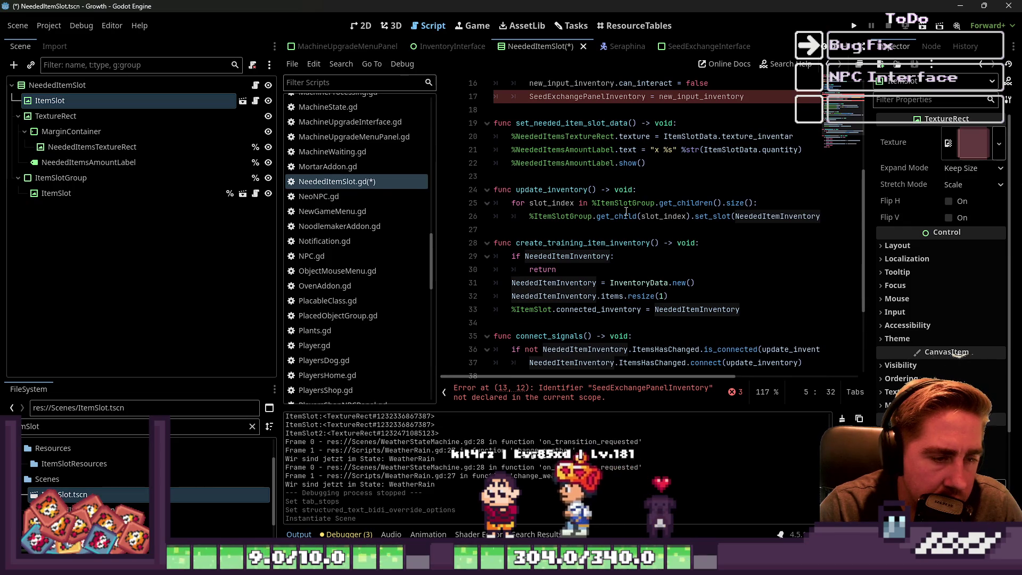
scroll(626, 211, up, 2)
scroll(626, 211, up, 1)
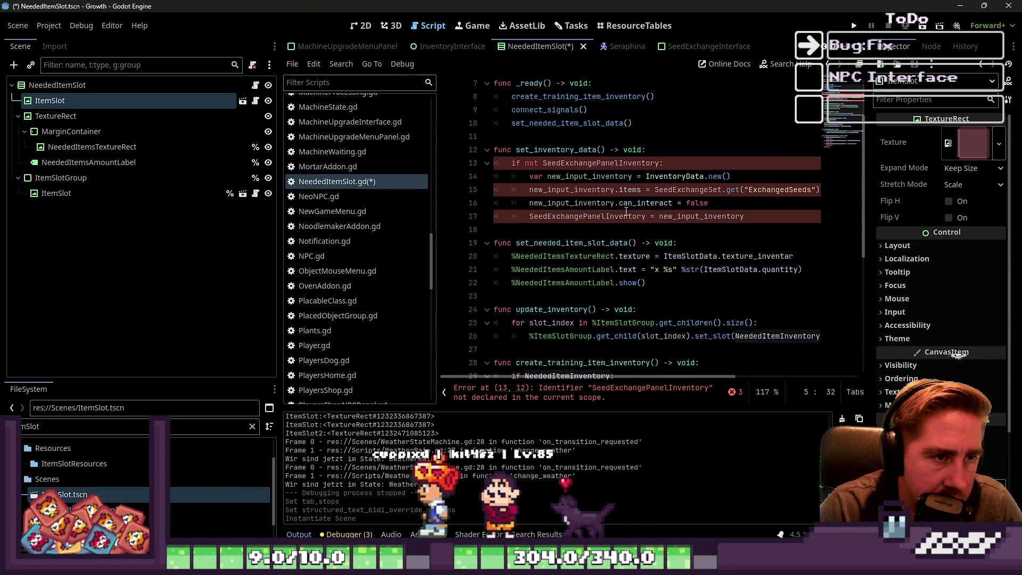
mouse_move(747, 216)
mouse_down()
mouse_move(638, 213)
mouse_move(365, 151)
mouse_up()
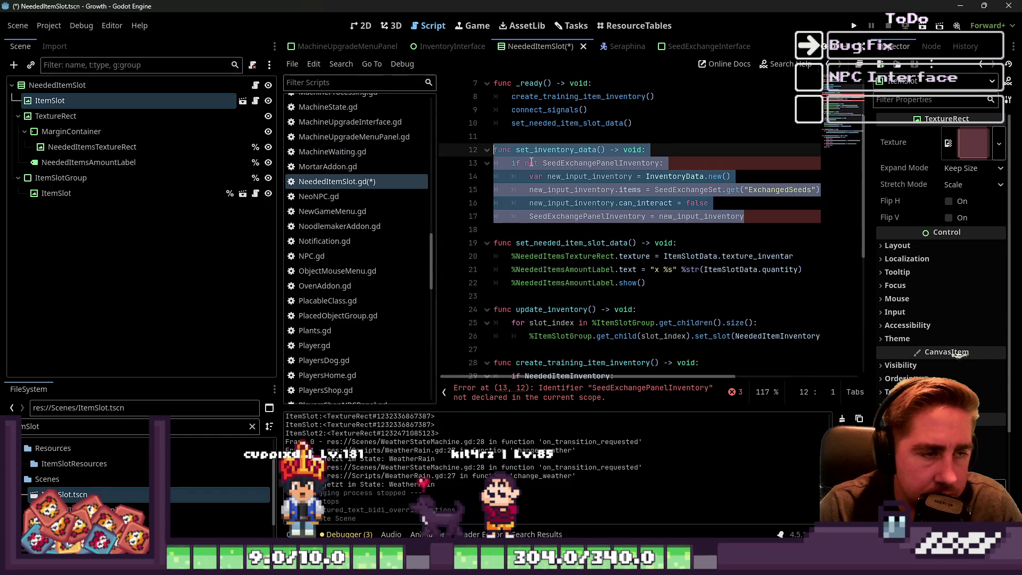
key(BackSpace)
key(BackSpace)
key(BackSpace)
scroll(539, 166, up, 2)
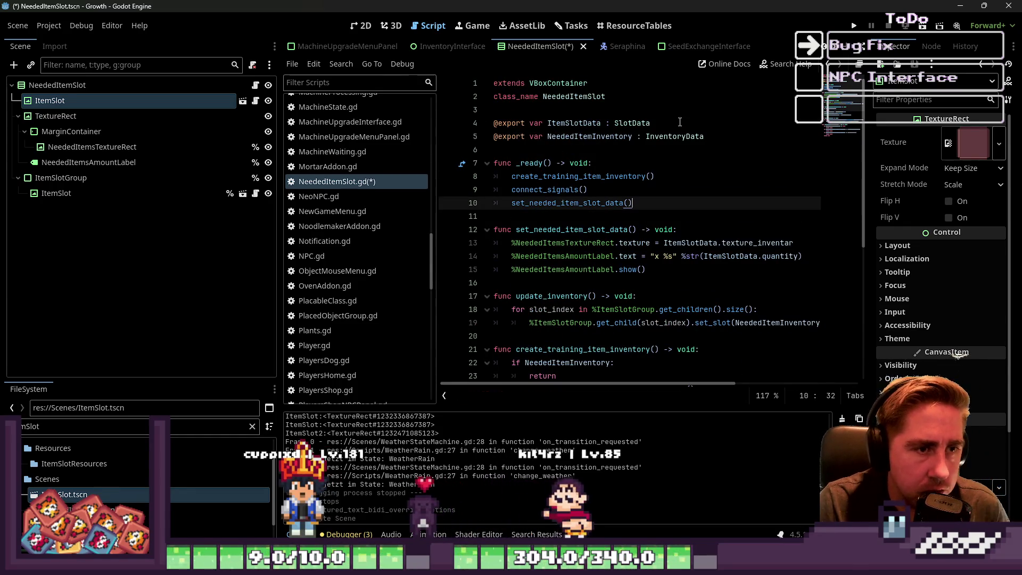
click(652, 123)
key(Return)
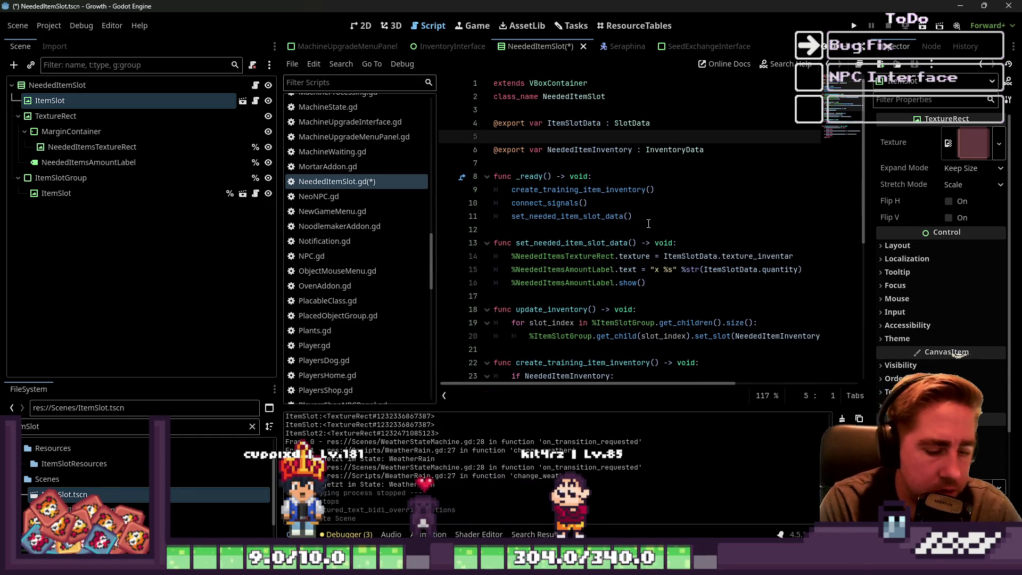
text(export va)
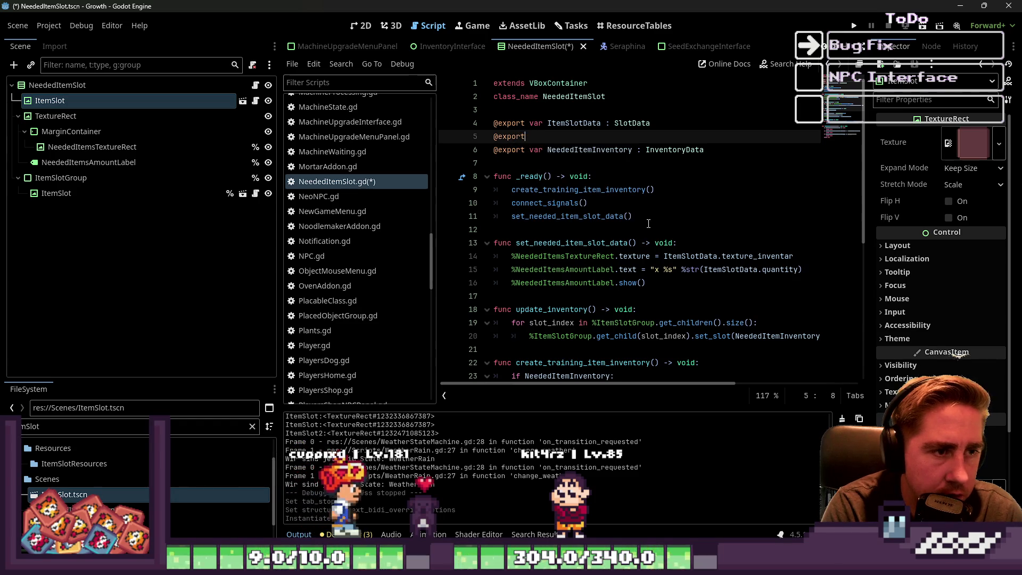
text(r NeededItem)
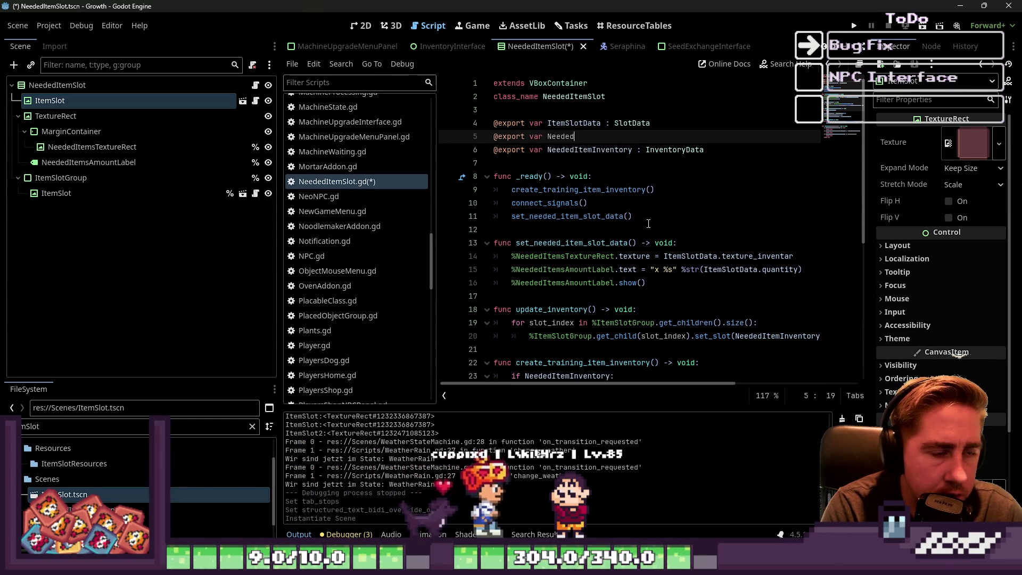
text(PreviewI)
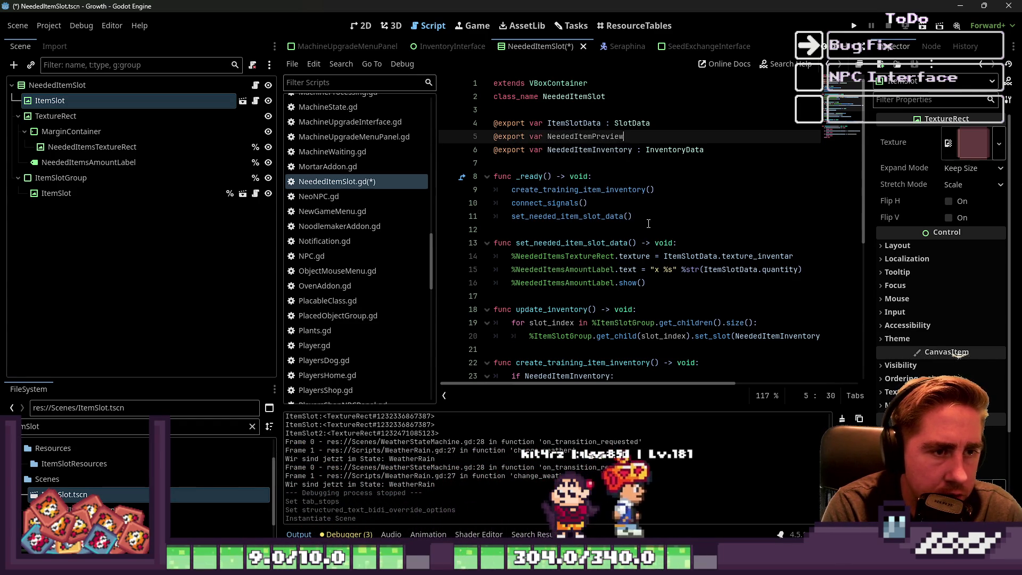
text(nventory : I)
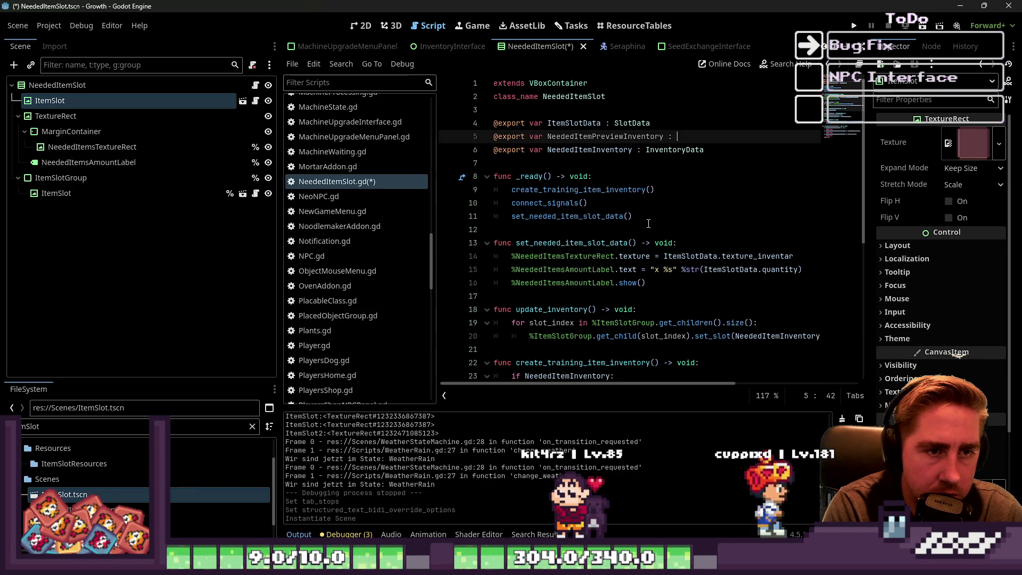
text(nventoryData)
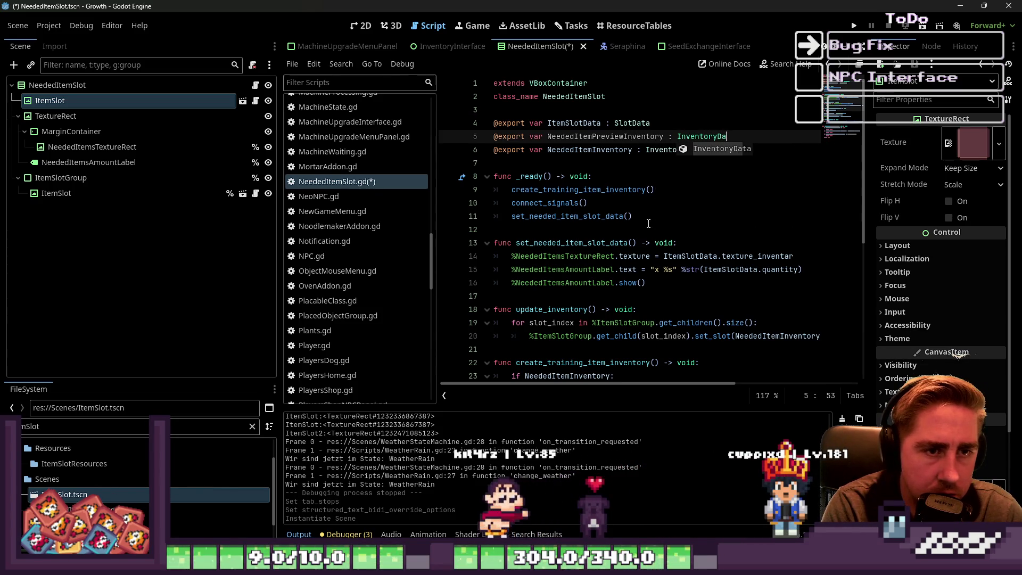
double_click(607, 137)
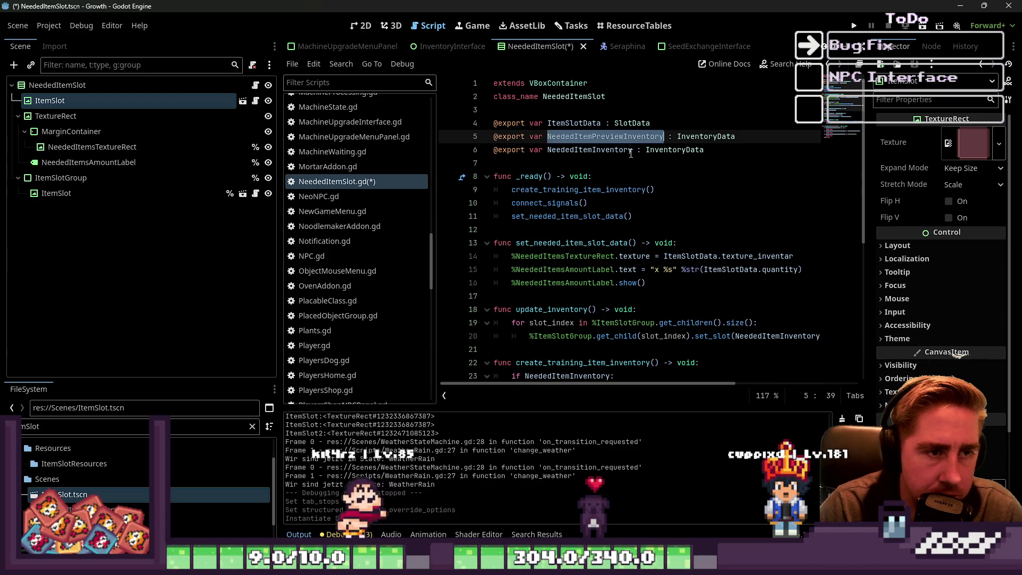
scroll(681, 190, down, 4)
scroll(681, 191, down, 2)
click(580, 189)
click(573, 212)
click(565, 226)
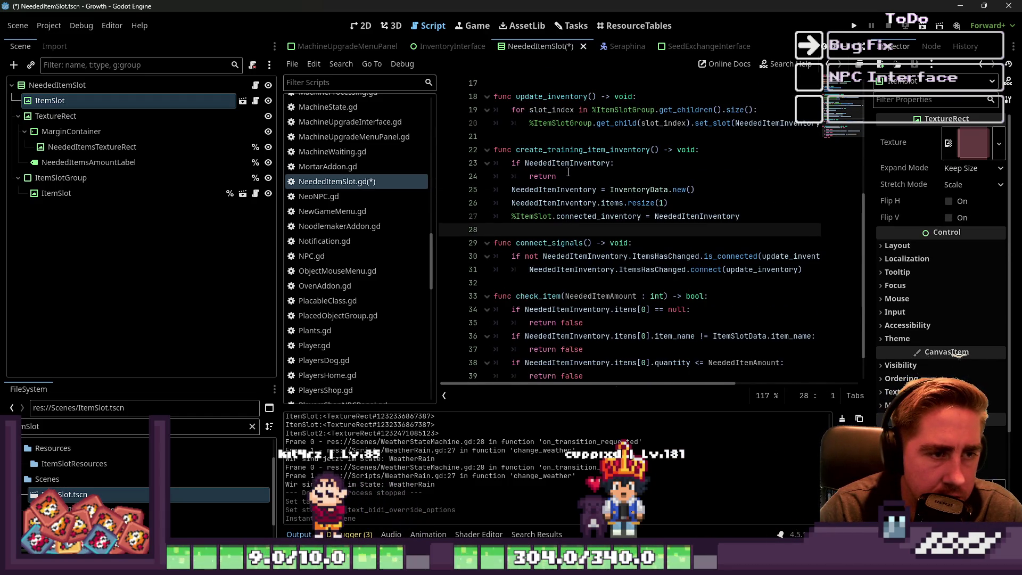
click(543, 165)
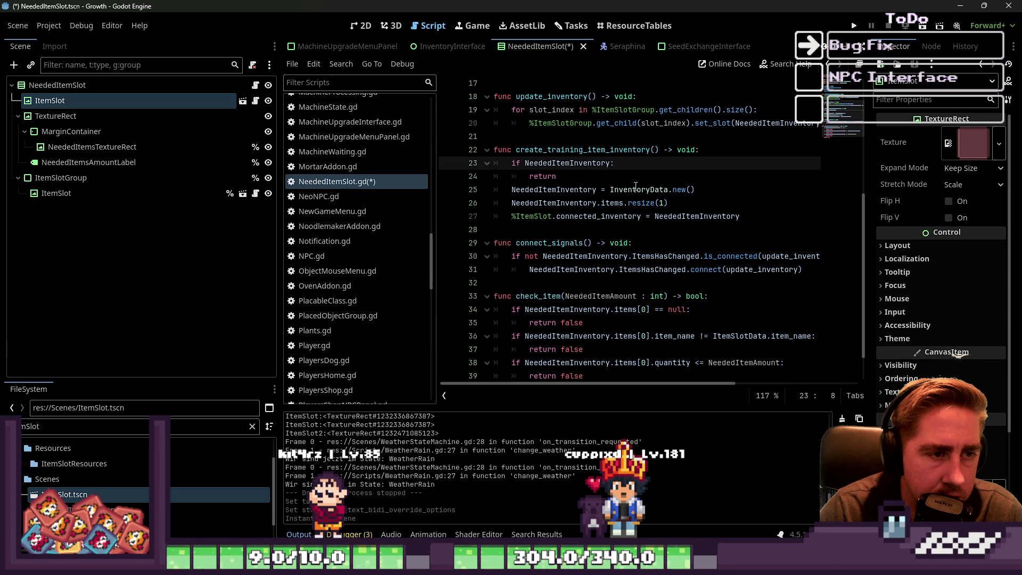
scroll(636, 185, up, 3)
- In create_training_item_inventory, assign NeededItemPreviewInventory = InventoryData.new() after the inventory setup
double_click(588, 229)
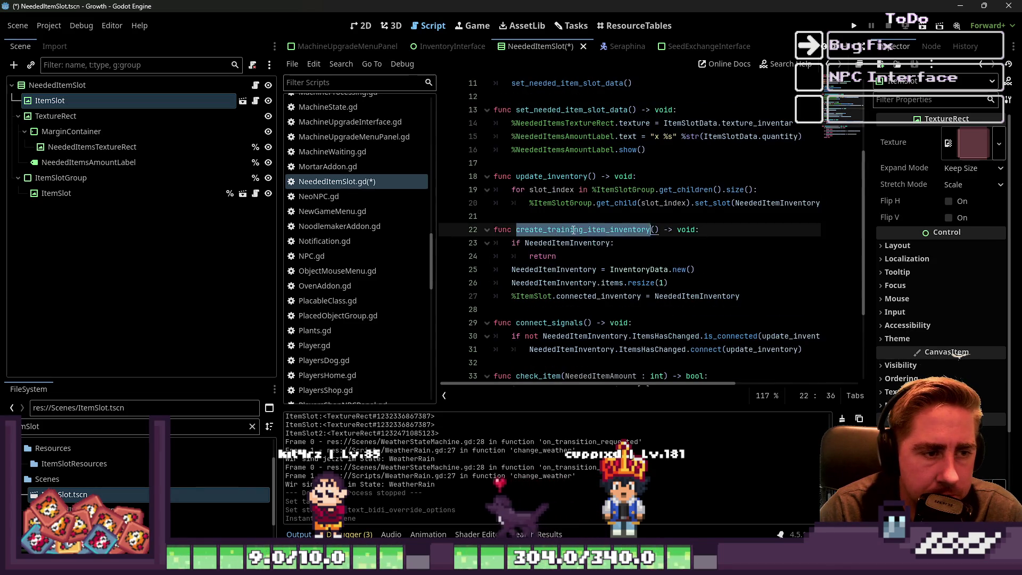
scroll(587, 228, up, 4)
scroll(588, 228, down, 4)
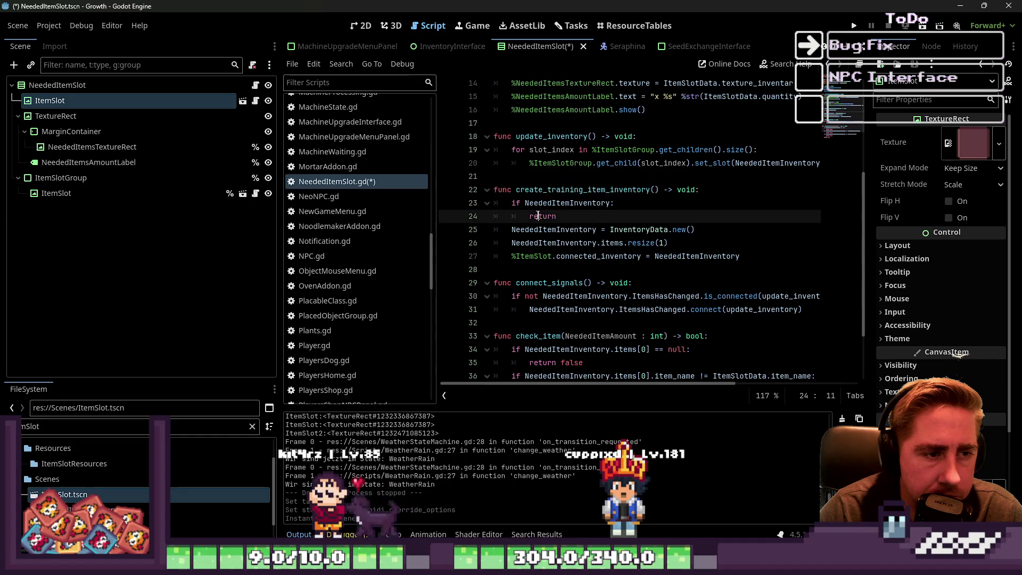
double_click(563, 205)
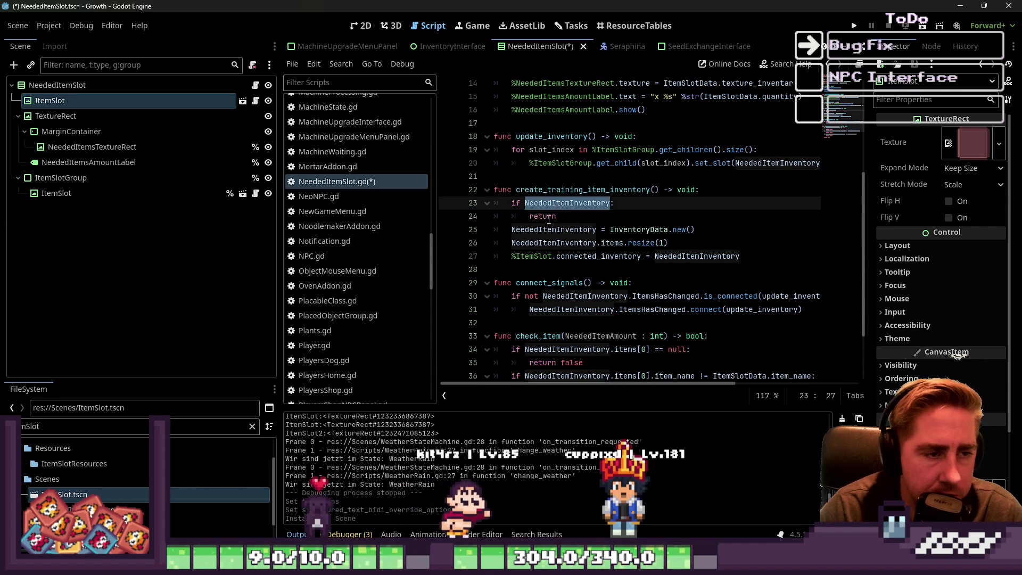
click(548, 217)
click(719, 270)
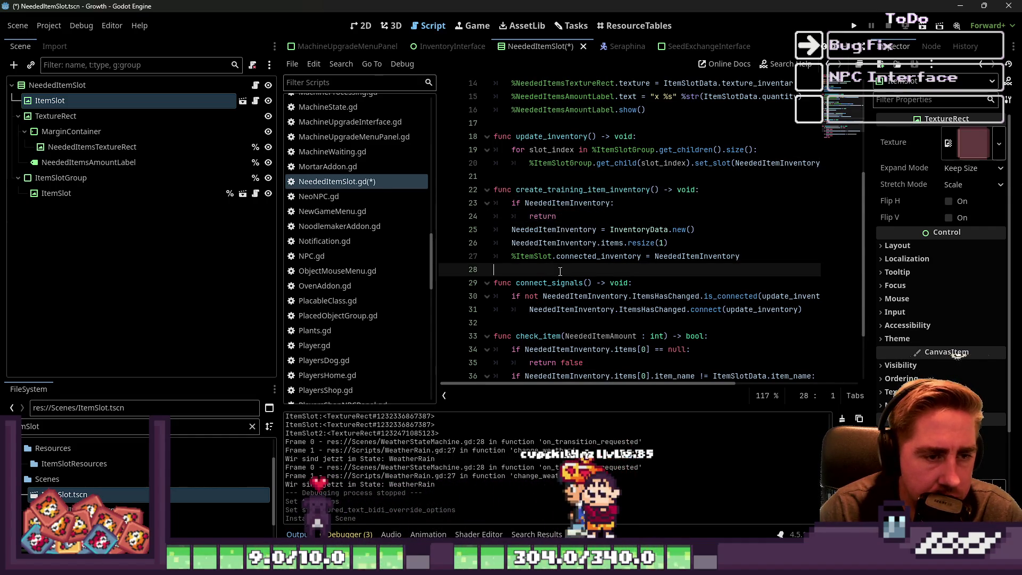
key(Return)
key(Return)
key(Up)
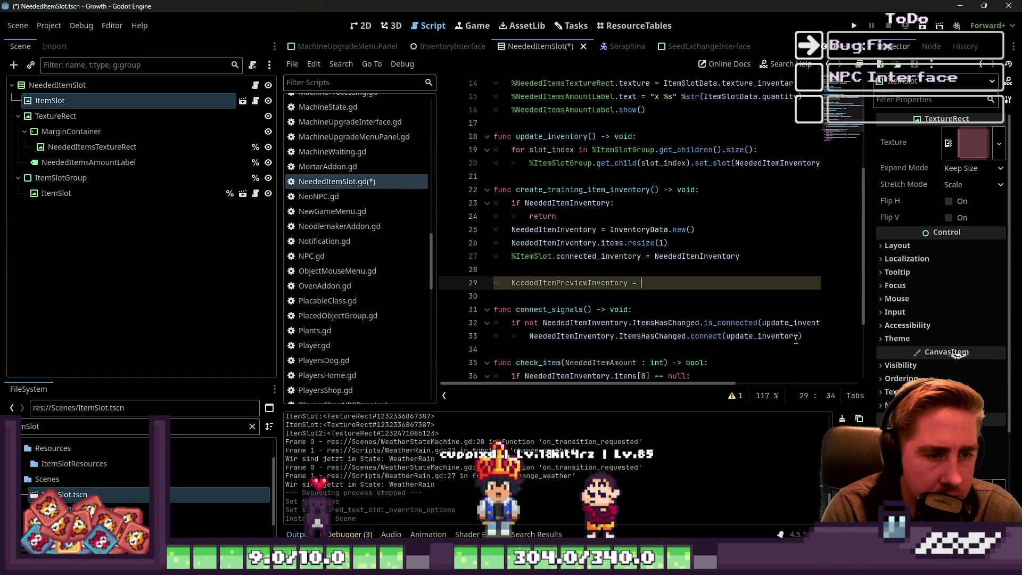
text(InventoryData.)
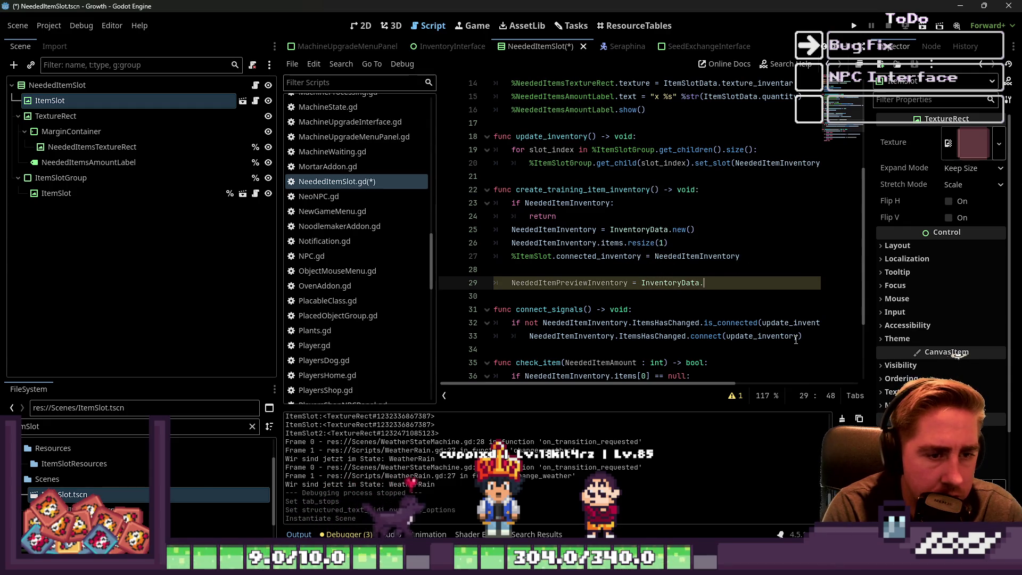
text(new()
key(Return)
key(Return)
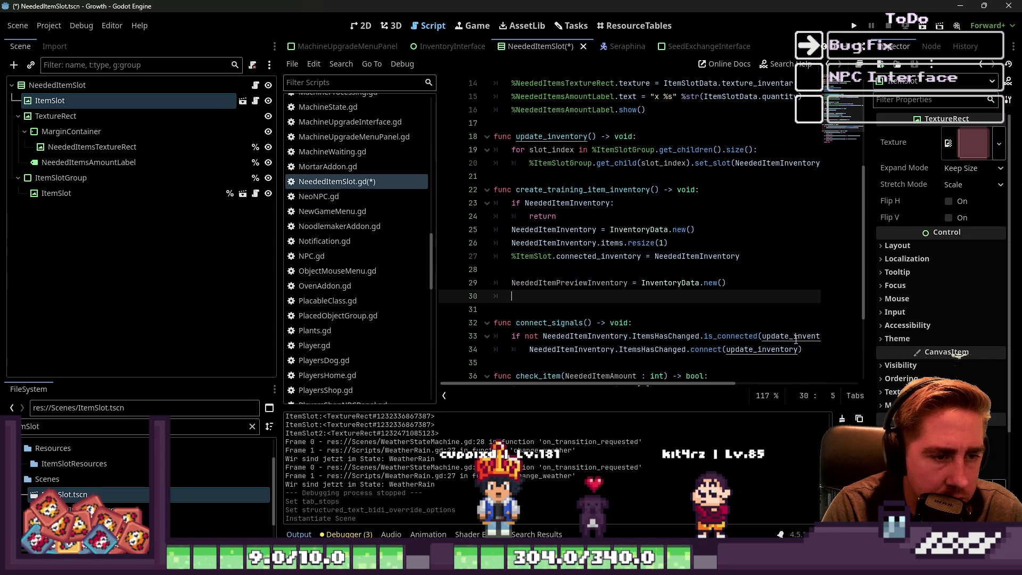
- Set can_interact = false on the new preview inventory
text(.in)
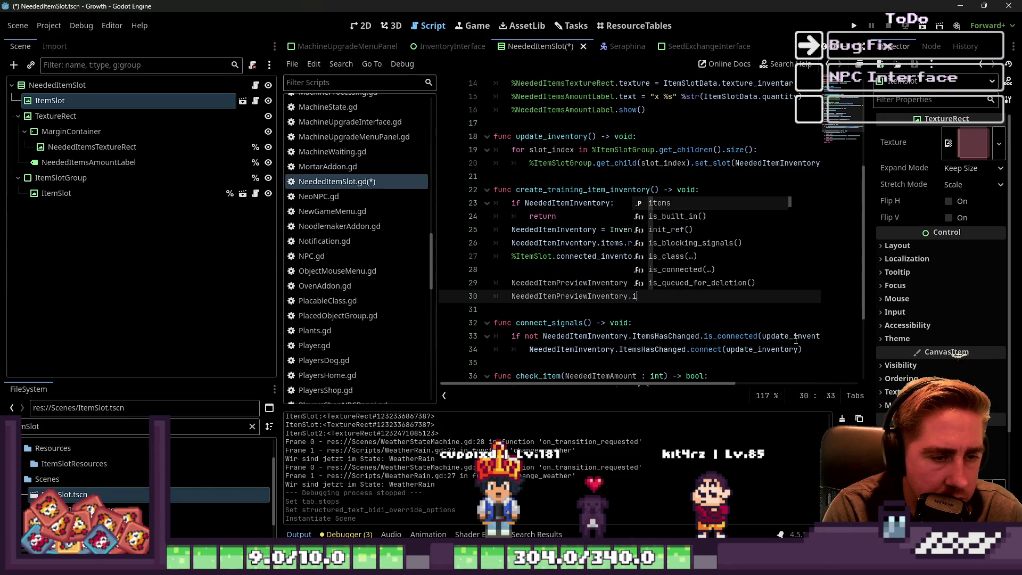
key(BackSpace)
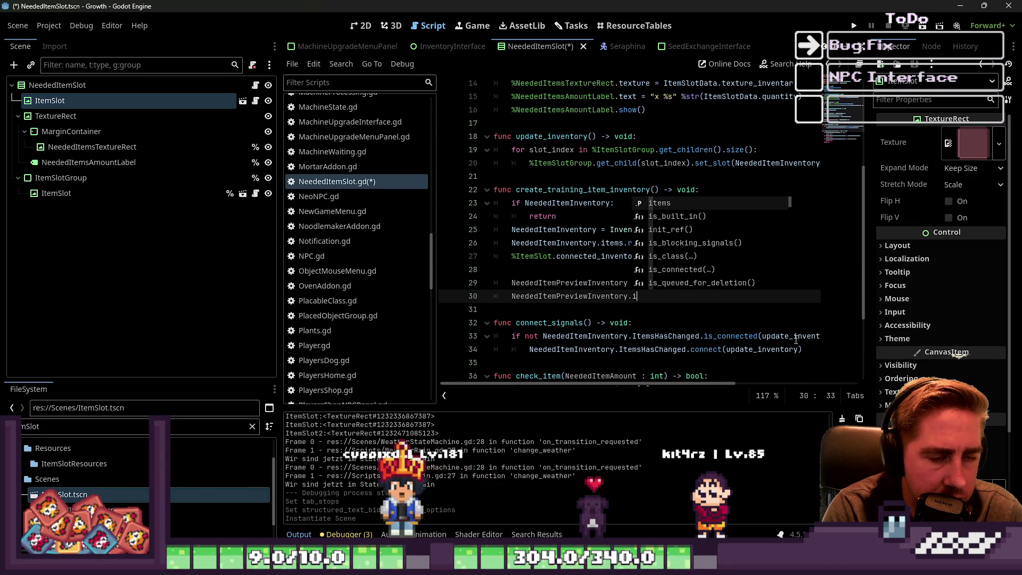
key(BackSpace)
text(can_interact = )
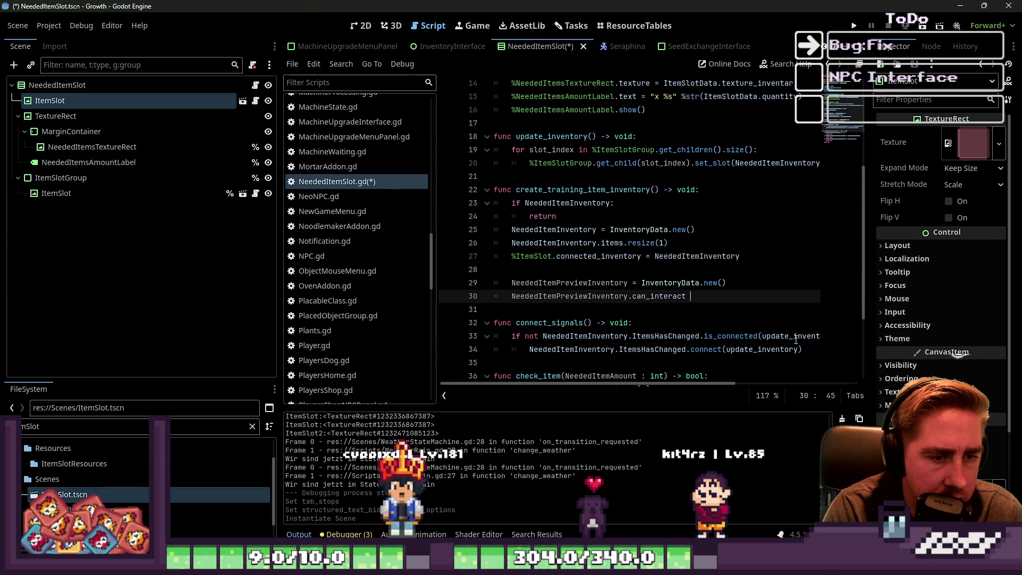
text(false)
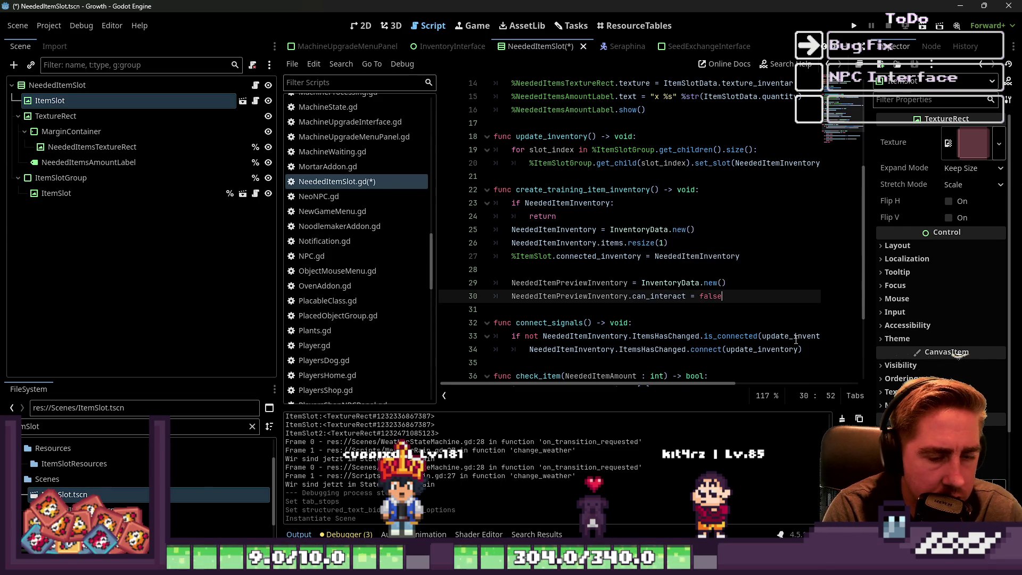